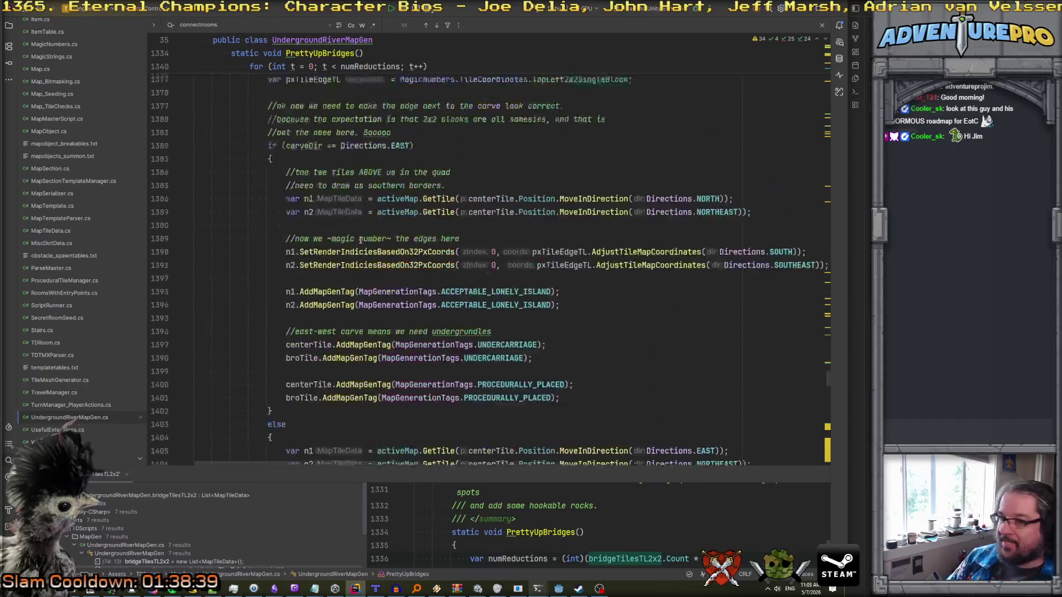
# - Select bridgeTilesTL2x2 in PrettyUpBridges and search all solution files for it
pyautogui.scroll(-10, 360, 240)
pyautogui.scroll(-5, 360, 240)
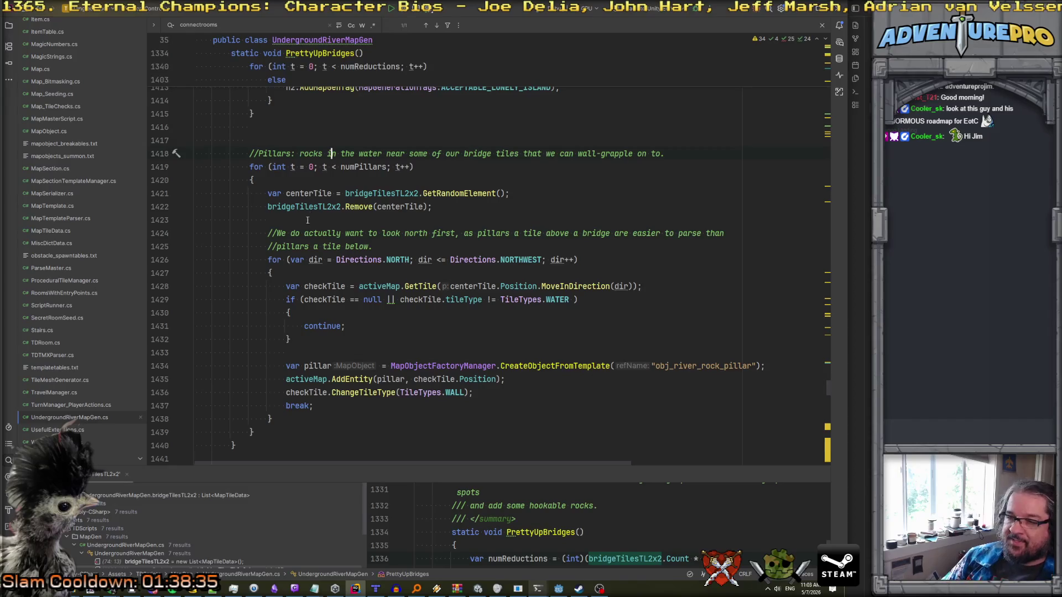
pyautogui.scroll(-2, 335, 170)
pyautogui.scroll(4, 302, 235)
pyautogui.scroll(3, 303, 235)
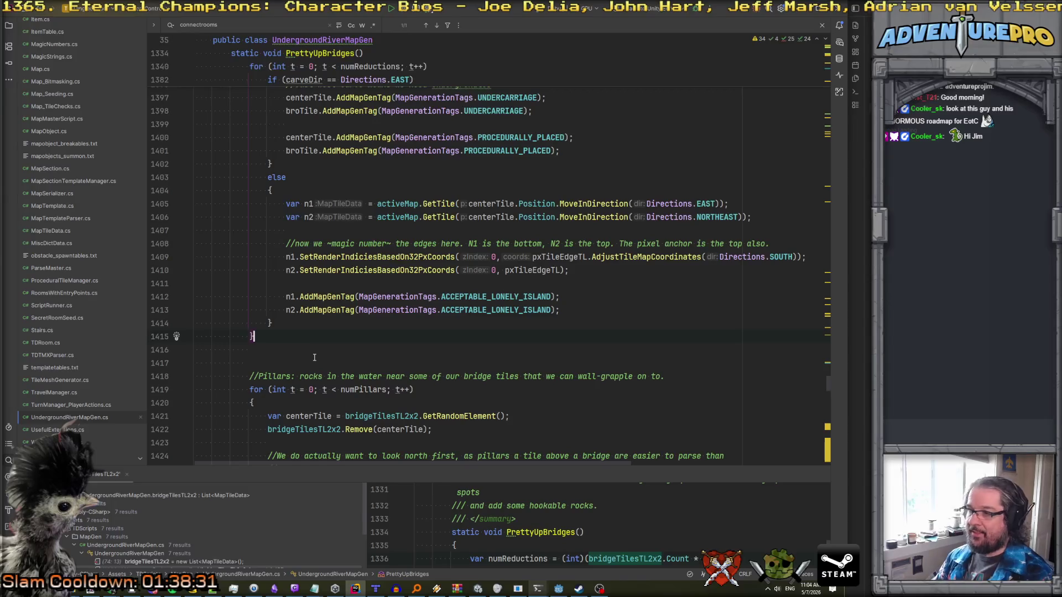
pyautogui.scroll(20, 314, 358)
pyautogui.scroll(3, 314, 358)
pyautogui.scroll(-8, 314, 358)
pyautogui.scroll(6, 314, 358)
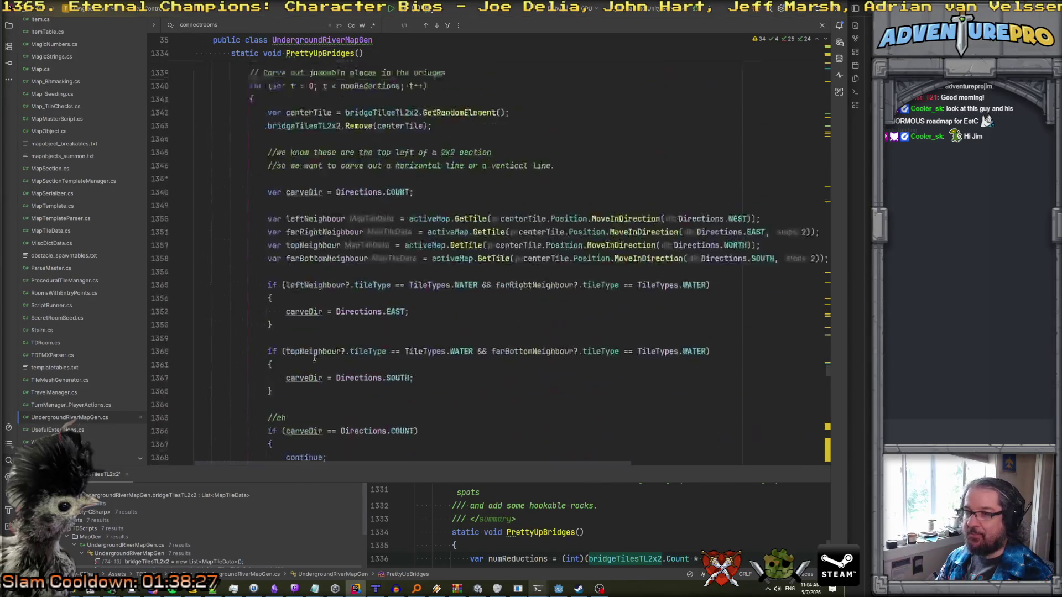
pyautogui.scroll(4, 314, 357)
pyautogui.doubleClick(394, 213)
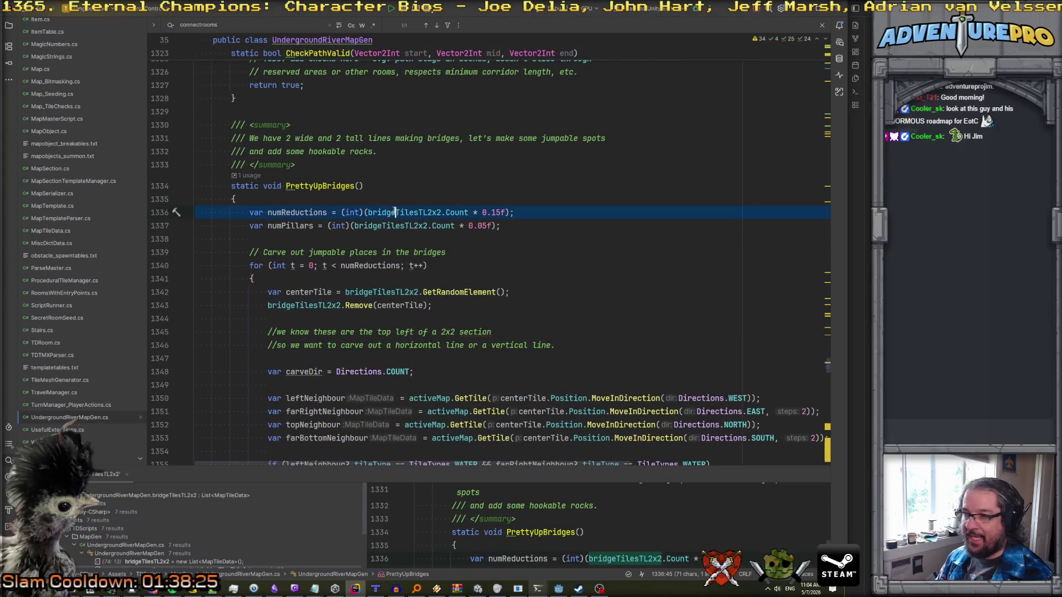
pyautogui.hotkey('ctrl', 'shift', 'f')
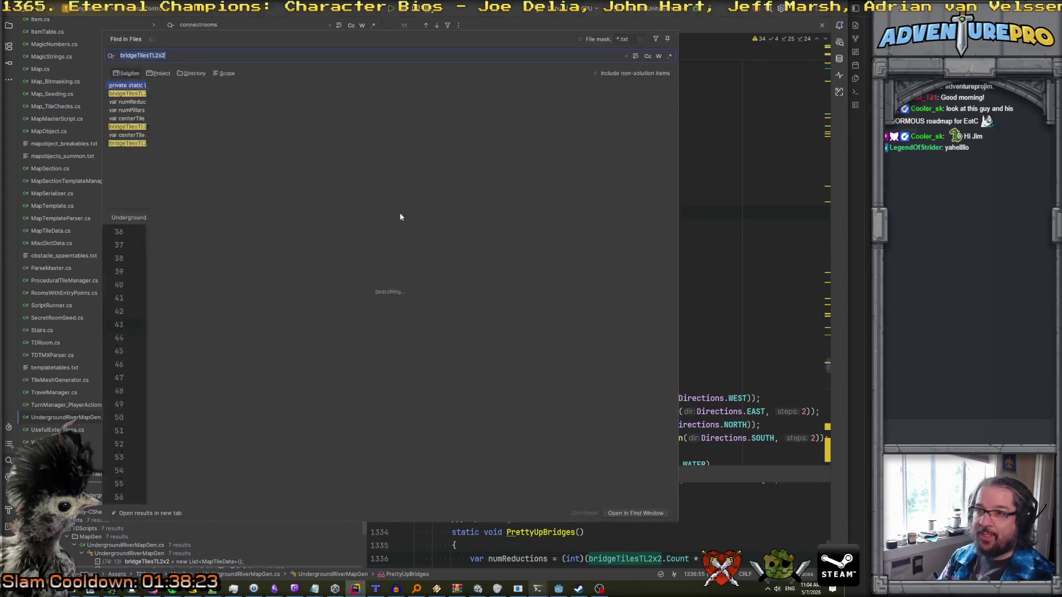
# - Clear the Find in Files query and return to the PrettyUpBridges code
pyautogui.write('.A')
pyautogui.press('BackSpace')
pyautogui.press('BackSpace')
pyautogui.press('BackSpace')
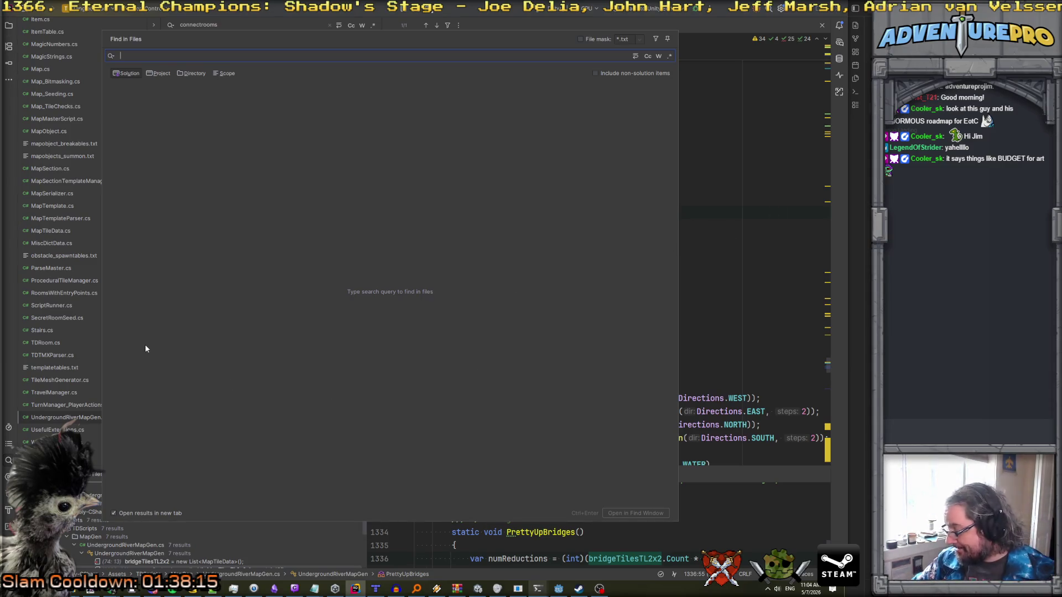
pyautogui.click(714, 266)
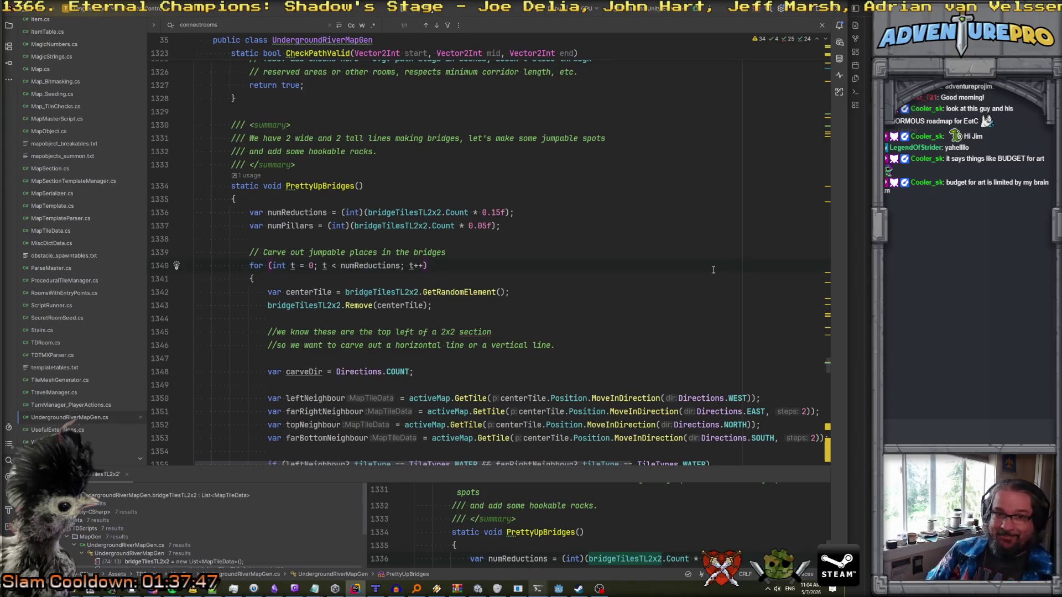
# - Fold the 'Carve out jumpable places' for-loop and delete it
pyautogui.scroll(-4, 544, 296)
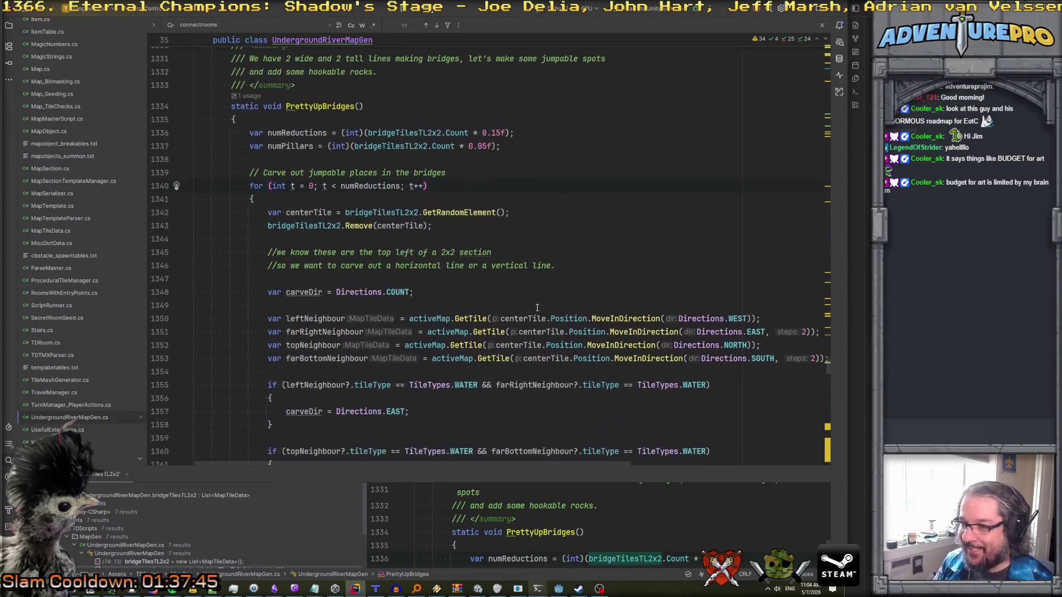
pyautogui.scroll(-4, 497, 324)
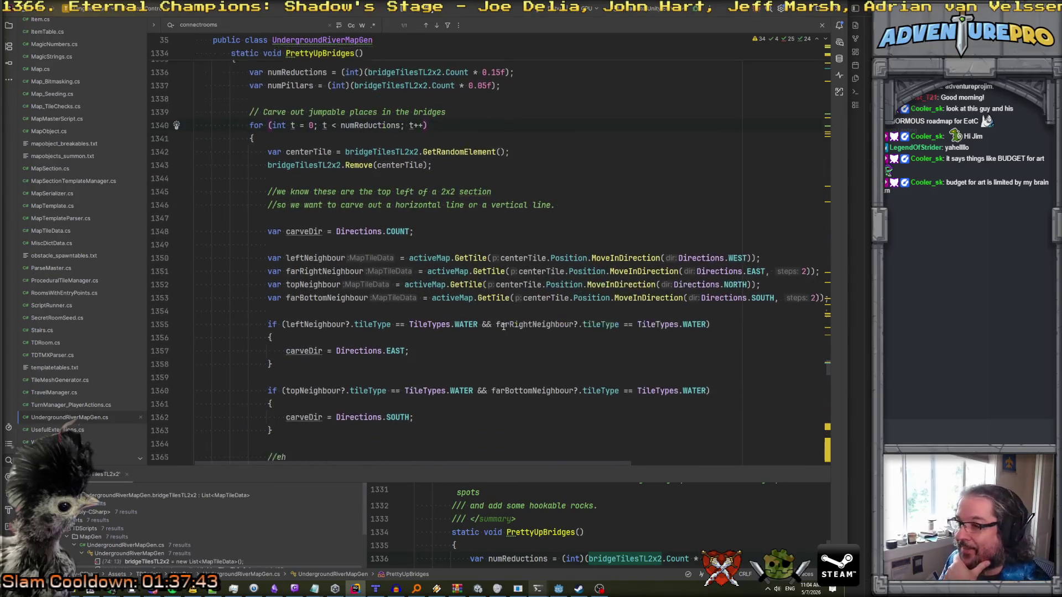
pyautogui.scroll(6, 415, 311)
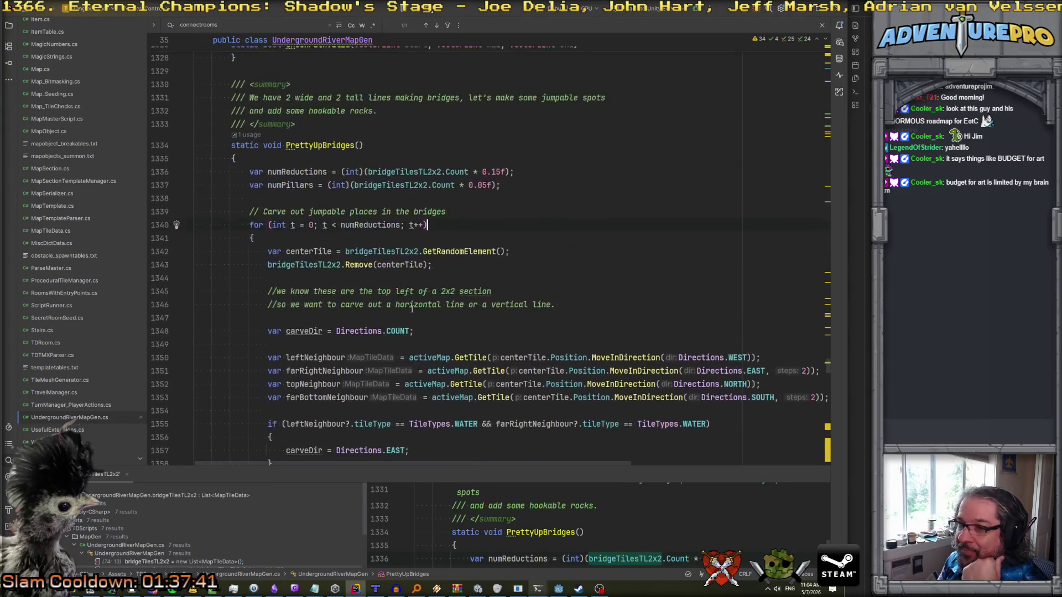
pyautogui.click(186, 225)
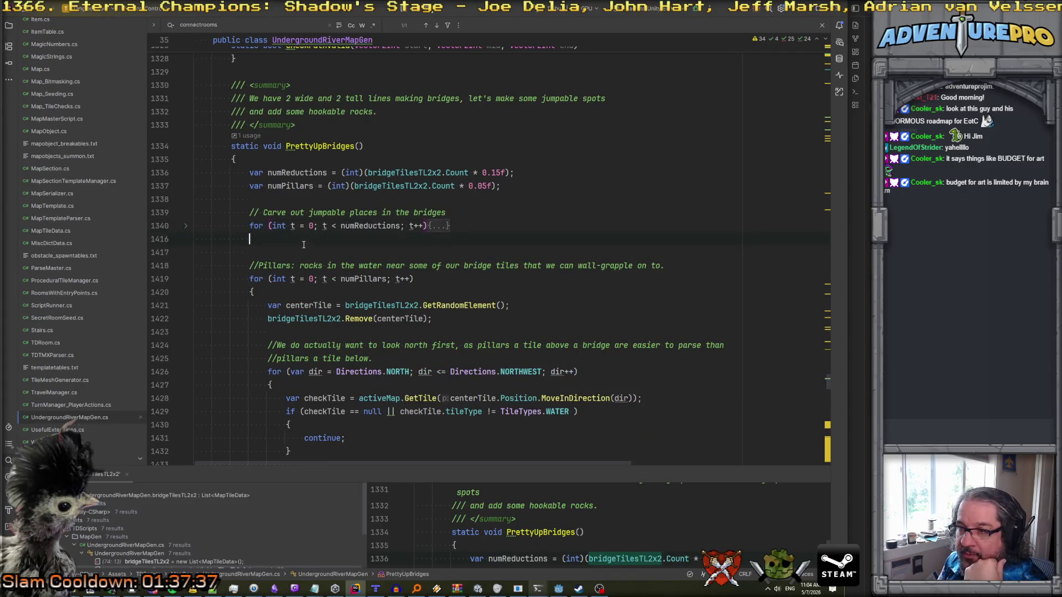
pyautogui.press('Up')
pyautogui.press('Up')
pyautogui.press('Home')
pyautogui.hotkey('shift', 'Down')
pyautogui.hotkey('shift', 'Down')
pyautogui.hotkey('shift', 'Down')
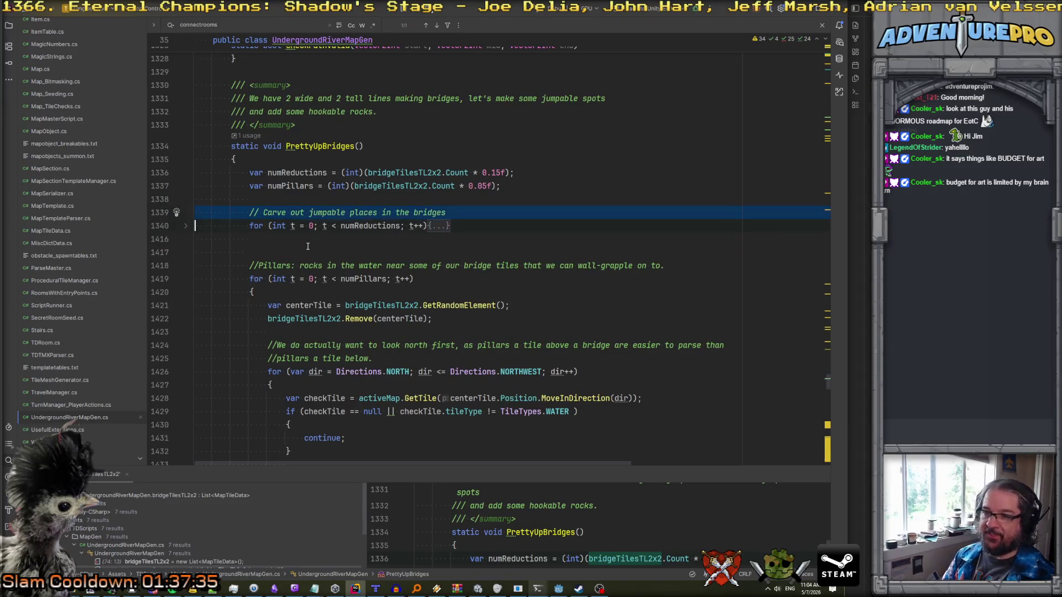
pyautogui.press('Delete')
pyautogui.press('Up')
pyautogui.press('Up')
pyautogui.press('Up')
pyautogui.press('Down')
pyautogui.press('Down')
pyautogui.scroll(3, 282, 228)
pyautogui.press('Up')
pyautogui.press('Up')
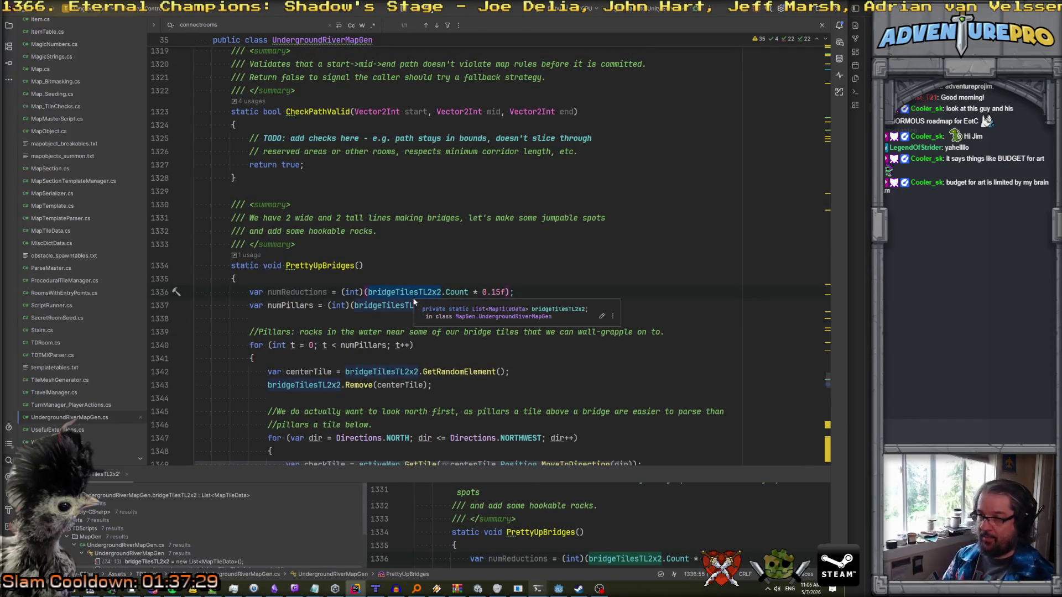
# - Replace bridgeTilesTL2x2 with proceduralGroundTLTiles in the numPillars line
pyautogui.press('Up')
pyautogui.press('Home')
pyautogui.hotkey('shift', 'Down')
pyautogui.hotkey('shift', 'Down')
pyautogui.hotkey('shift', 'Down')
pyautogui.doubleClick(397, 307)
pyautogui.write('proc')
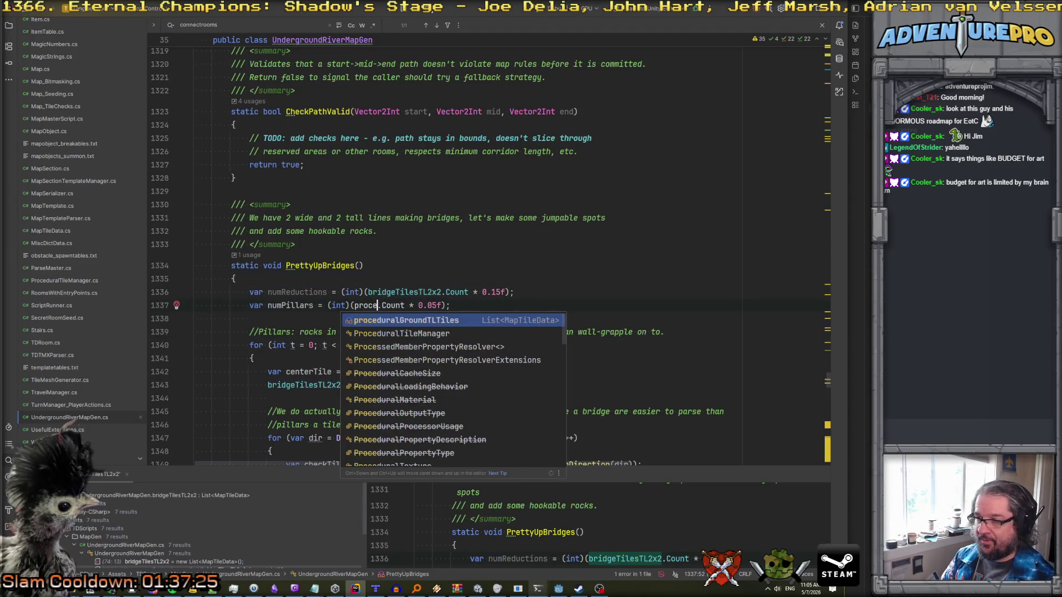
pyautogui.press('Return')
# - Delete the unused numReductions line and set the pillar ratio to 0.10f
pyautogui.press('Up')
pyautogui.press('Home')
pyautogui.hotkey('shift', 'Down')
pyautogui.hotkey('shift', 'Down')
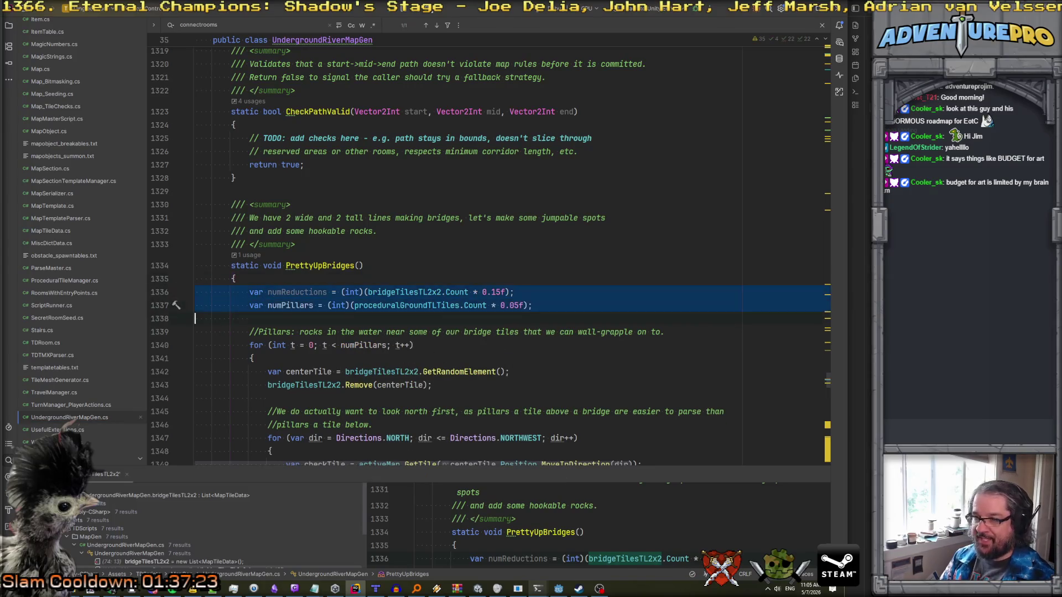
pyautogui.hotkey('shift', 'Up')
pyautogui.press('BackSpace')
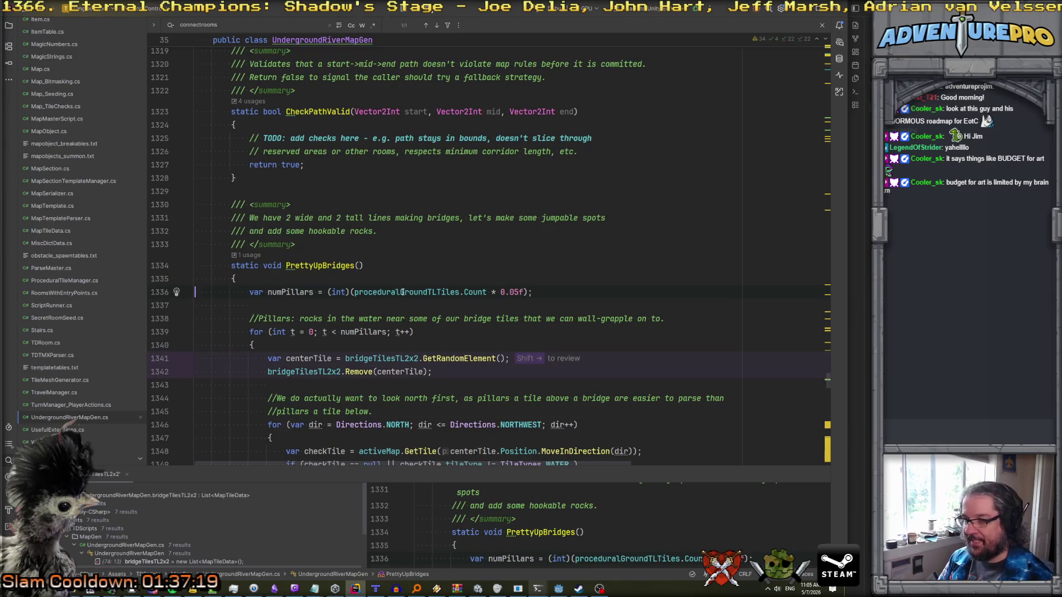
pyautogui.click(518, 292)
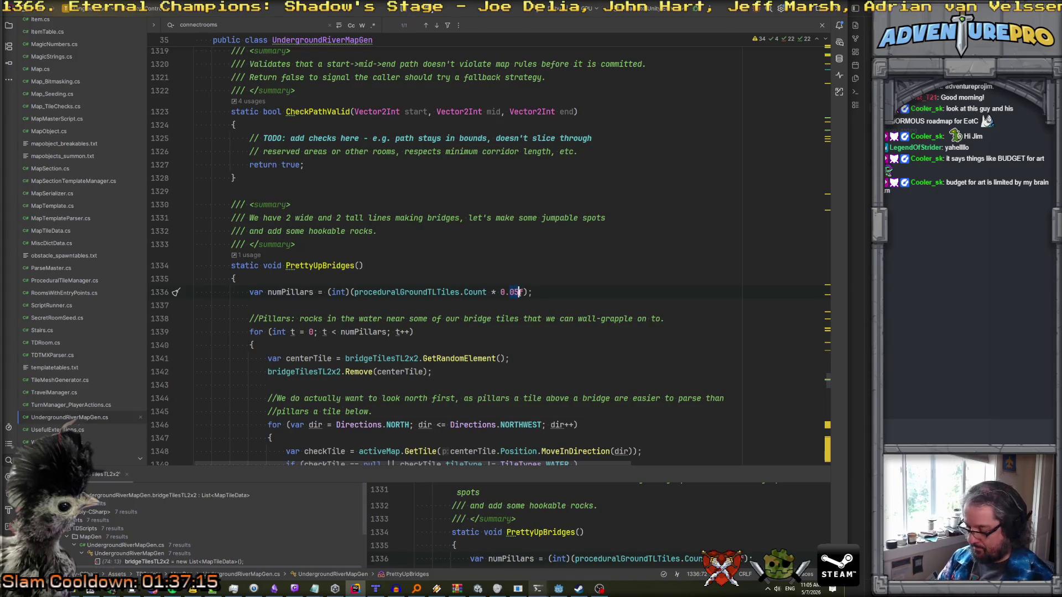
pyautogui.press('Up')
pyautogui.press('Escape')
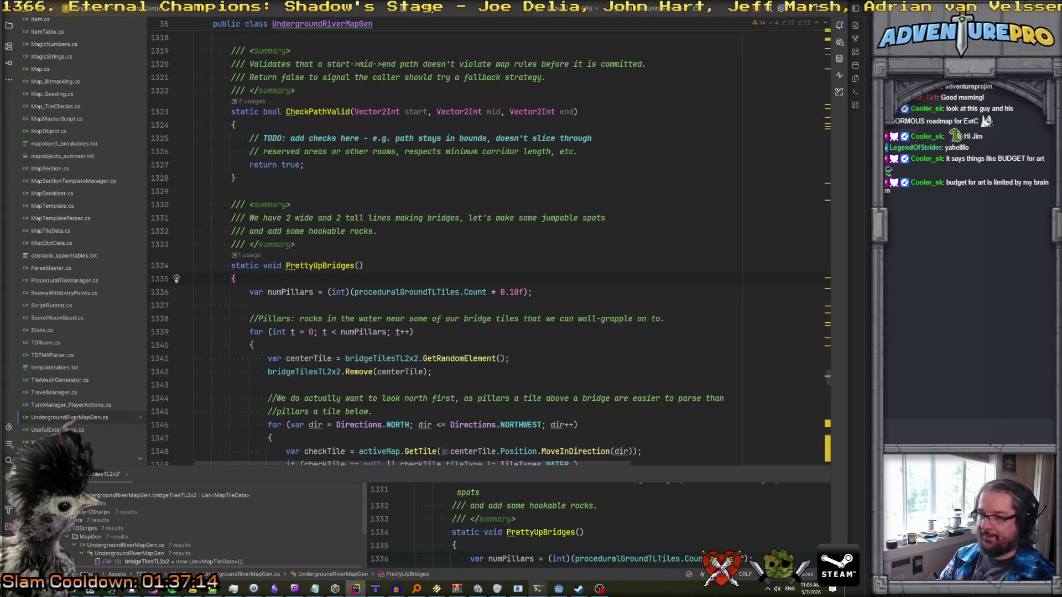
pyautogui.press('Return')
pyautogui.press('BackSpace')
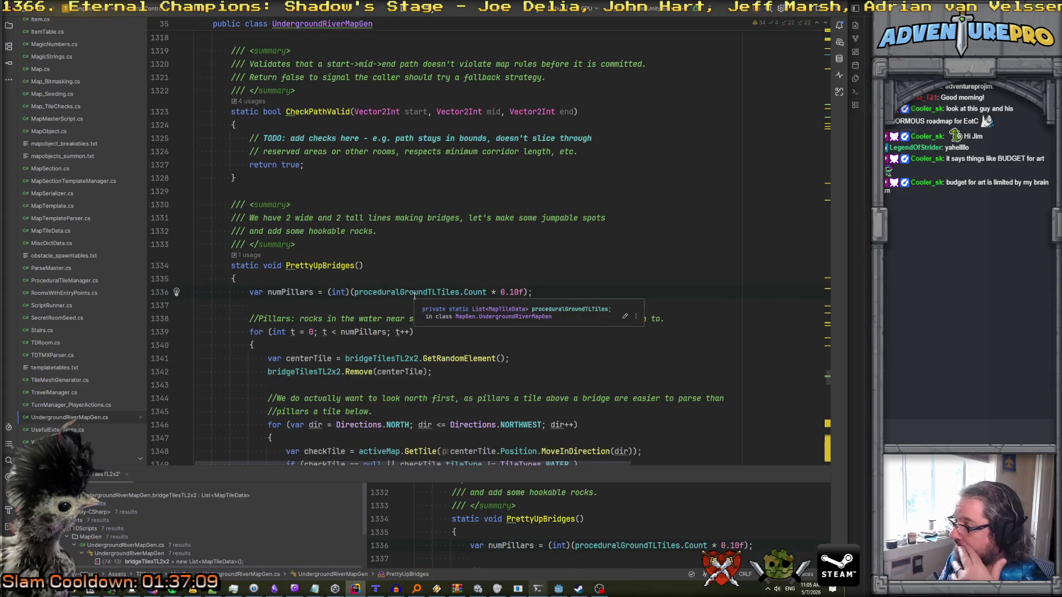
# - Paste proceduralGroundTLTiles over bridgeTilesTL2x2 in the GetRandomElement line
pyautogui.scroll(-2, 375, 303)
pyautogui.scroll(-2, 375, 302)
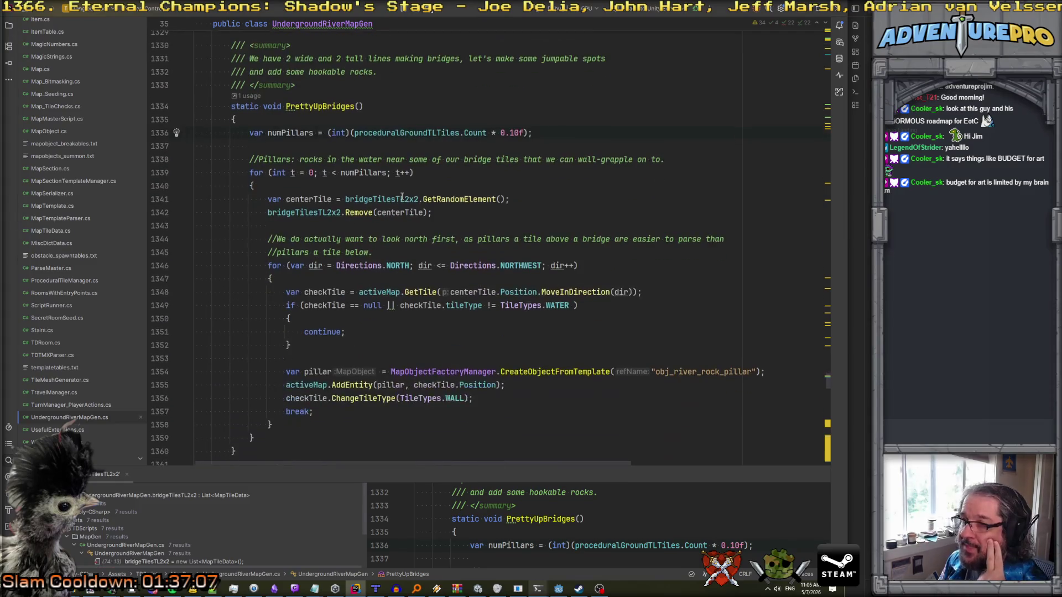
pyautogui.doubleClick(407, 133)
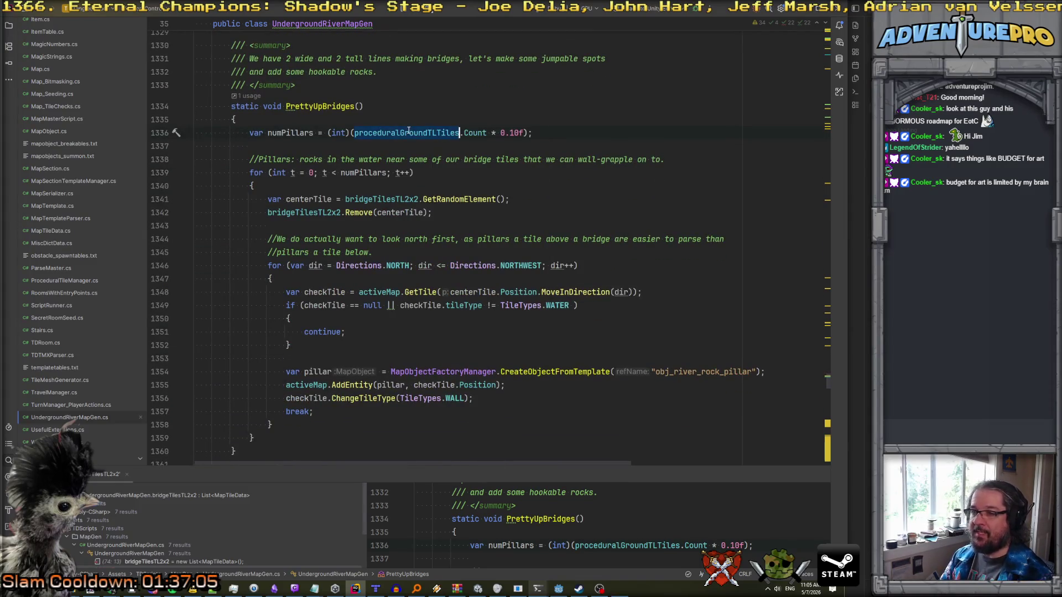
pyautogui.hotkey('ctrl', 'c')
pyautogui.doubleClick(377, 199)
pyautogui.hotkey('ctrl', 'v')
pyautogui.doubleClick(302, 212)
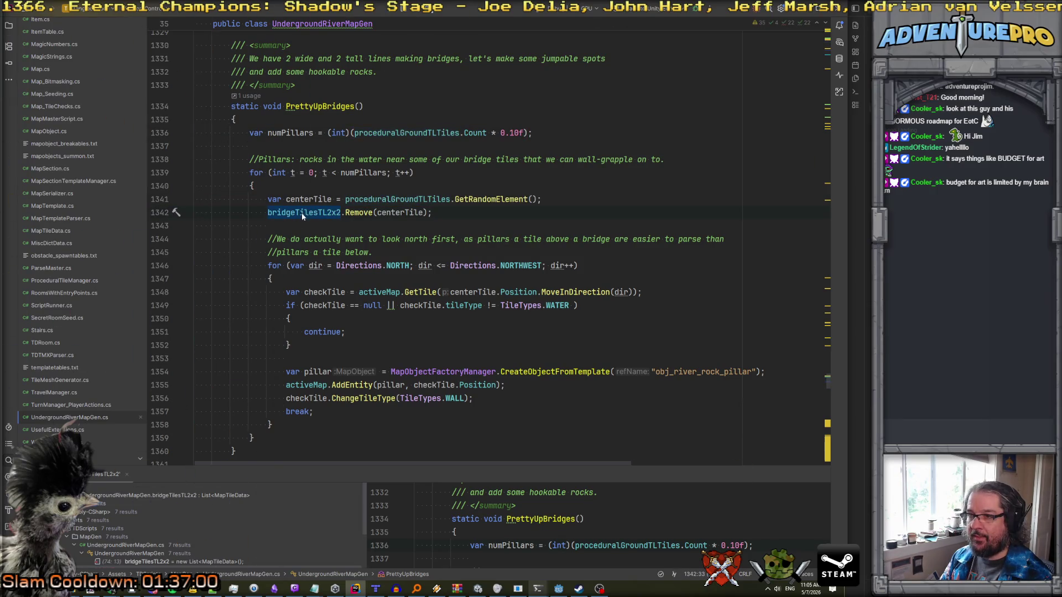
pyautogui.doubleClick(403, 132)
# - Search all files for proceduralGroundTLTiles and preview matches on lines 684, 686, 1336, 1341 and 1367
pyautogui.hotkey('ctrl', 'shift', 'f')
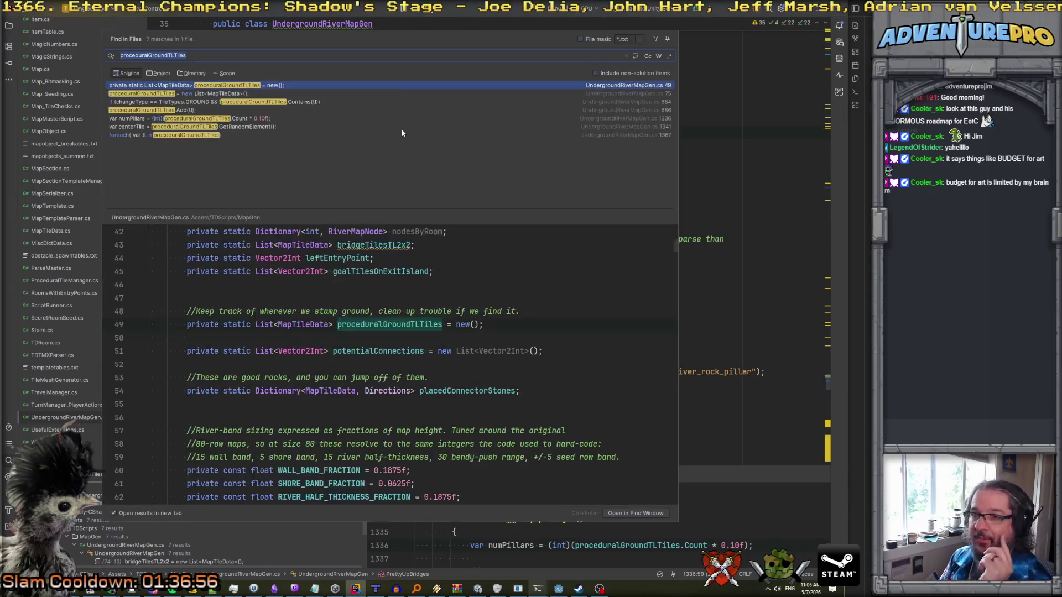
pyautogui.click(192, 103)
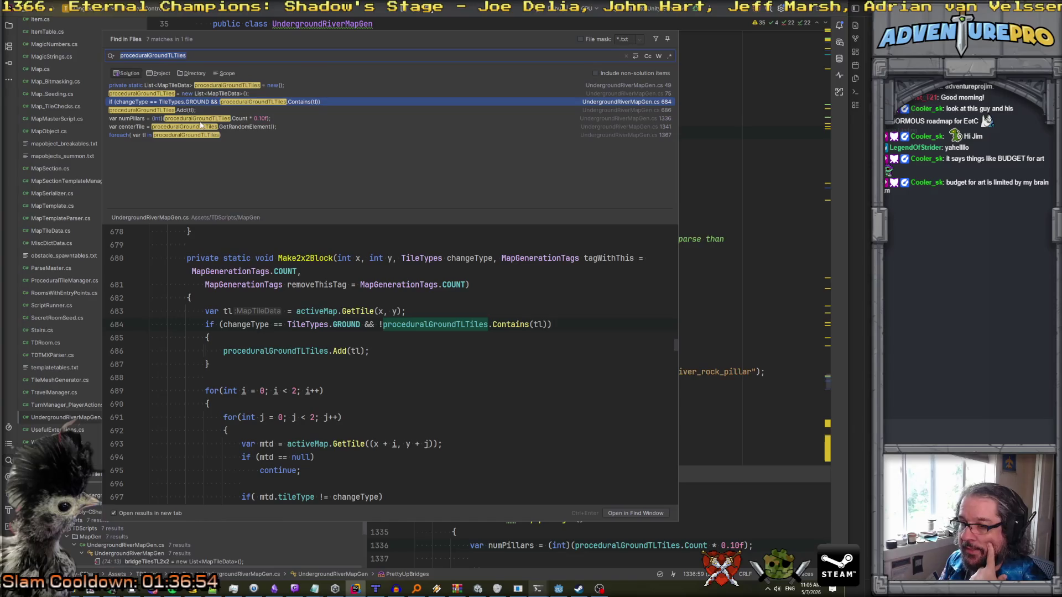
pyautogui.scroll(2, 246, 287)
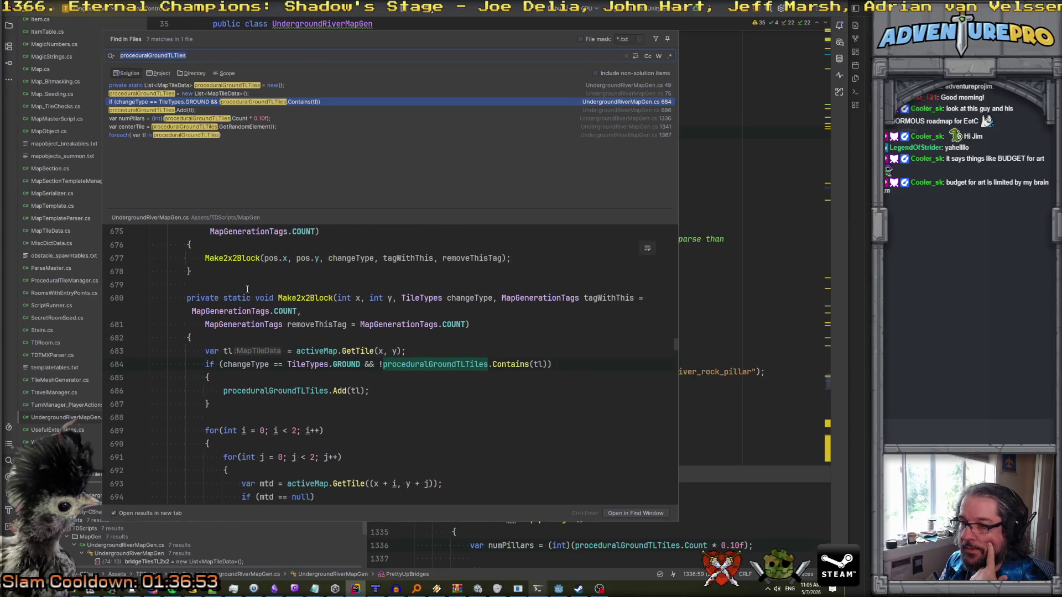
pyautogui.click(170, 110)
pyautogui.click(176, 118)
pyautogui.click(177, 128)
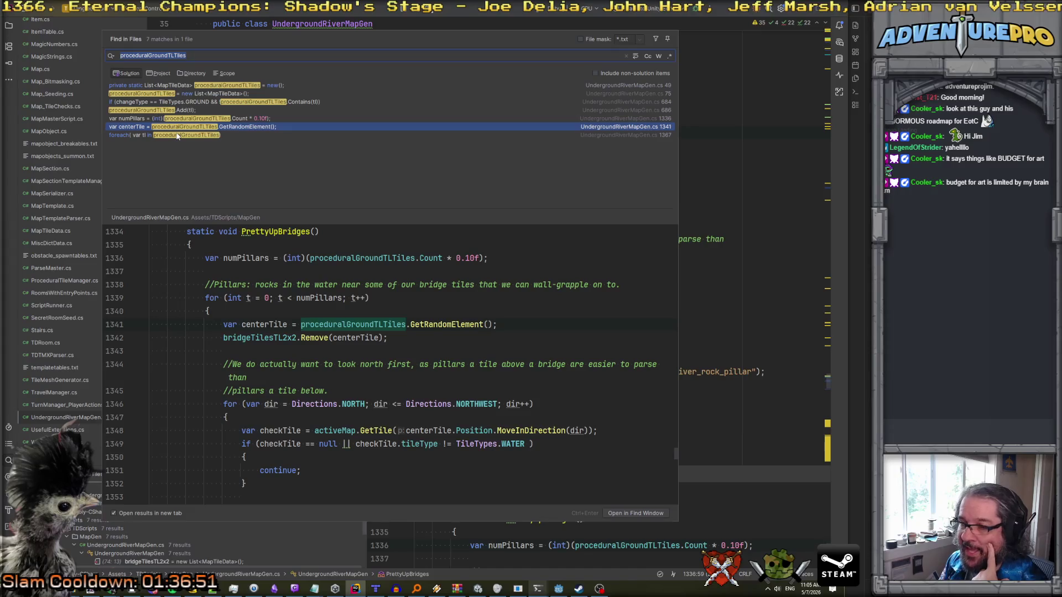
pyautogui.click(177, 135)
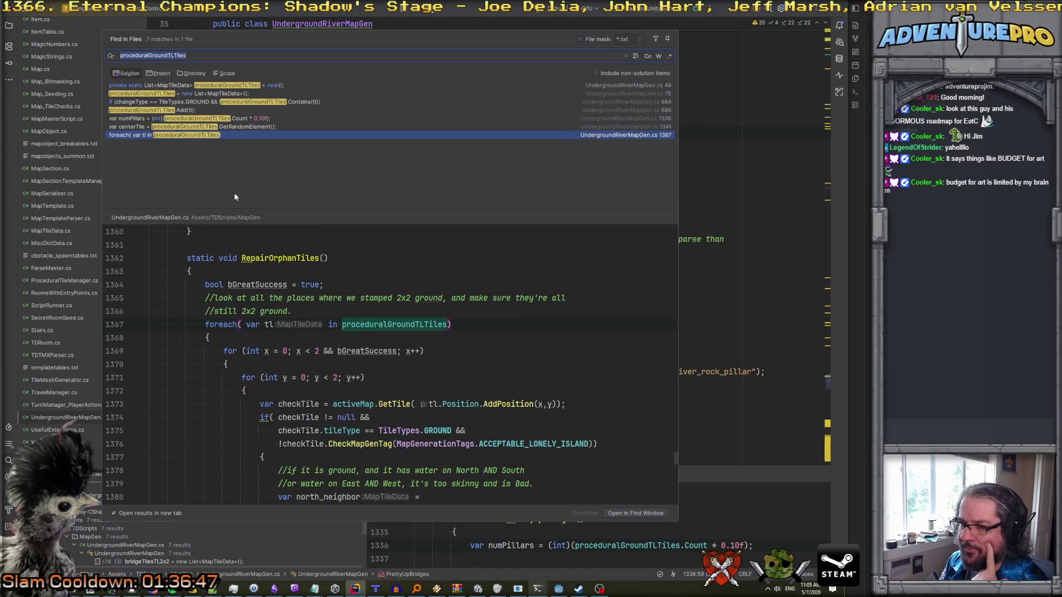
# - Jump from the results to the proceduralGroundTLTiles usage inside PrettyUpBridges
pyautogui.scroll(-4, 274, 259)
pyautogui.scroll(-2, 274, 259)
pyautogui.scroll(3, 275, 259)
pyautogui.scroll(-2, 274, 258)
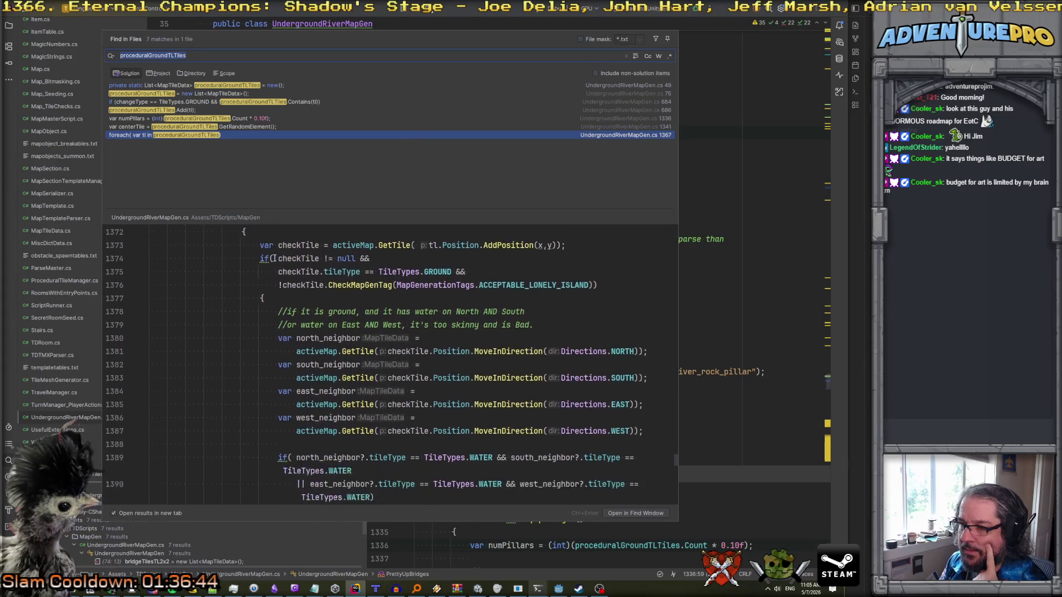
pyautogui.scroll(-1, 275, 258)
pyautogui.scroll(-3, 274, 259)
pyautogui.scroll(8, 274, 258)
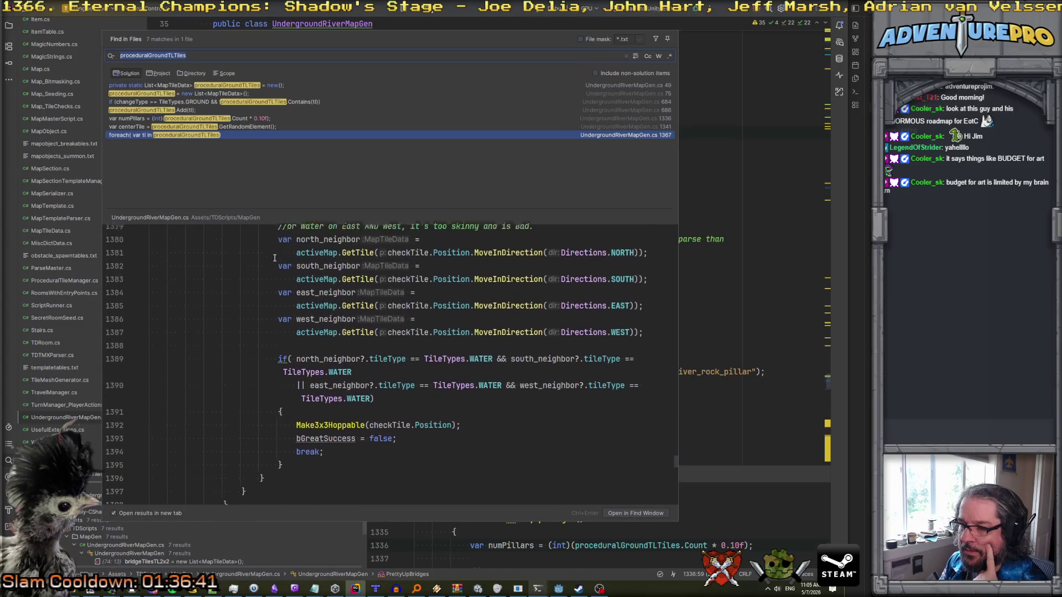
pyautogui.scroll(2, 274, 258)
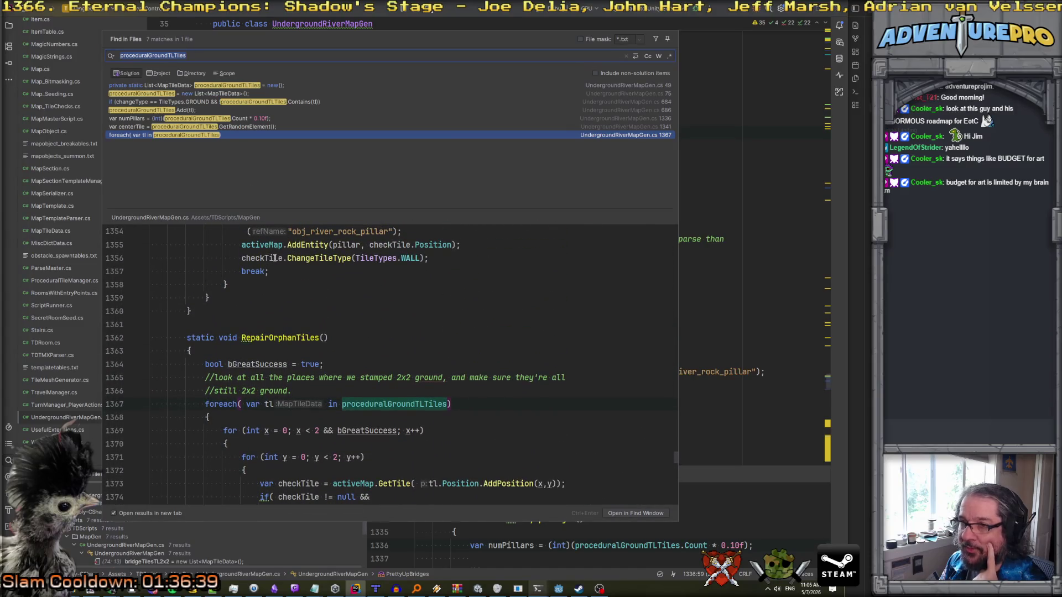
pyautogui.click(714, 160)
pyautogui.scroll(2, 449, 198)
pyautogui.click(450, 198)
pyautogui.scroll(-3, 407, 229)
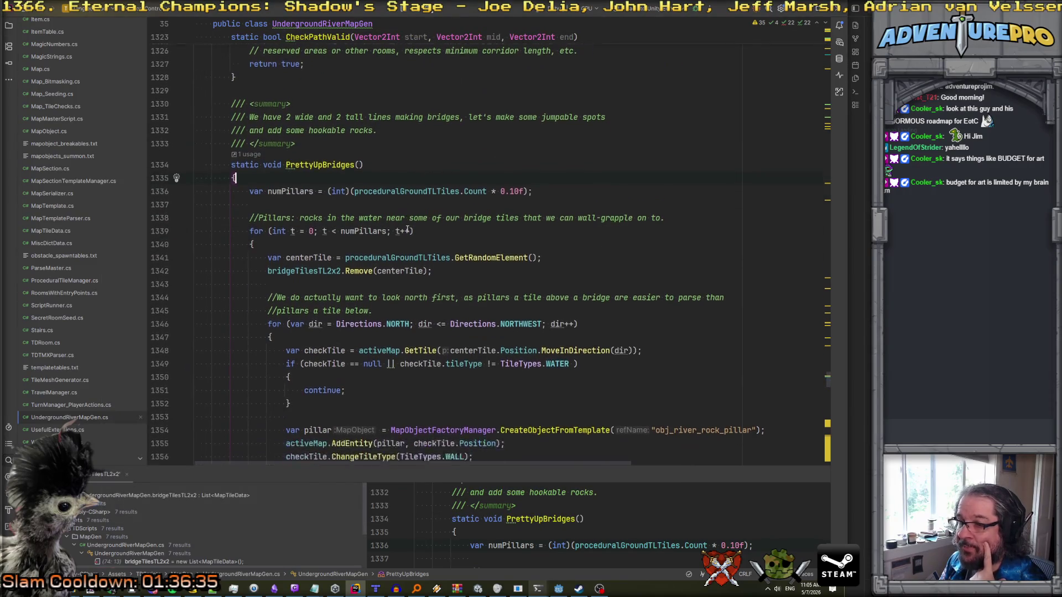
# - Declare var usedList = new HashSet<MapTileData>(); at the top of PrettyUpBridges
pyautogui.doubleClick(372, 239)
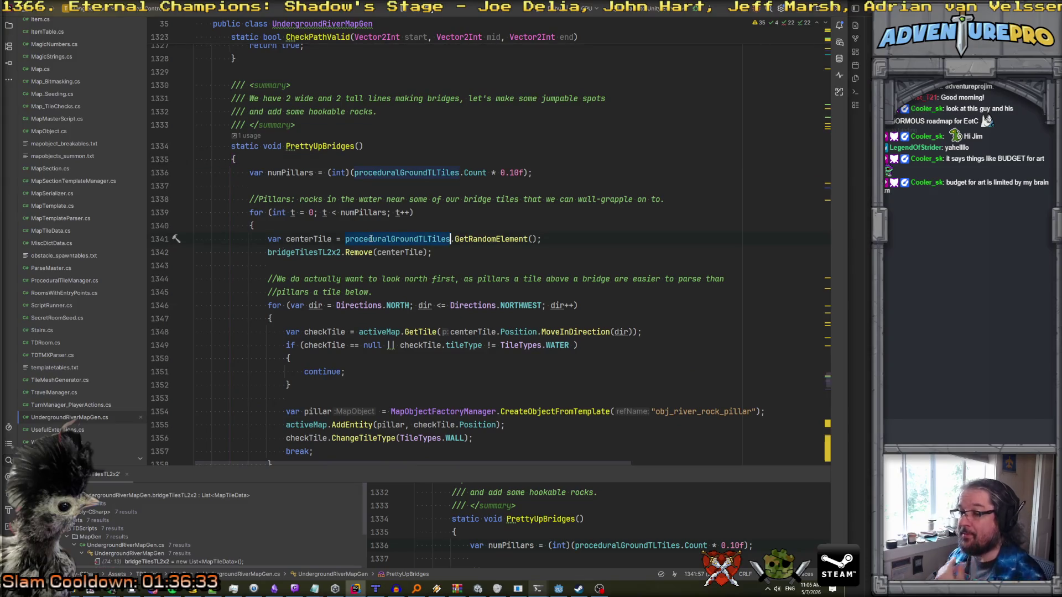
pyautogui.click(479, 183)
pyautogui.write('var usedList = ')
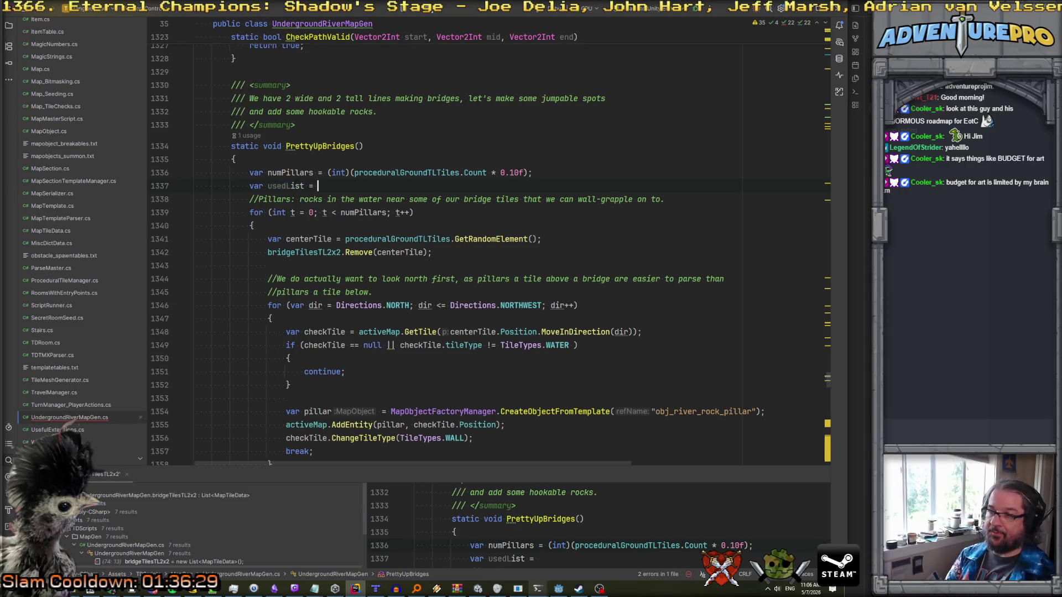
pyautogui.write('new HashSet<V')
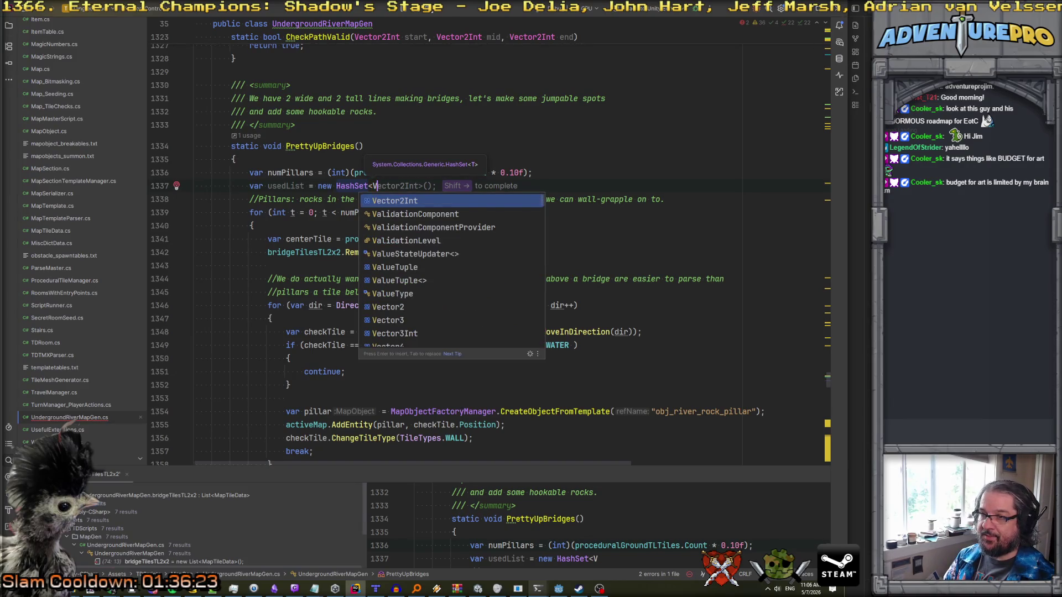
pyautogui.hotkey('shift', 'Right')
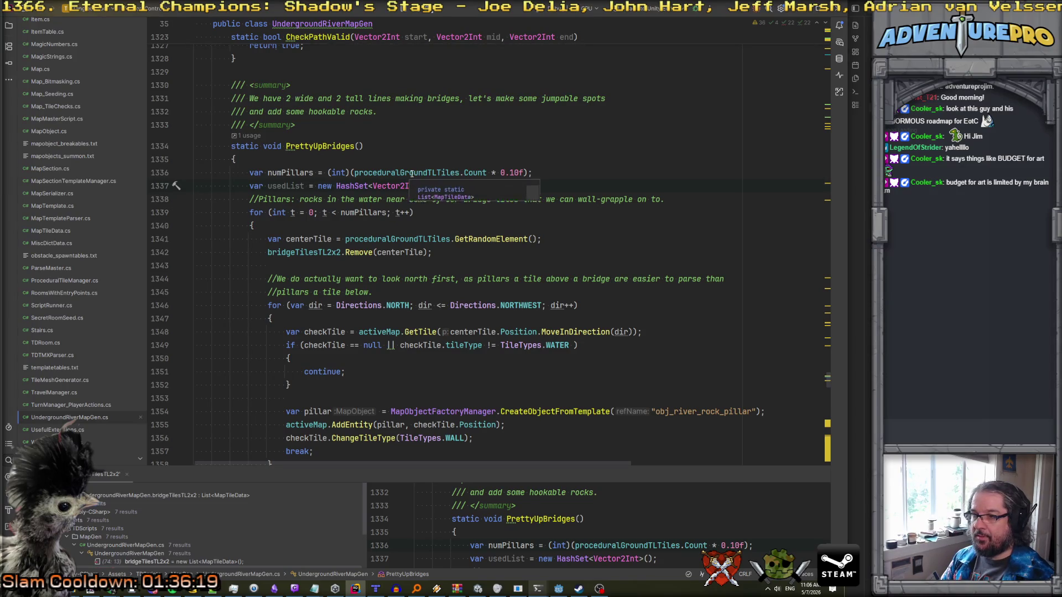
pyautogui.click(418, 186)
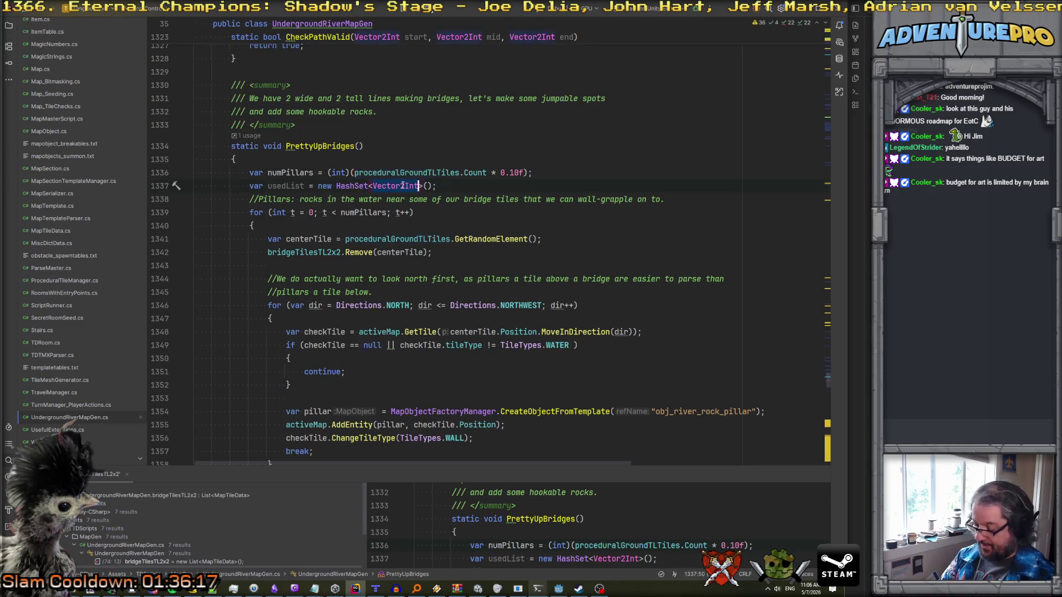
pyautogui.hotkey('ctrl', 'BackSpace')
pyautogui.write('MapTil')
pyautogui.press('Return')
# - After picking centerTile, add the condition if (usedList.Contains(centerTile))
pyautogui.click(434, 239)
pyautogui.press('Down')
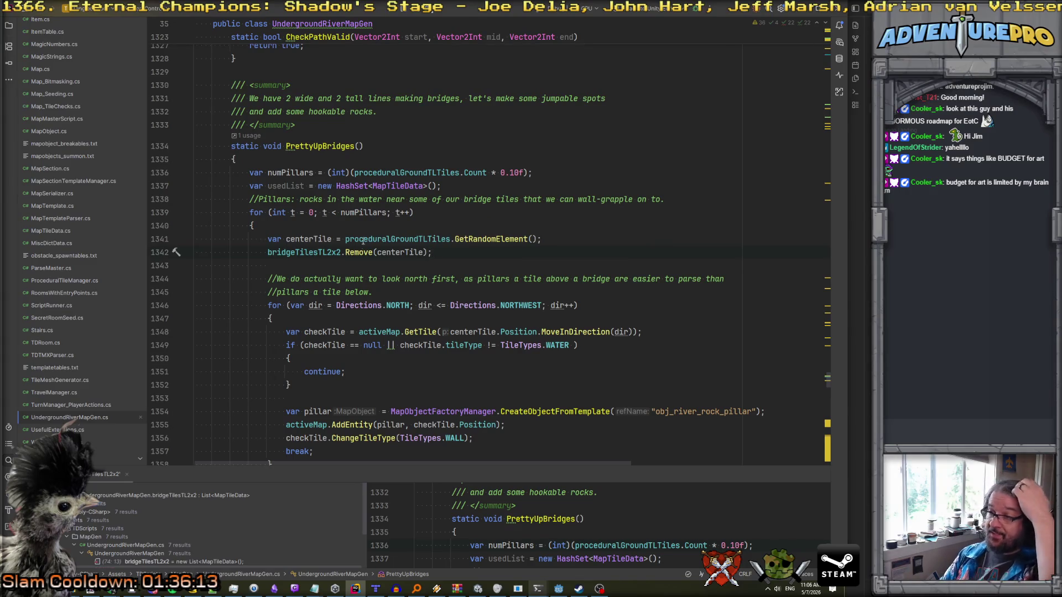
pyautogui.click(583, 238)
pyautogui.press('Return')
pyautogui.write('if( use')
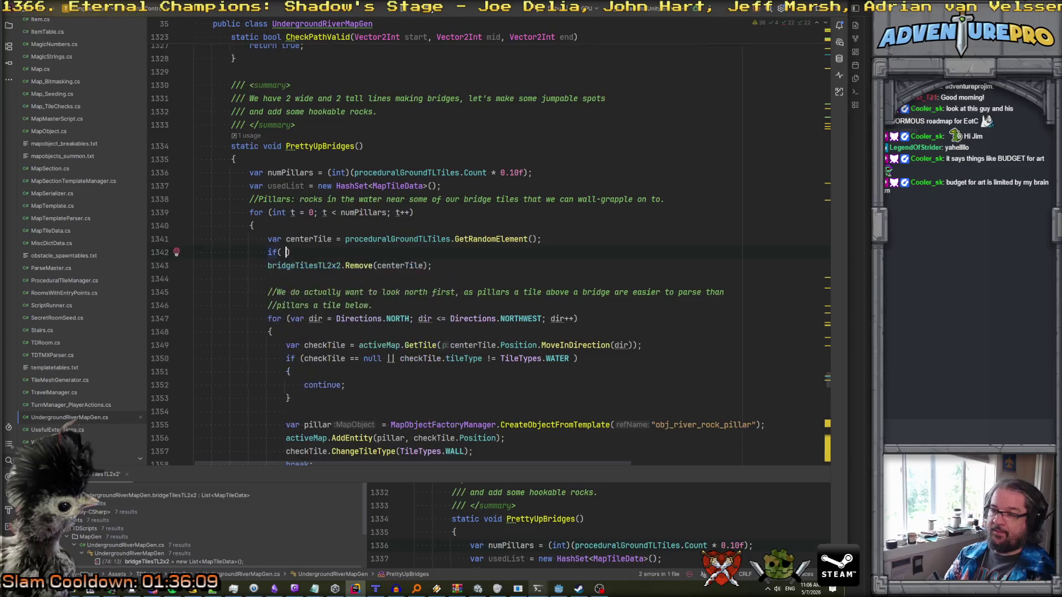
pyautogui.write('dList.C')
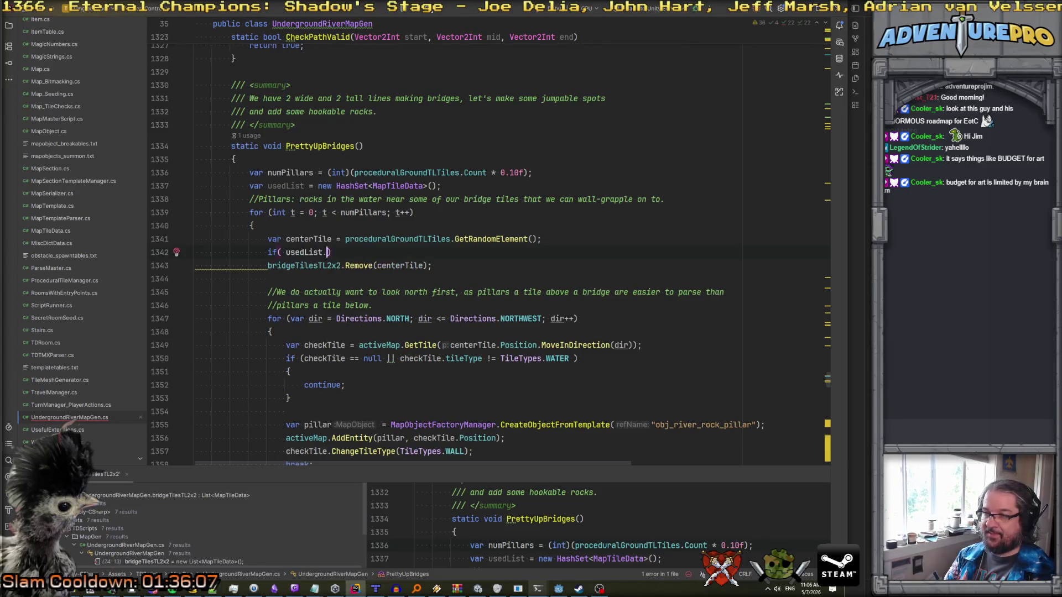
pyautogui.write('on')
pyautogui.press('Return')
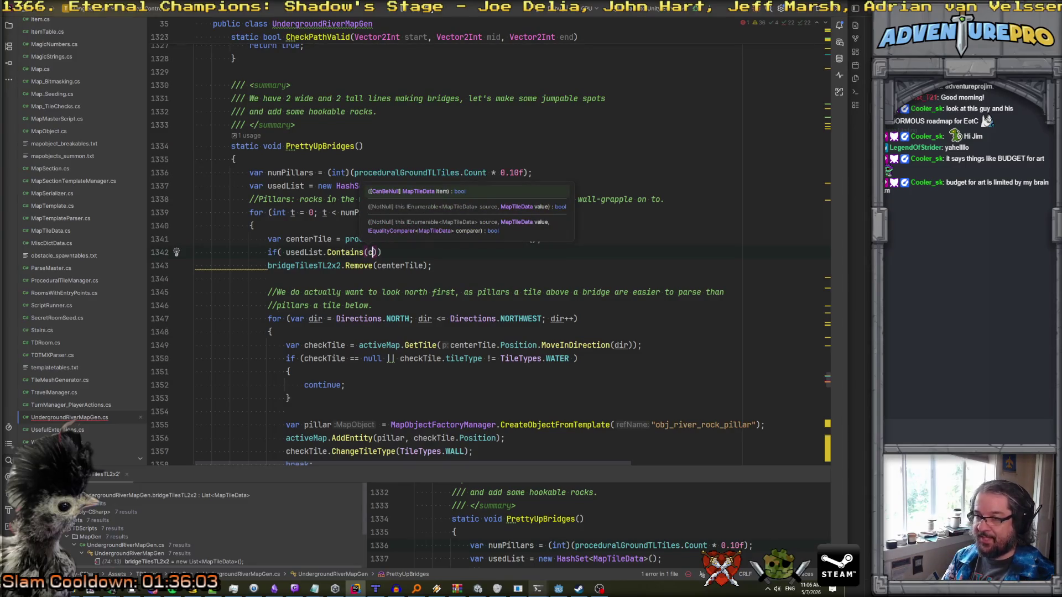
pyautogui.press('Return')
pyautogui.write(')')
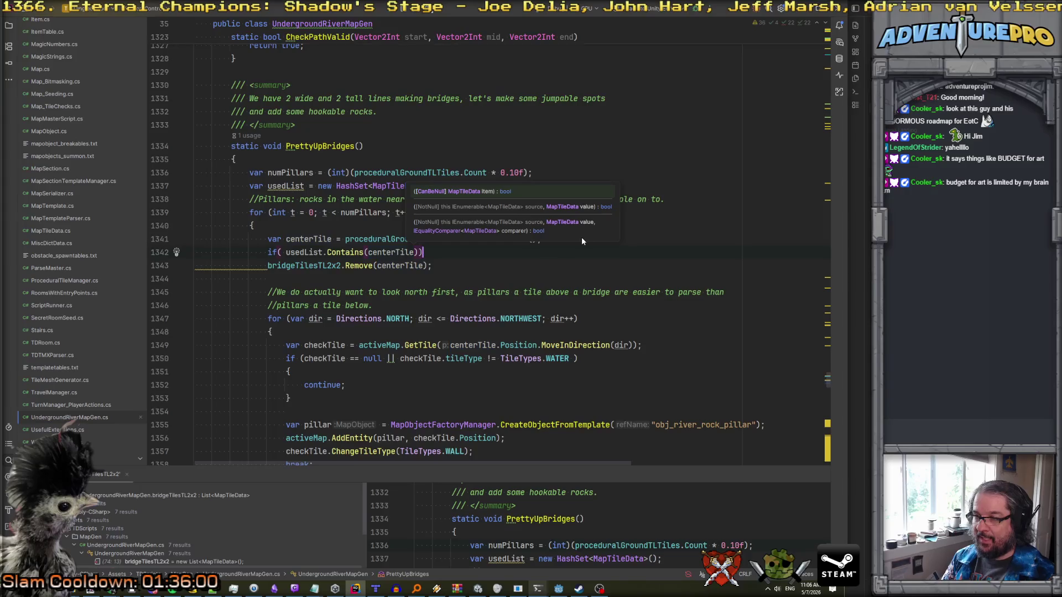
# - Give the duplicate check a block containing t--; and continue;
pyautogui.press('Return')
pyautogui.write('{')
pyautogui.press('Return')
pyautogui.write('t--;')
pyautogui.press('Return')
pyautogui.write('con')
pyautogui.press('Return')
pyautogui.write(';')
# - Append && usedList.Count < proceduralGroundTLTiles.Count to the pillar loop condition
pyautogui.click(387, 212)
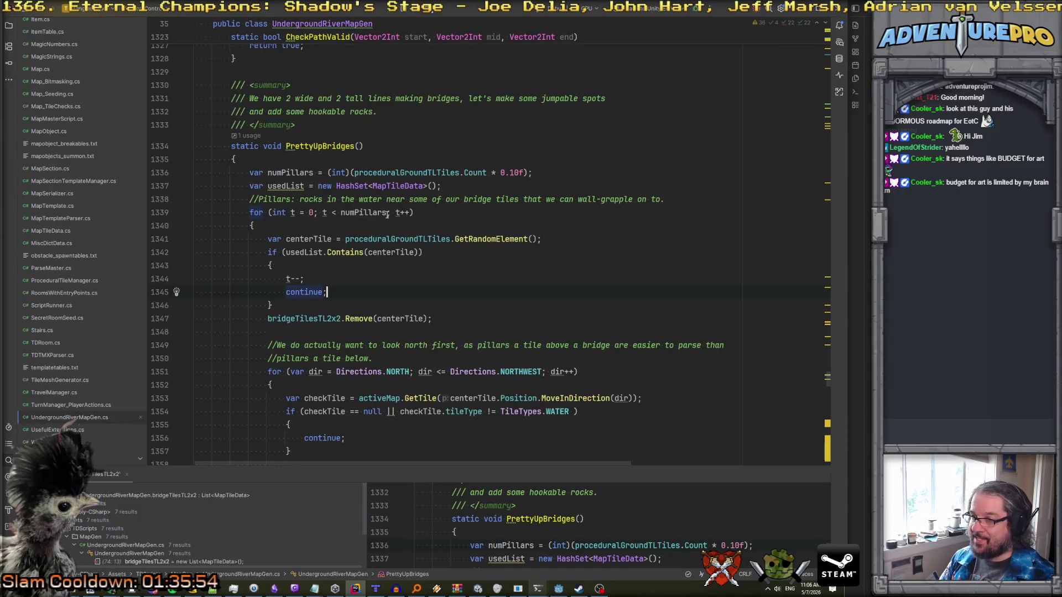
pyautogui.write('&& use')
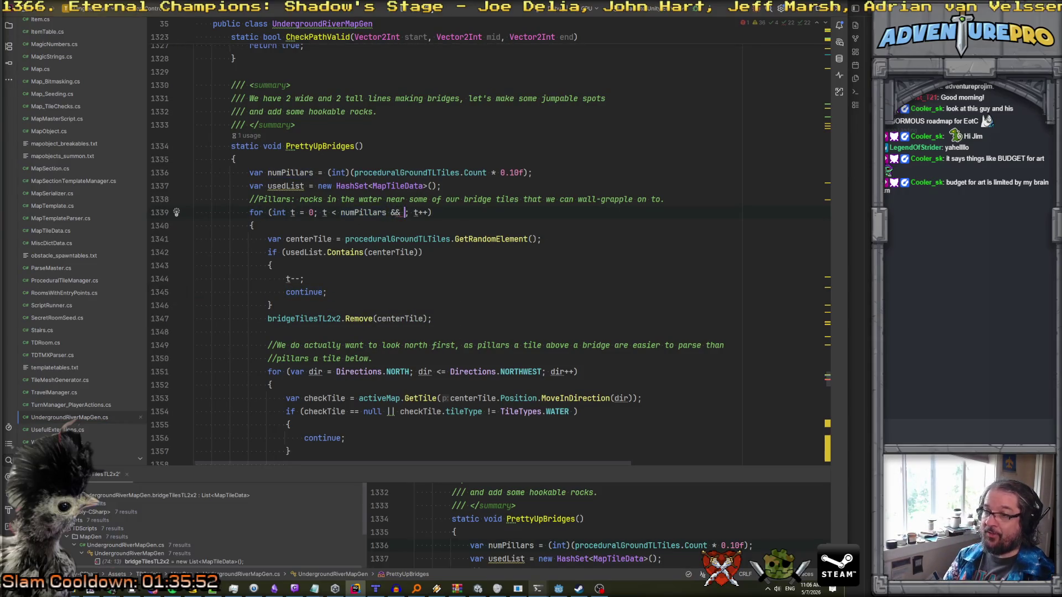
pyautogui.press('Return')
pyautogui.write('.Cou')
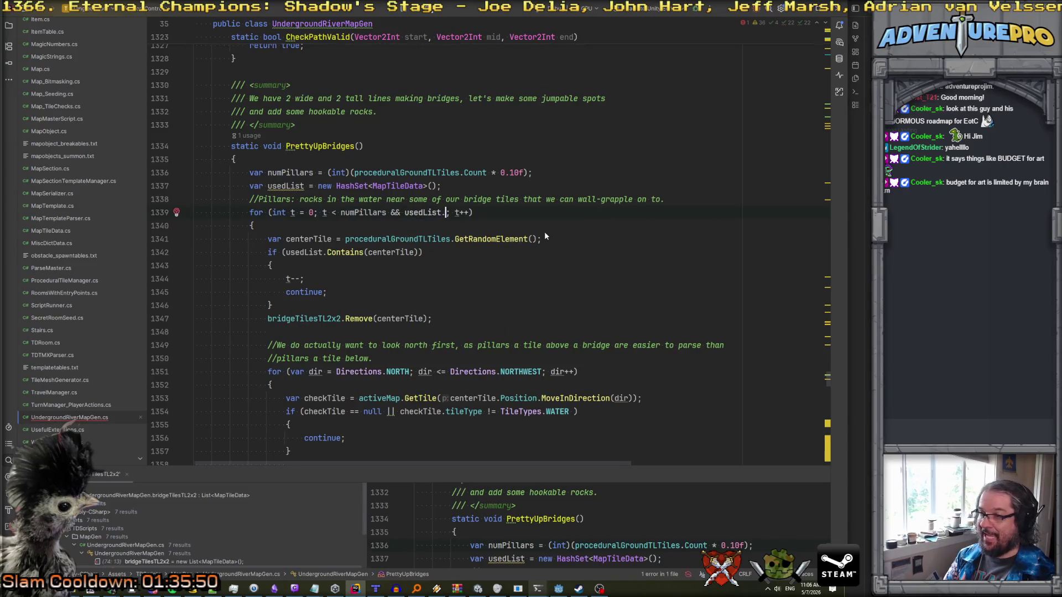
pyautogui.press('Return')
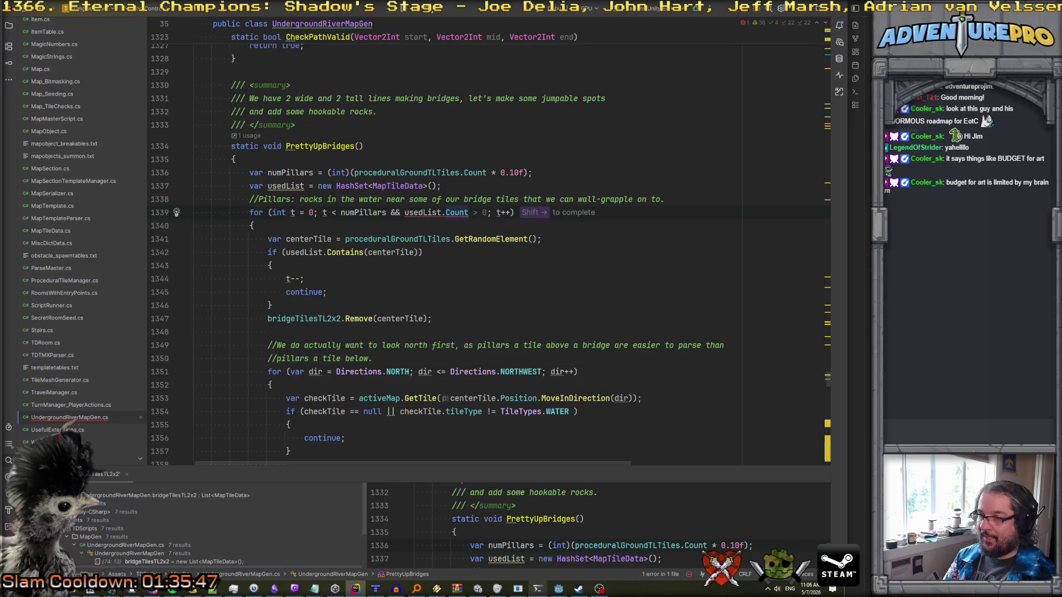
pyautogui.write('< proce')
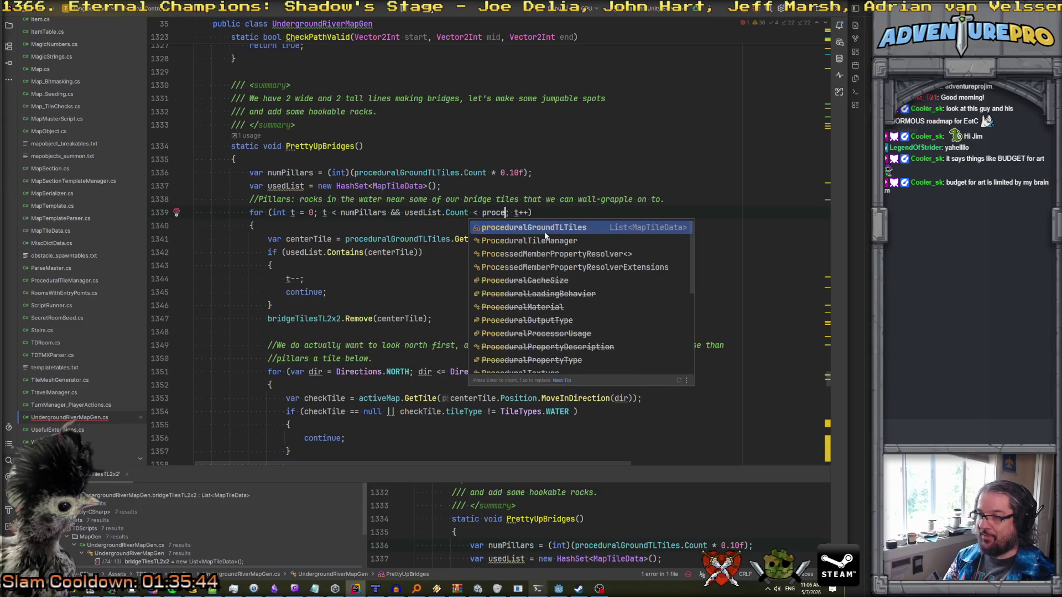
pyautogui.press('Return')
pyautogui.write('.')
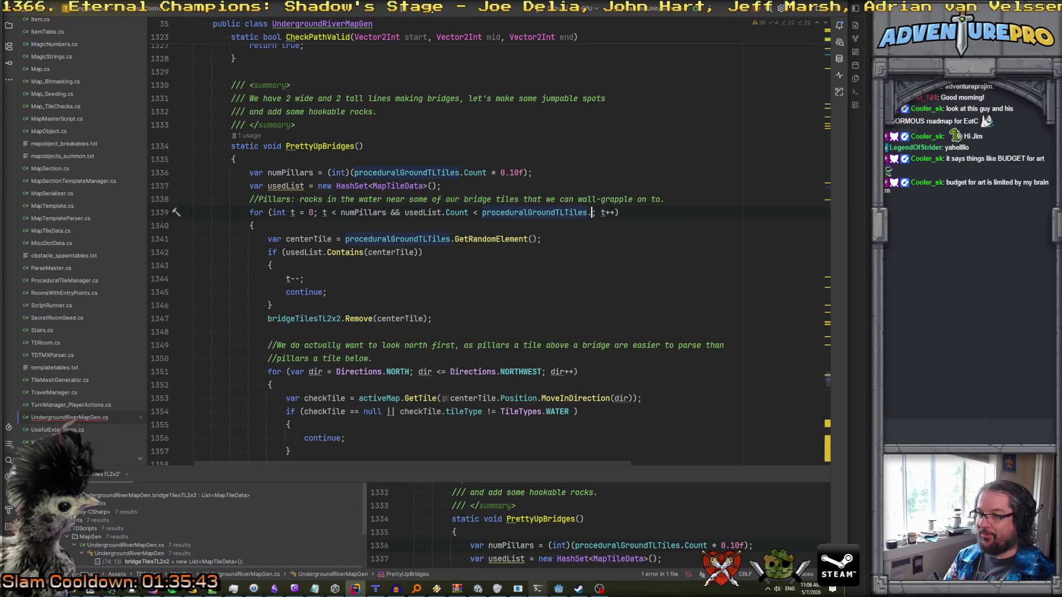
pyautogui.write('Co')
pyautogui.press('Return')
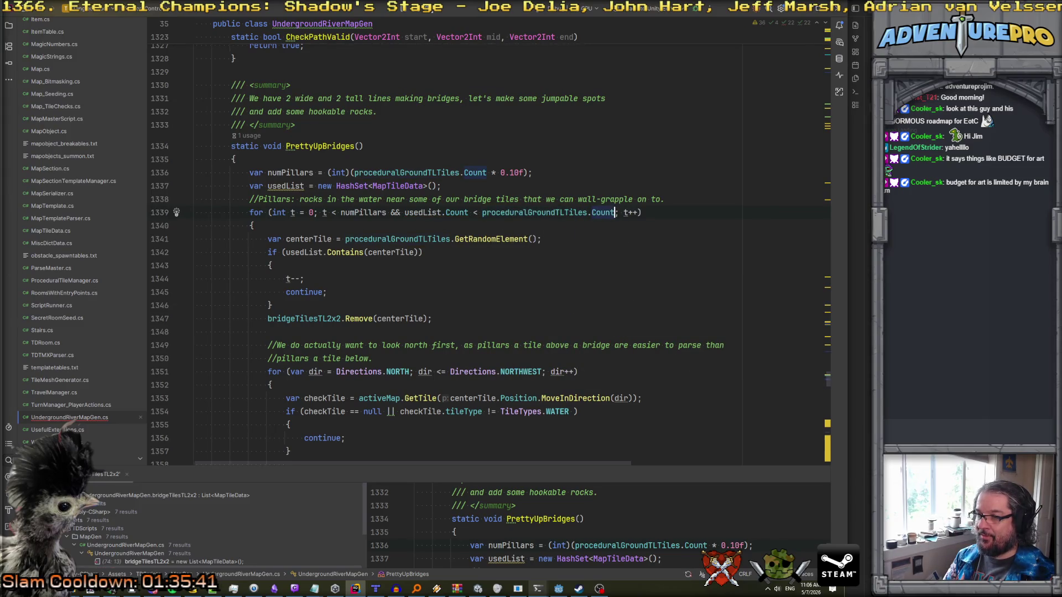
# - Review the centerTile pick, the usedList and proceduralGroundTLTiles usages, and the t-- line
pyautogui.click(408, 239)
pyautogui.click(309, 252)
pyautogui.click(395, 241)
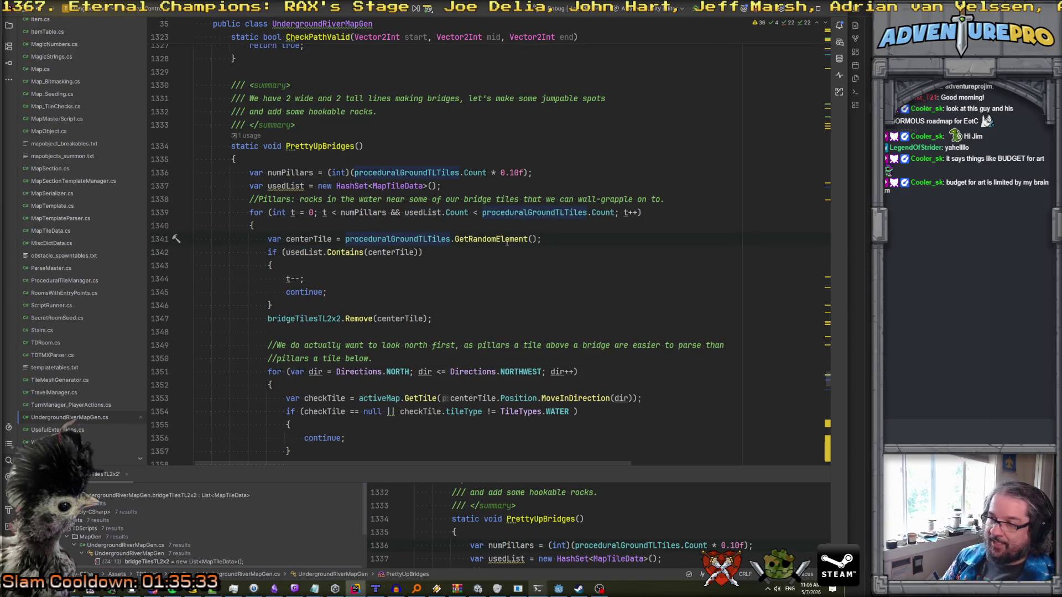
pyautogui.click(378, 279)
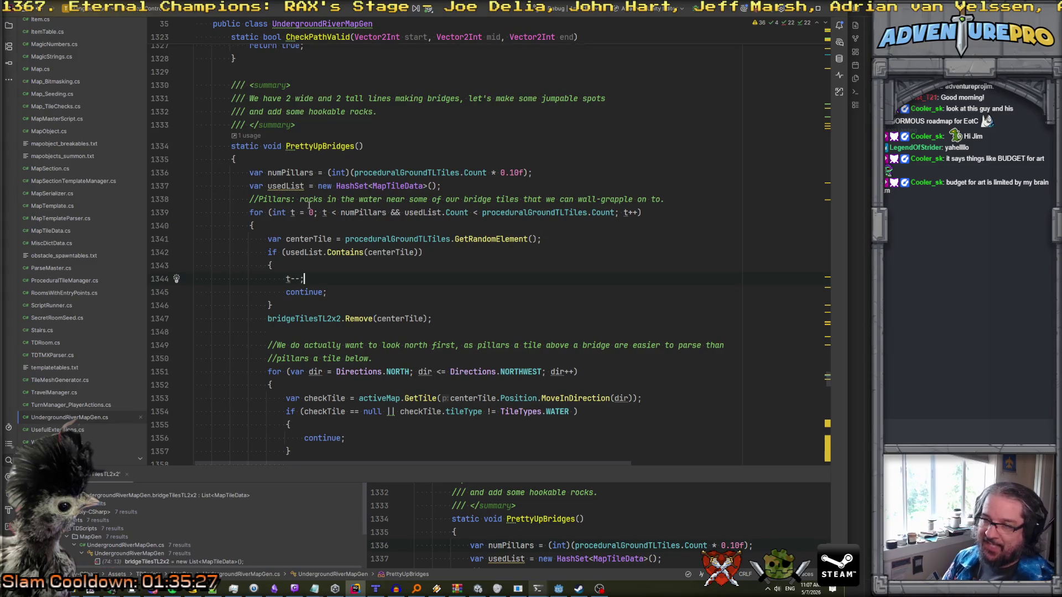
pyautogui.click(300, 308)
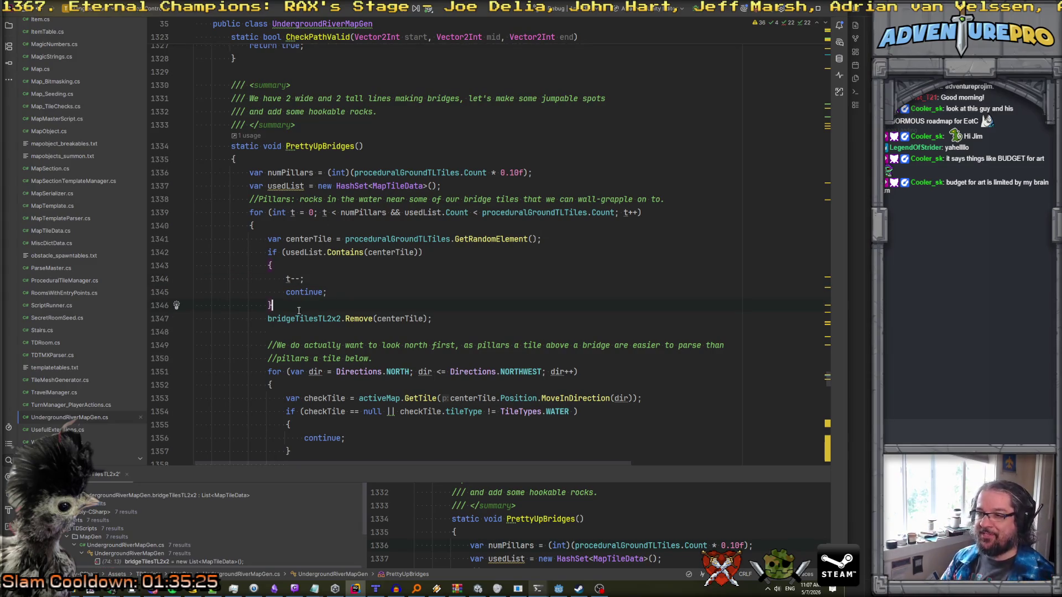
pyautogui.hotkey('ctrl', 'shift', 'BackSpace')
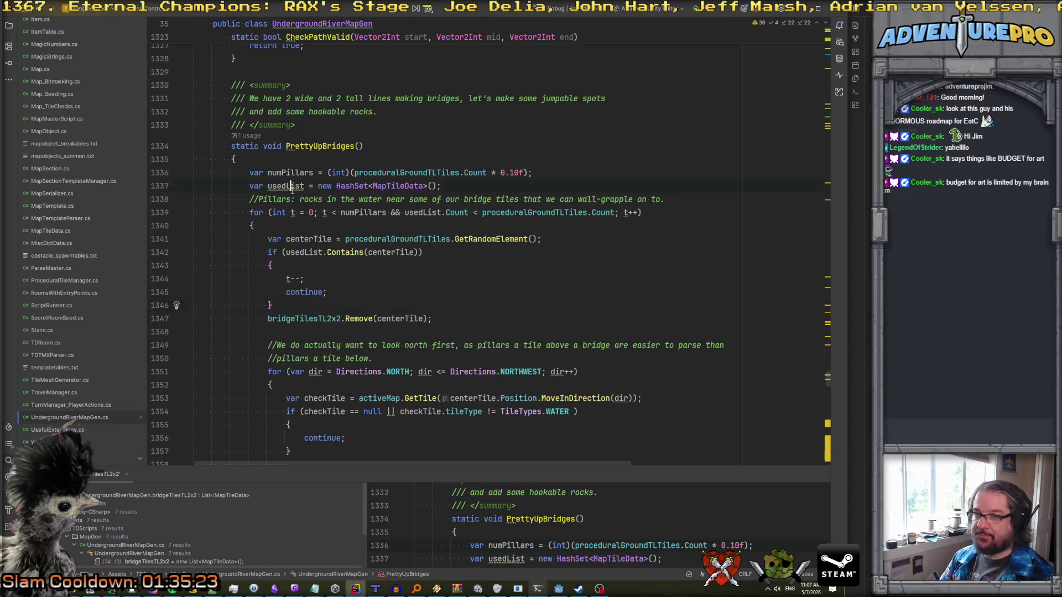
# - Change bridgeTilesTL2x2.Remove(centerTile) to usedList.Add(centerTile)
pyautogui.doubleClick(300, 318)
pyautogui.write('usedList')
pyautogui.doubleClick(322, 319)
pyautogui.write('Add')
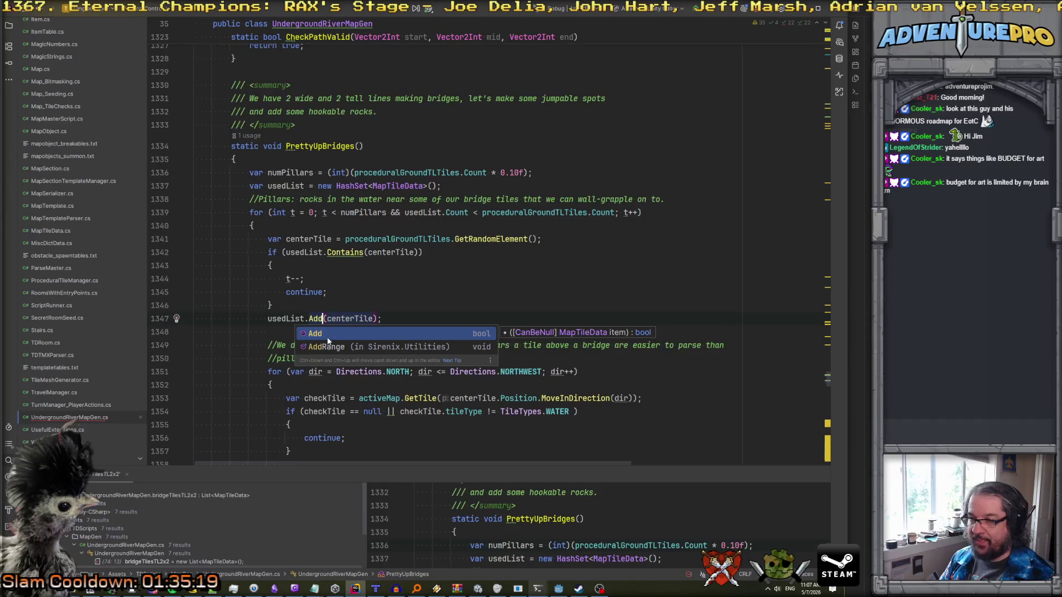
pyautogui.click(326, 300)
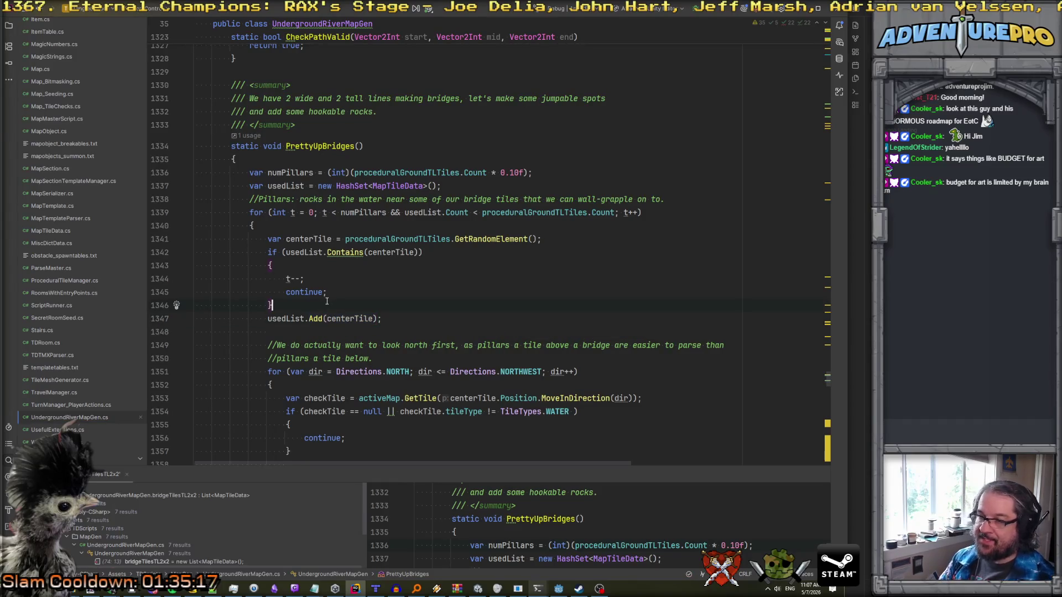
# - Remove the extra blank line above the check-north-first comment
pyautogui.scroll(-5, 323, 315)
pyautogui.scroll(1, 431, 232)
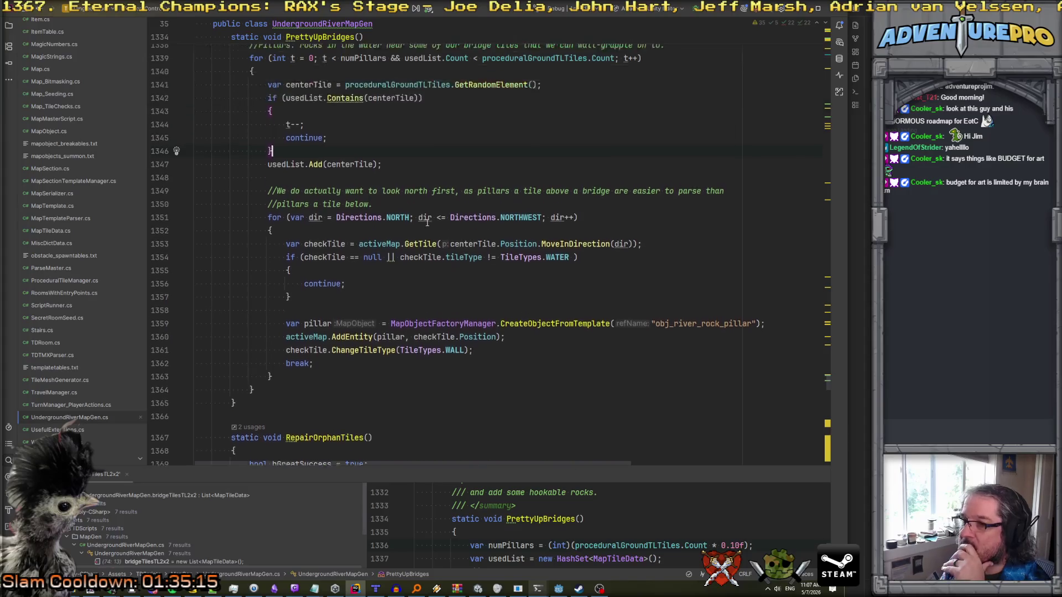
pyautogui.click(403, 164)
pyautogui.click(415, 170)
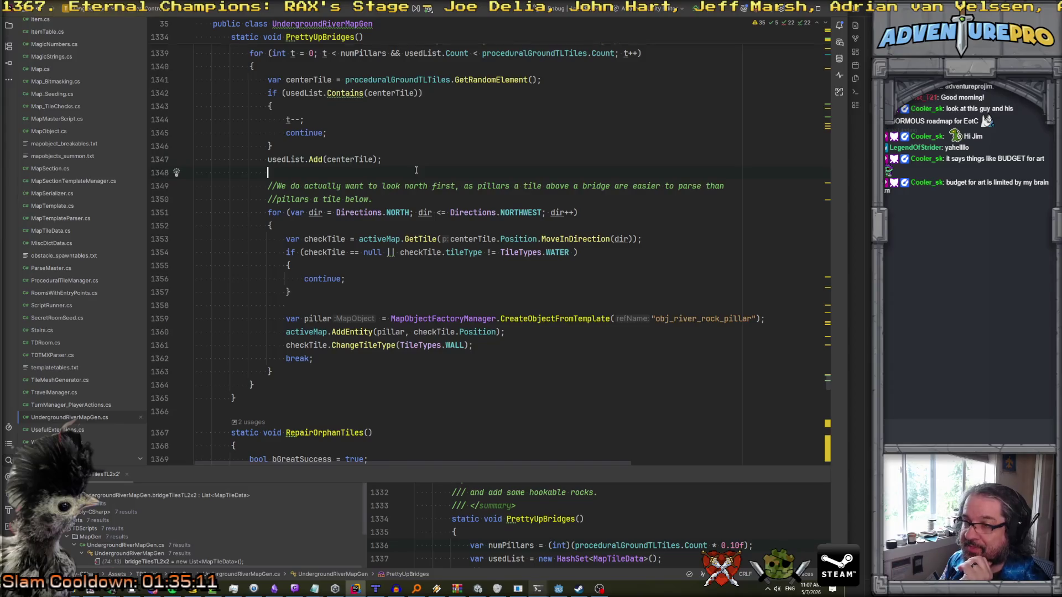
pyautogui.press('Return')
pyautogui.press('Return')
pyautogui.press('Up')
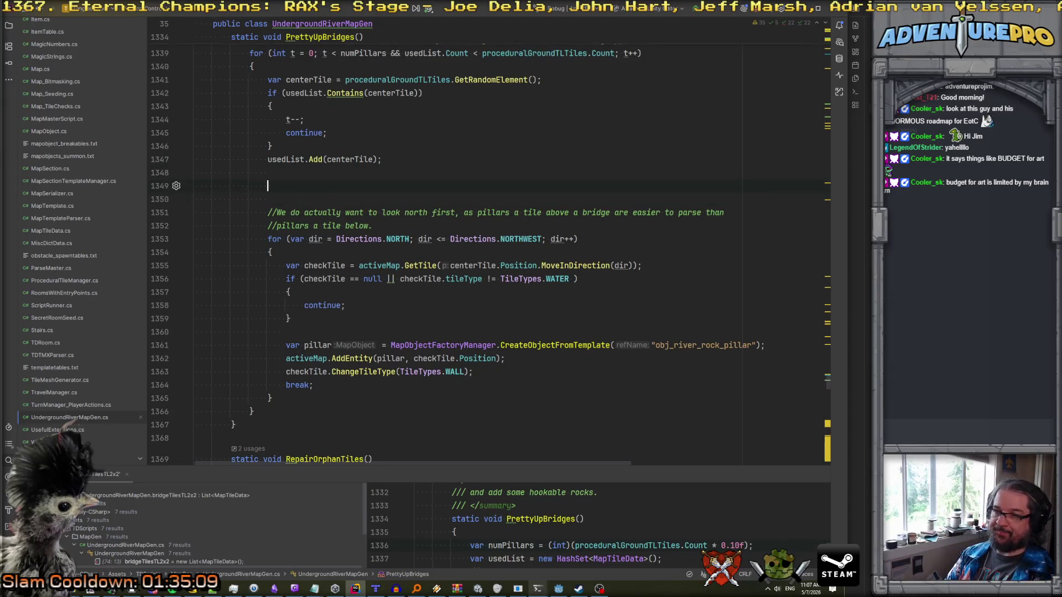
pyautogui.press('Down')
pyautogui.press('Delete')
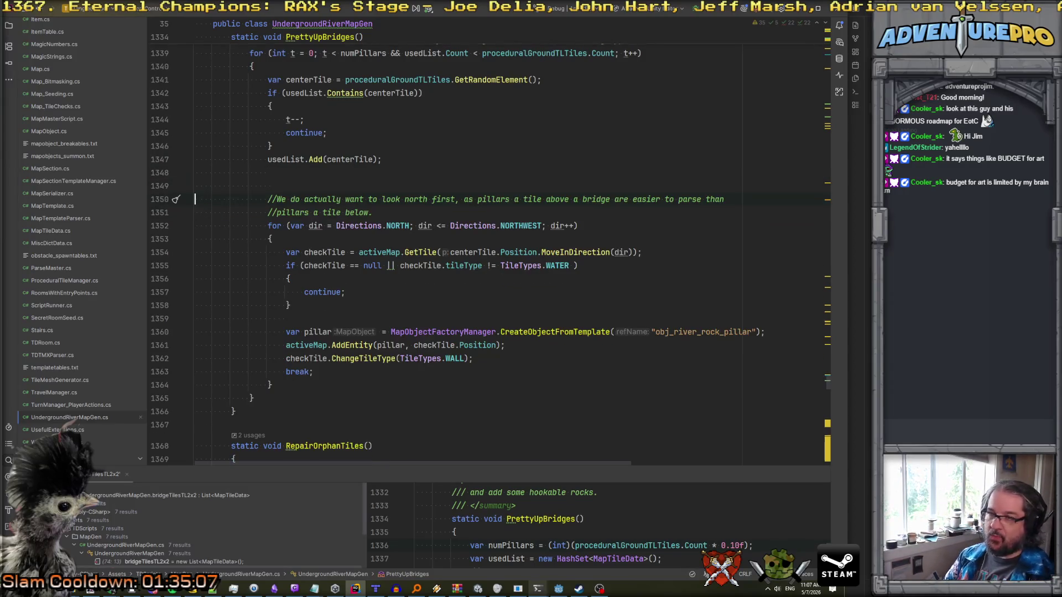
# - Review the direction loop down to the blank line before pillar creation
pyautogui.press('Down')
pyautogui.press('Down')
pyautogui.press('Down')
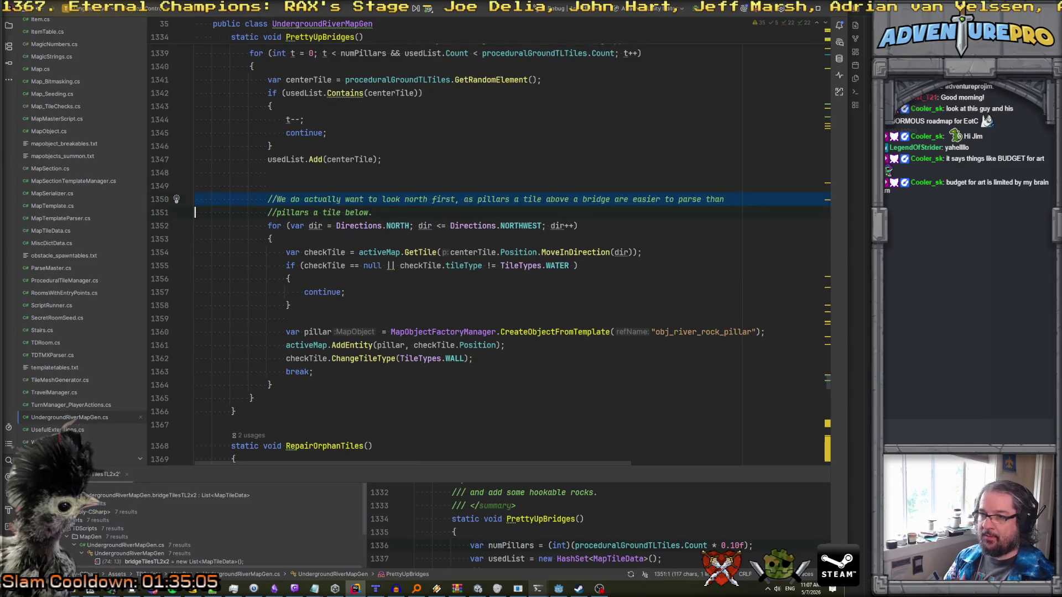
pyautogui.press('Down')
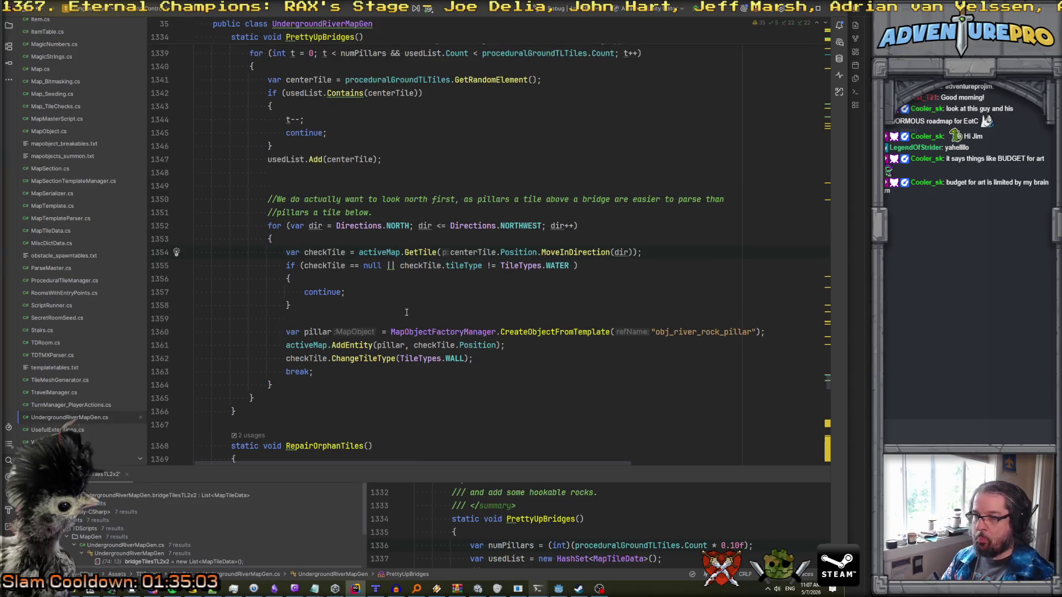
pyautogui.click(397, 290)
pyautogui.press('Up')
pyautogui.press('Down')
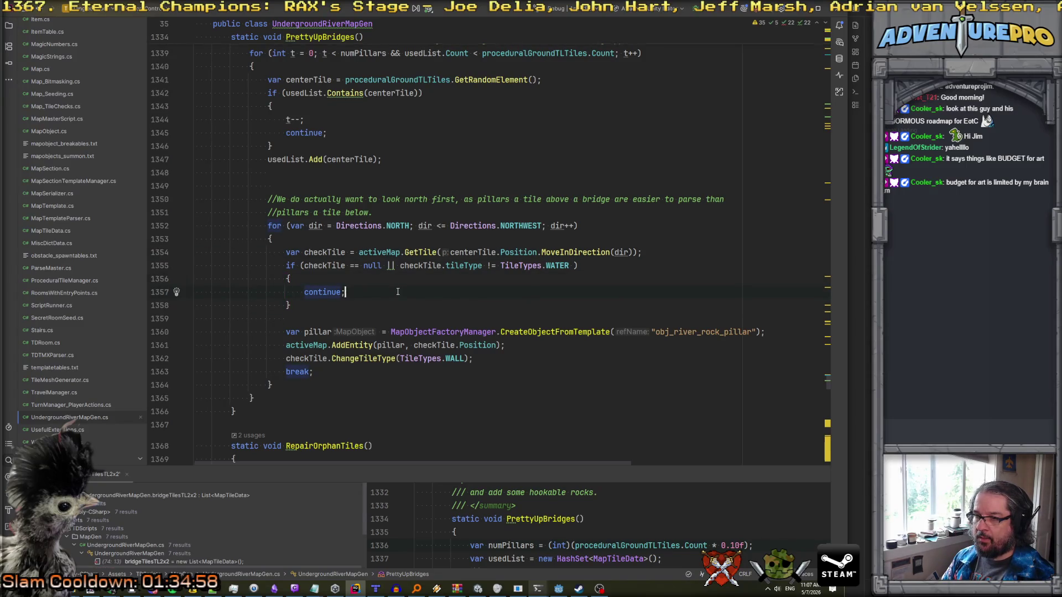
pyautogui.scroll(-1, 398, 295)
pyautogui.click(402, 276)
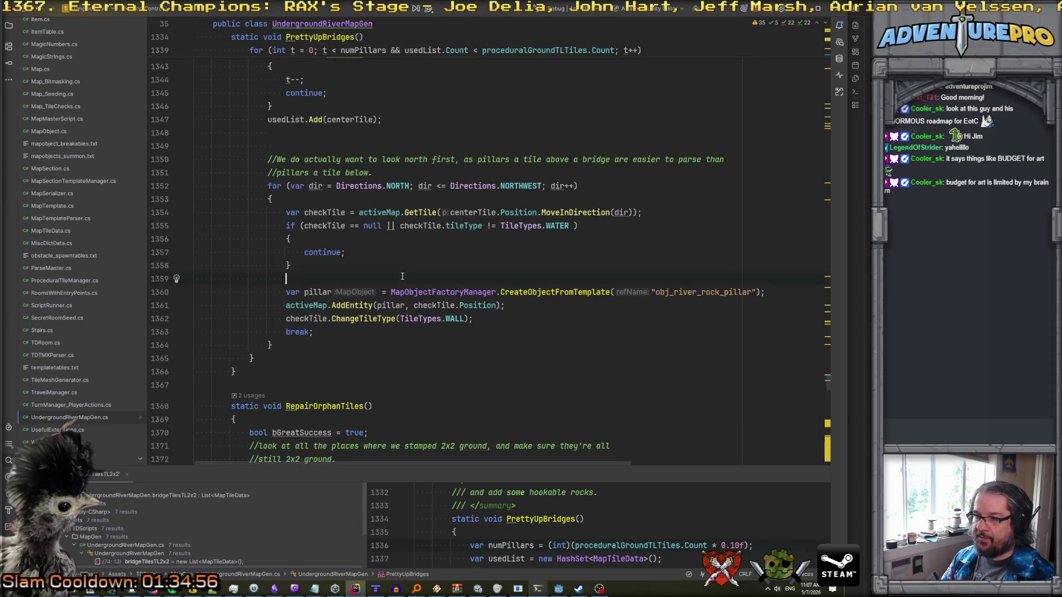
pyautogui.scroll(1, 304, 219)
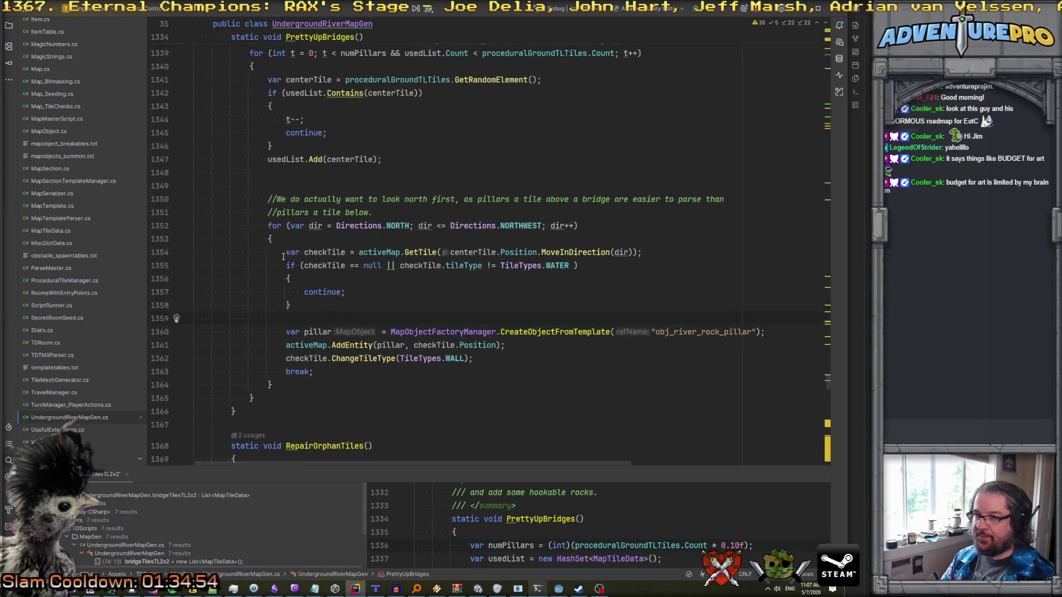
# - Inspect the neighbour tile lookup and the tileType WATER check in detail
pyautogui.click(285, 253)
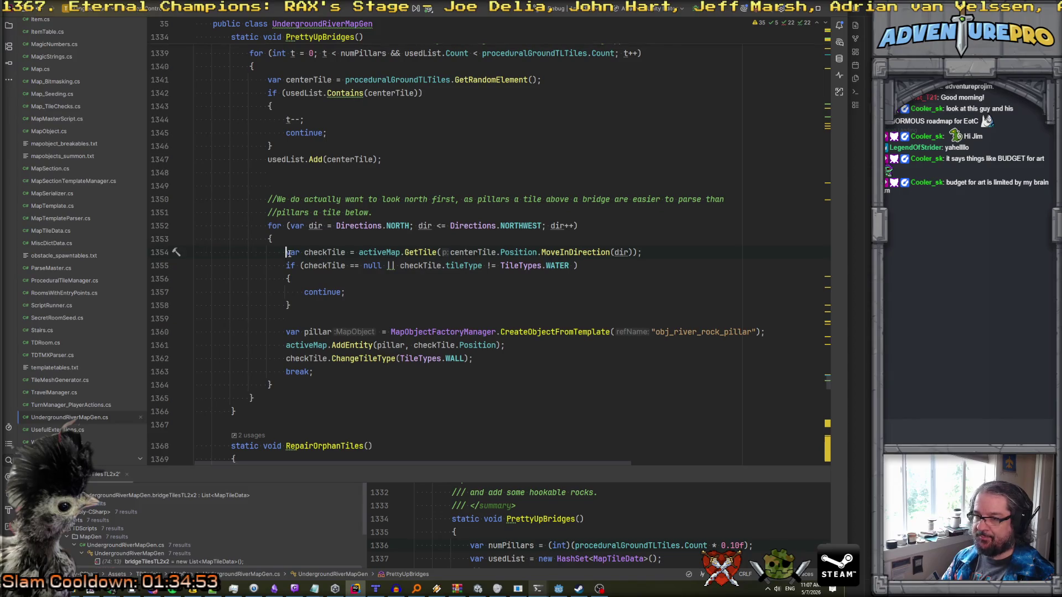
pyautogui.hotkey('ctrl', 'Right')
pyautogui.hotkey('ctrl', 'Right')
pyautogui.hotkey('ctrl', 'Right')
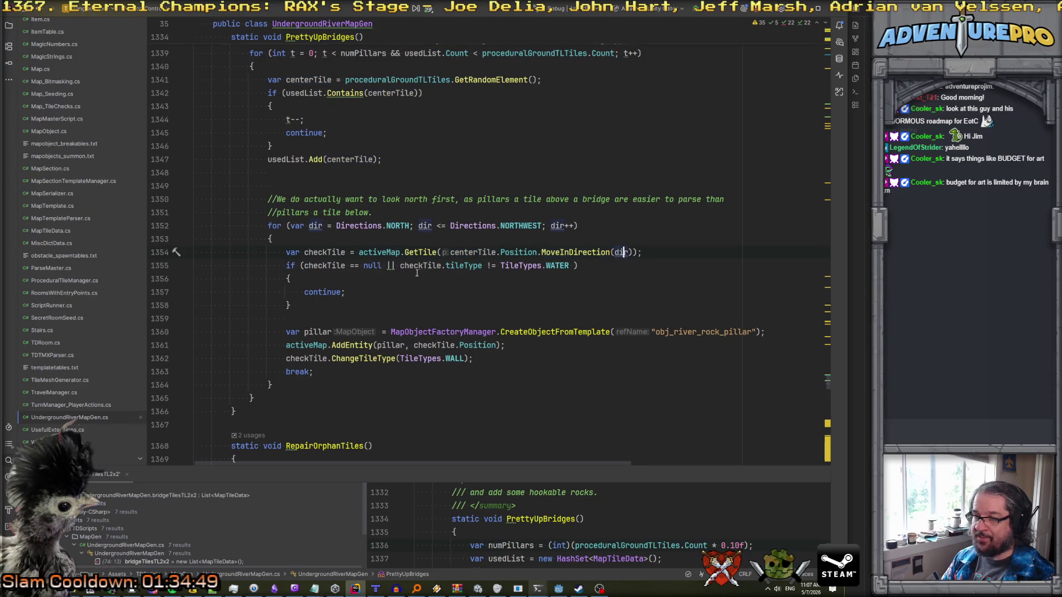
pyautogui.press('Down')
pyautogui.hotkey('ctrl', 'Left')
pyautogui.hotkey('ctrl', 'Left')
pyautogui.click(368, 294)
pyautogui.click(463, 266)
pyautogui.click(544, 266)
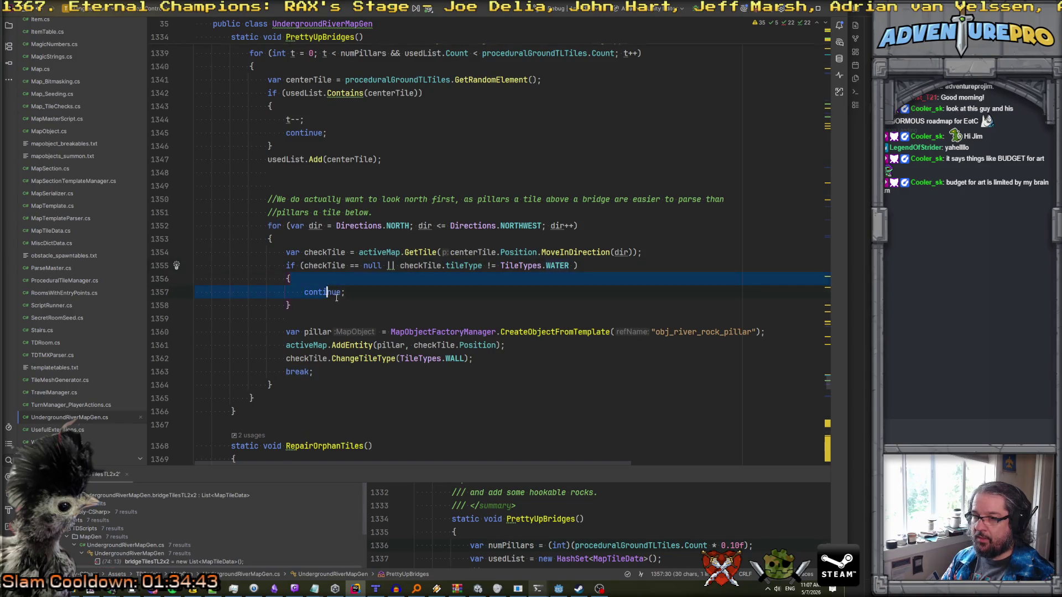
pyautogui.click(376, 302)
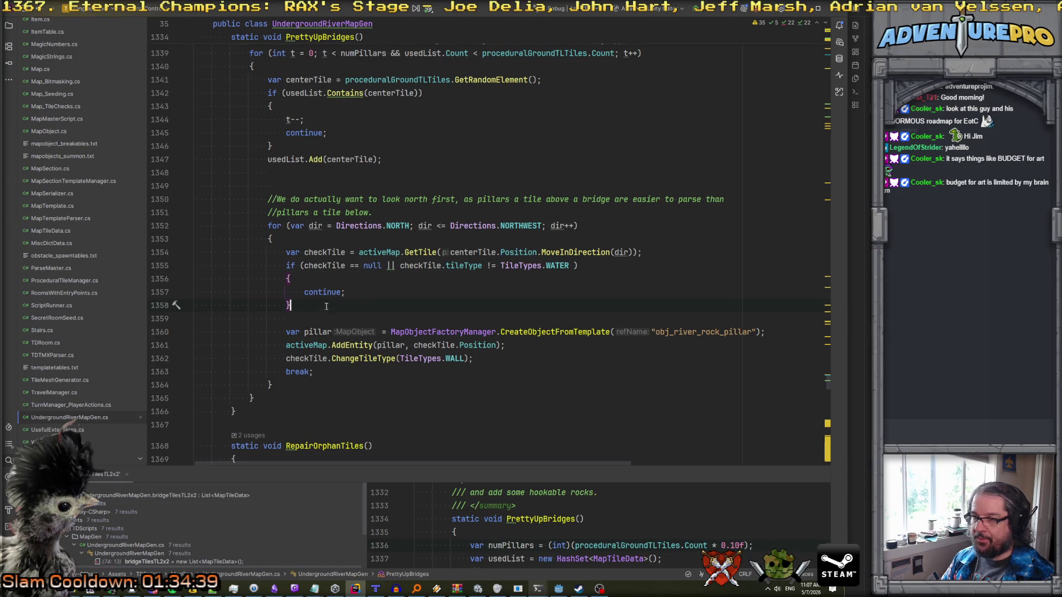
pyautogui.press('Up')
pyautogui.press('Up')
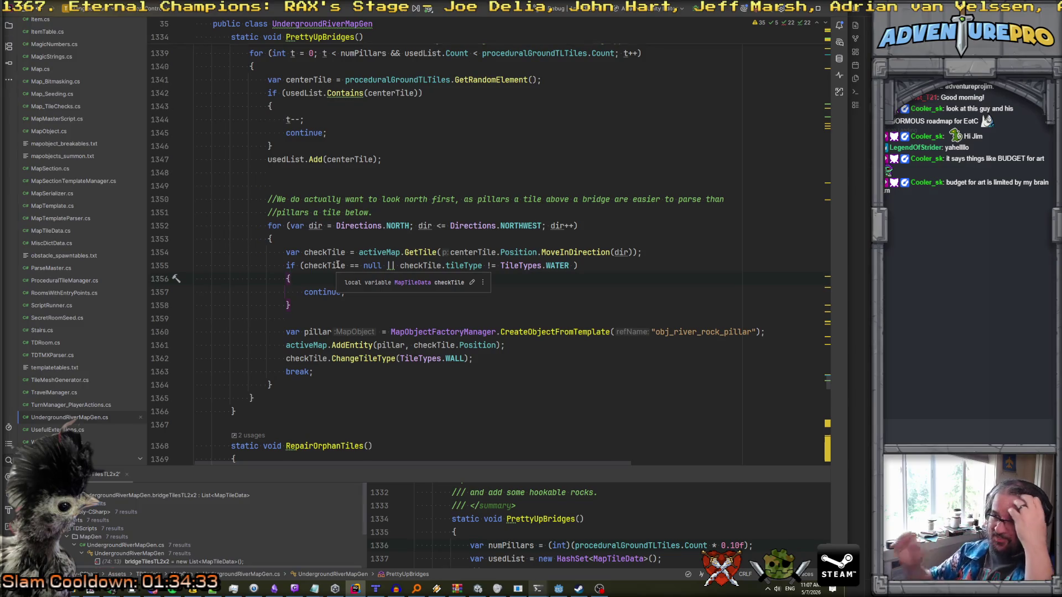
# - Change the direction loop's starting value from NORTH to EAST
pyautogui.doubleClick(403, 226)
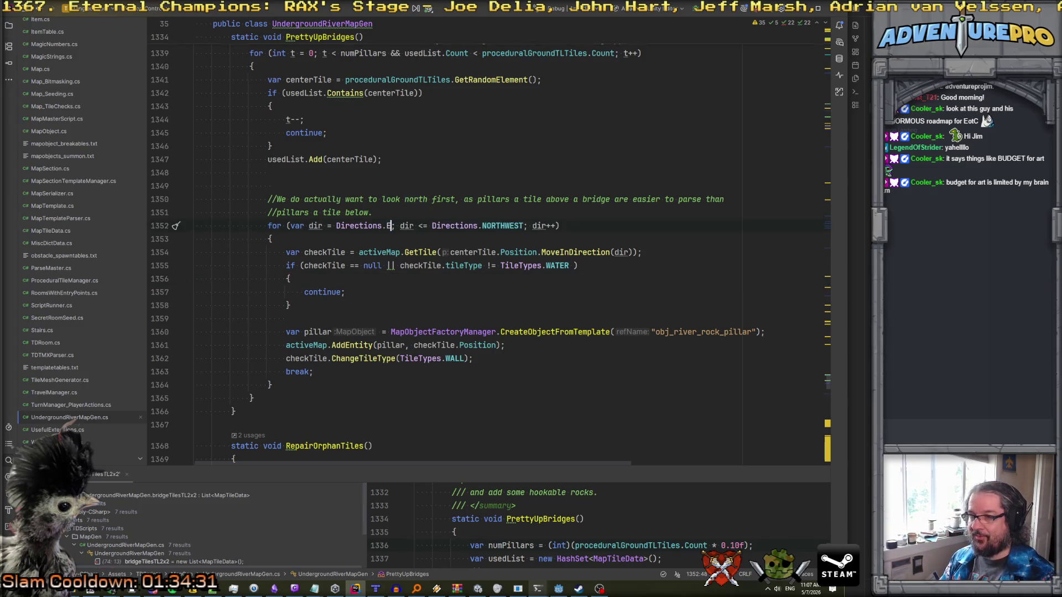
pyautogui.write('EA')
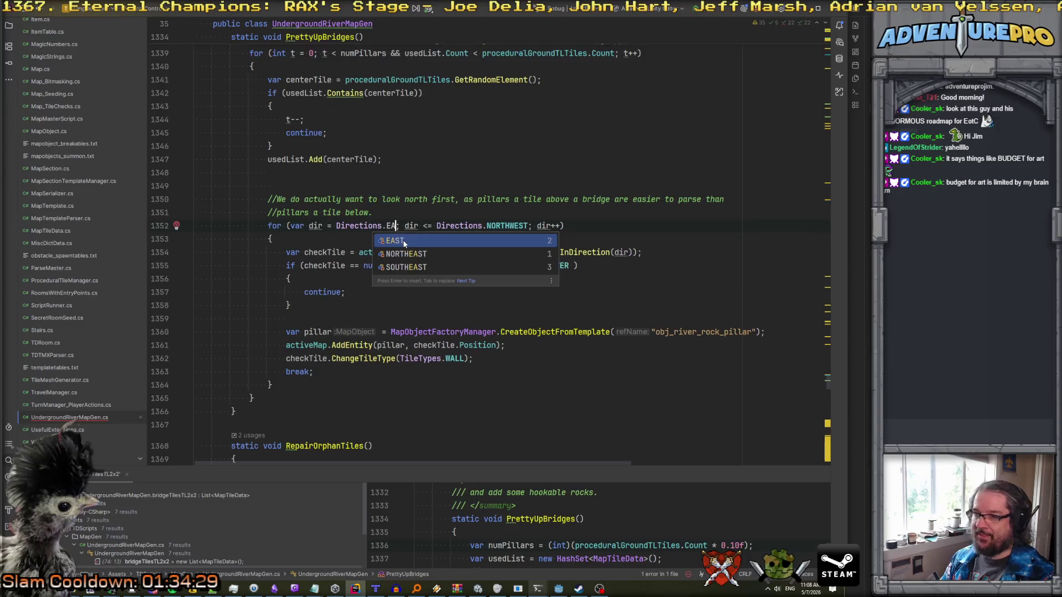
pyautogui.click(404, 243)
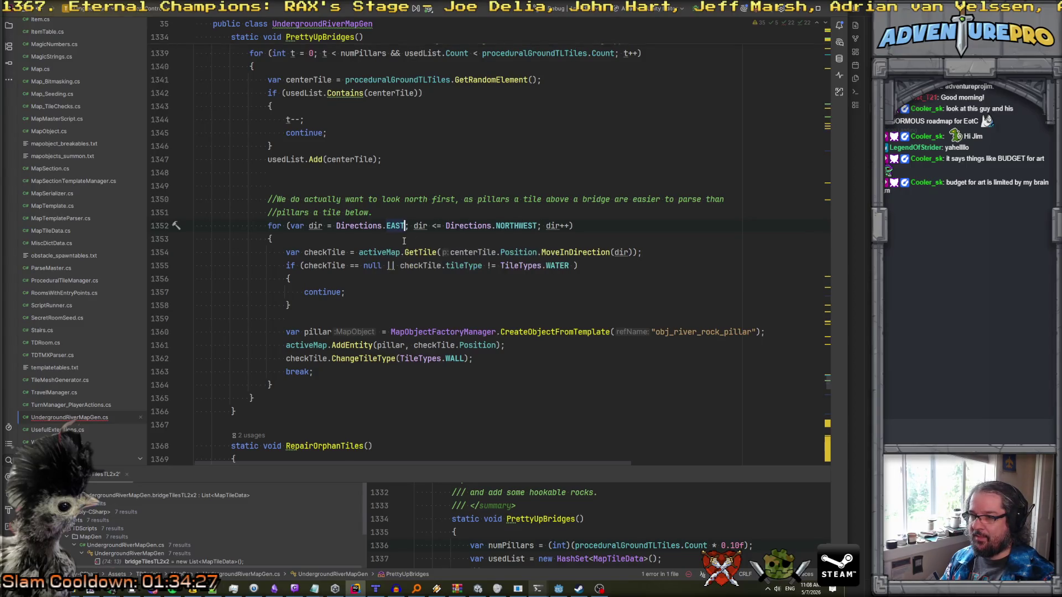
# - Replace the old two-line comment with one saying the starting point is a 2x2 group's top-left
pyautogui.click(400, 199)
pyautogui.click(400, 191)
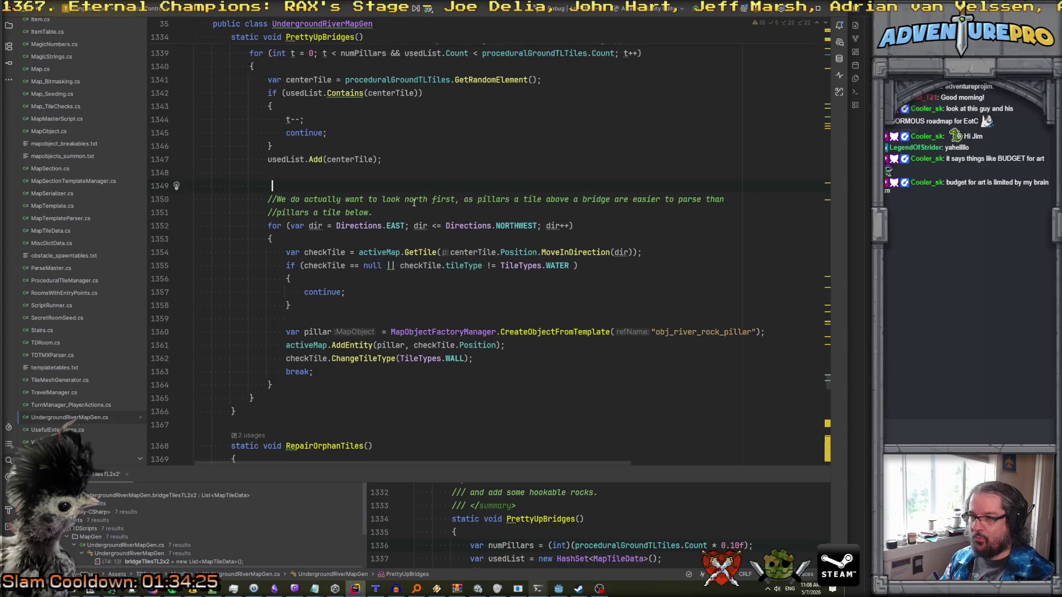
pyautogui.hotkey('shift', 'Down')
pyautogui.hotkey('shift', 'Down')
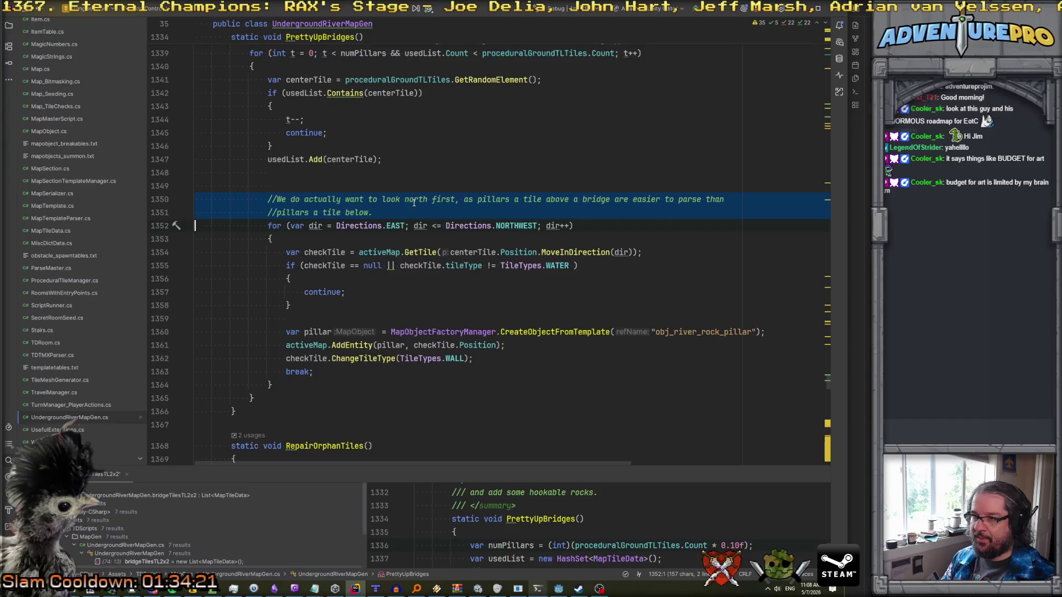
pyautogui.press('Delete')
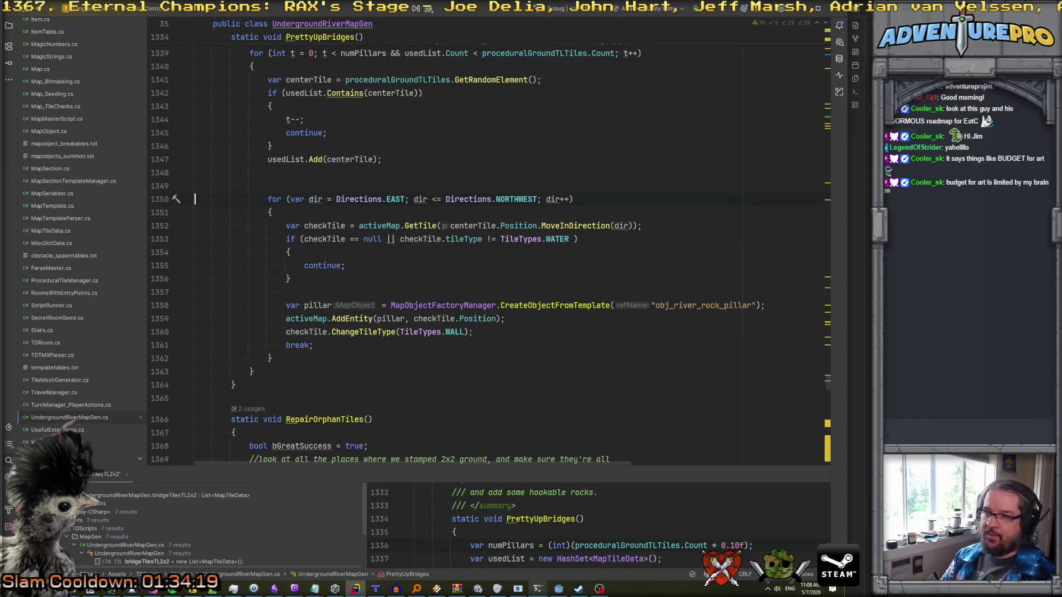
pyautogui.press('Return')
pyautogui.press('Up')
pyautogui.write('//Old')
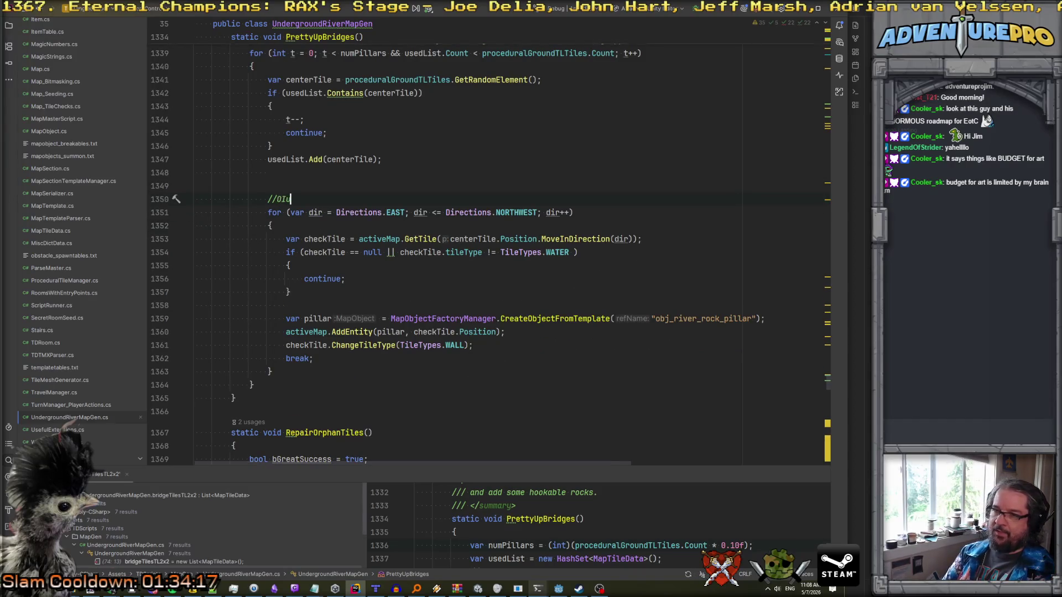
pyautogui.write('ur starting poi')
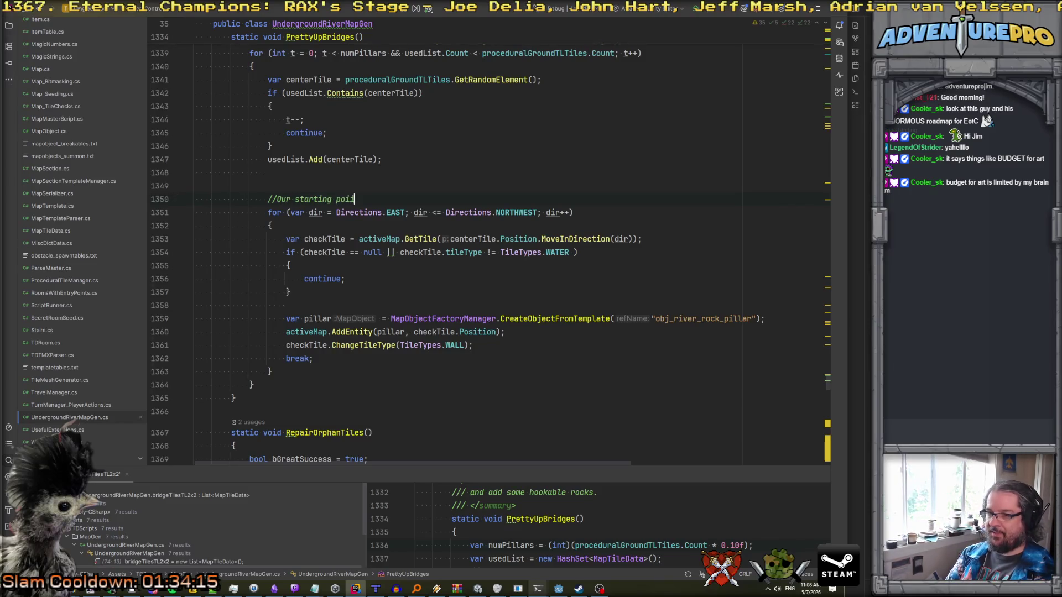
pyautogui.write('nt s')
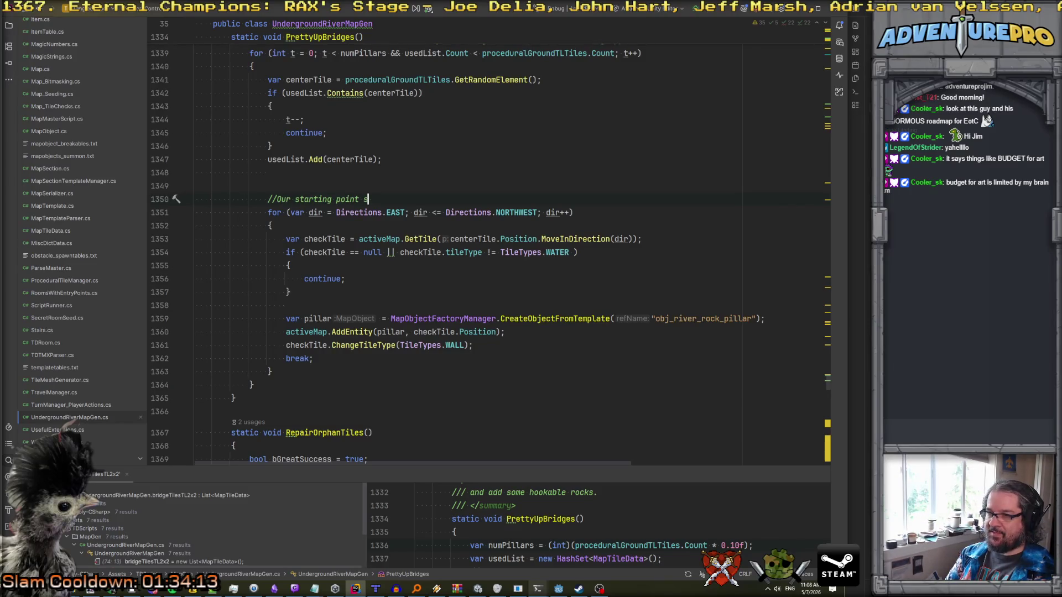
pyautogui.press('BackSpace')
pyautogui.press('BackSpace')
pyautogui.press('BackSpace')
pyautogui.write('the to')
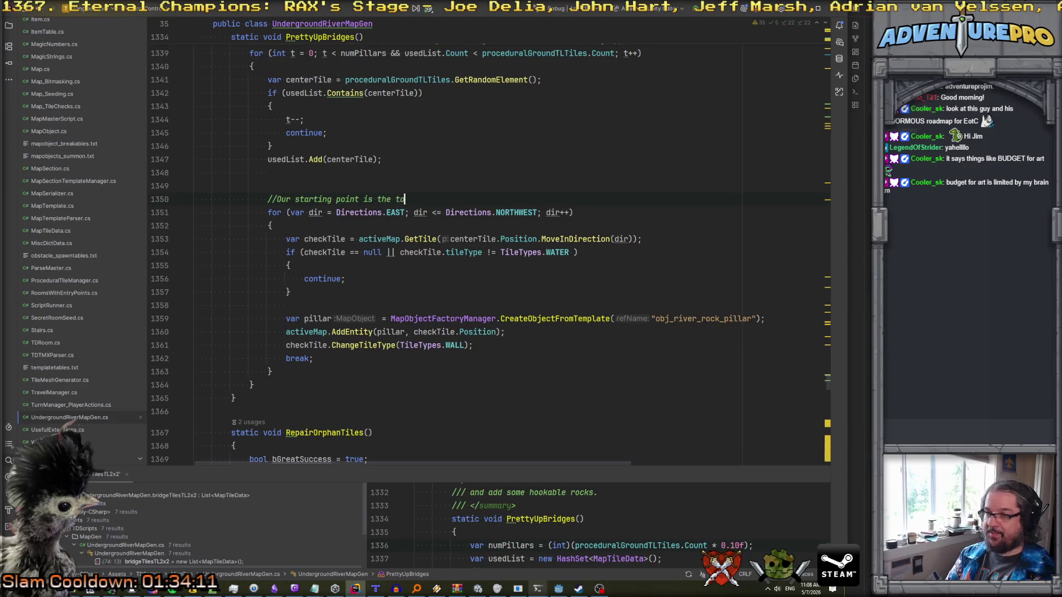
pyautogui.write('pleft of a 2x')
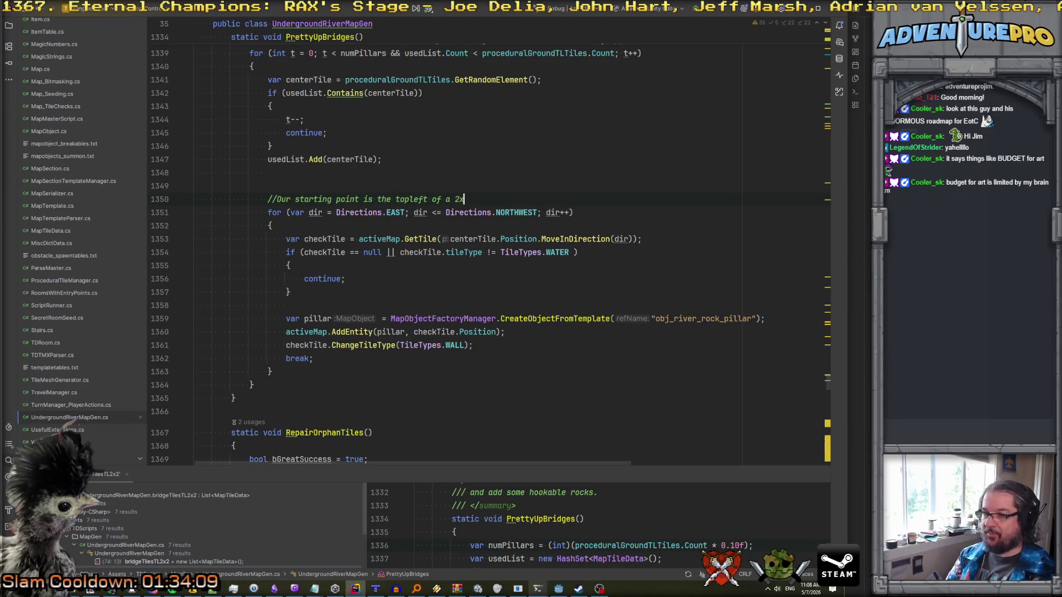
pyautogui.write('2 group.')
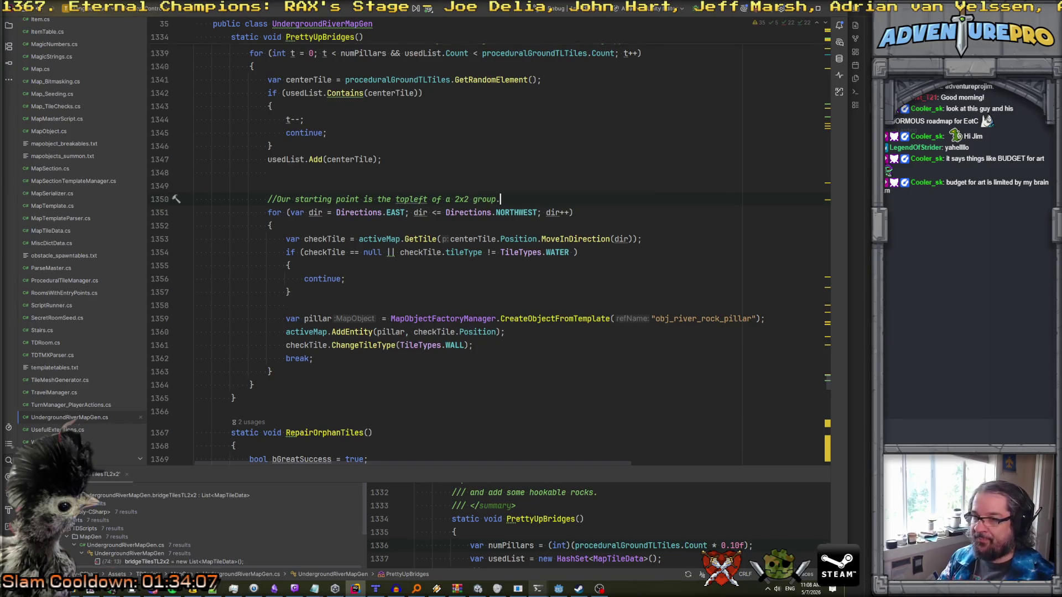
# - Change the loop's end direction from NORTHWEST to SOUTH
pyautogui.click(321, 238)
pyautogui.press('Up')
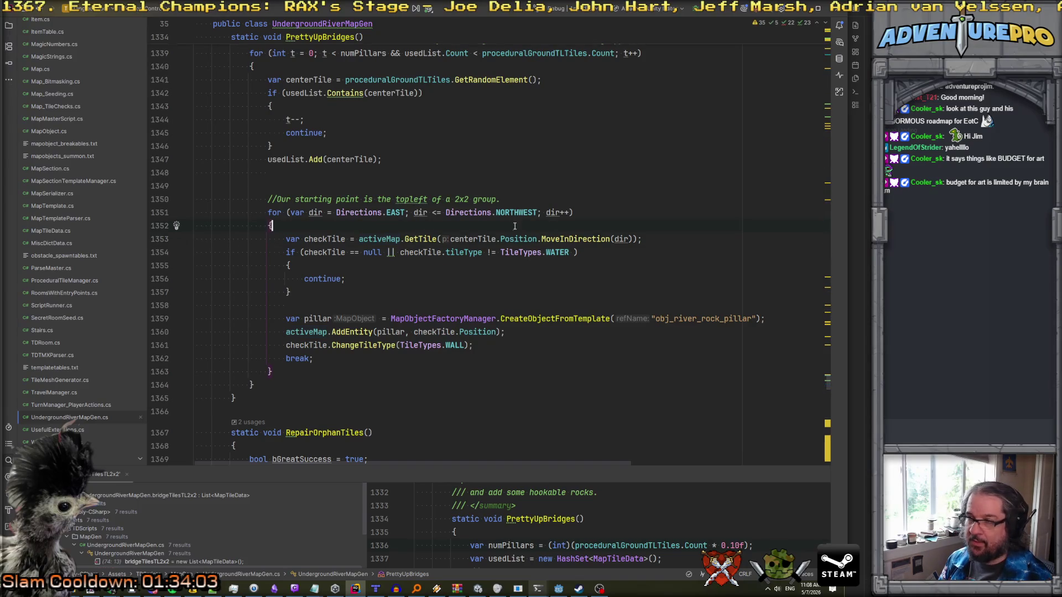
pyautogui.doubleClick(502, 212)
pyautogui.press('BackSpace')
pyautogui.write('SOU')
pyautogui.press('Return')
# - Start an if statement on checkTile's map tags after the water check
pyautogui.press('Down')
pyautogui.press('Down')
pyautogui.press('Down')
pyautogui.press('Down')
pyautogui.press('Up')
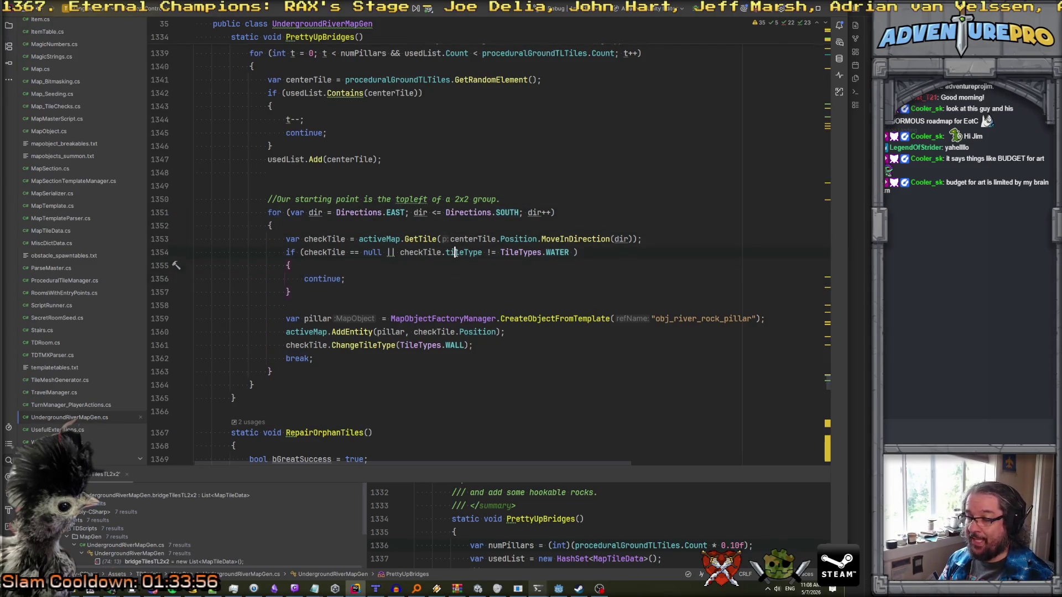
pyautogui.press('Down')
pyautogui.press('Down')
pyautogui.press('Down')
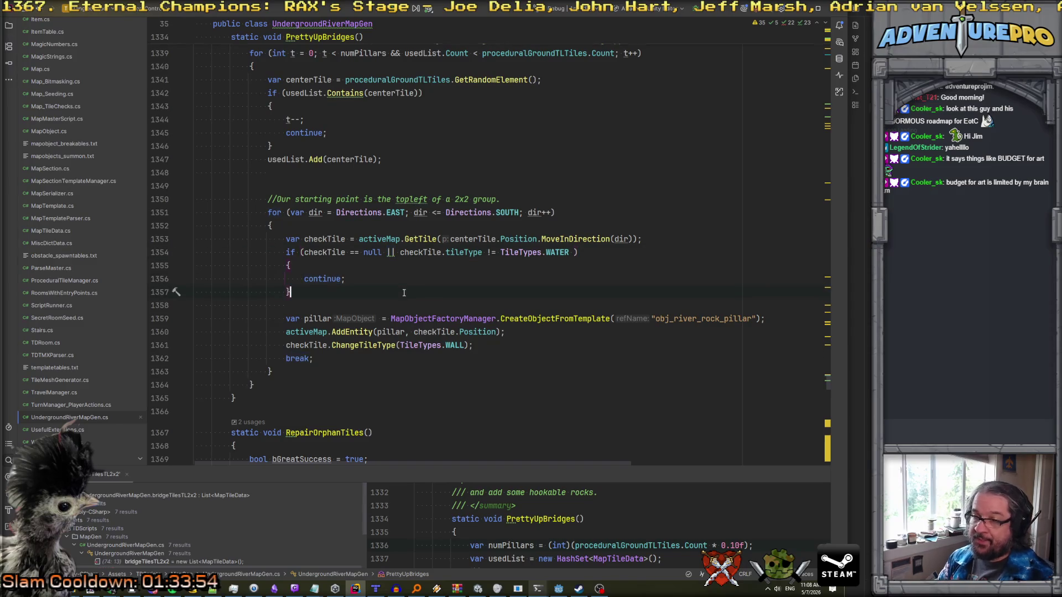
pyautogui.press('Return')
pyautogui.write('iof')
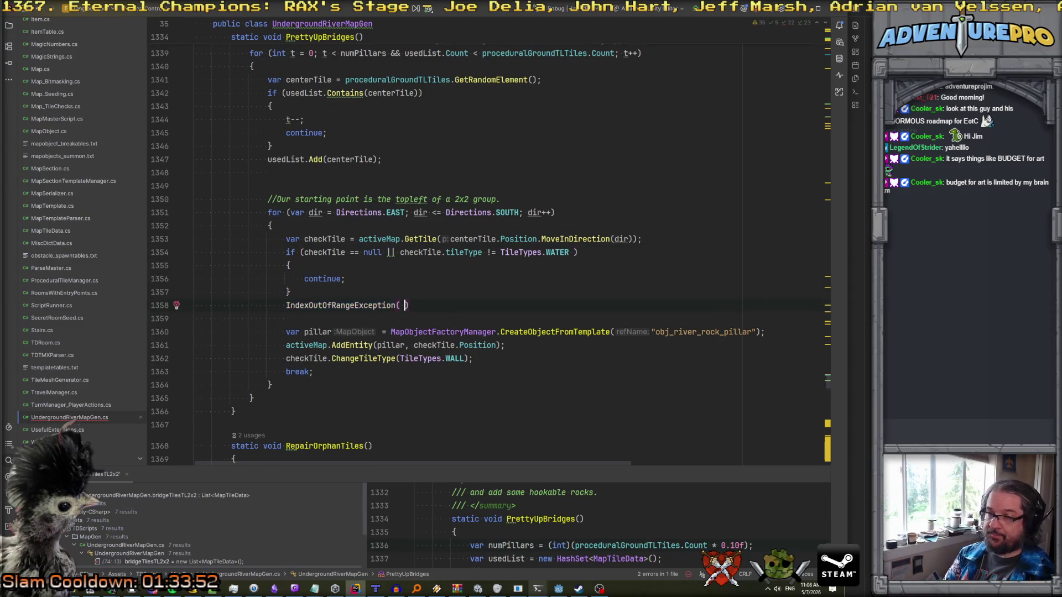
pyautogui.write('( checkTi')
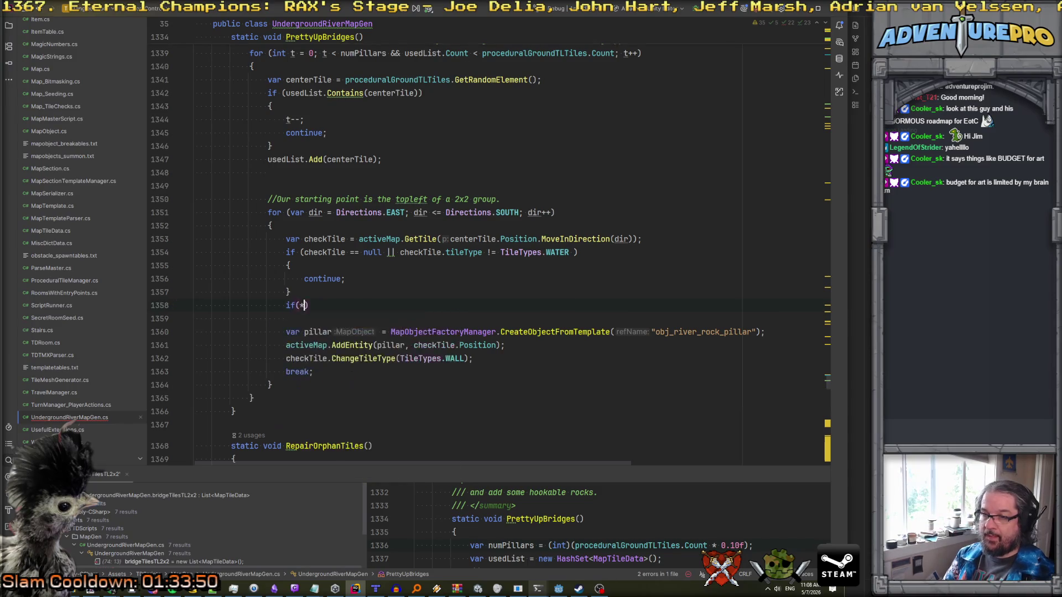
pyautogui.write('le.')
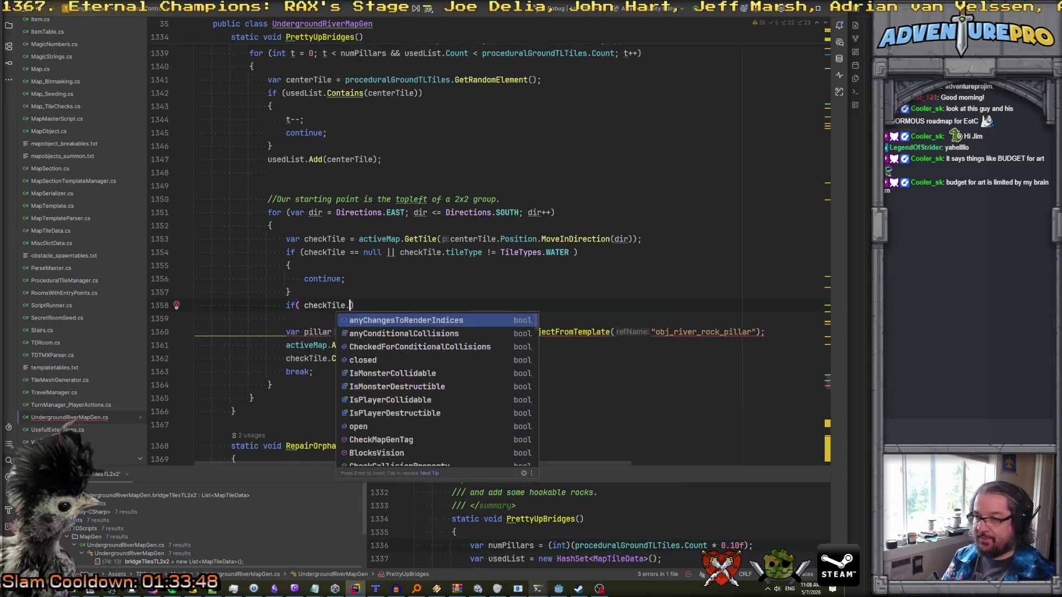
pyautogui.write('mapt')
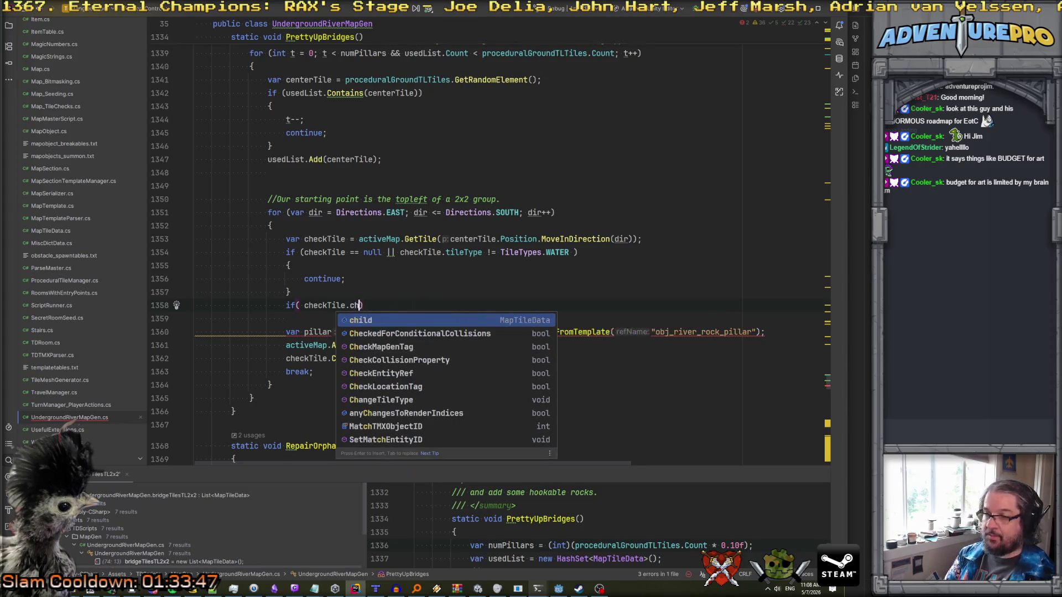
# - Finish the if so tiles tagged ACCEPTABLE_LONELY_ISLAND via CheckMapGenTag hit continue
pyautogui.press('Return')
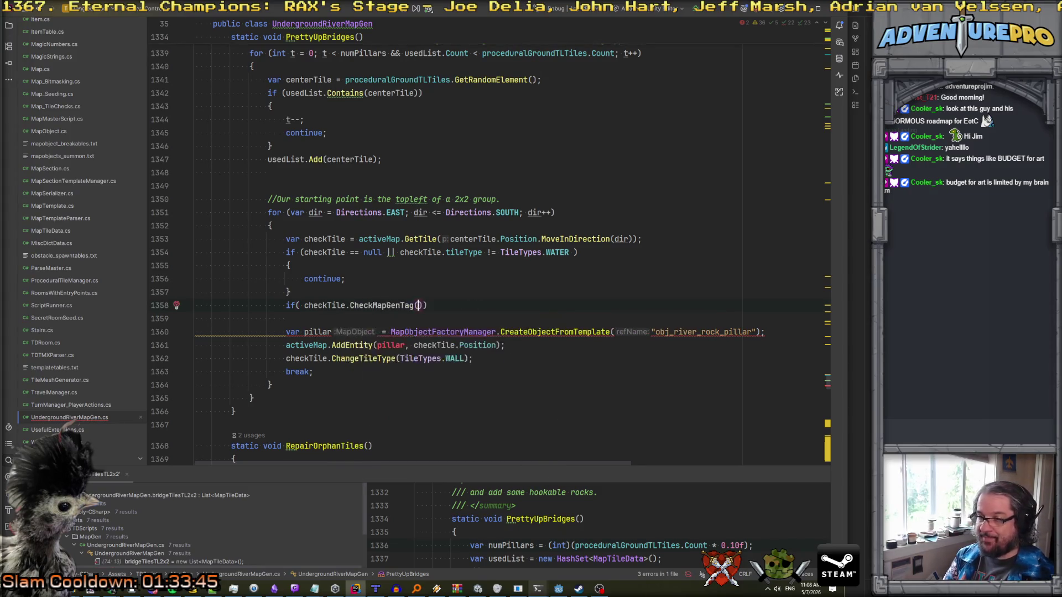
pyautogui.write('LON')
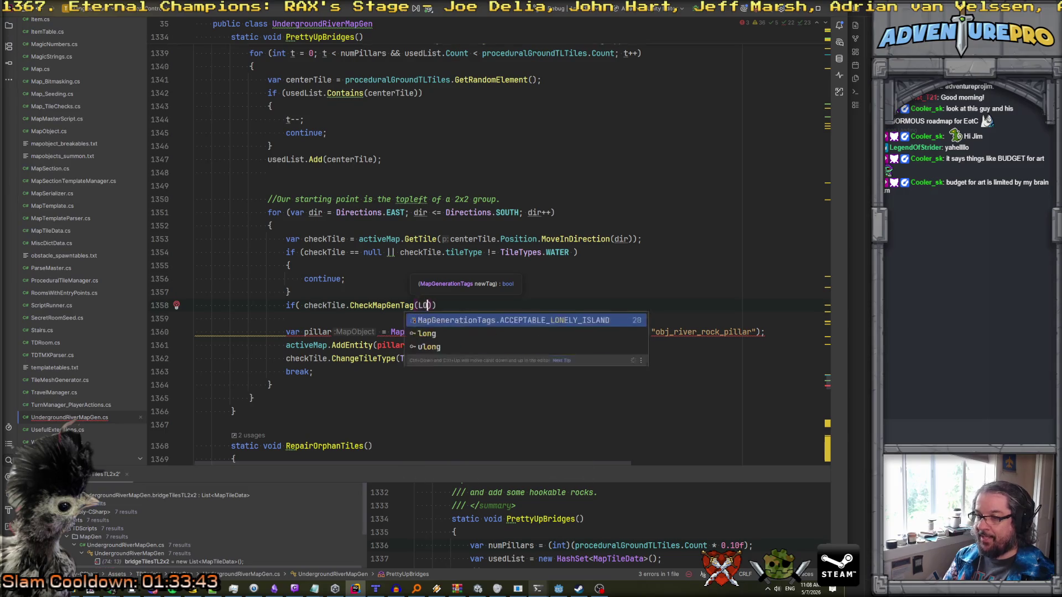
pyautogui.press('Down')
pyautogui.press('Return')
pyautogui.write('))')
pyautogui.press('Return')
pyautogui.write('{')
pyautogui.press('Return')
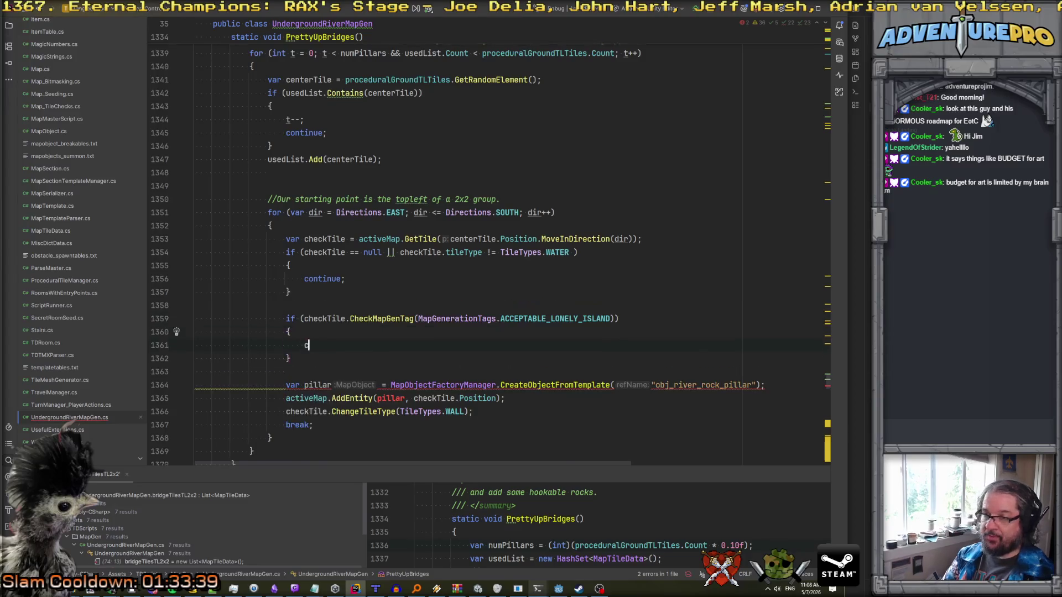
pyautogui.write('contin')
pyautogui.press('Return')
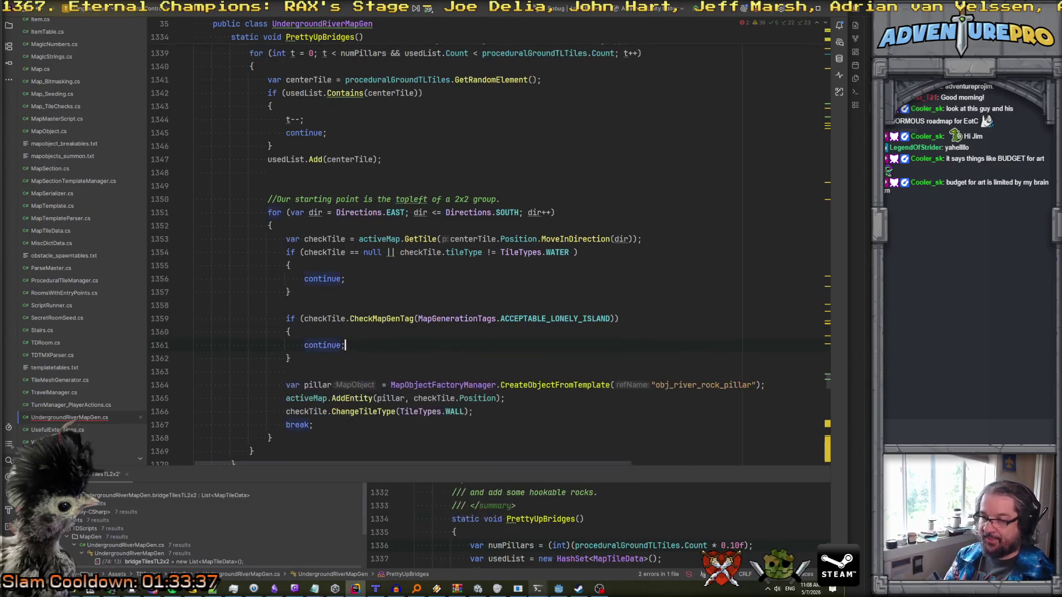
# - Move to the start of the ChangeTileType WALL line further down
pyautogui.click(194, 398)
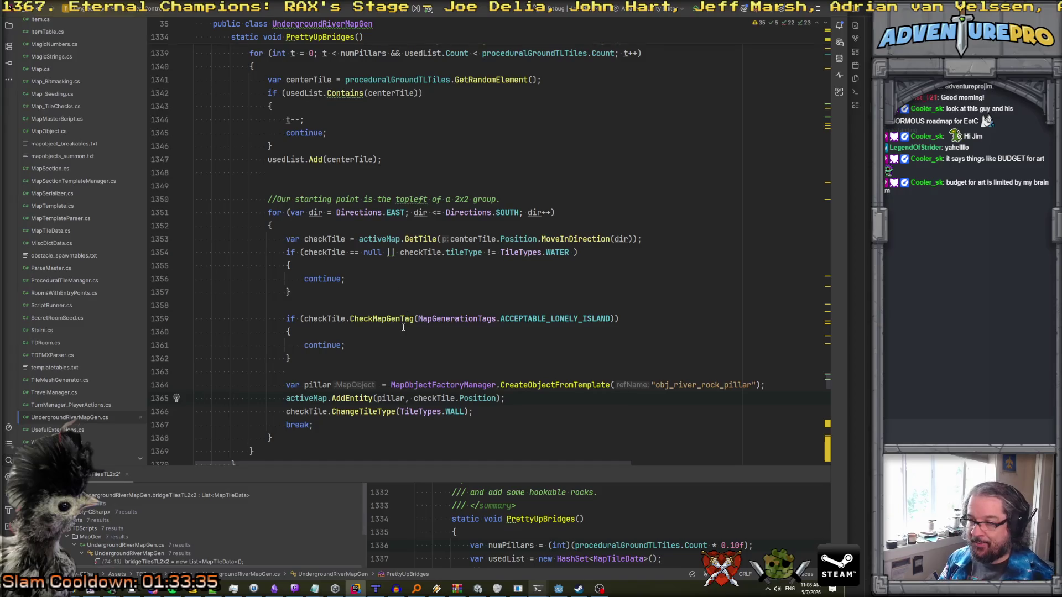
pyautogui.scroll(-2, 194, 398)
pyautogui.click(310, 332)
pyautogui.press('Home')
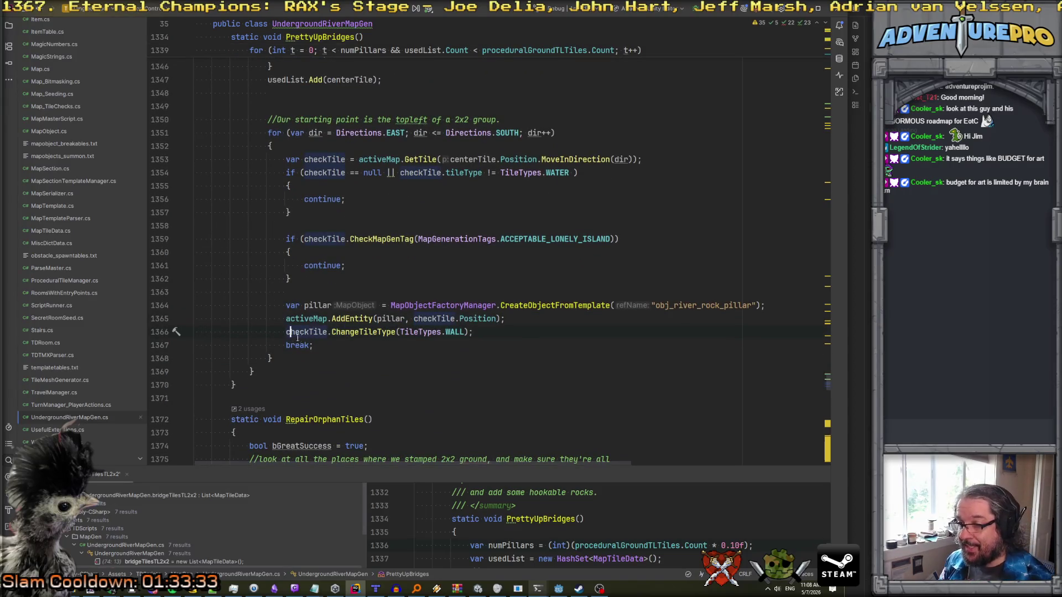
# - Comment out the WALL tile change and note the tile stays ground while the mapobject blocks entry
pyautogui.hotkey('ctrl', '/')
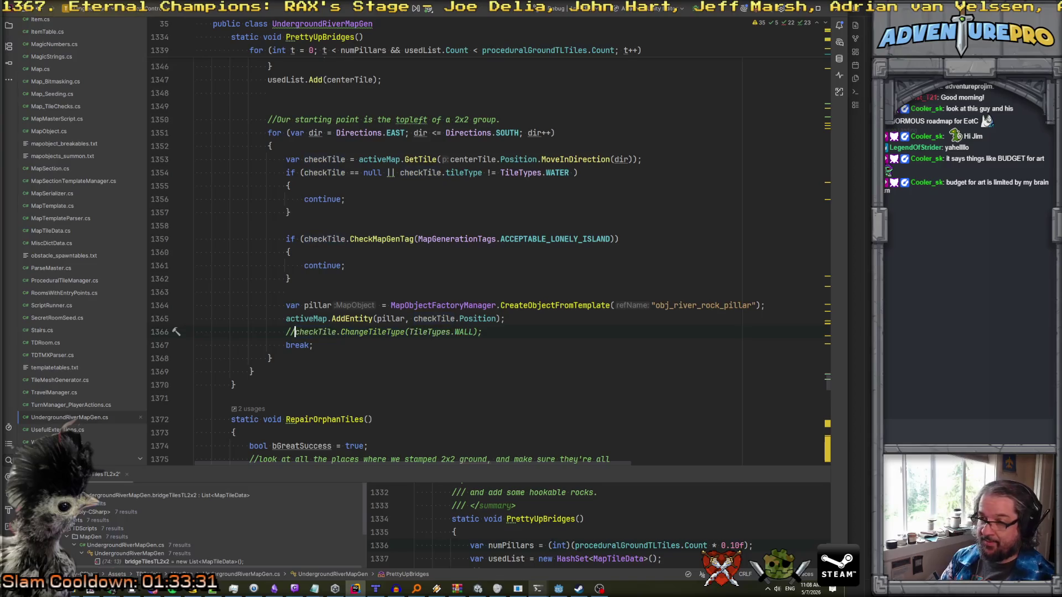
pyautogui.press('Return')
pyautogui.press('Return')
pyautogui.write('//')
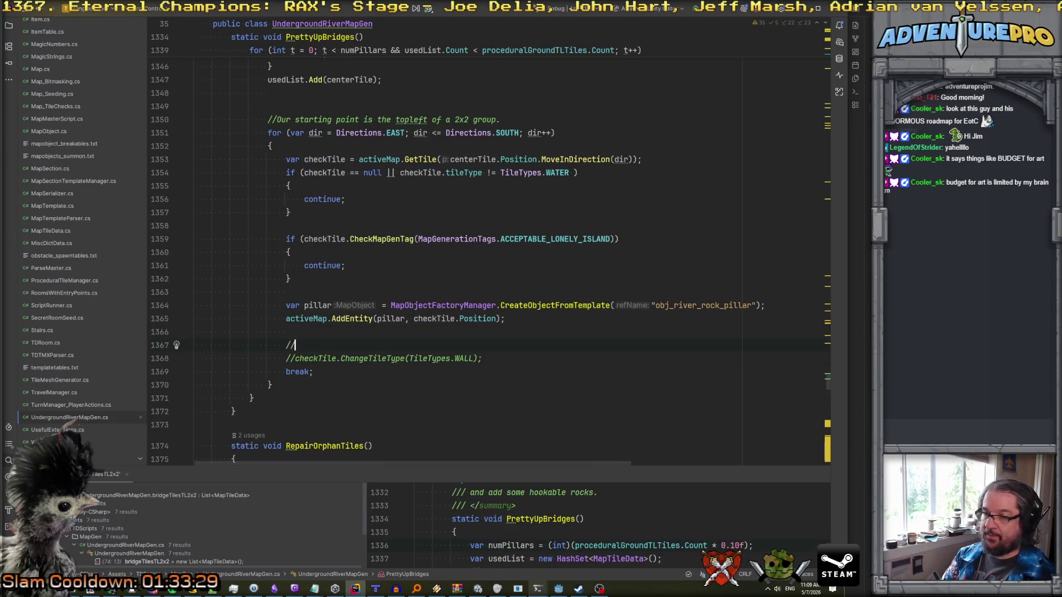
pyautogui.write("DON'T make the tile a wall, ")
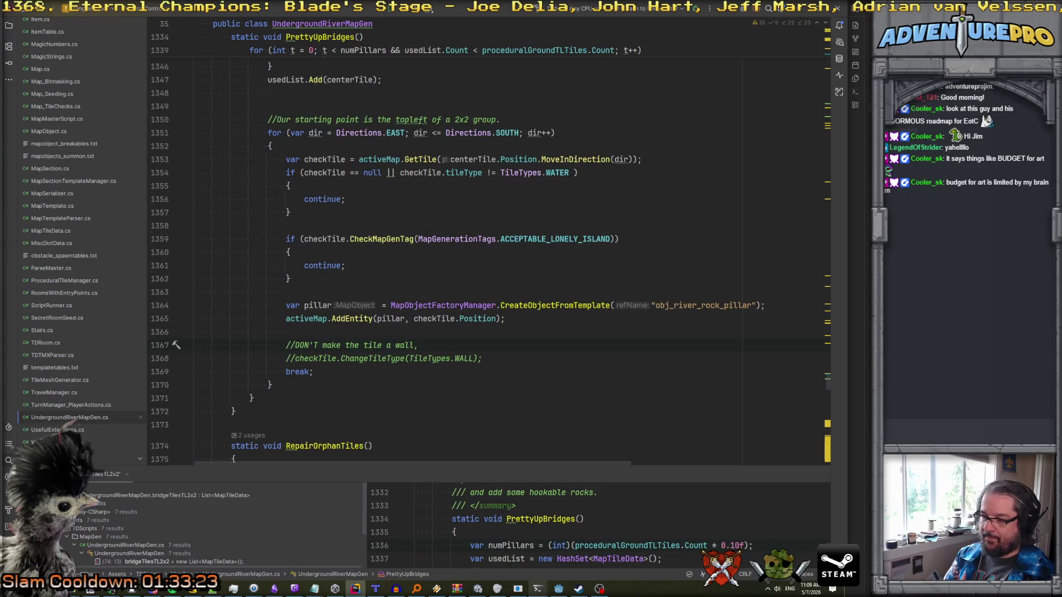
pyautogui.write('that would be bad. ')
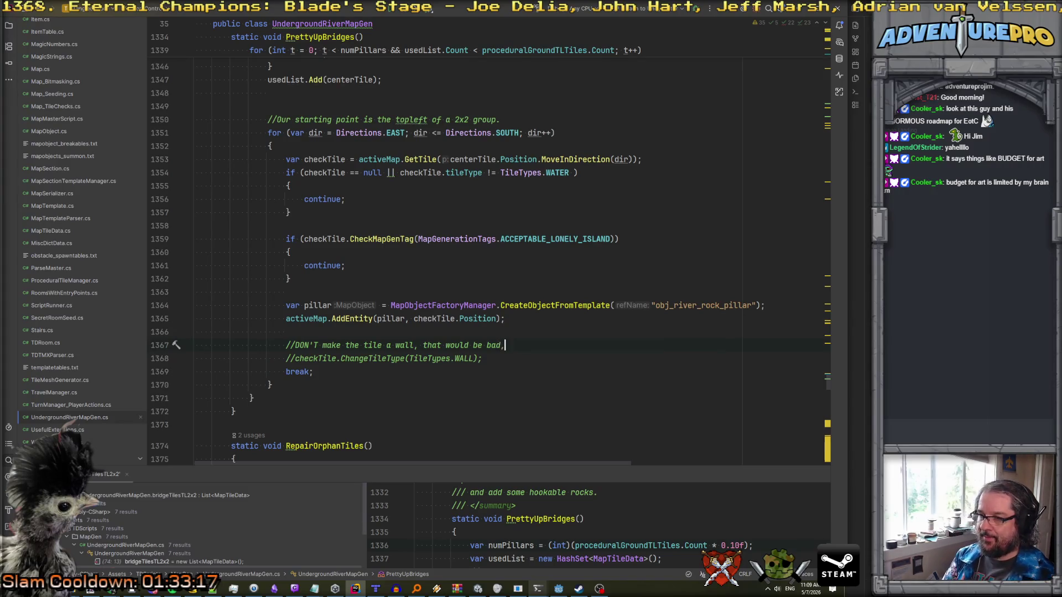
pyautogui.write('Keep it gru')
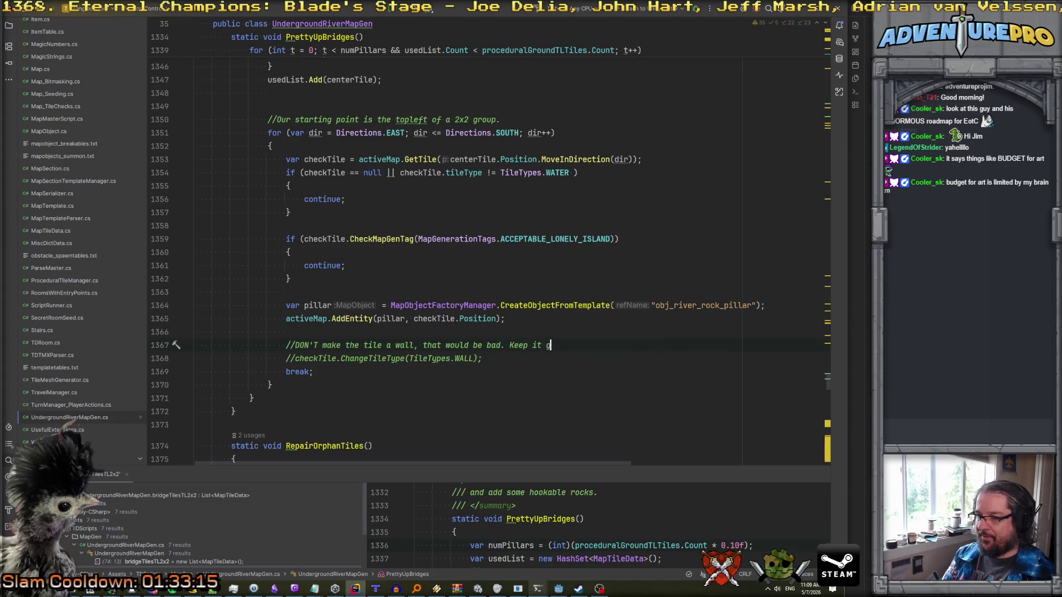
pyautogui.press('BackSpace')
pyautogui.write('oun')
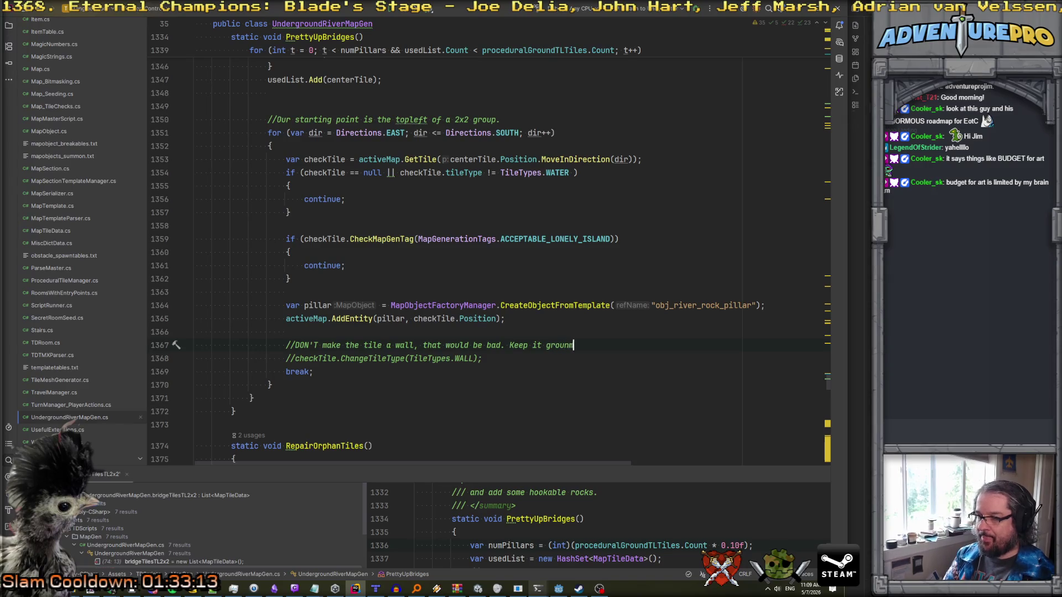
pyautogui.write('d, the mapobjke')
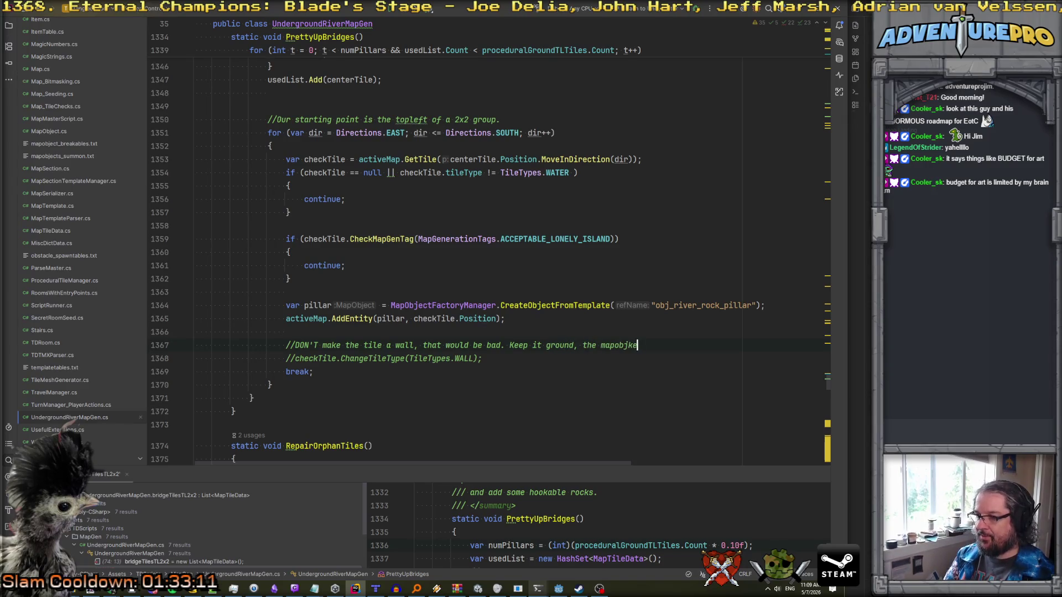
pyautogui.write('t wiul')
pyautogui.write('l')
pyautogui.press('Return')
pyautogui.write('//stop us from entering.')
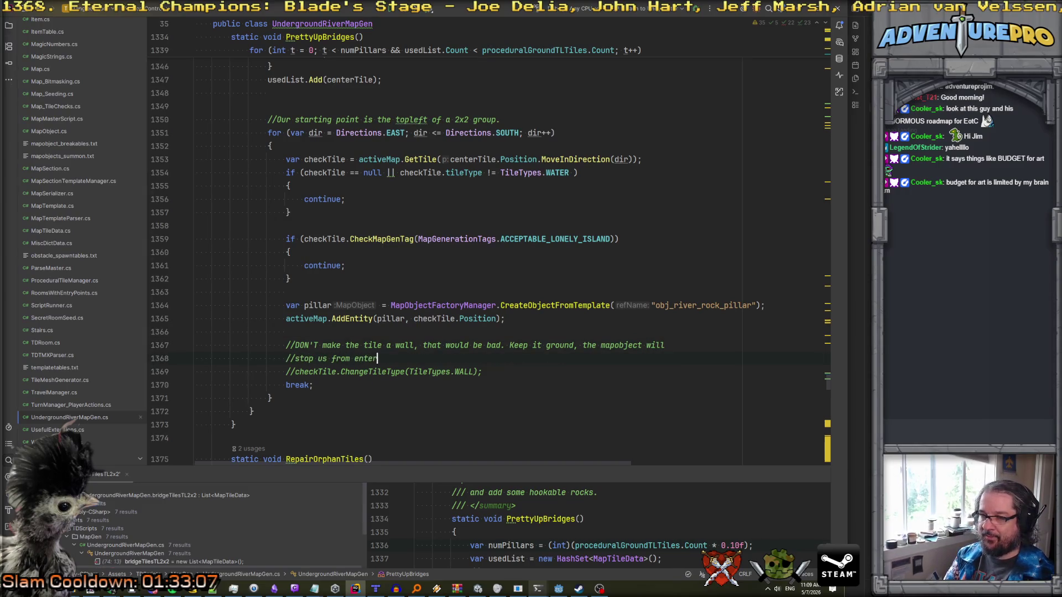
pyautogui.press('Return')
pyautogui.press('Down')
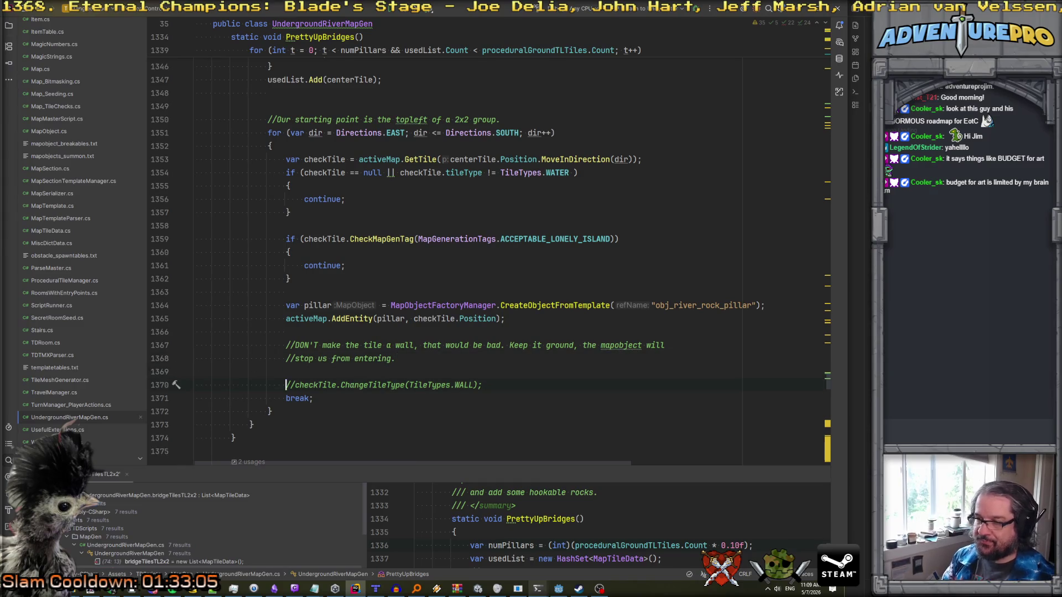
pyautogui.scroll(-4, 317, 343)
# - Move the RepairOrphanTiles call and its comment above the PrettyUpBridges block
pyautogui.scroll(12, 318, 343)
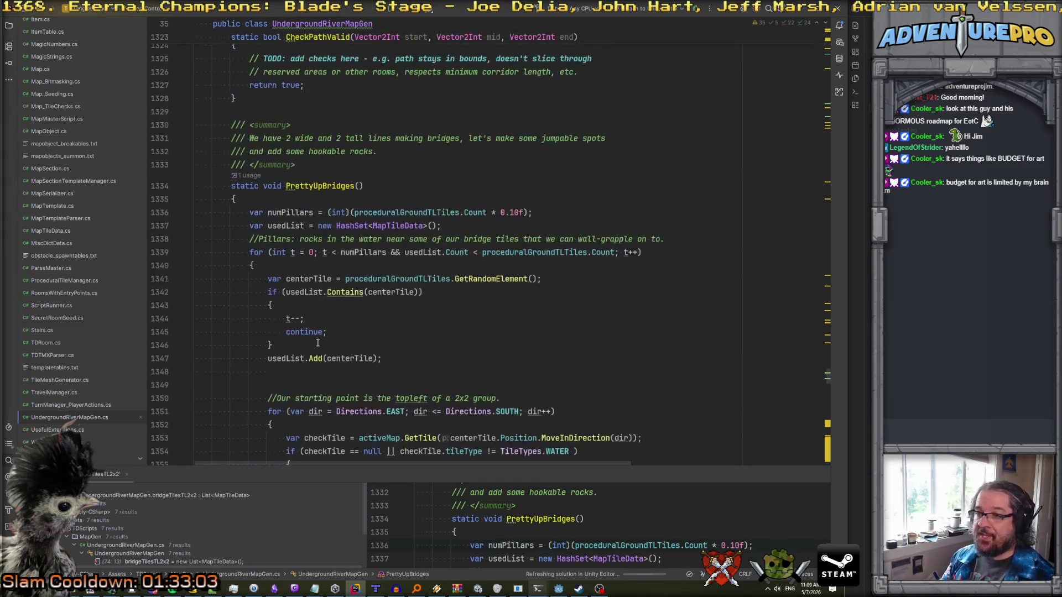
pyautogui.scroll(-15, 317, 344)
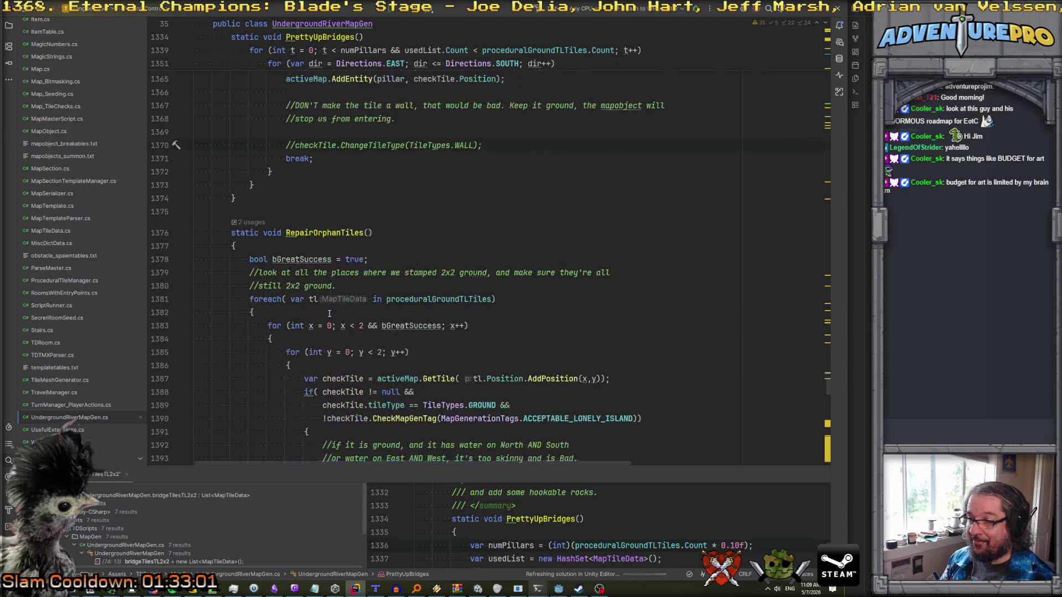
pyautogui.scroll(20, 329, 314)
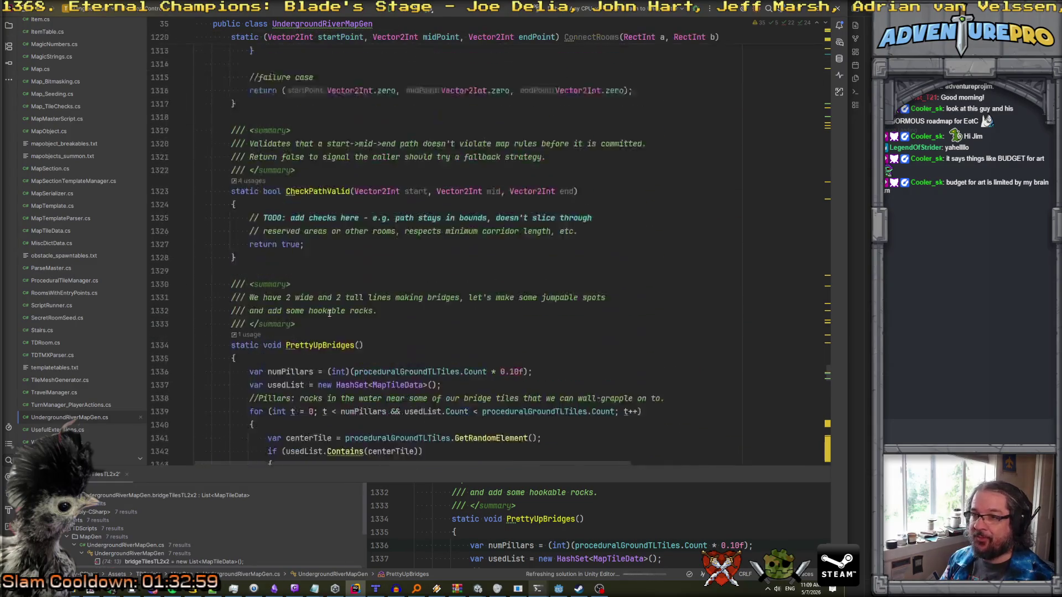
pyautogui.click(322, 24)
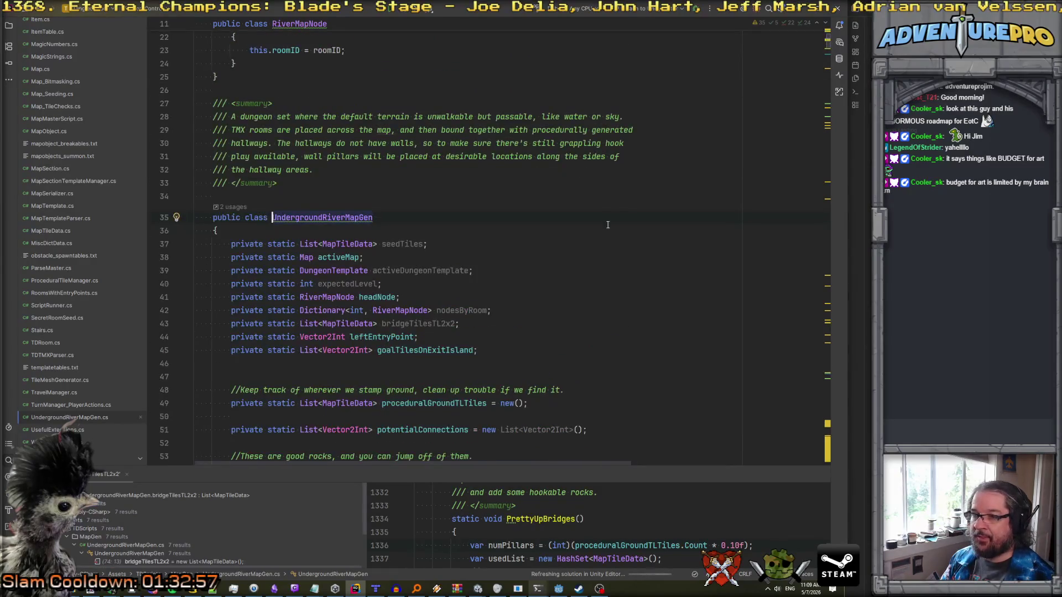
pyautogui.scroll(-7, 599, 241)
pyautogui.scroll(-15, 599, 241)
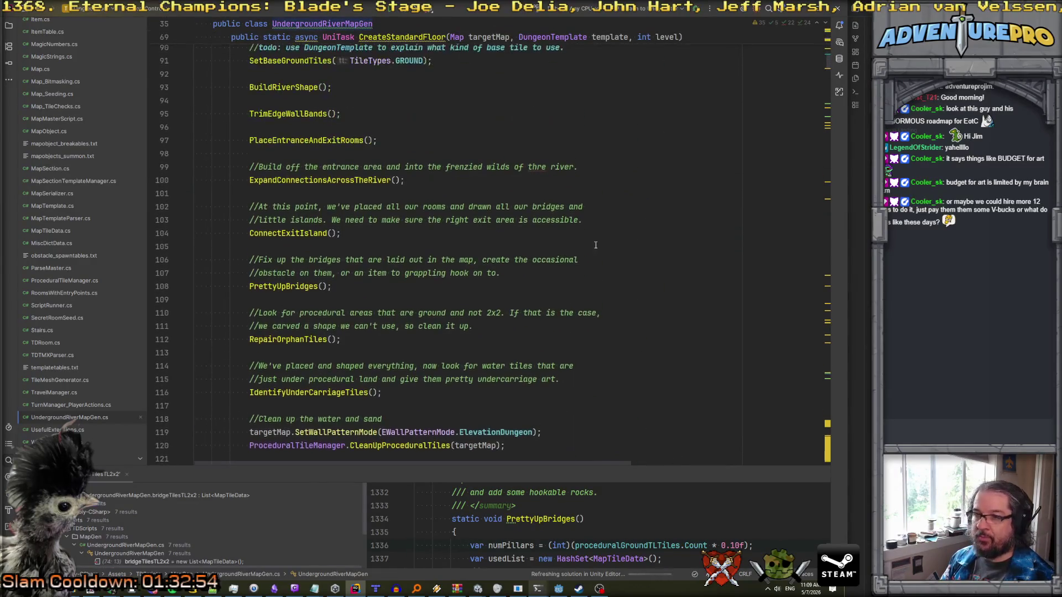
pyautogui.moveTo(363, 340); pyautogui.dragTo(170, 312)
pyautogui.hotkey('ctrl', 'c')
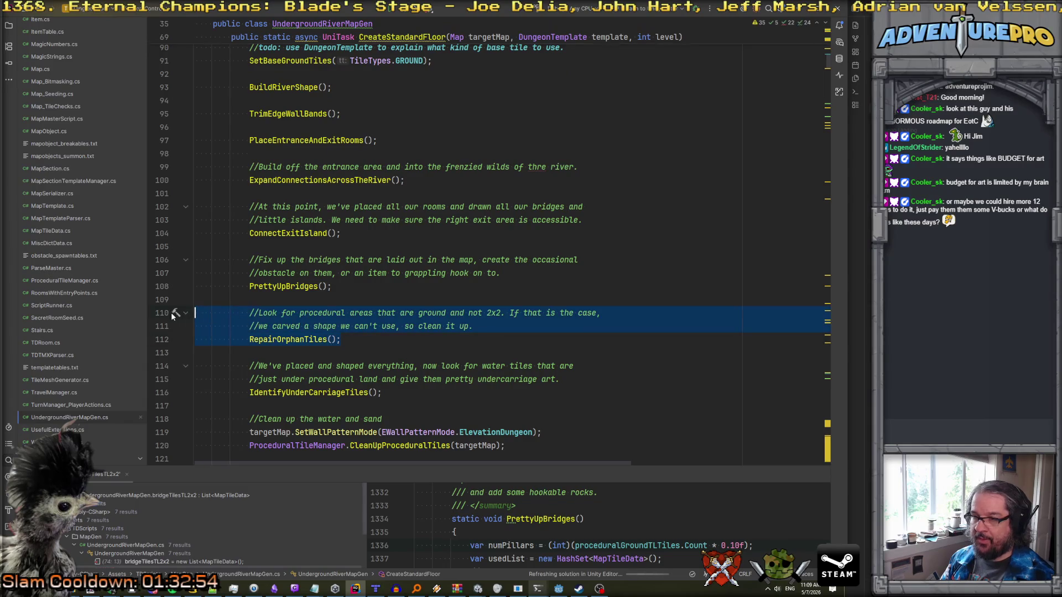
pyautogui.press('Delete')
pyautogui.click(348, 245)
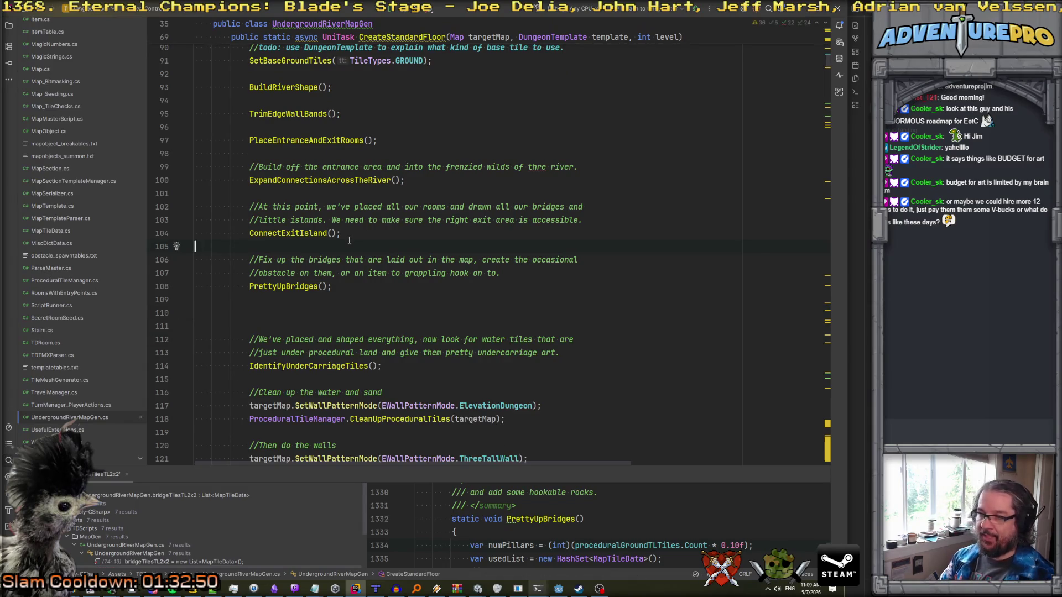
pyautogui.hotkey('ctrl', 'v')
# - Delete the leftover blank line and begin renaming the PrettyUpBridges method
pyautogui.press('Down')
pyautogui.press('Down')
pyautogui.press('Down')
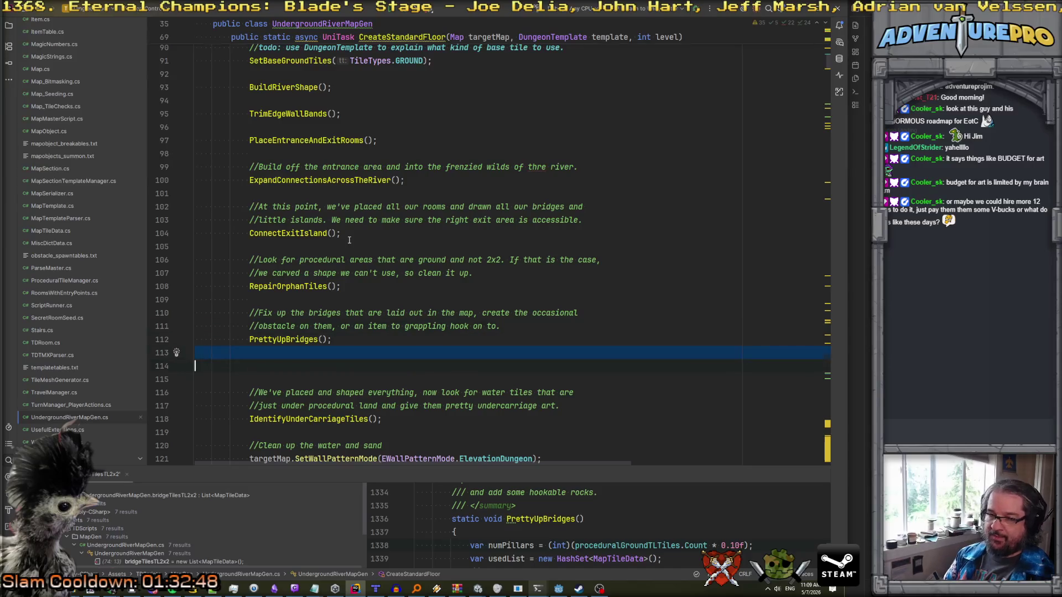
pyautogui.press('Delete')
pyautogui.press('Delete')
pyautogui.doubleClick(285, 339)
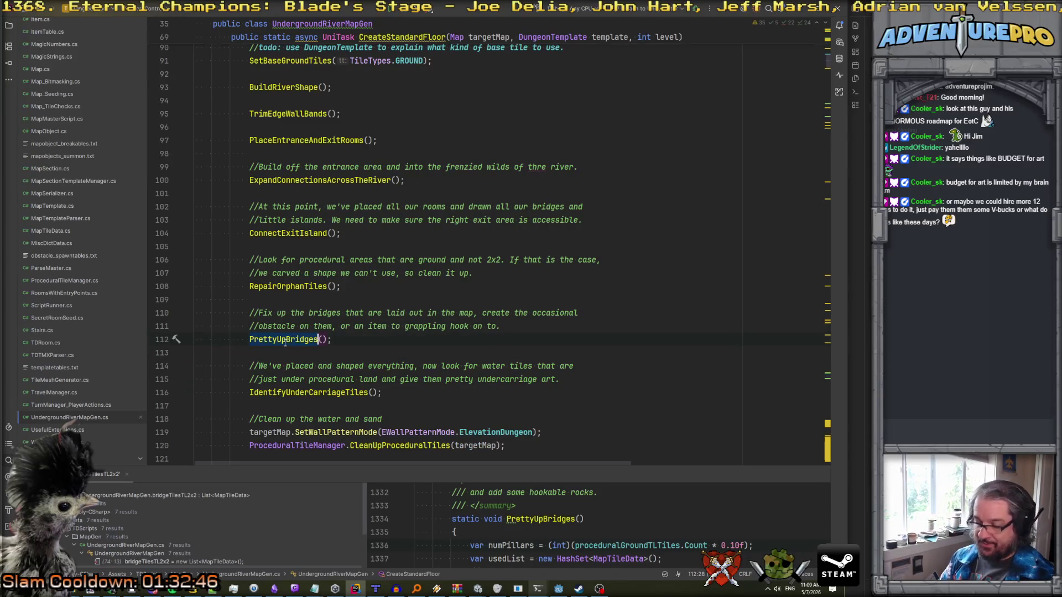
pyautogui.hotkey('ctrl', 'r')
pyautogui.hotkey('ctrl', 'r')
# - Rename PrettyUpBridges to PlaceGrapplingHookTargets in both the call and declaration
pyautogui.write('Plac')
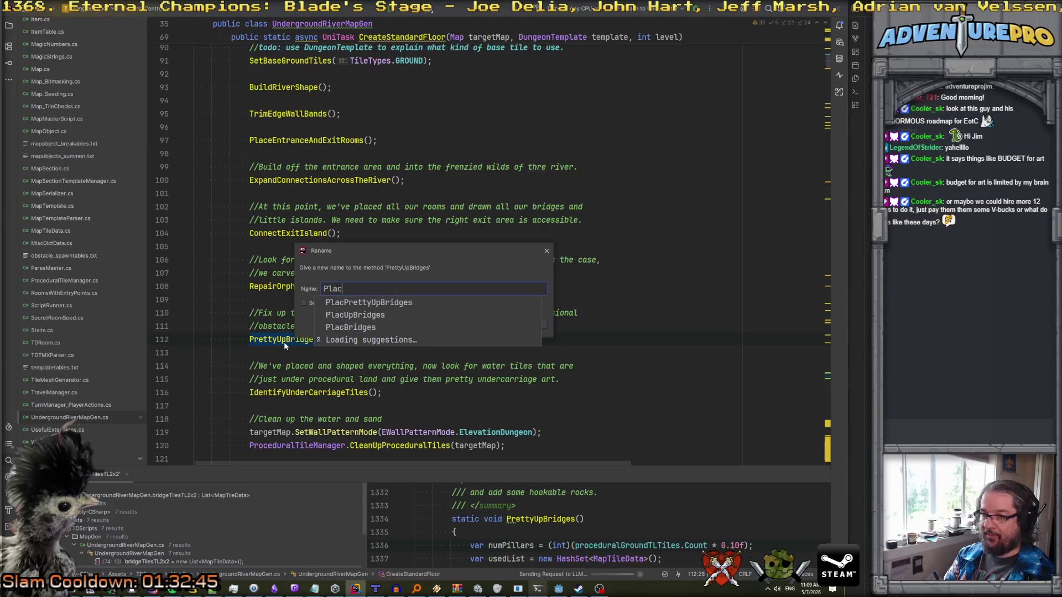
pyautogui.write('eGrapplingHo')
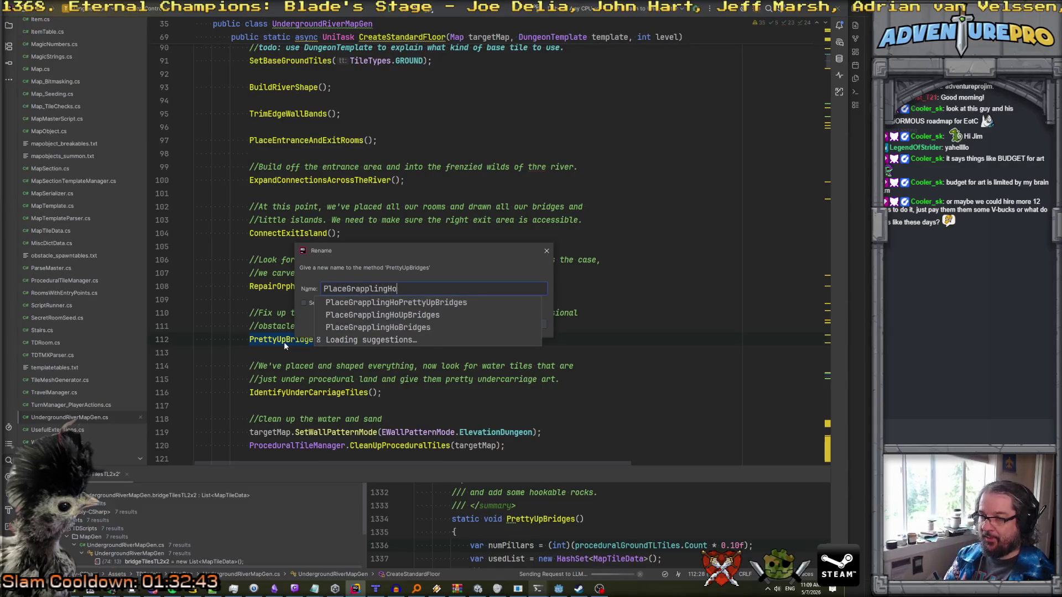
pyautogui.write('okTargets')
pyautogui.press('Return')
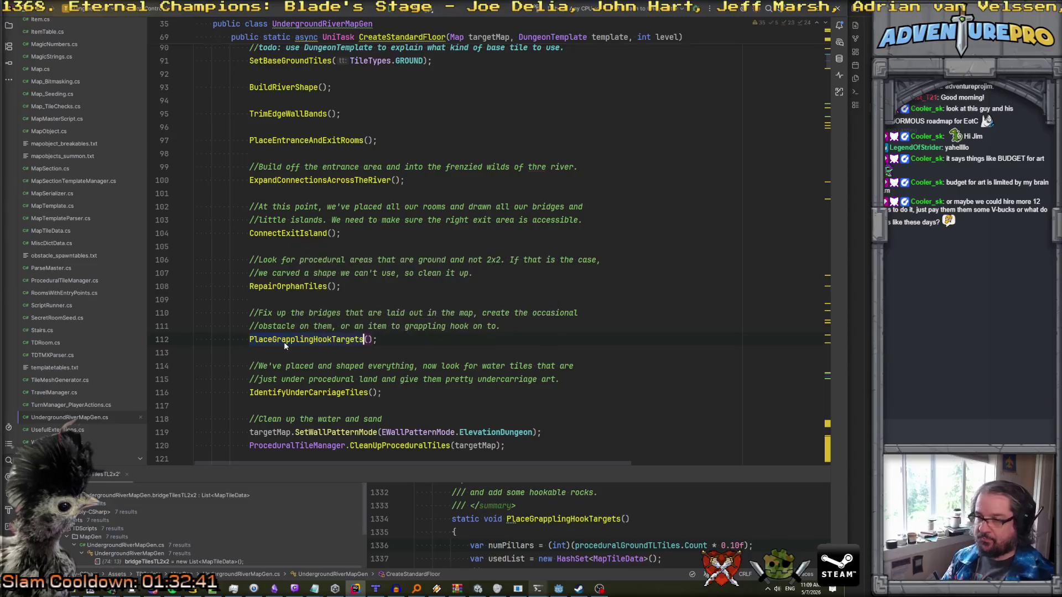
pyautogui.moveTo(259, 317)
pyautogui.mouseDown()
pyautogui.moveTo(553, 335)
pyautogui.moveTo(552, 324)
pyautogui.mouseUp()
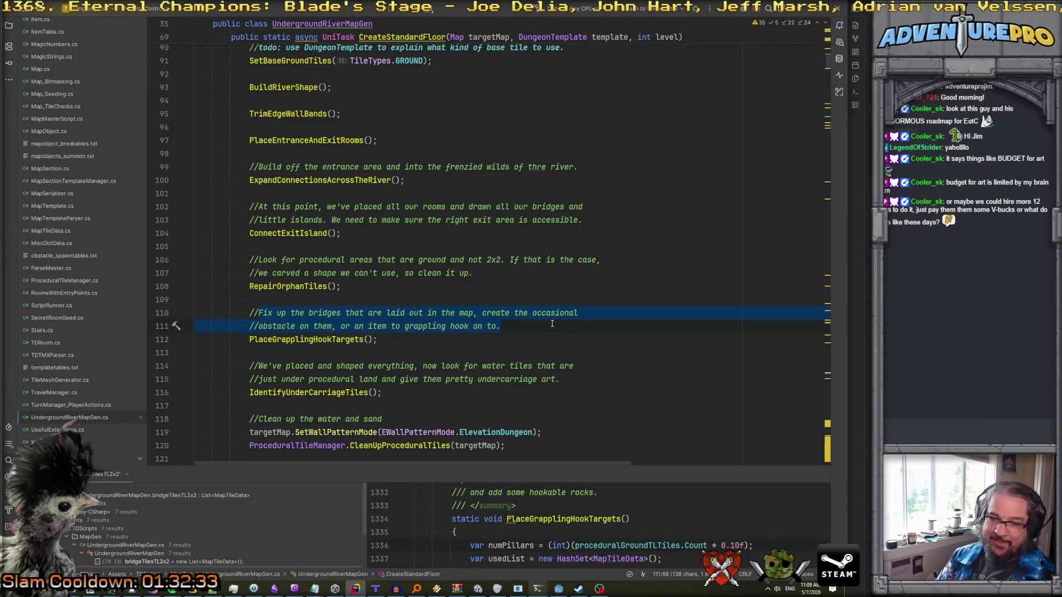
# - Write '//Give us some stuff to grab with the hook' above the PlaceGrapplingHookTargets call
pyautogui.write('//')
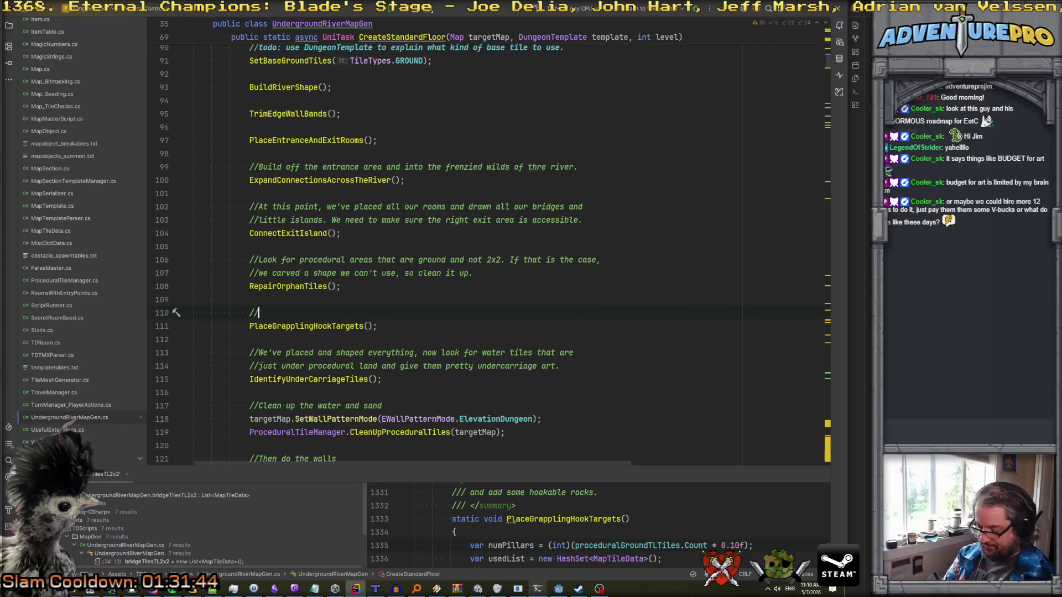
pyautogui.write('Give')
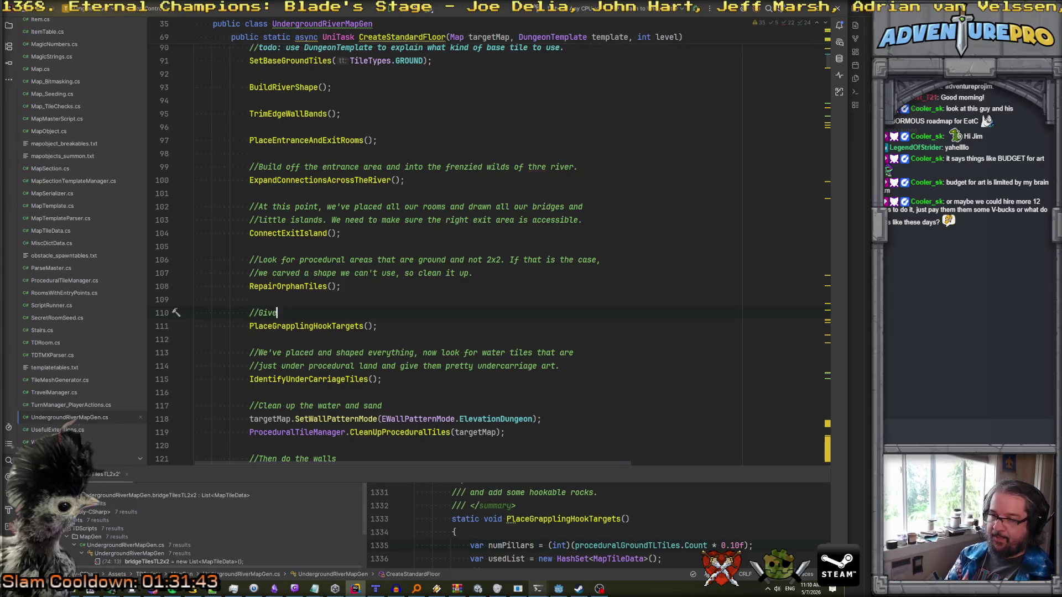
pyautogui.write(' us some stuff to grab ')
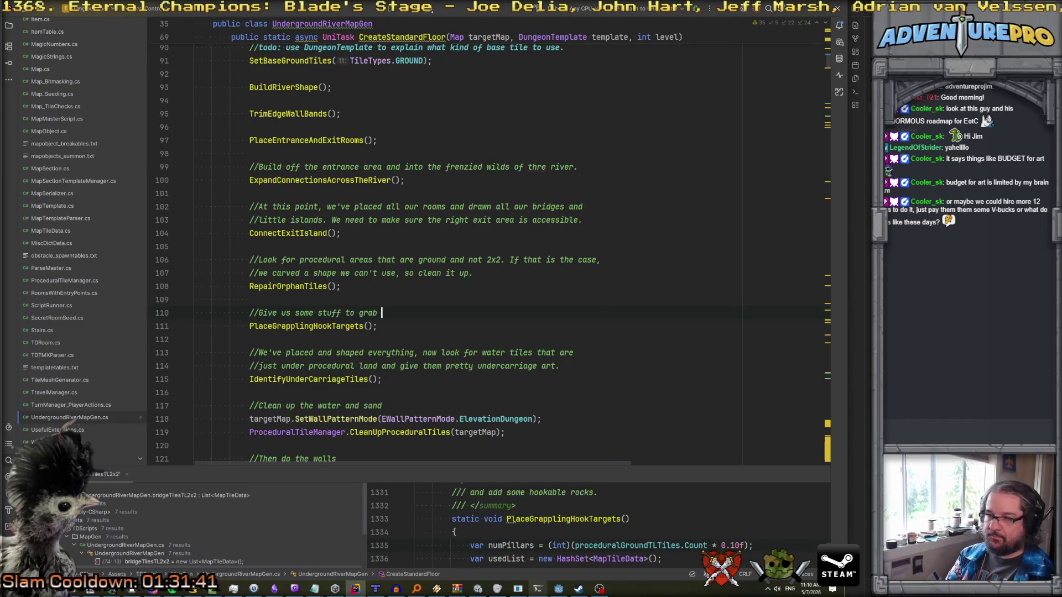
pyautogui.write('with the hook.')
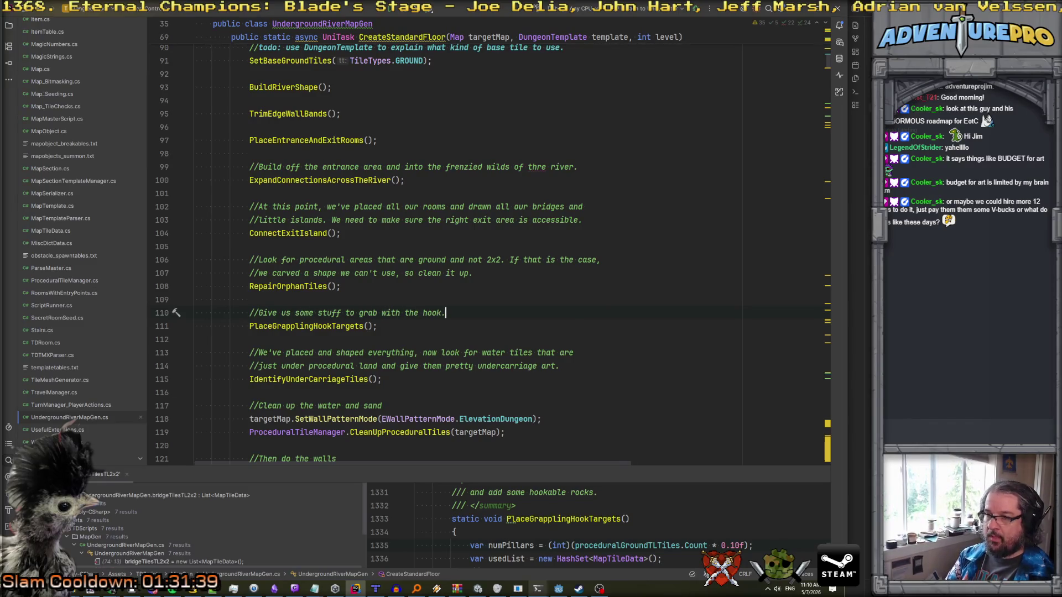
pyautogui.scroll(5, 550, 327)
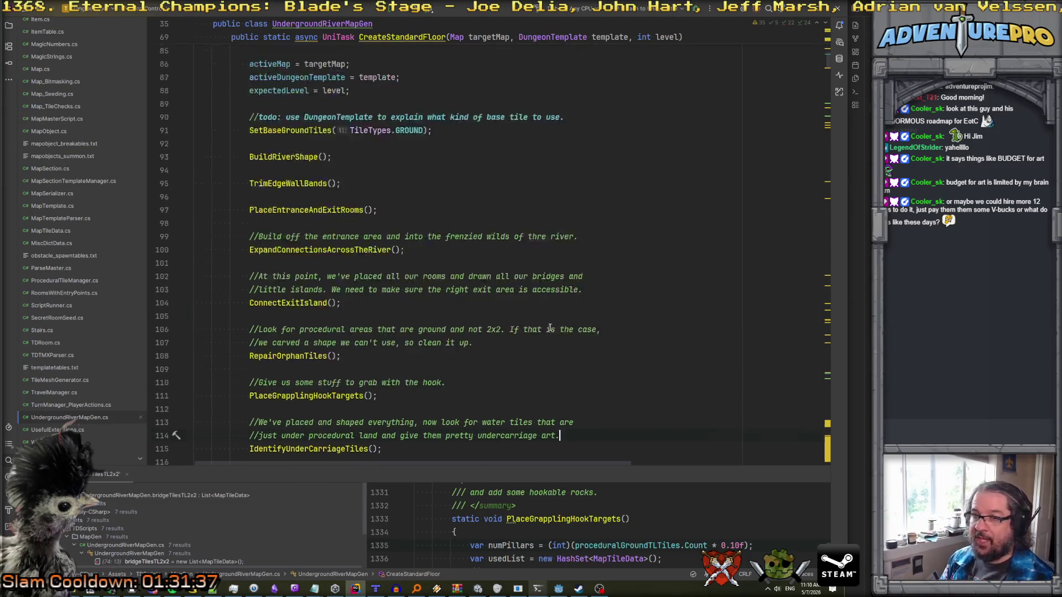
pyautogui.scroll(-8, 550, 328)
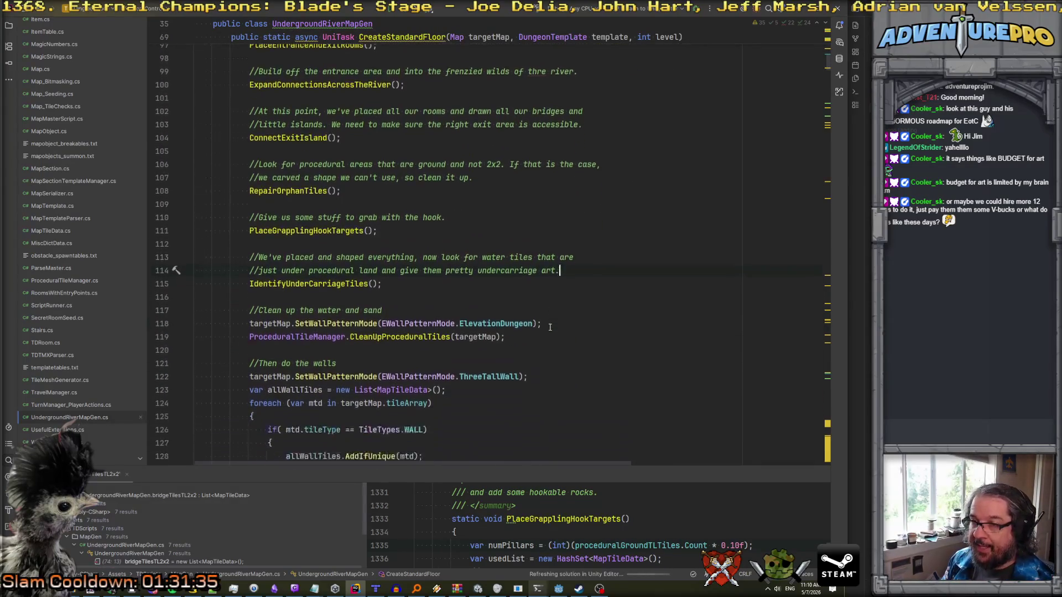
pyautogui.scroll(-3, 495, 303)
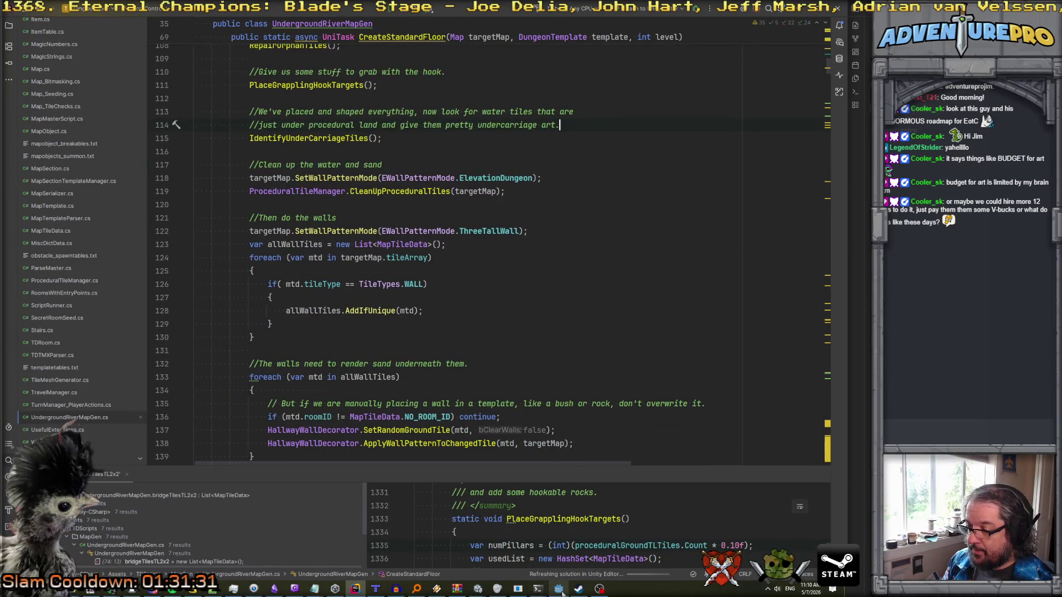
pyautogui.click(559, 589)
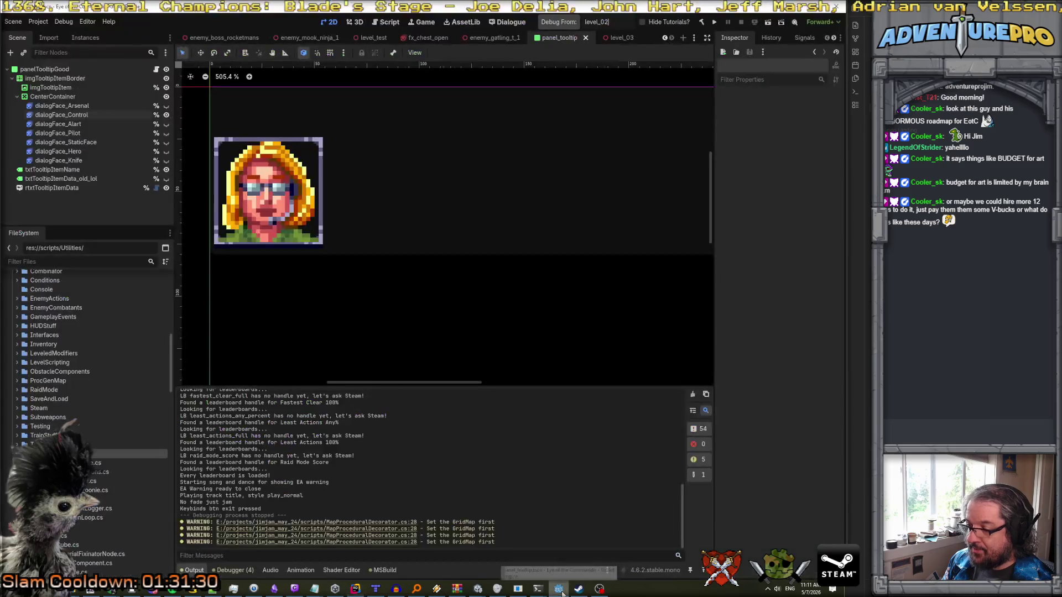
# - Close the Godot editor window
pyautogui.click(837, 6)
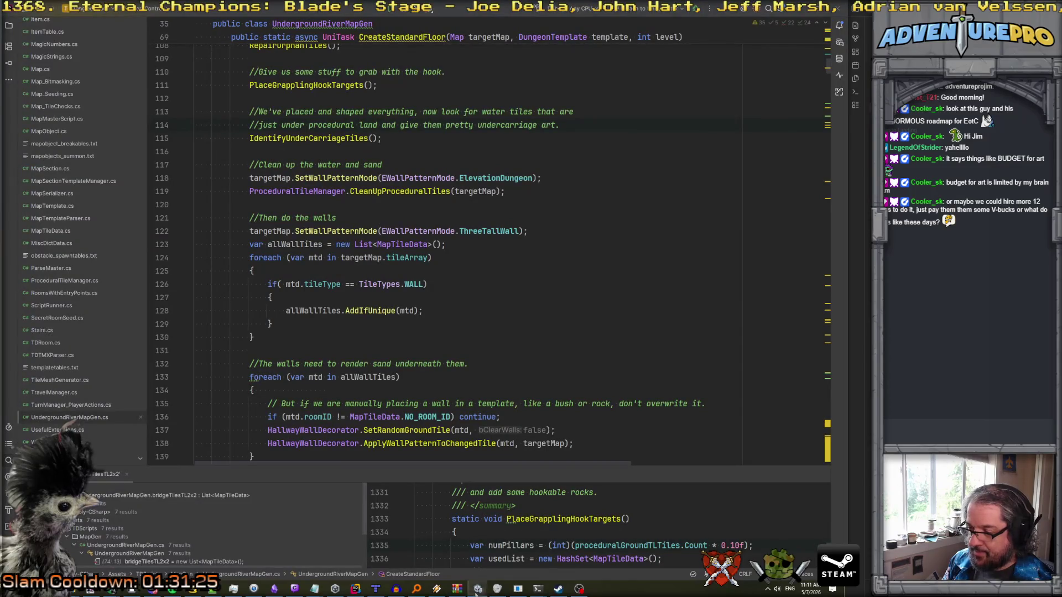
pyautogui.moveTo(478, 590)
pyautogui.moveTo(444, 559)
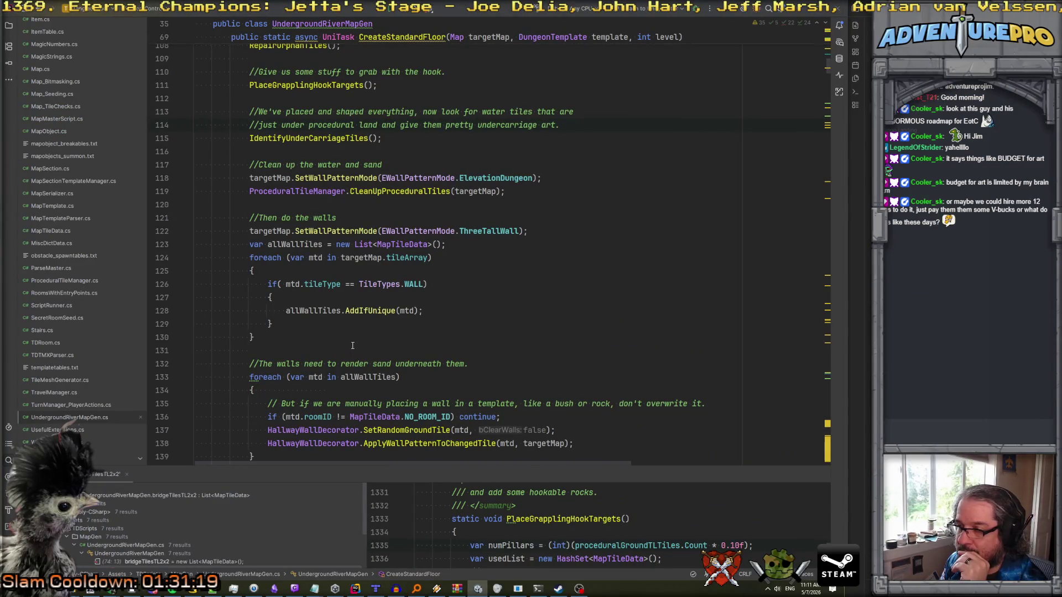
# - In Unity, orbit the Scene view's tile grids and step through the _DbgPatternAnchor objects
pyautogui.hotkey('alt', 'Tab')
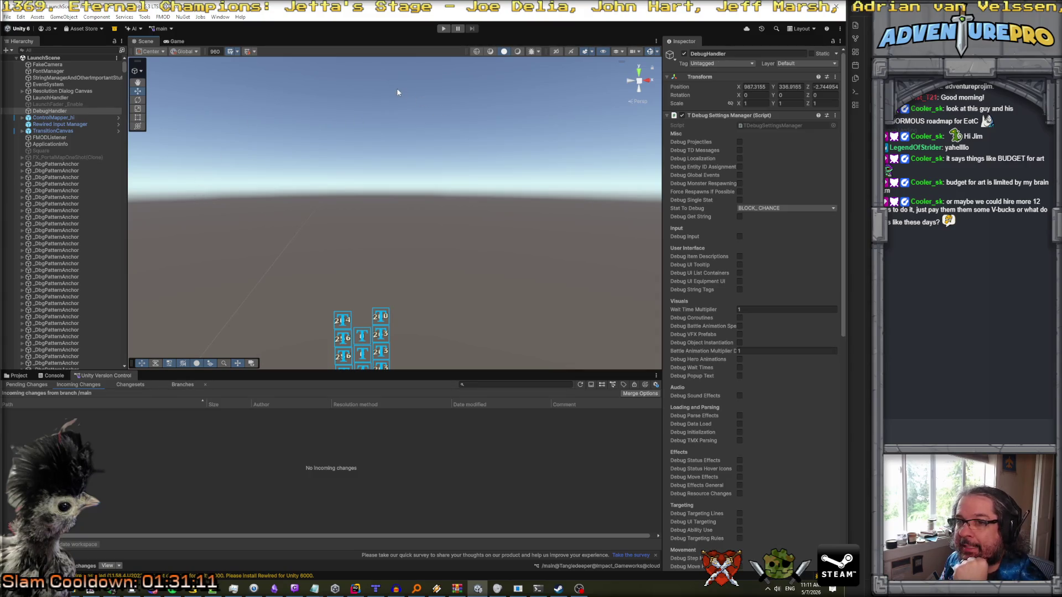
pyautogui.scroll(5, 253, 230)
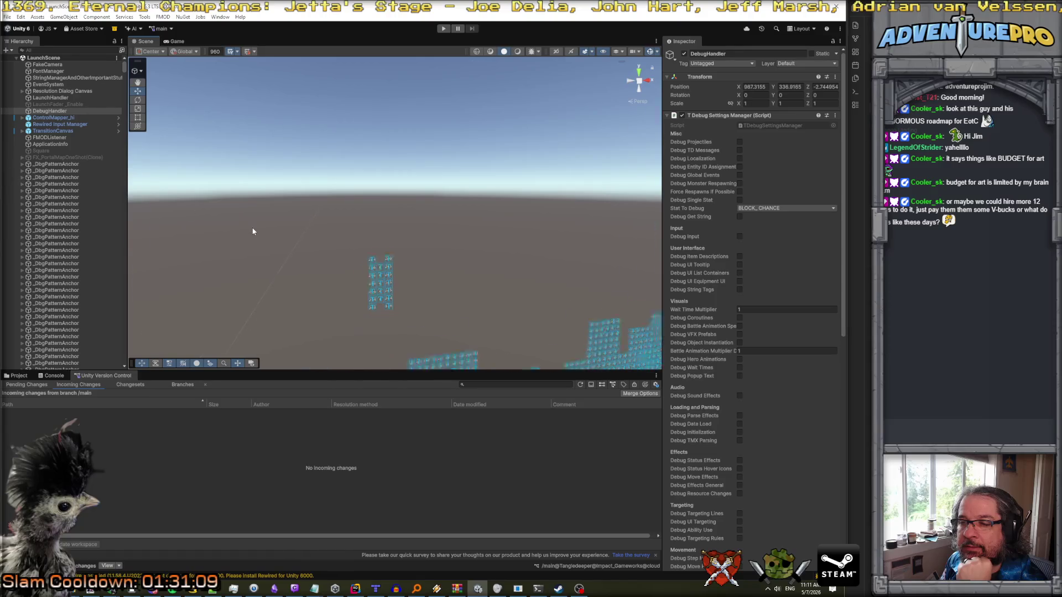
pyautogui.moveTo(360, 230)
pyautogui.mouseDown()
pyautogui.moveTo(356, 197)
pyautogui.moveTo(341, 217)
pyautogui.mouseUp()
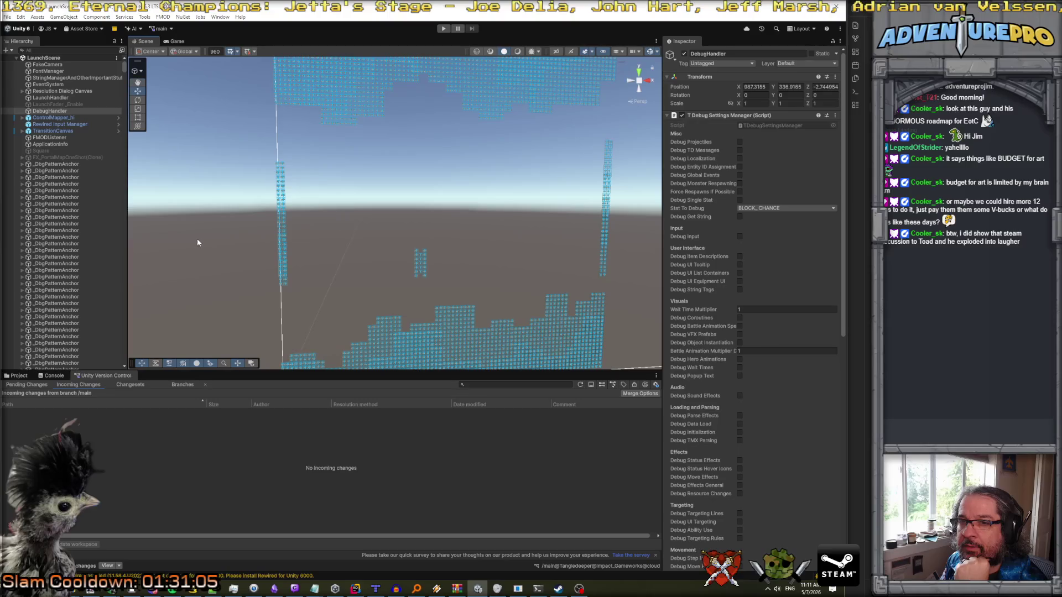
pyautogui.scroll(-5, 357, 235)
pyautogui.click(65, 210)
pyautogui.click(67, 223)
pyautogui.click(62, 170)
pyautogui.click(61, 158)
pyautogui.click(61, 166)
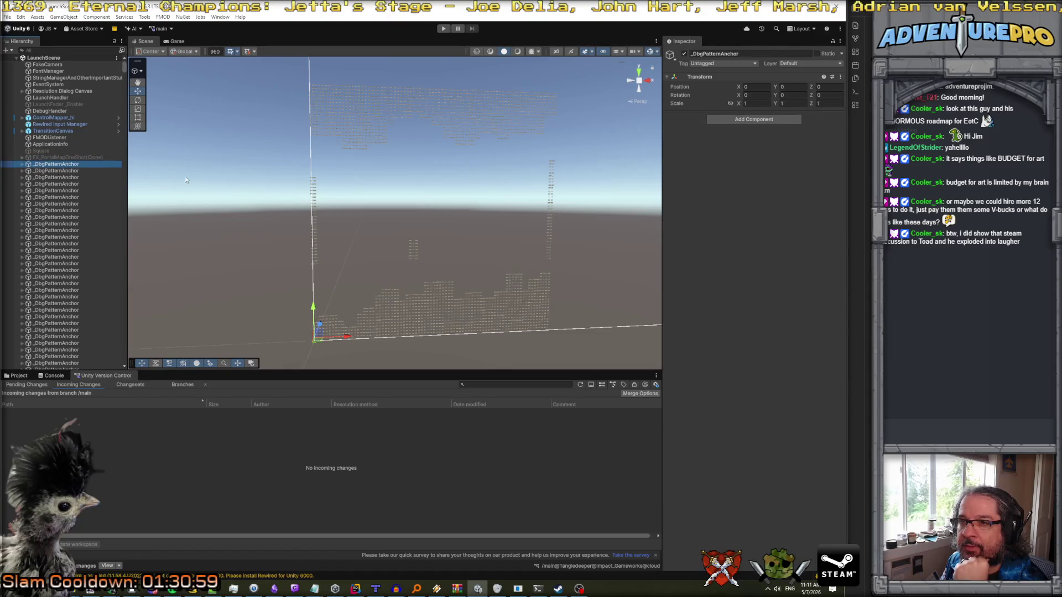
# - Enter Play mode with Ctrl+P and launch the game via PLAY
pyautogui.hotkey('ctrl', 'p')
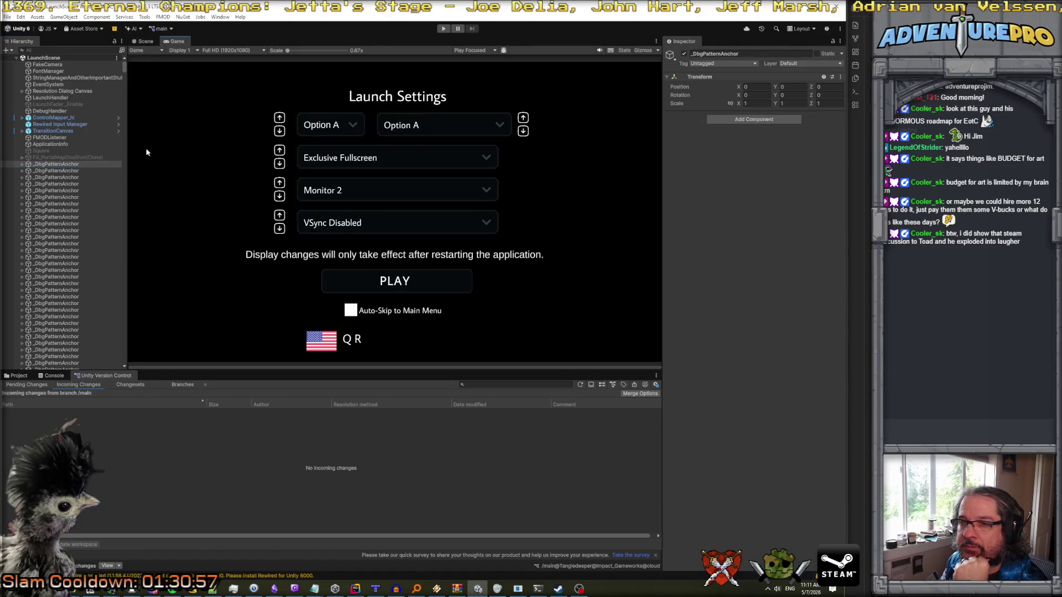
pyautogui.scroll(-5, 77, 174)
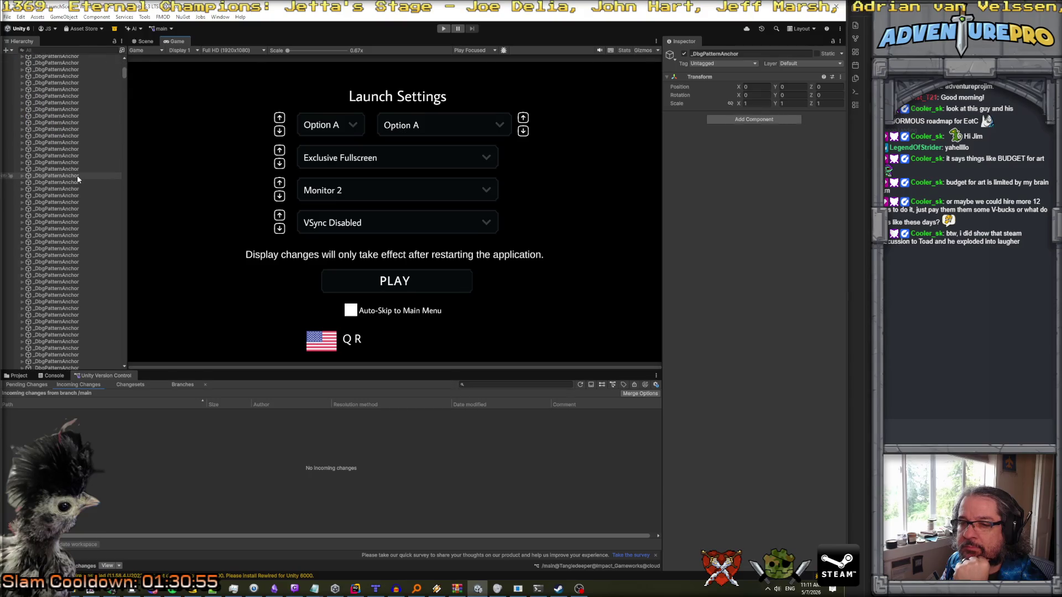
pyautogui.scroll(5, 78, 175)
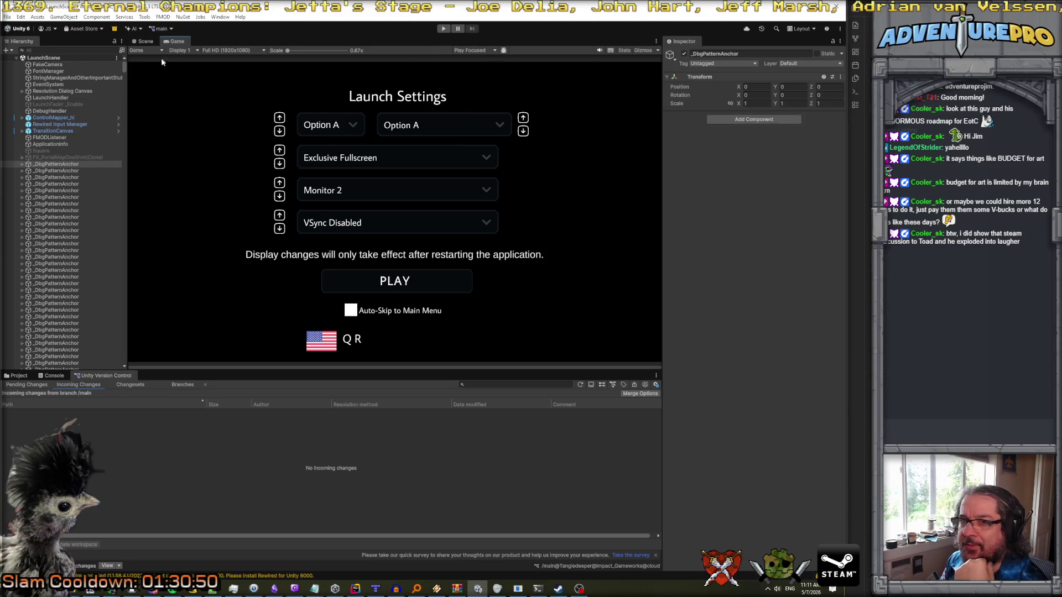
pyautogui.click(80, 64)
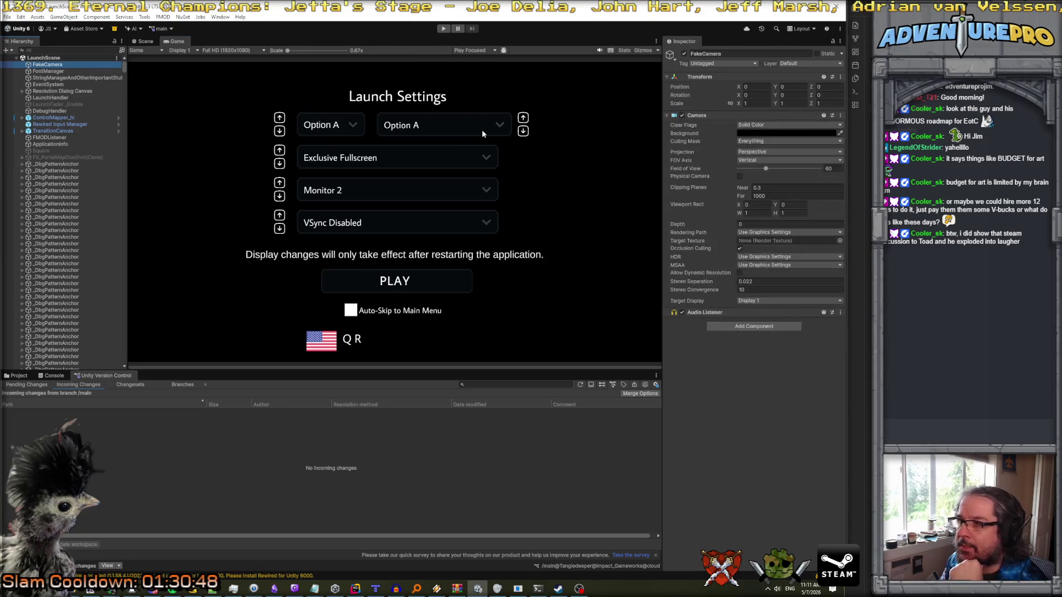
pyautogui.click(445, 31)
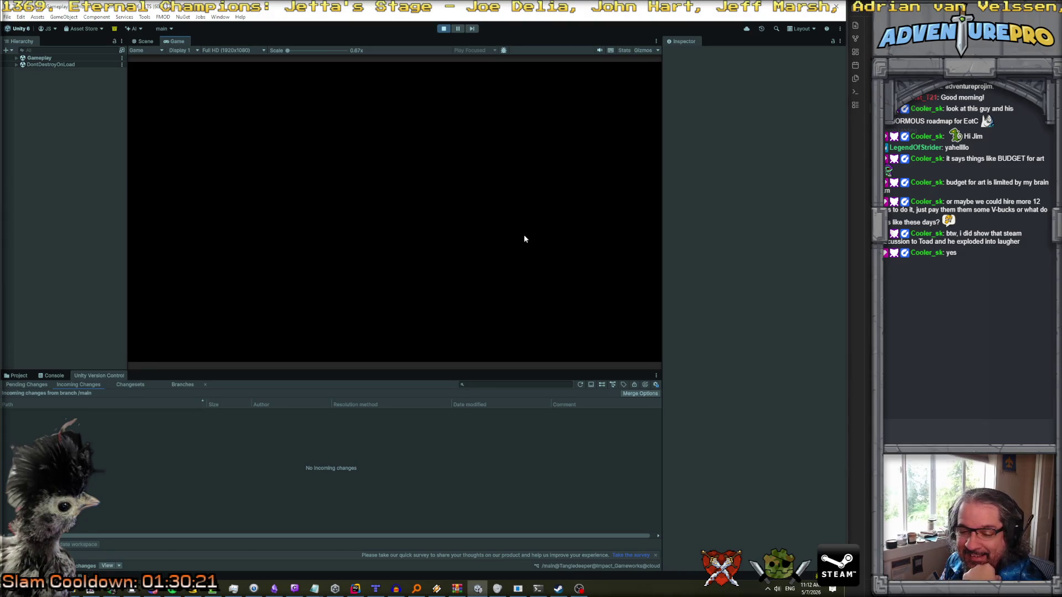
# - Walk the character right along the river bank toward the wall and doorway
pyautogui.press('d')
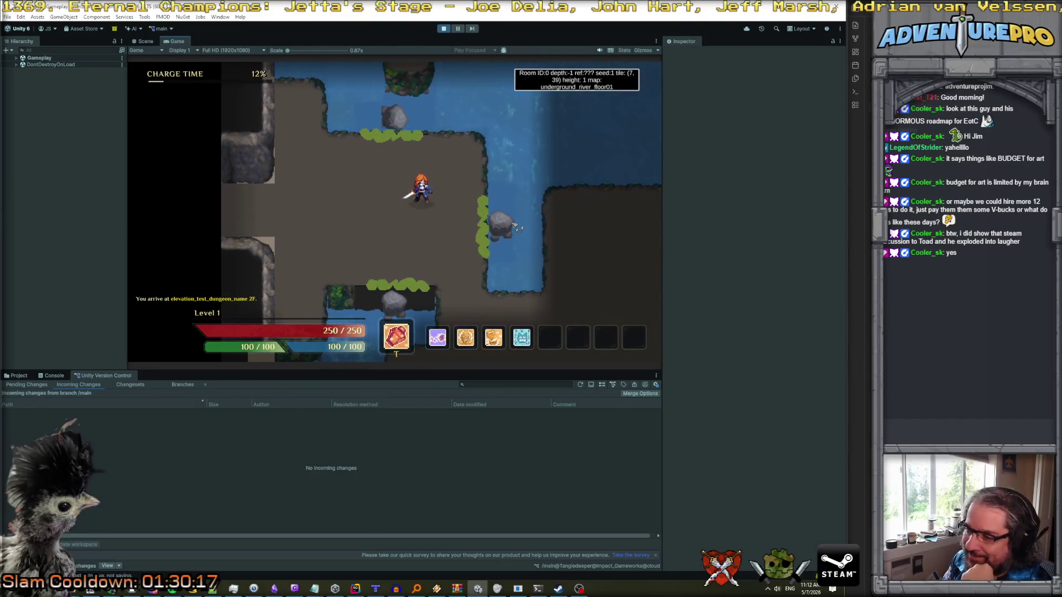
pyautogui.press('d')
pyautogui.press('s')
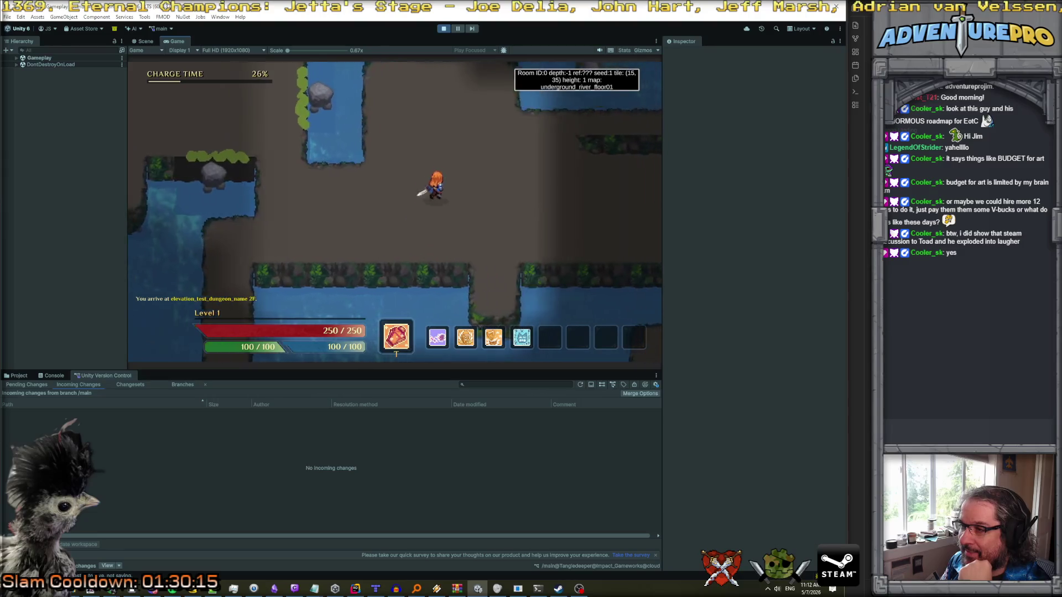
pyautogui.press('d')
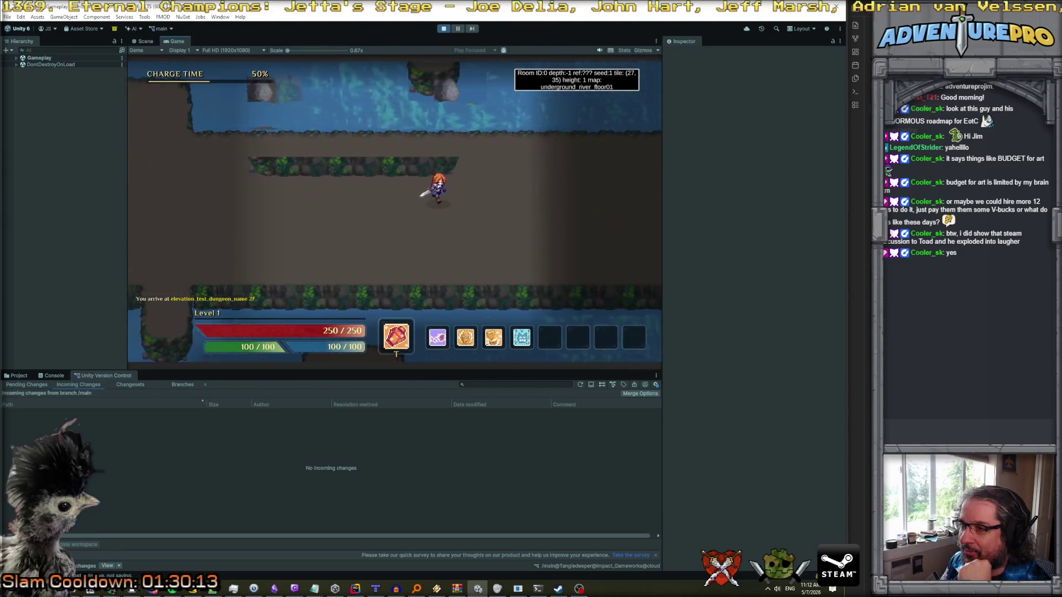
pyautogui.press('d')
pyautogui.press('w')
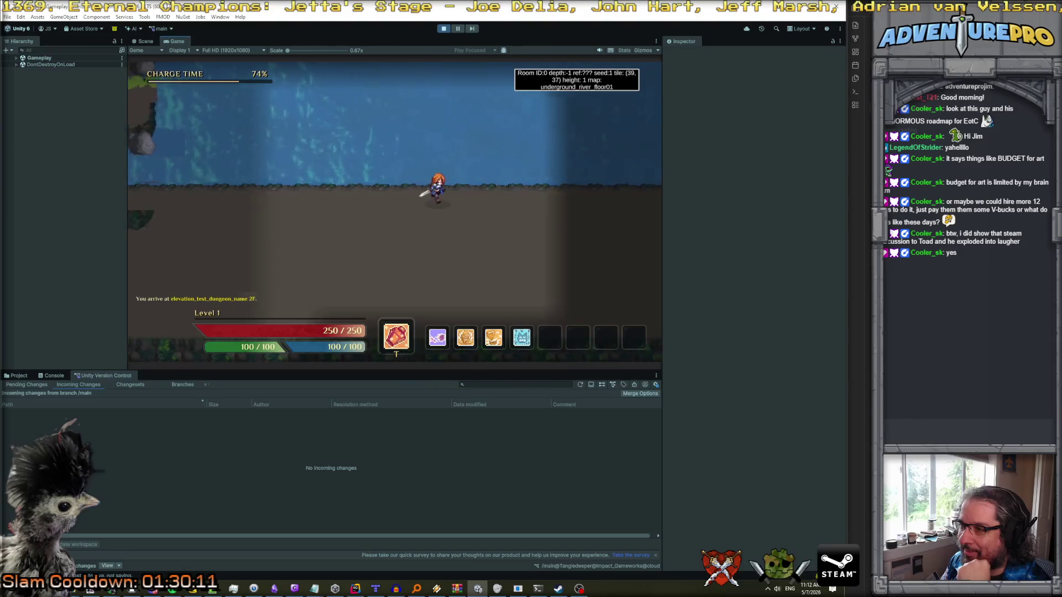
pyautogui.press('d')
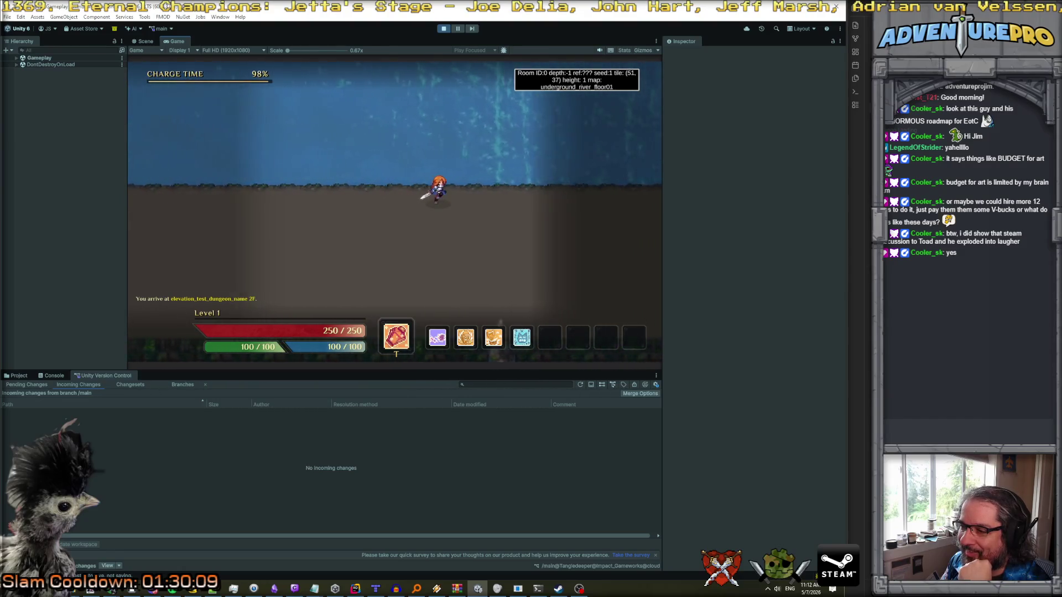
pyautogui.press('d')
pyautogui.press('s')
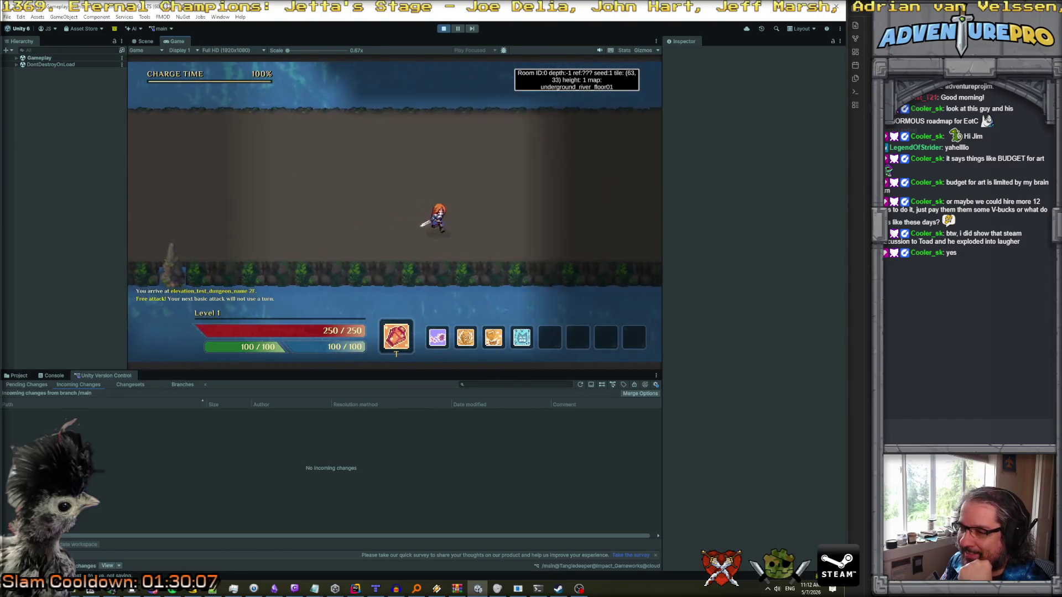
pyautogui.press('d')
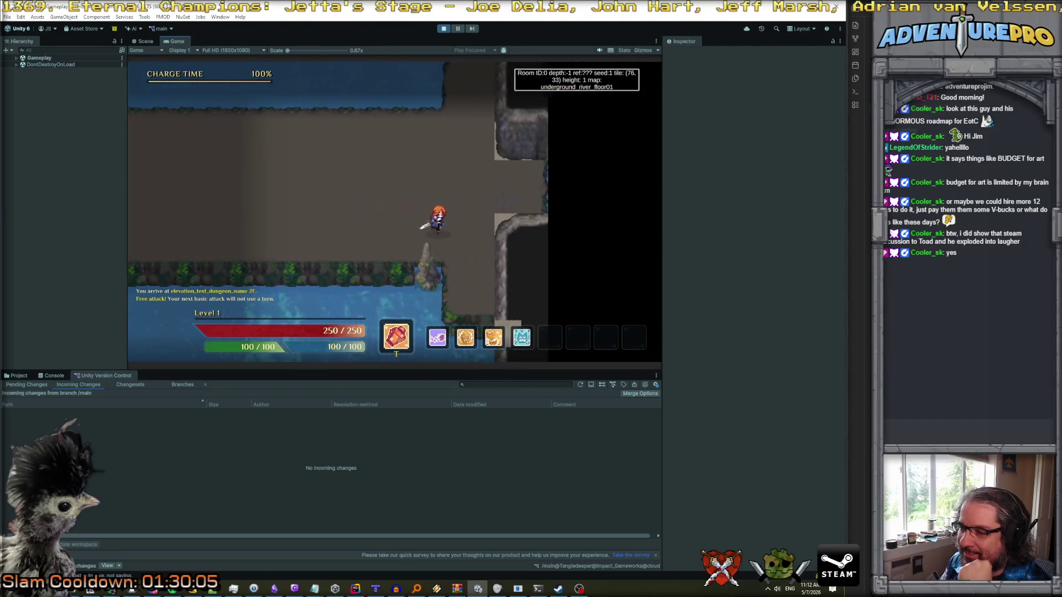
pyautogui.press('w')
pyautogui.press('a')
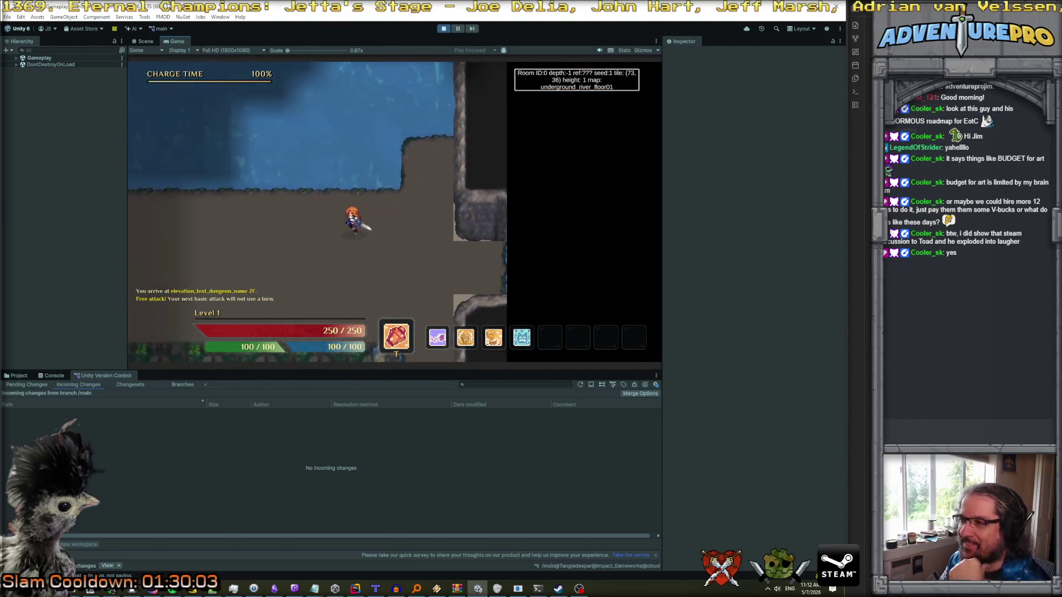
pyautogui.press('a')
# - Show the tile map overlay with the debug console 're' command, then stop and open Console
pyautogui.press('`')
pyautogui.write('reveal')
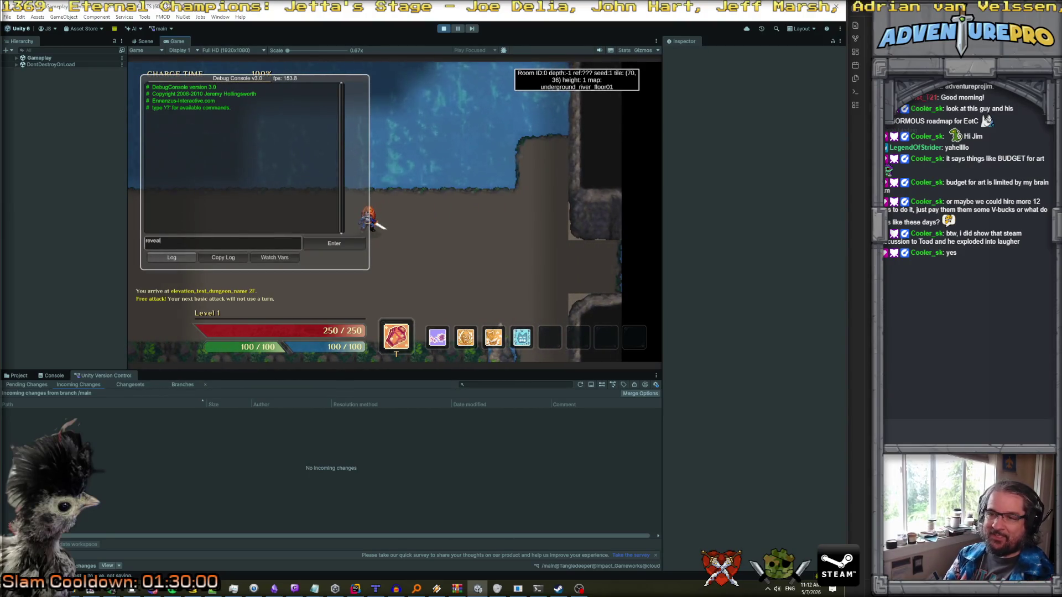
pyautogui.press('Return')
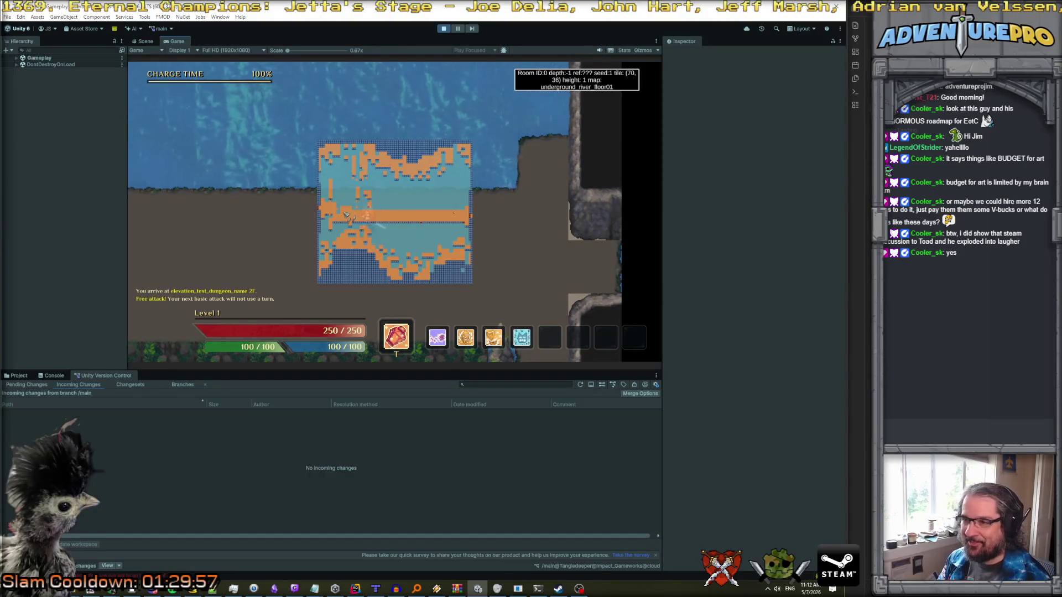
pyautogui.click(444, 29)
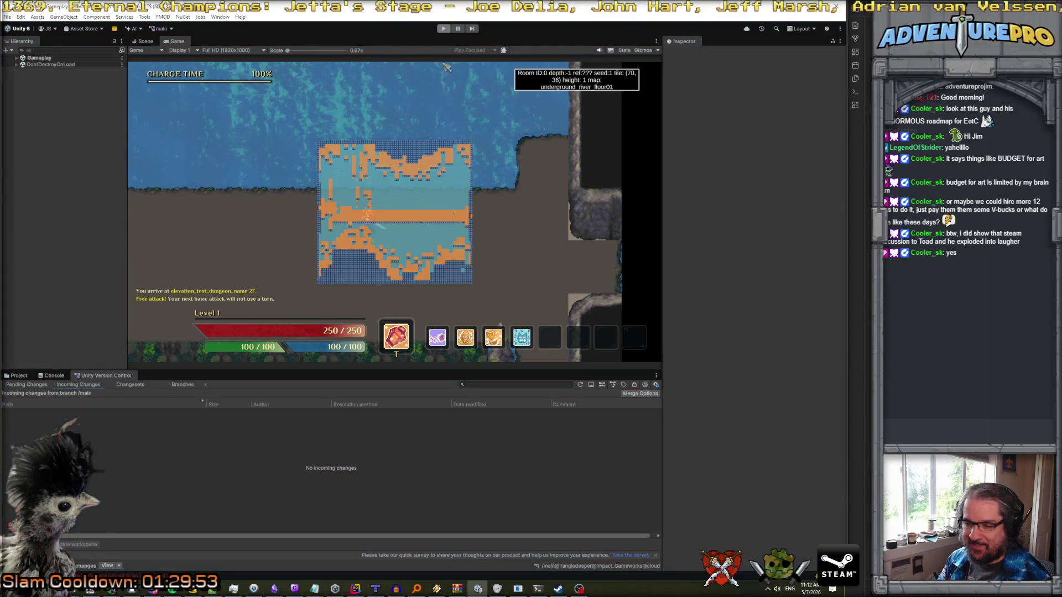
pyautogui.click(52, 375)
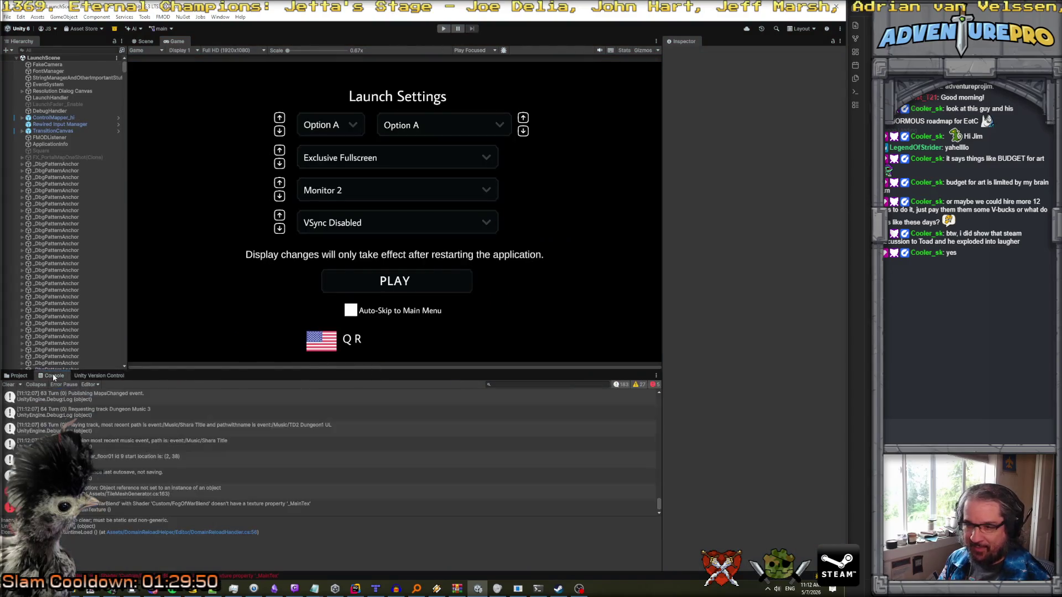
# - Hide info messages in the Console and review the null-reference and stairs error traces
pyautogui.click(148, 495)
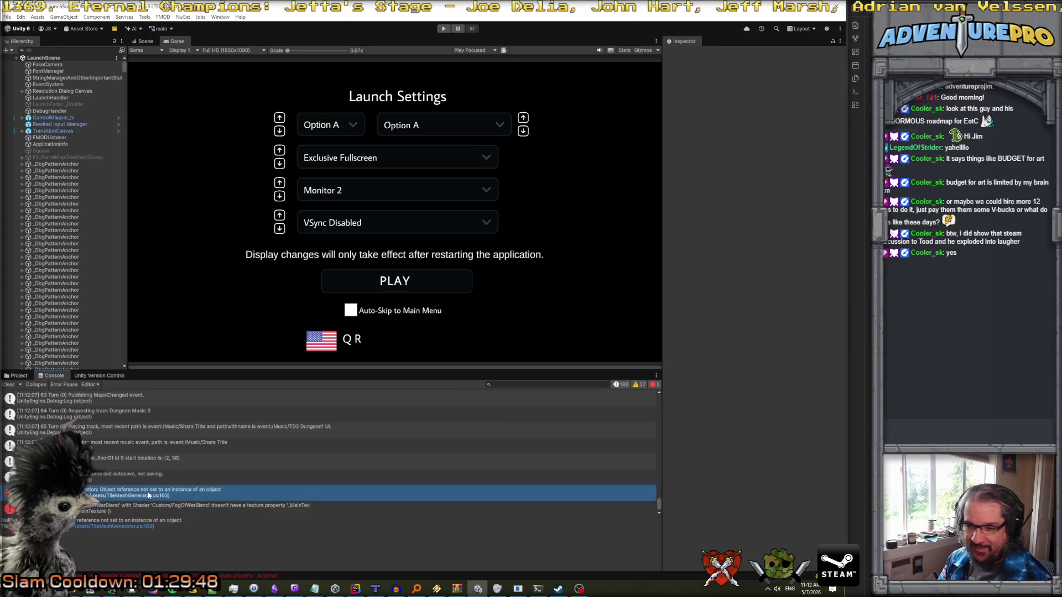
pyautogui.scroll(5, 148, 495)
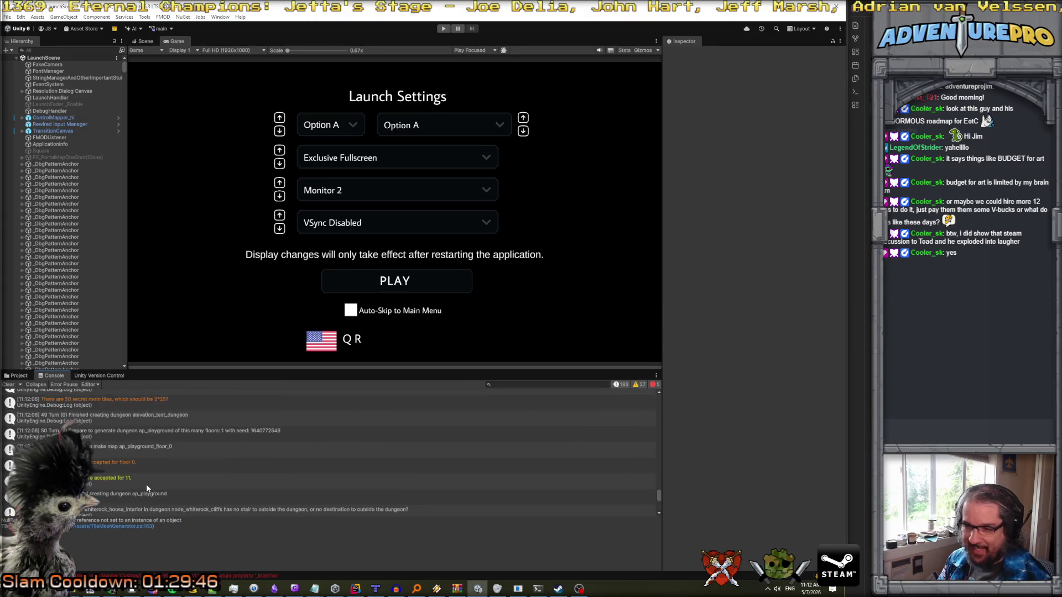
pyautogui.click(622, 385)
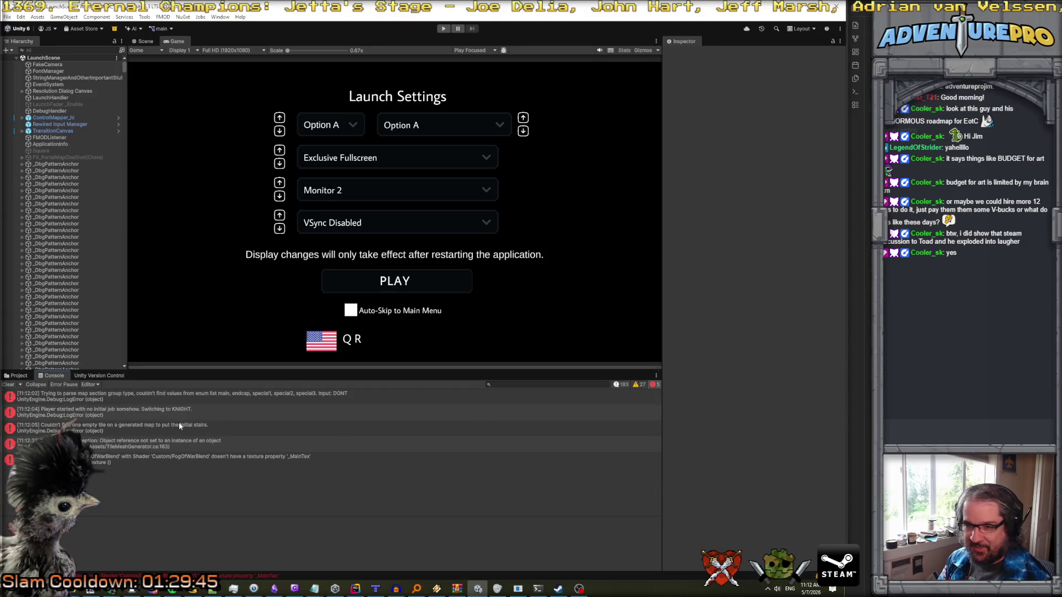
pyautogui.click(164, 431)
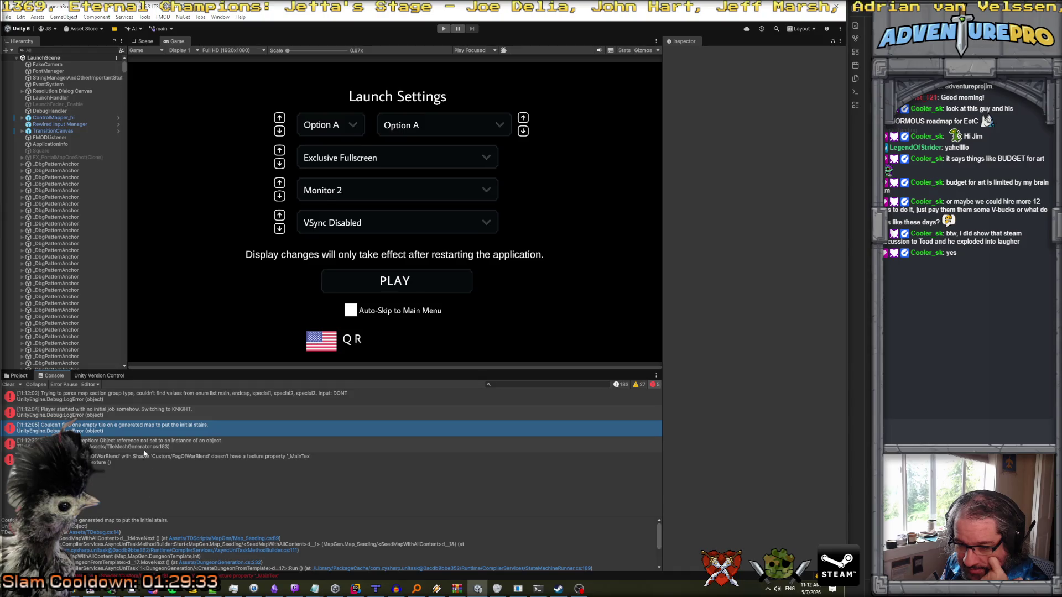
pyautogui.click(118, 414)
pyautogui.click(118, 423)
pyautogui.scroll(-2, 225, 521)
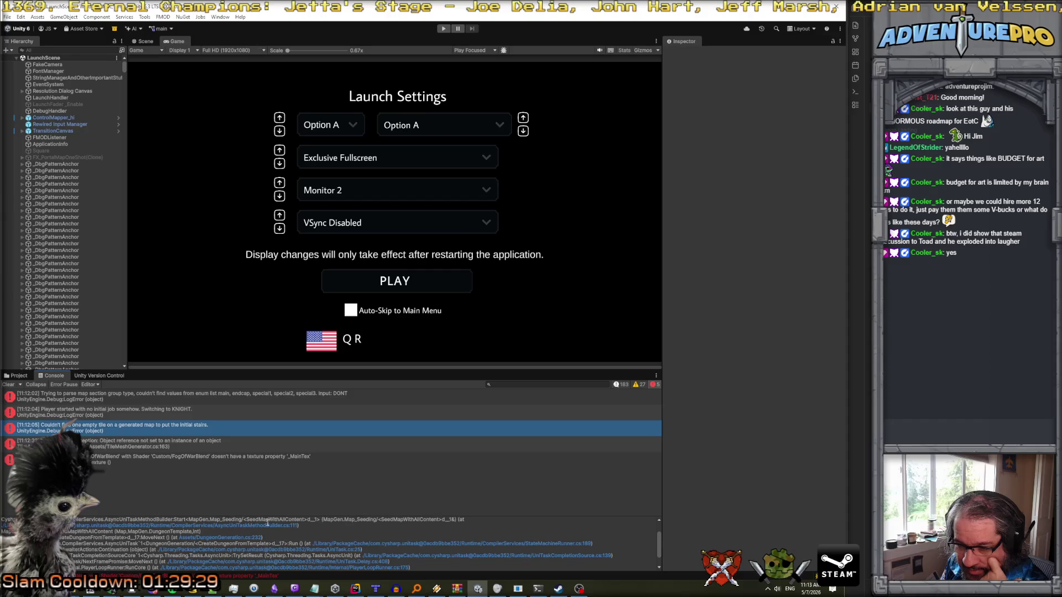
# - Open the null-reference error's TileMeshGenerator.cs line 163 in the code editor
pyautogui.moveTo(292, 515); pyautogui.dragTo(293, 470)
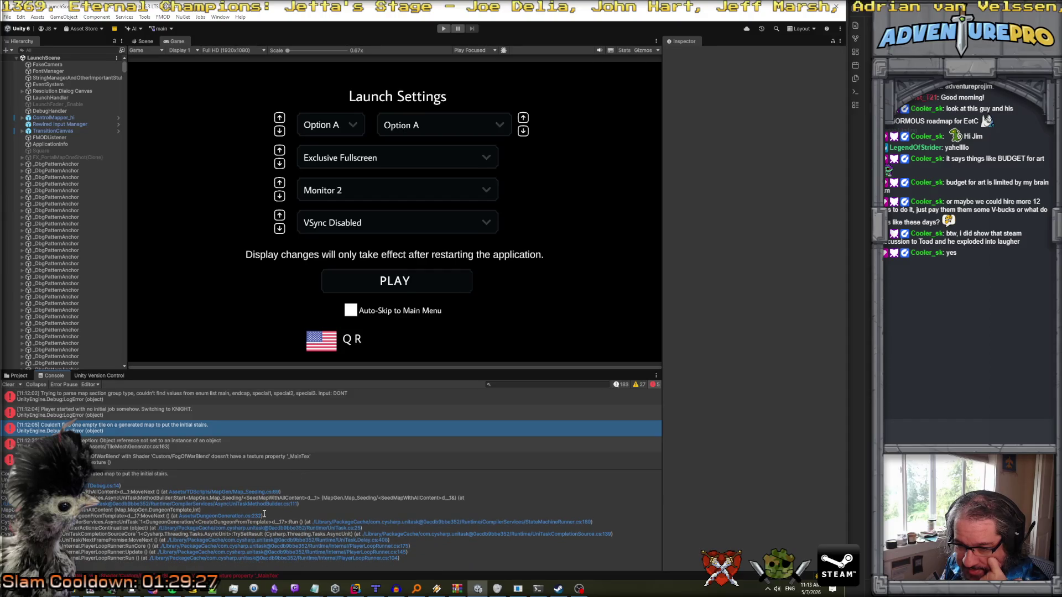
pyautogui.click(135, 449)
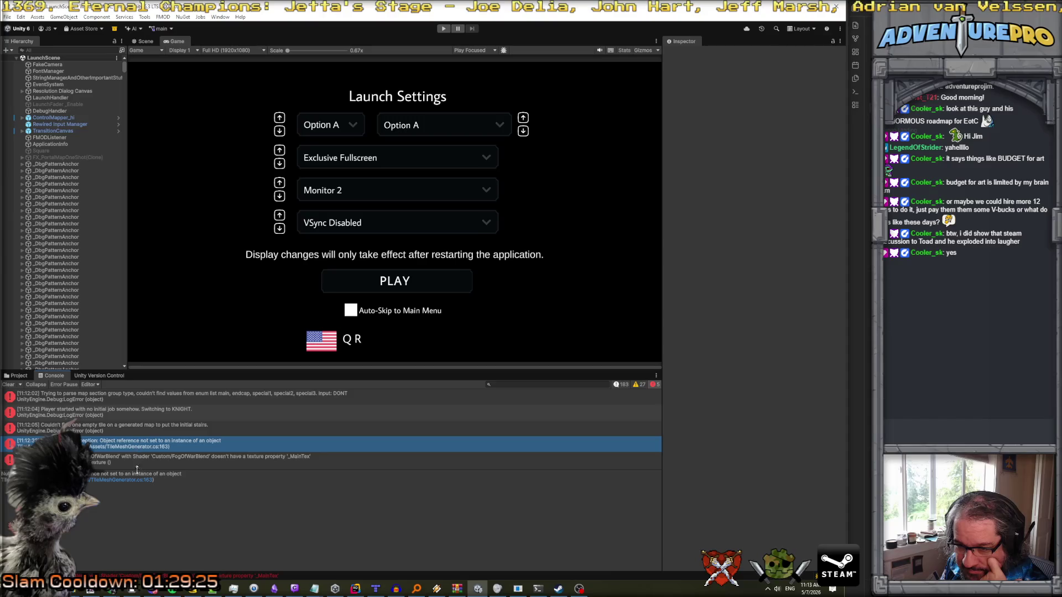
pyautogui.click(119, 480)
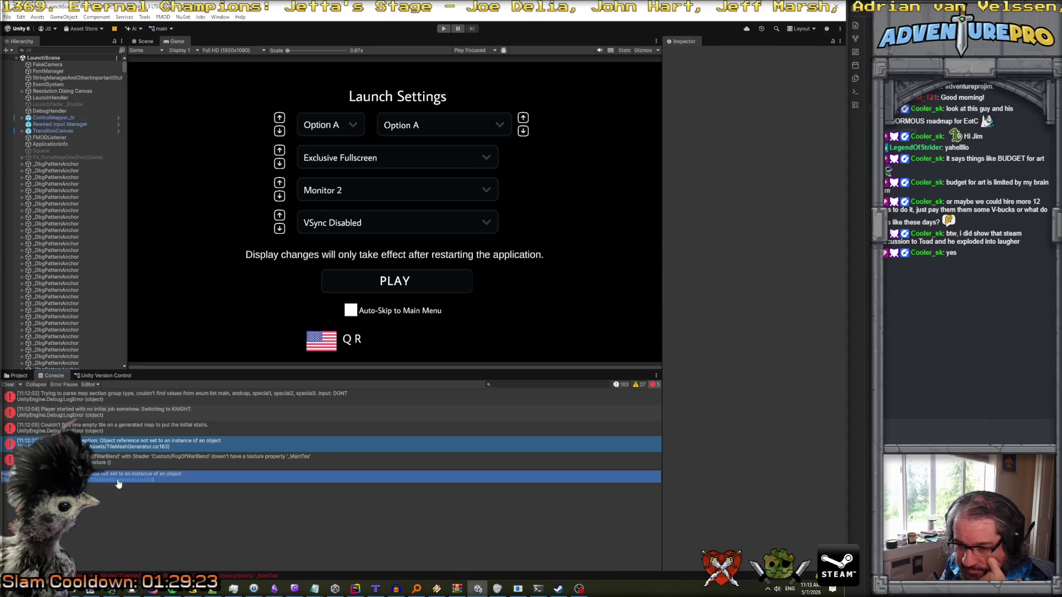
pyautogui.click(117, 484)
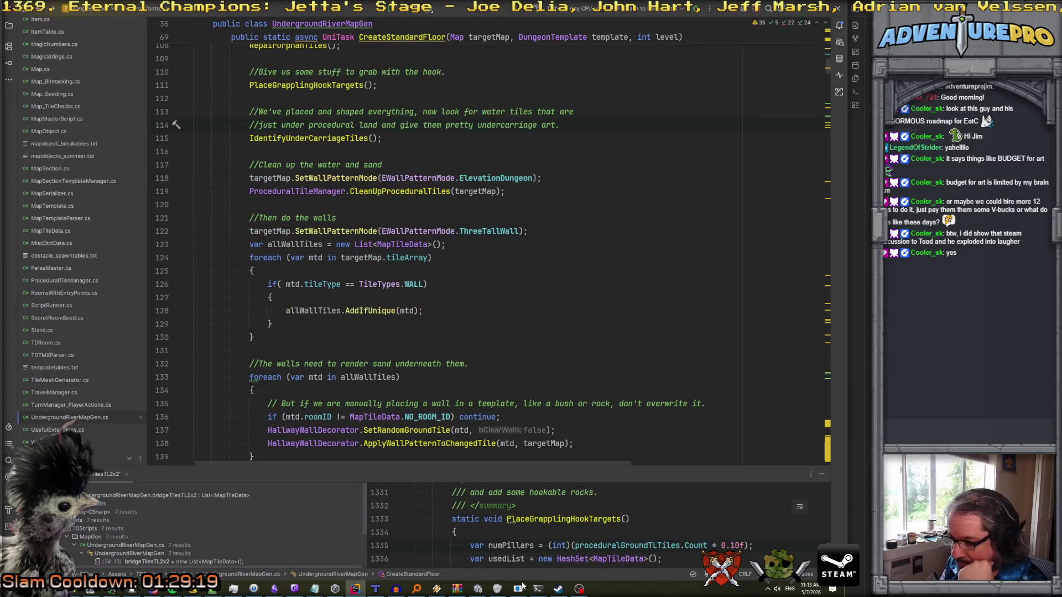
pyautogui.click(473, 550)
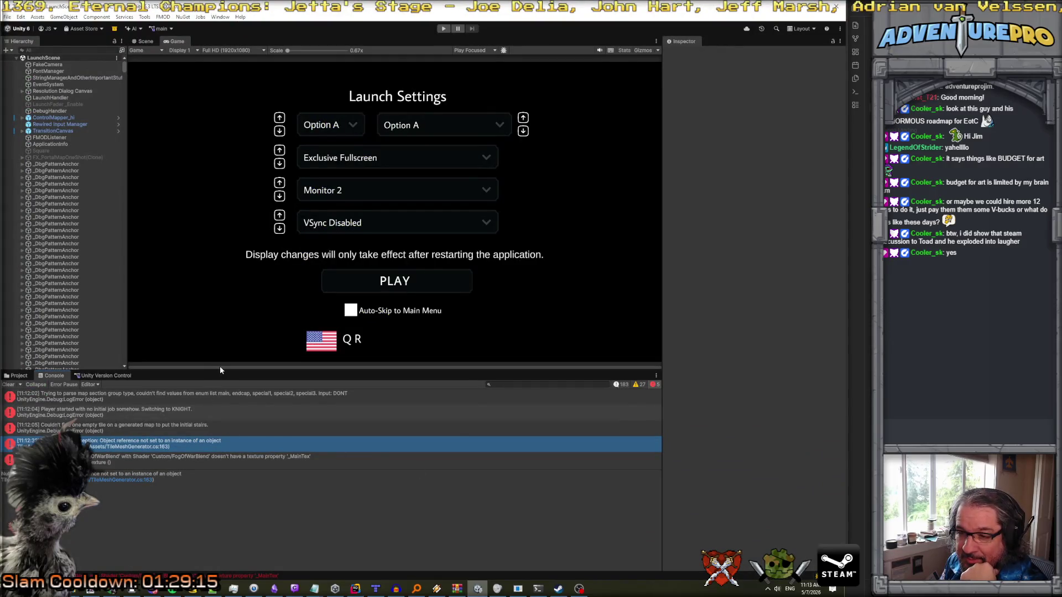
# - Resize the Console panes and start a fresh playtest
pyautogui.moveTo(221, 363); pyautogui.dragTo(223, 304)
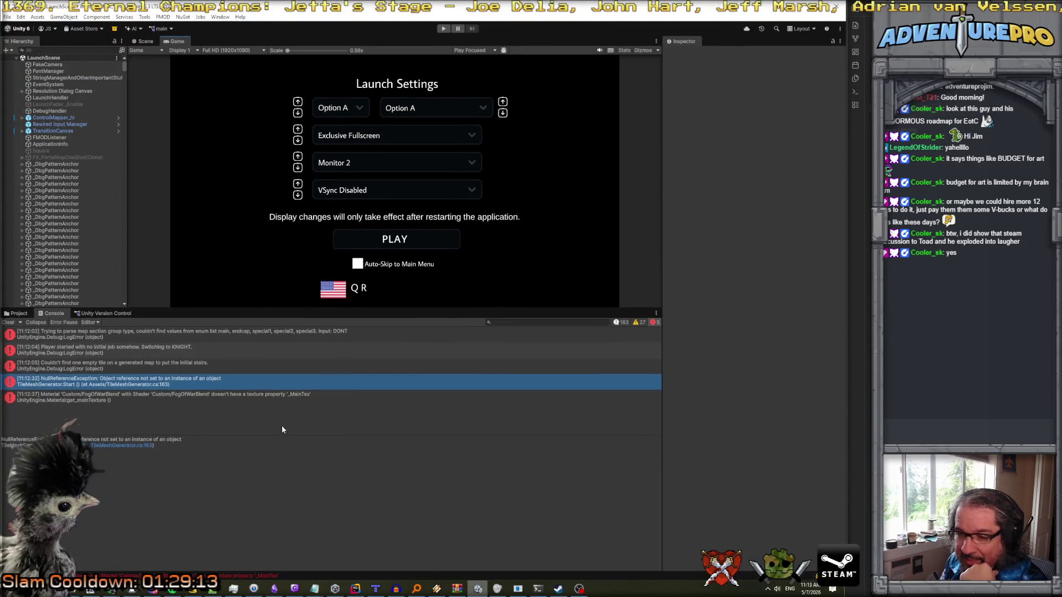
pyautogui.moveTo(286, 436); pyautogui.dragTo(289, 503)
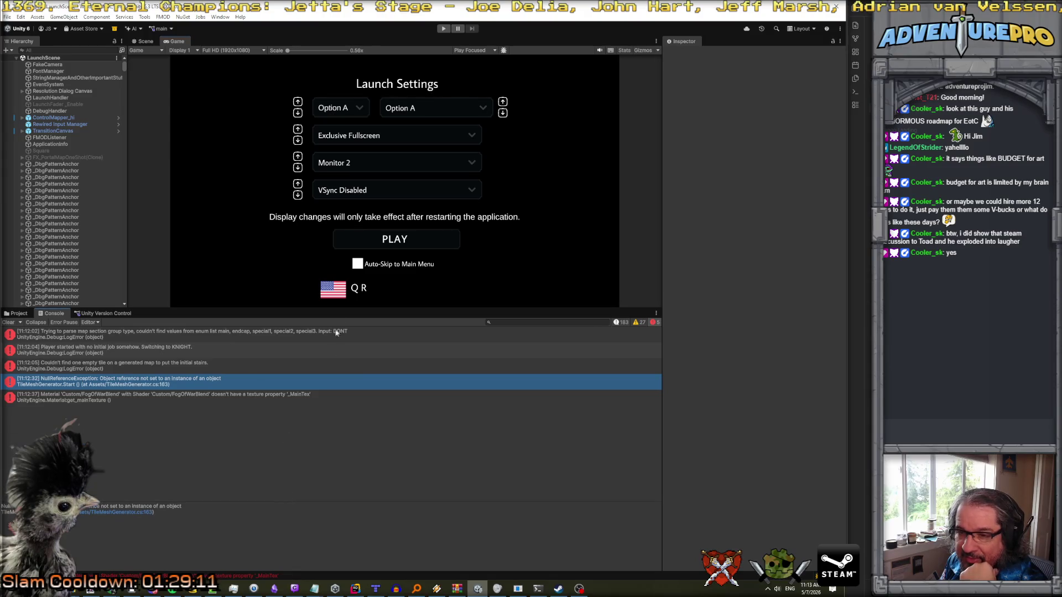
pyautogui.click(444, 30)
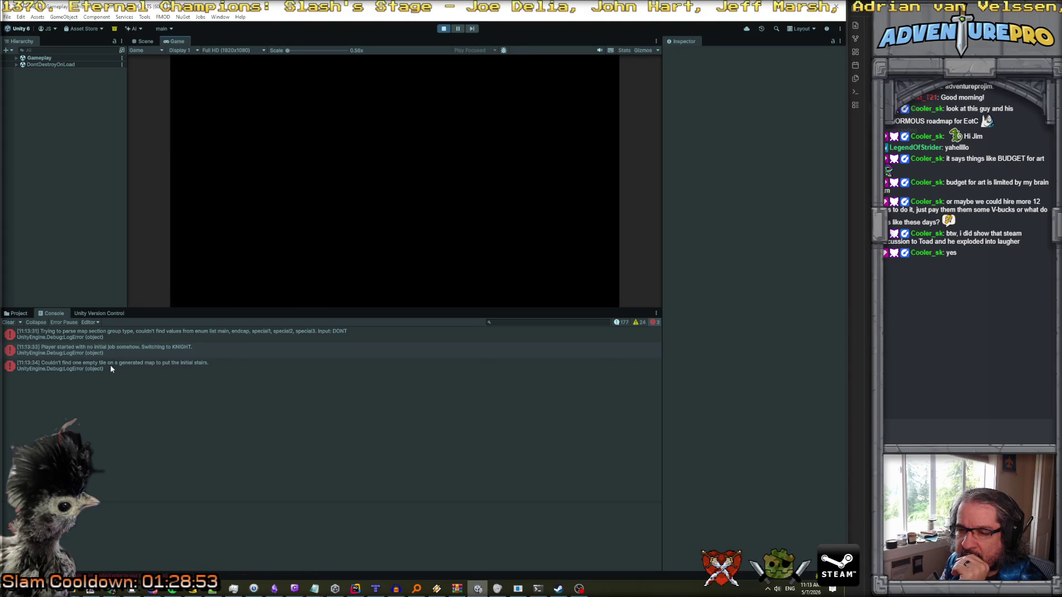
# - Open the empty-tile stairs error's logging line in Rider, then navigate back to the generation code
pyautogui.click(111, 368)
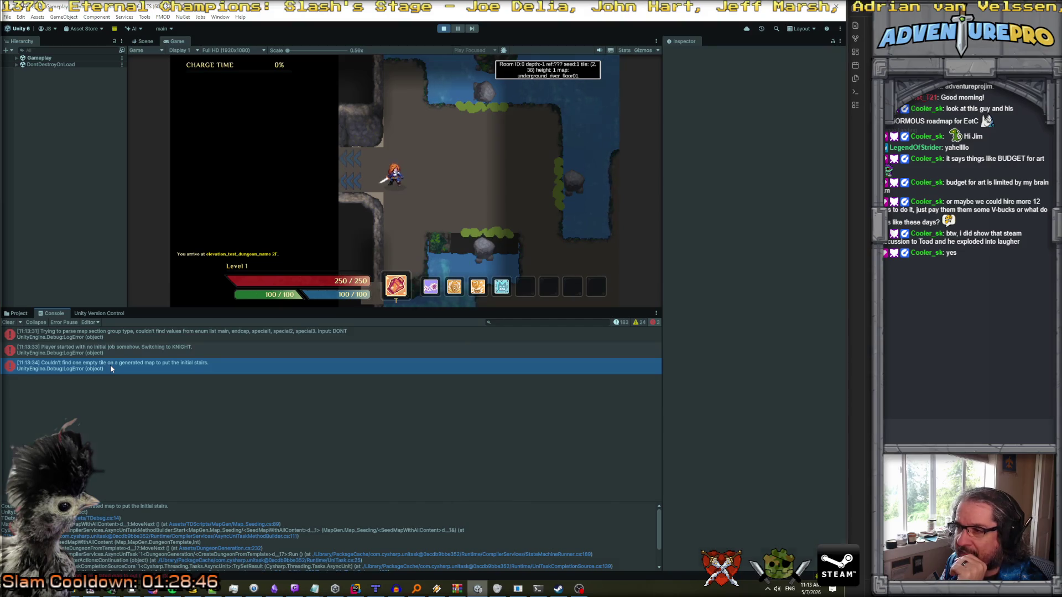
pyautogui.doubleClick(110, 364)
pyautogui.hotkey('ctrl', 'alt', 'Left')
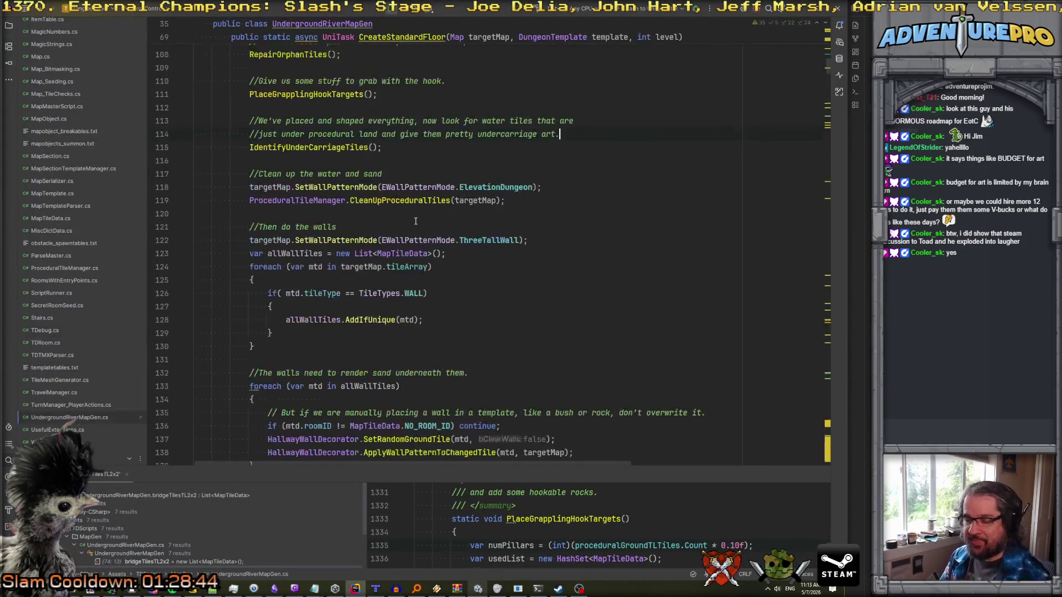
# - Review the stairs error line in Map_Seeding.cs's SeedMapWithAllContent, then return to Unity
pyautogui.hotkey('alt', 'Tab')
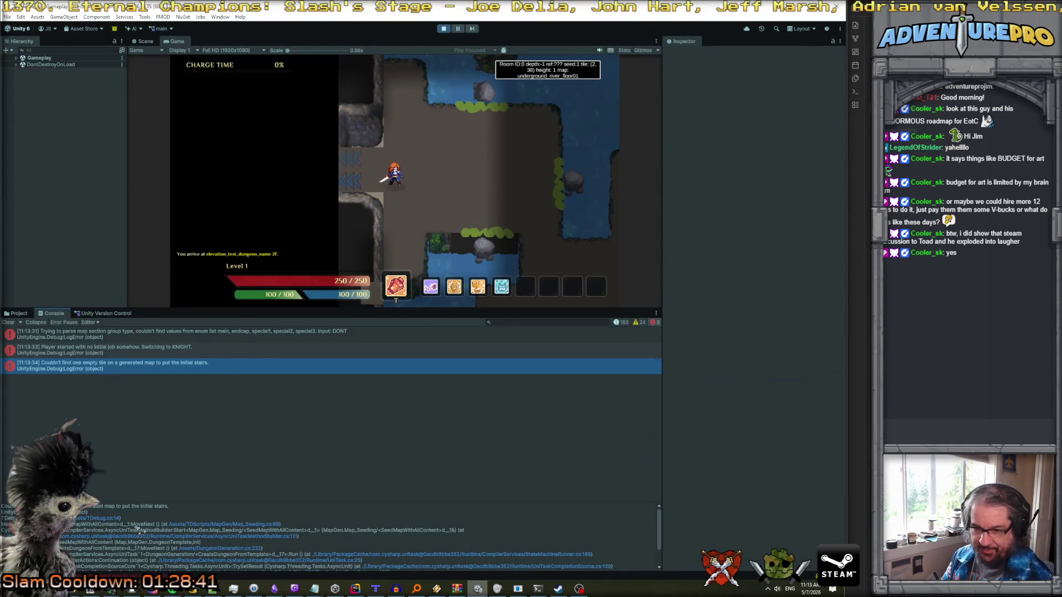
pyautogui.click(253, 523)
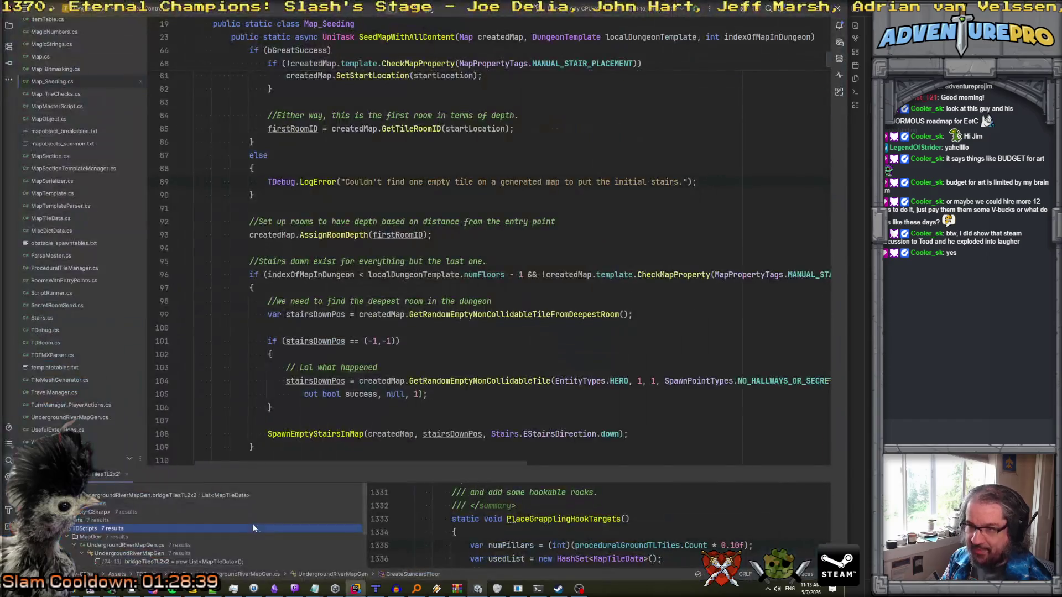
pyautogui.scroll(15, 320, 335)
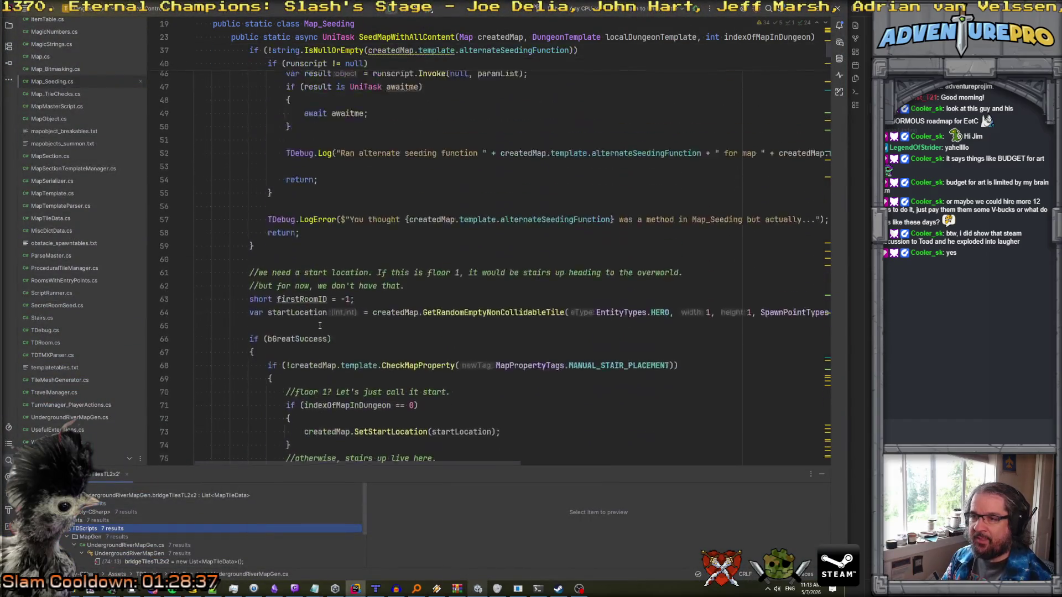
pyautogui.scroll(-4, 320, 325)
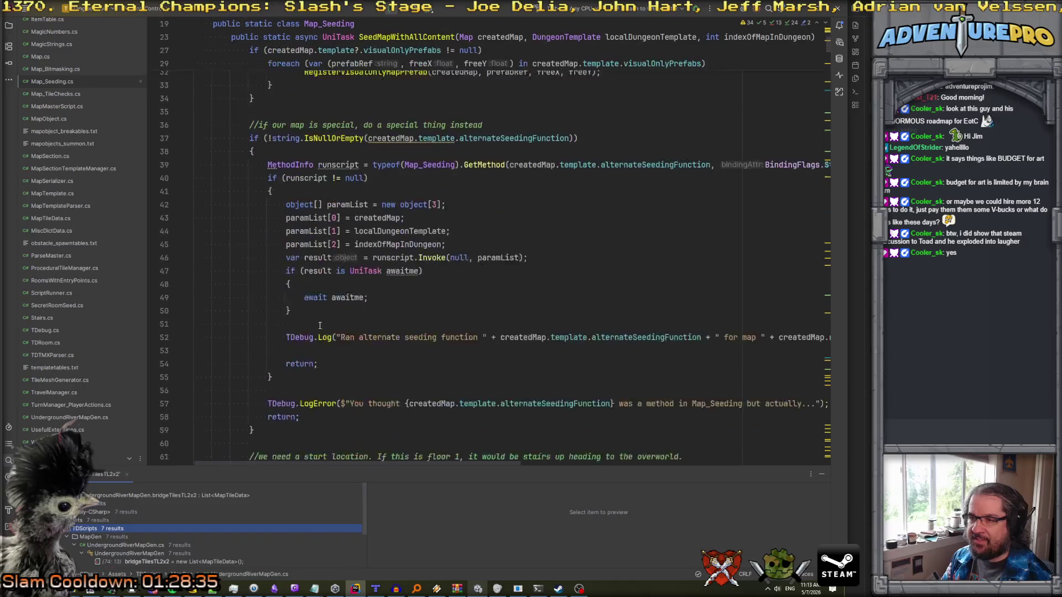
pyautogui.scroll(2, 319, 325)
pyautogui.hotkey('alt', 'Tab')
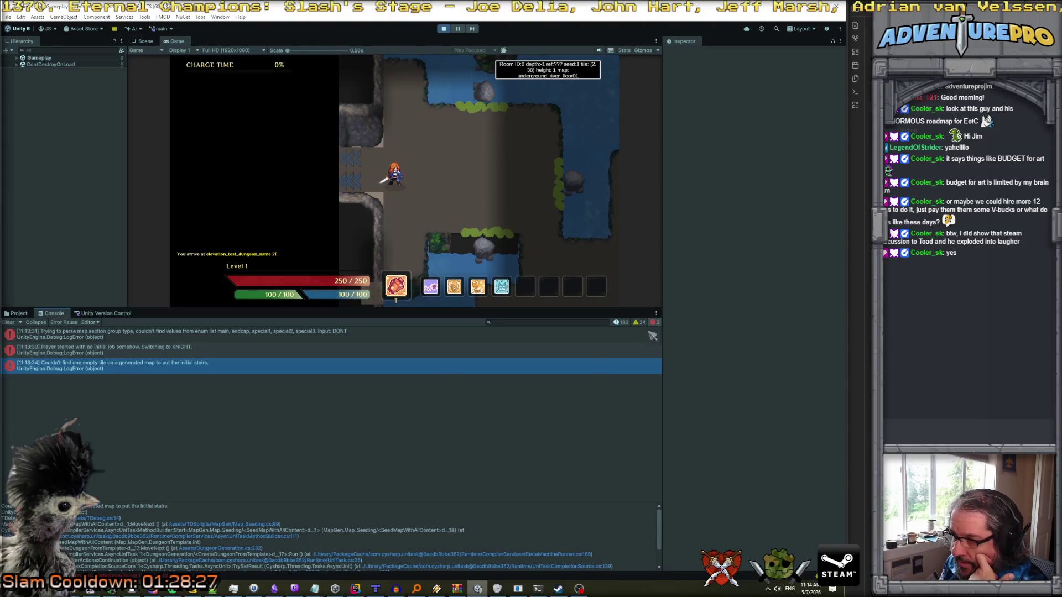
# - Re-show console warnings and info, then compare the boss-floor preparation, hero placement and stairs error traces
pyautogui.click(637, 322)
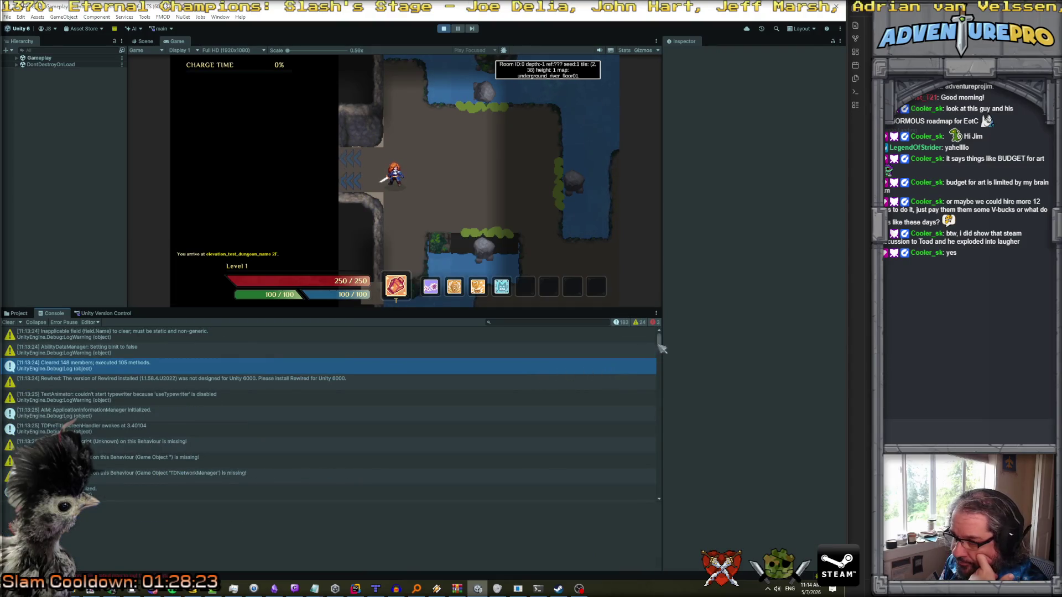
pyautogui.moveTo(659, 338); pyautogui.dragTo(679, 445)
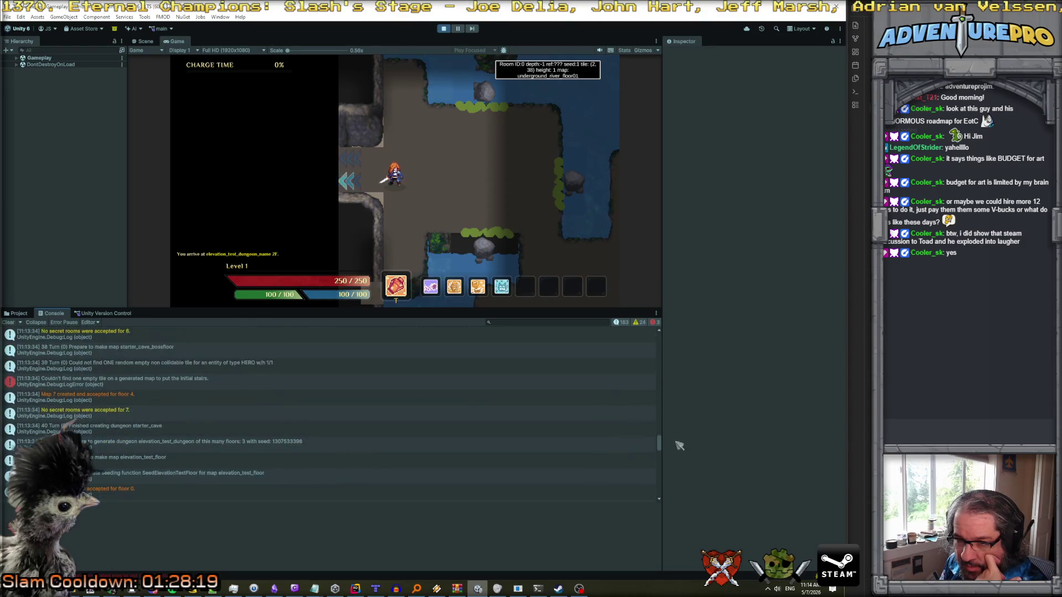
pyautogui.scroll(3, 283, 388)
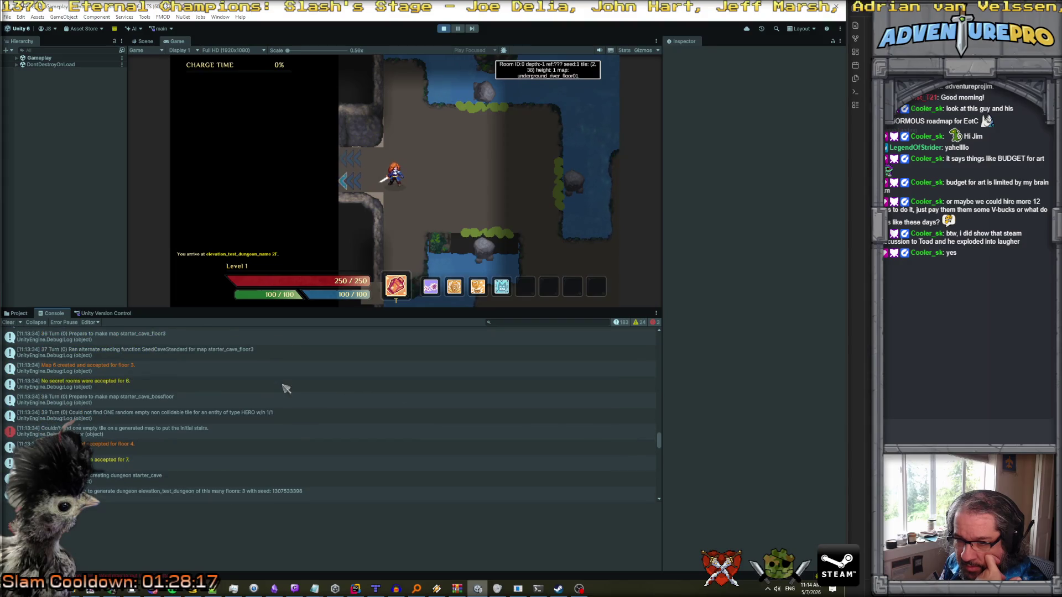
pyautogui.click(179, 403)
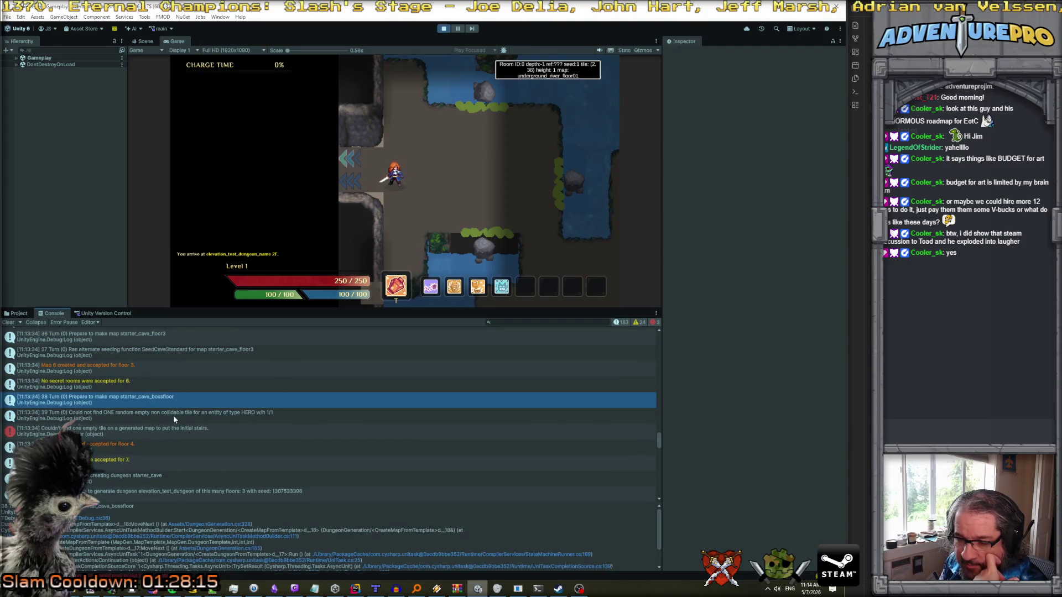
pyautogui.click(174, 417)
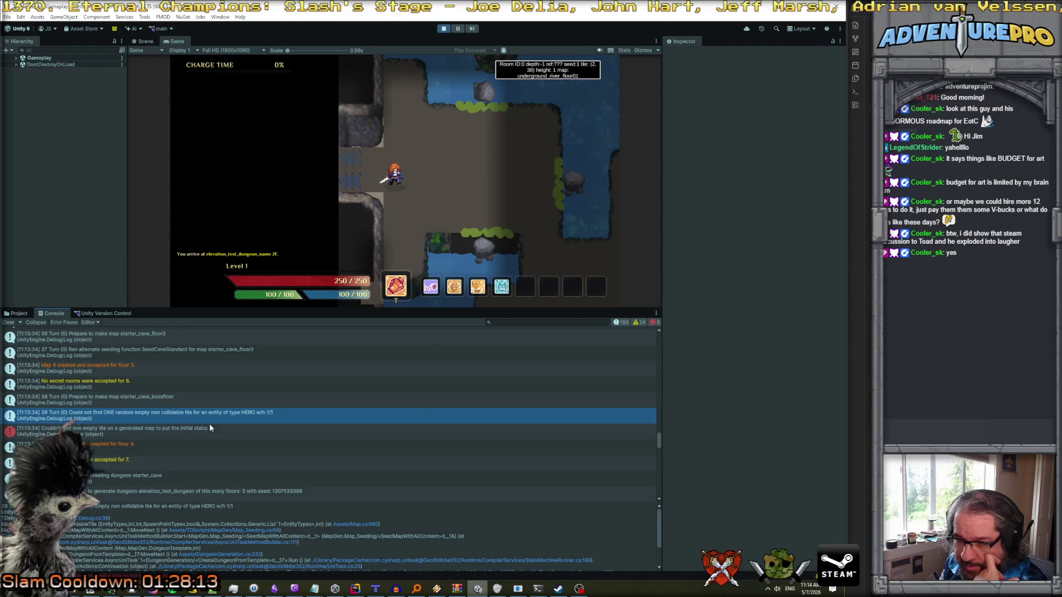
pyautogui.click(221, 437)
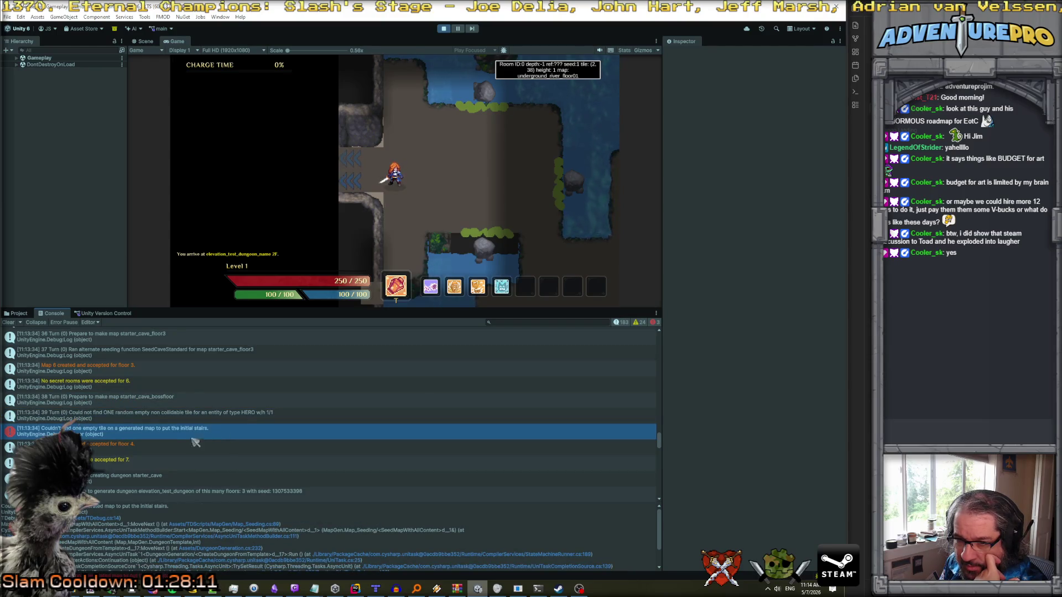
pyautogui.press('Up')
pyautogui.press('Down')
pyautogui.press('Down')
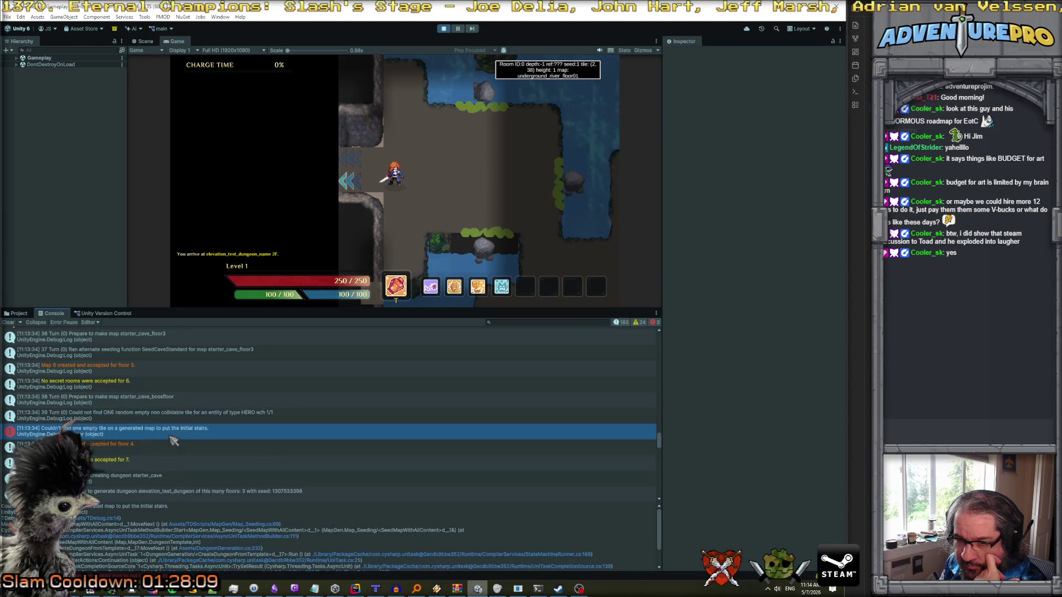
pyautogui.moveTo(170, 423)
pyautogui.mouseDown()
pyautogui.moveTo(170, 404)
pyautogui.moveTo(186, 432)
pyautogui.mouseUp()
# - Walk the hero with the arrow keys through several river rooms, then stop the playtest
pyautogui.click(441, 191)
pyautogui.press('Right')
pyautogui.press('Right')
pyautogui.press('Right')
pyautogui.press('Up')
pyautogui.press('Up')
pyautogui.press('Up')
pyautogui.press('Right')
pyautogui.press('Right')
pyautogui.press('Right')
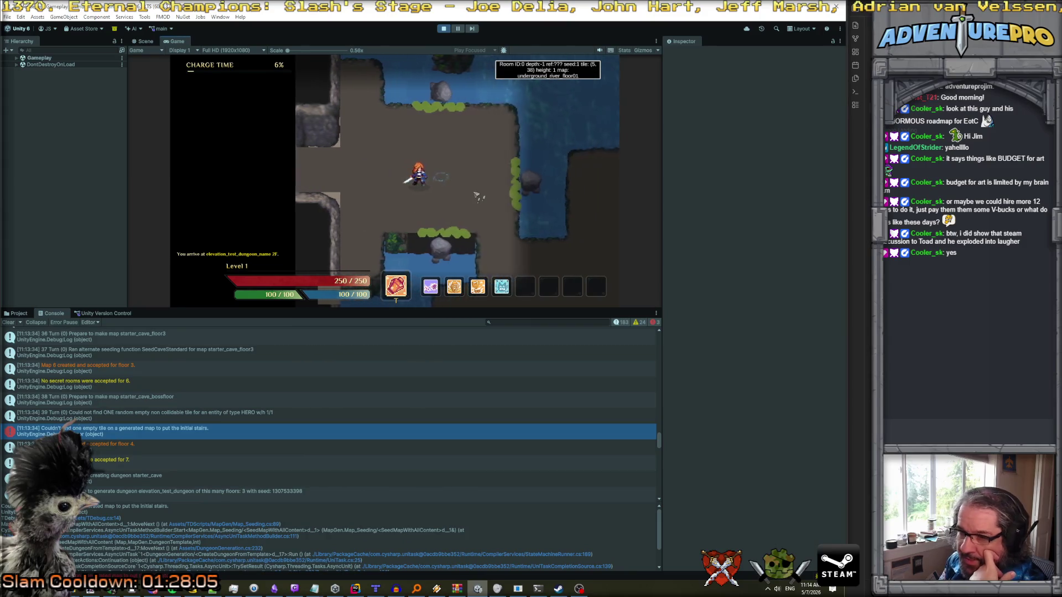
pyautogui.press('Up')
pyautogui.press('Up')
pyautogui.press('Up')
pyautogui.press('Right')
pyautogui.press('Right')
pyautogui.press('Right')
pyautogui.press('Up')
pyautogui.press('Up')
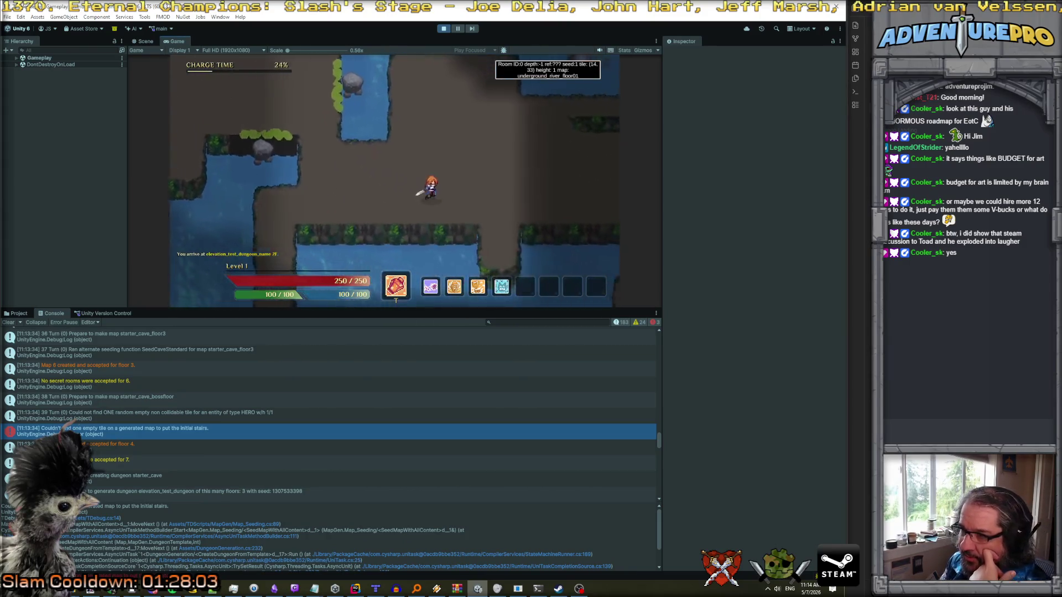
pyautogui.press('Right')
pyautogui.press('Right')
pyautogui.press('Up')
pyautogui.press('Up')
pyautogui.press('Right')
pyautogui.press('Right')
pyautogui.press('Up')
pyautogui.press('Up')
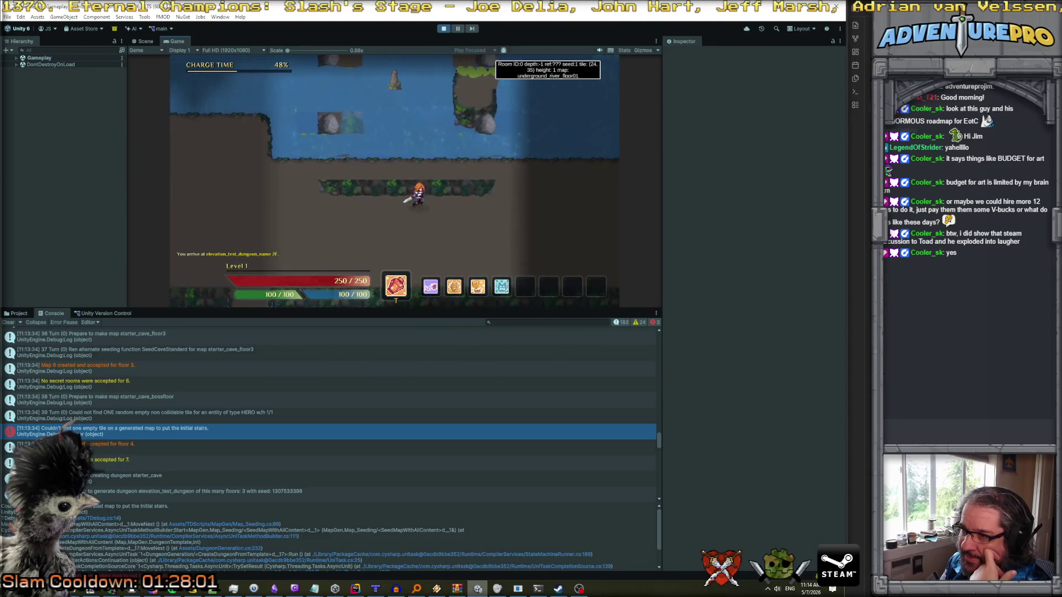
pyautogui.press('Up')
pyautogui.press('Up')
pyautogui.press('Up')
pyautogui.press('Left')
pyautogui.press('Left')
pyautogui.press('Left')
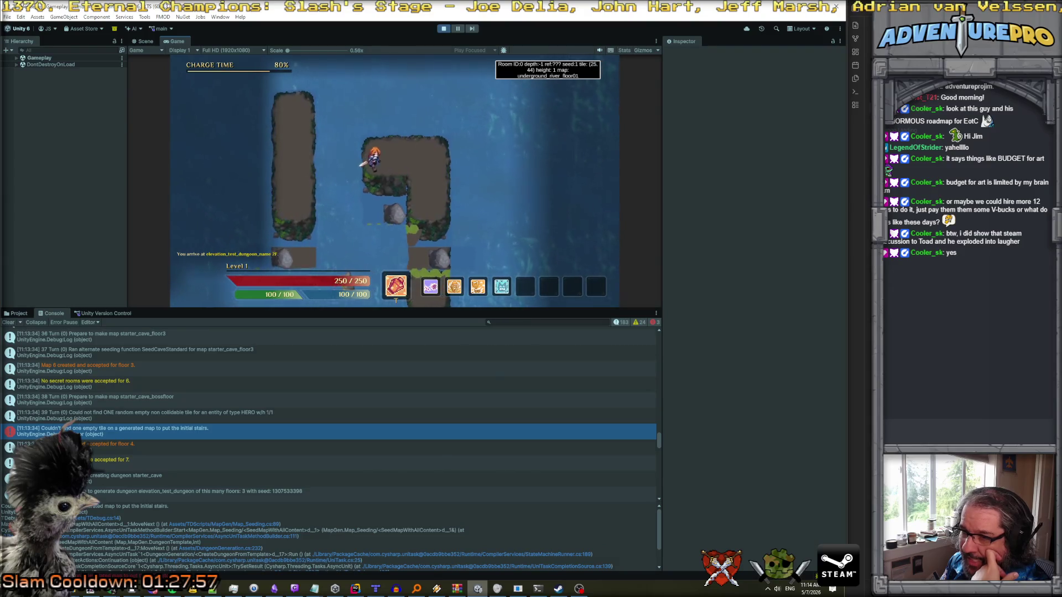
pyautogui.press('Down')
pyautogui.press('Down')
pyautogui.press('Down')
pyautogui.press('Right')
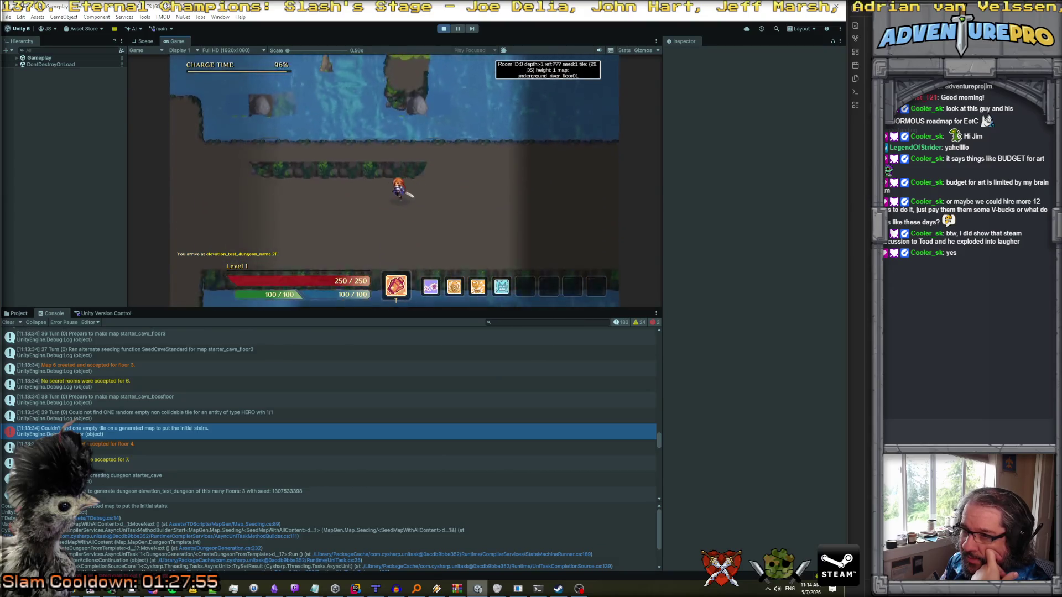
pyautogui.press('Up')
pyautogui.press('Up')
pyautogui.press('Up')
pyautogui.press('Left')
pyautogui.press('Left')
pyautogui.press('Left')
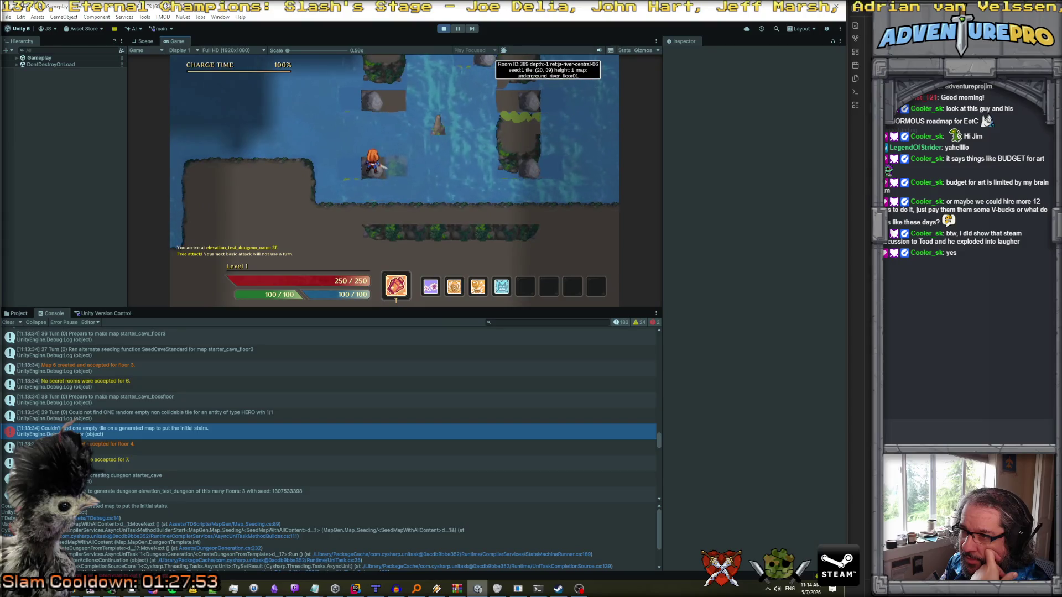
pyautogui.press('Right')
pyautogui.press('Right')
pyautogui.press('Right')
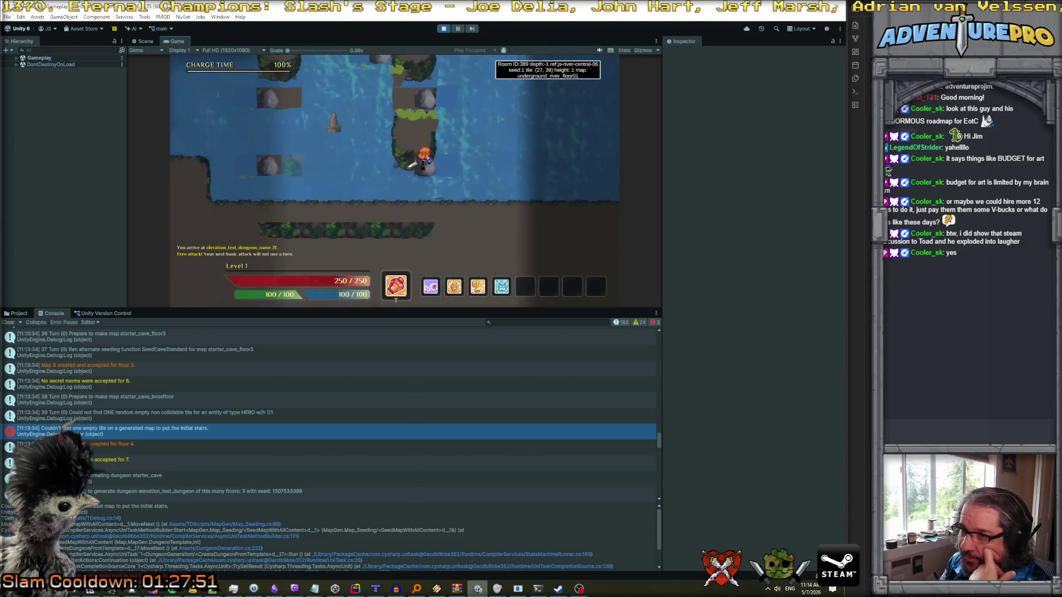
pyautogui.press('Up')
pyautogui.press('Up')
pyautogui.press('Up')
pyautogui.press('Left')
pyautogui.press('Left')
pyautogui.press('Left')
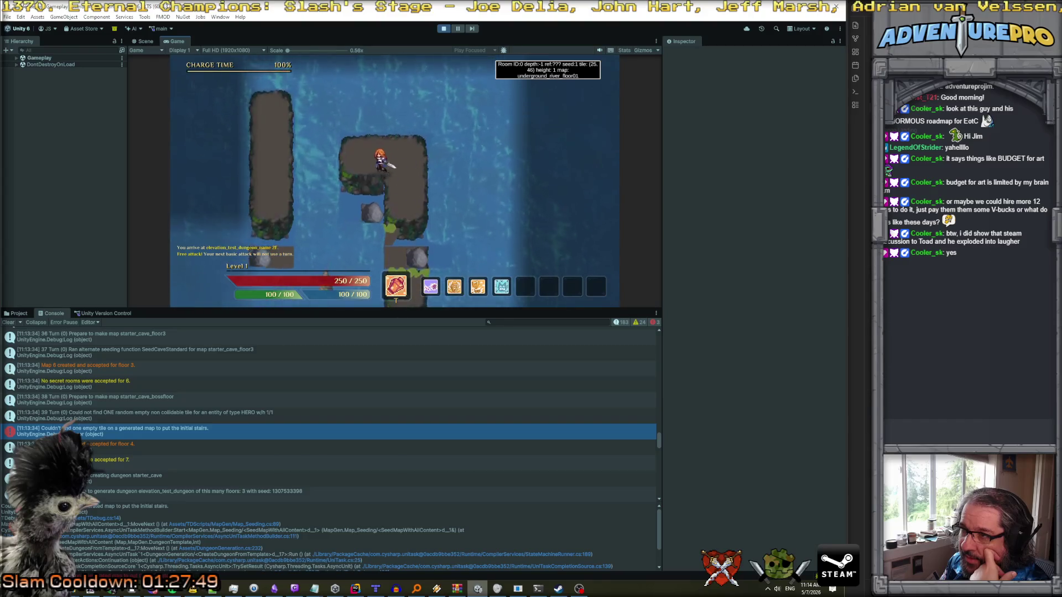
pyautogui.click(445, 28)
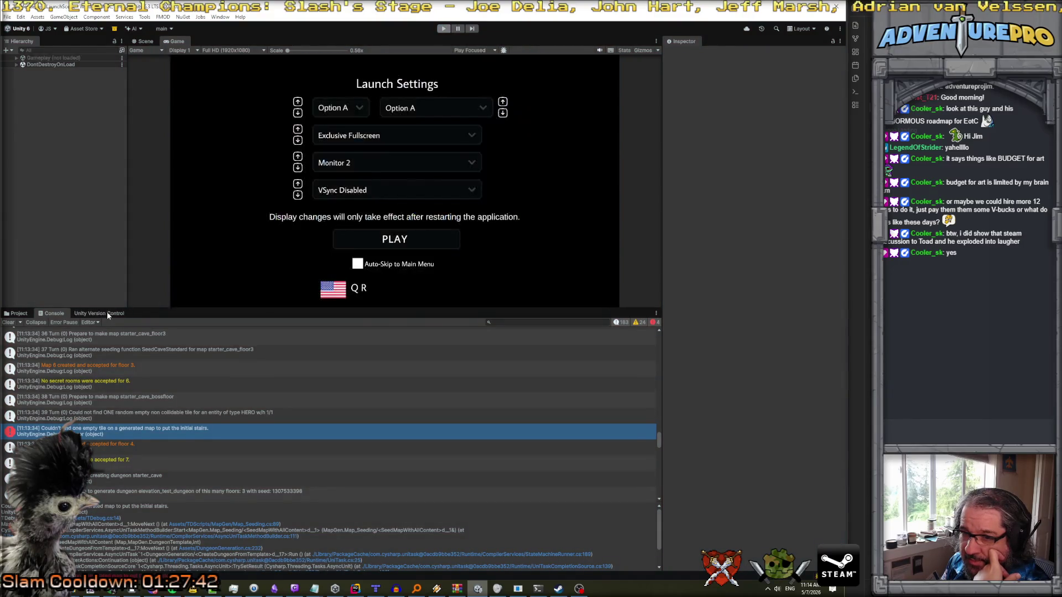
# - Show the changesets list in an enlarged Unity Version Control panel, then return to Rider
pyautogui.click(107, 313)
pyautogui.moveTo(151, 308); pyautogui.dragTo(131, 290)
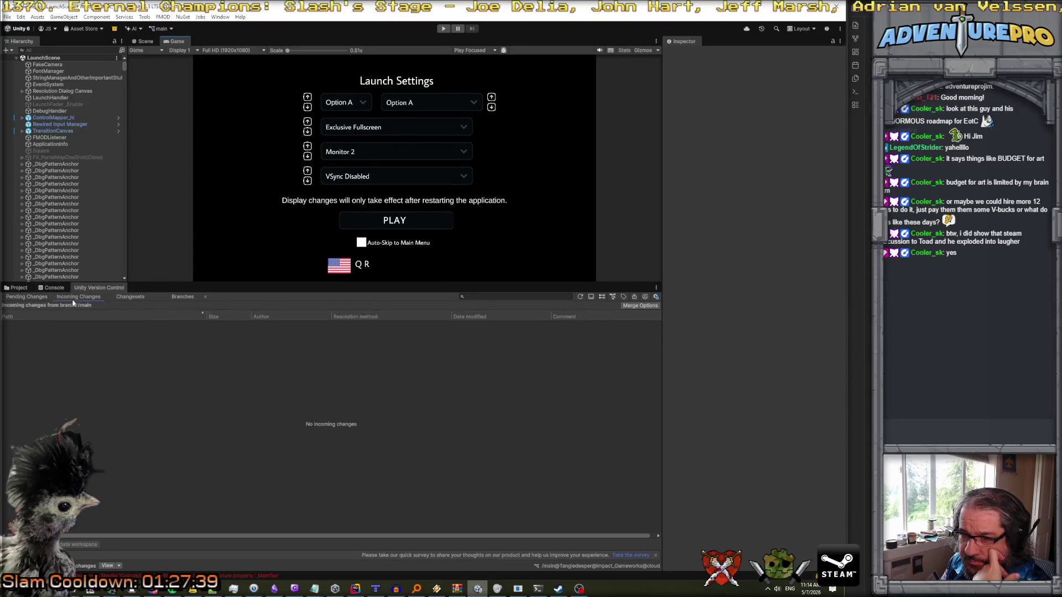
pyautogui.click(129, 298)
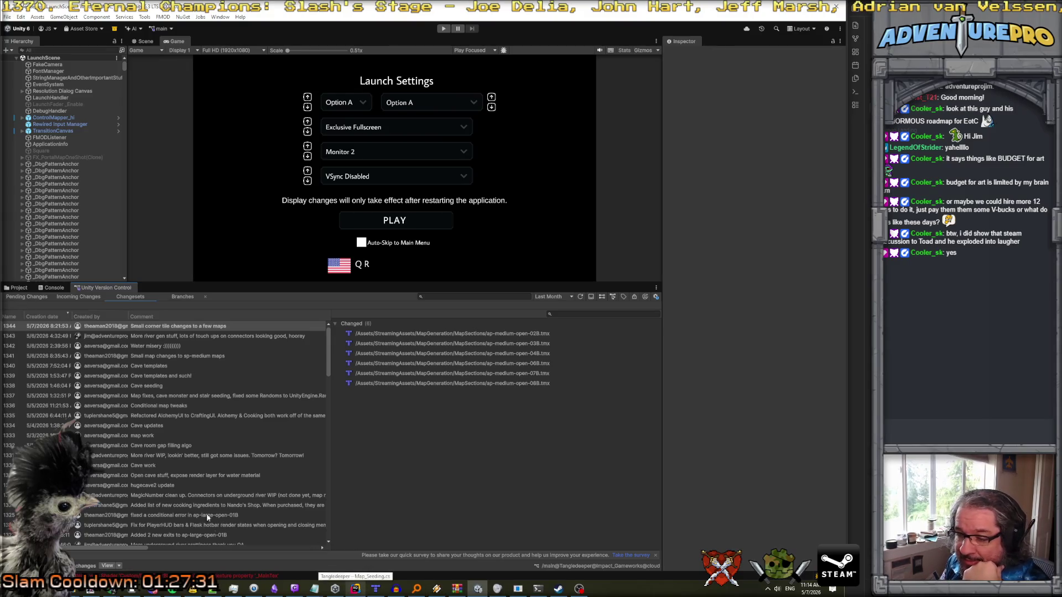
pyautogui.click(357, 589)
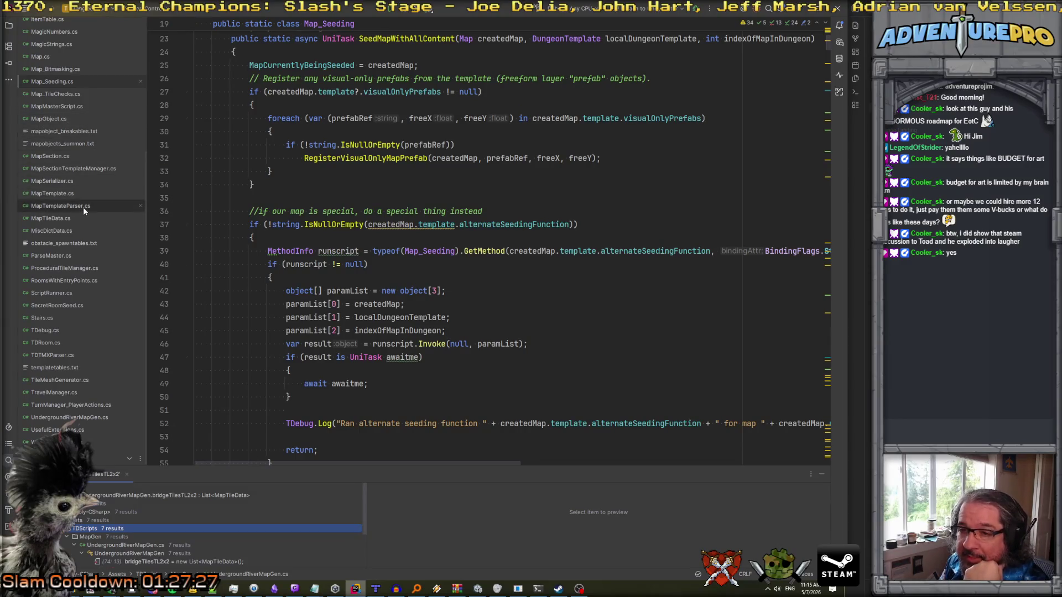
# - Back up all of UndergroundRiverMapGen.cs by pasting it into a new Notepad++ tab
pyautogui.click(65, 416)
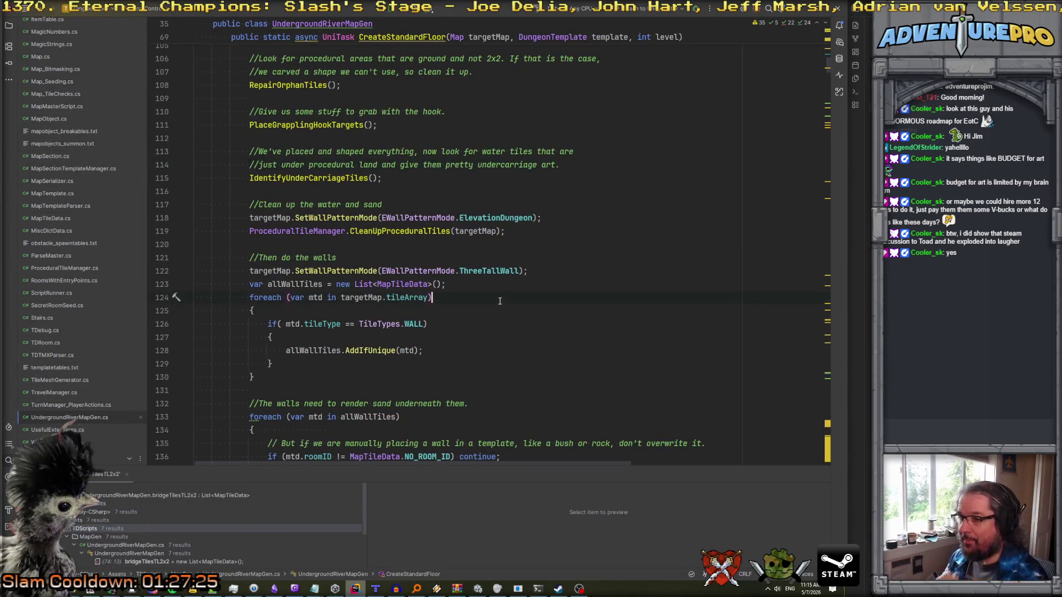
pyautogui.hotkey('ctrl', 'a')
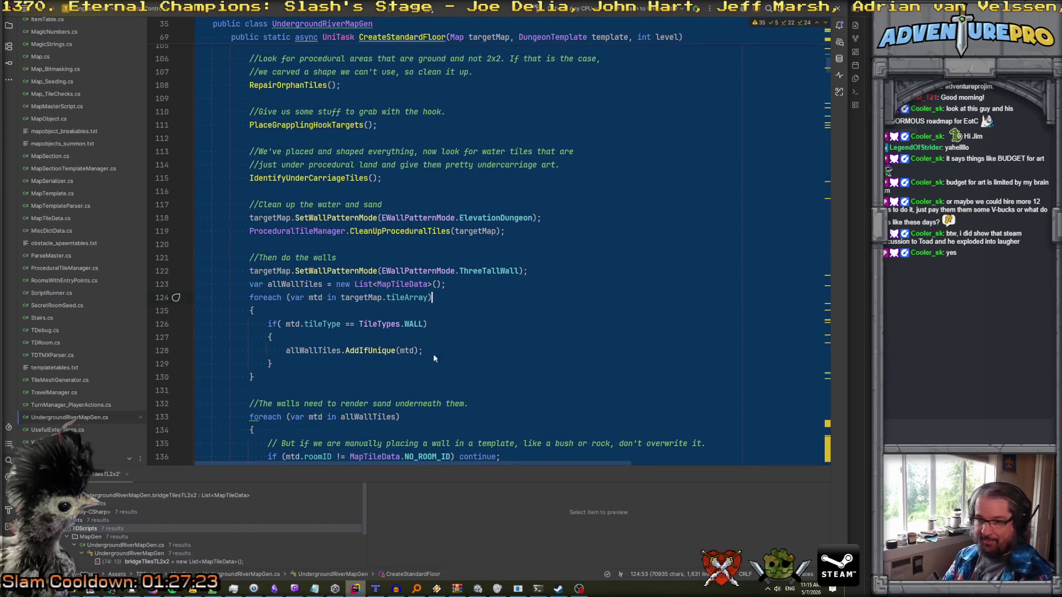
pyautogui.click(213, 589)
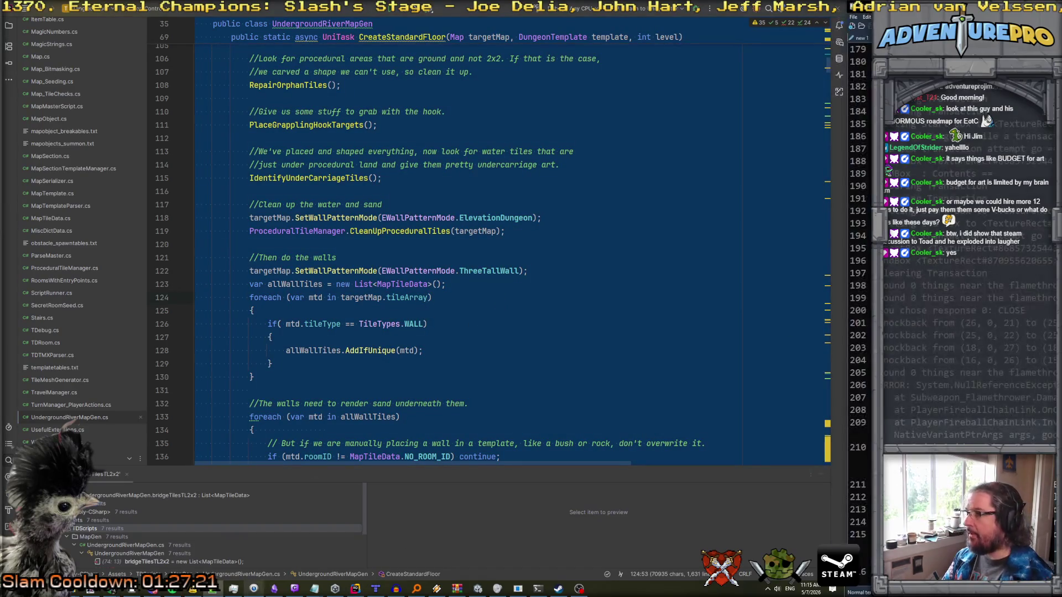
pyautogui.click(853, 16)
pyautogui.click(863, 26)
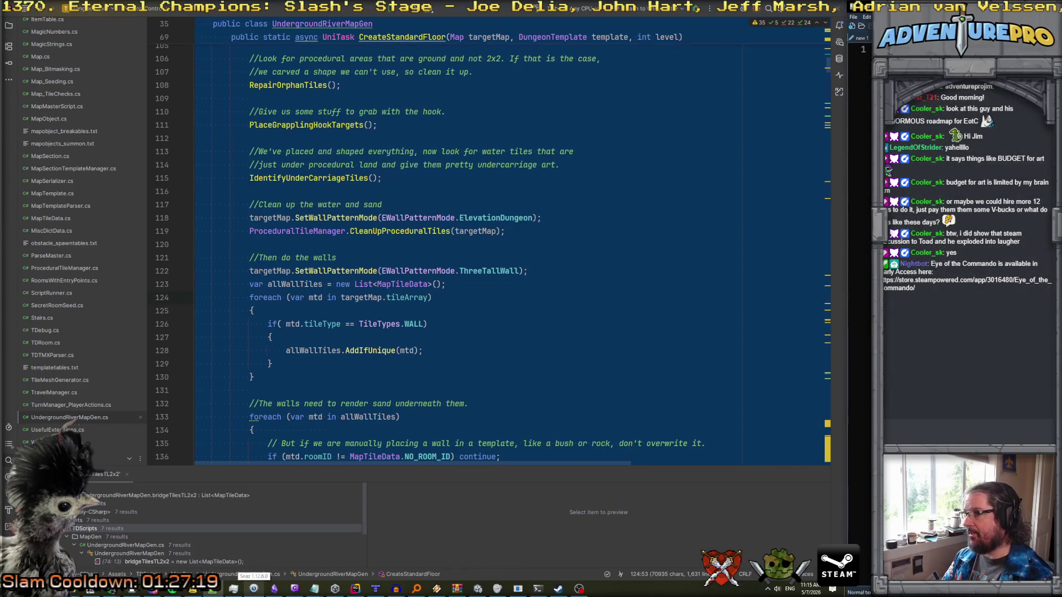
pyautogui.hotkey('ctrl', 'v')
pyautogui.click(412, 185)
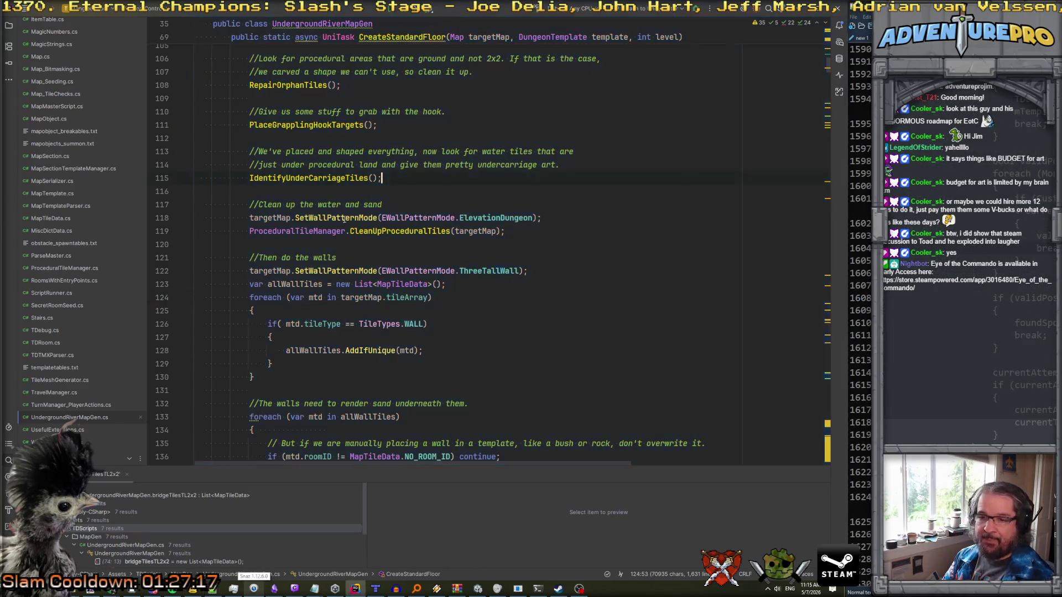
# - Show UndergroundRiverMapGen.cs's Local History from its editor tab menu
pyautogui.rightClick(101, 419)
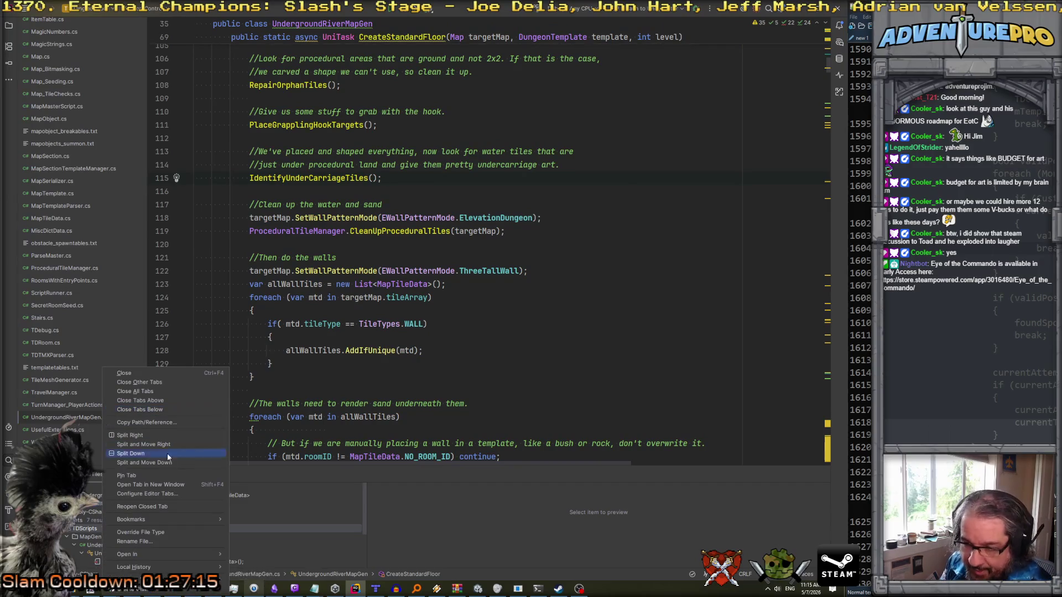
pyautogui.moveTo(169, 571)
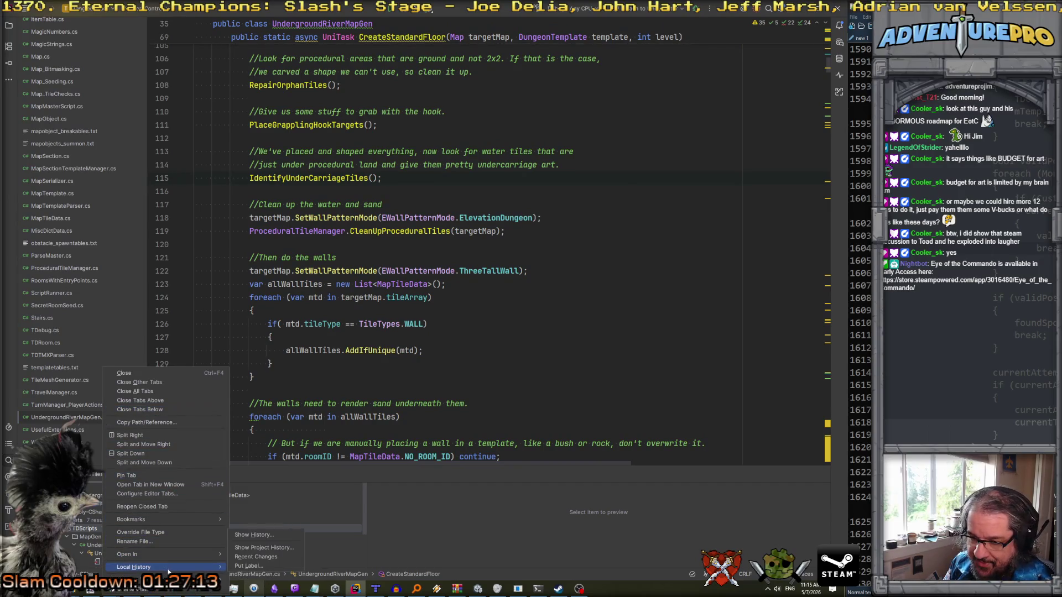
pyautogui.click(255, 535)
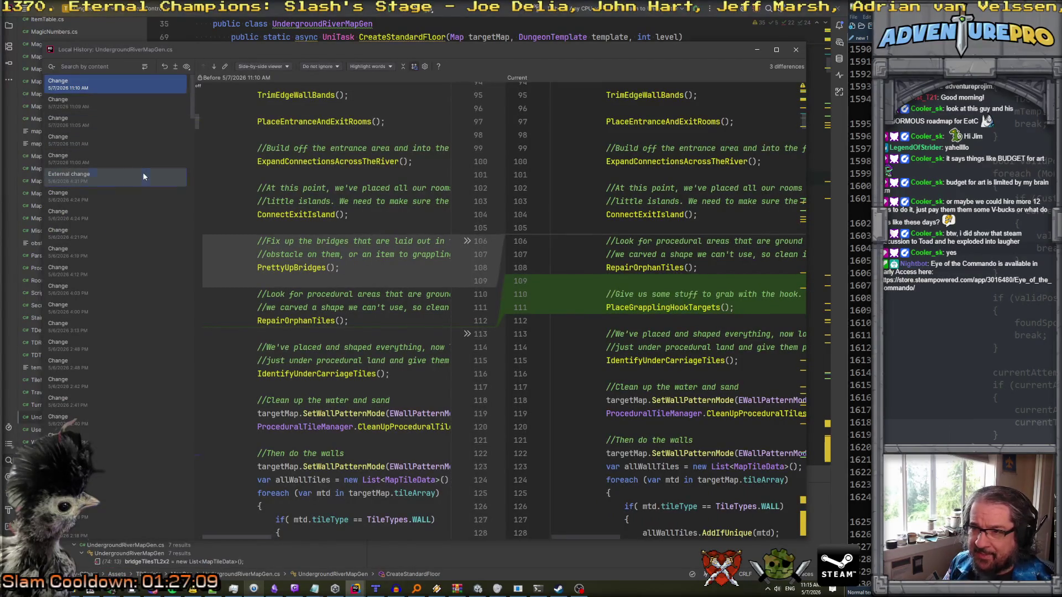
# - Review the file's differences against the 5/6/2026 4:31 PM external change
pyautogui.click(142, 175)
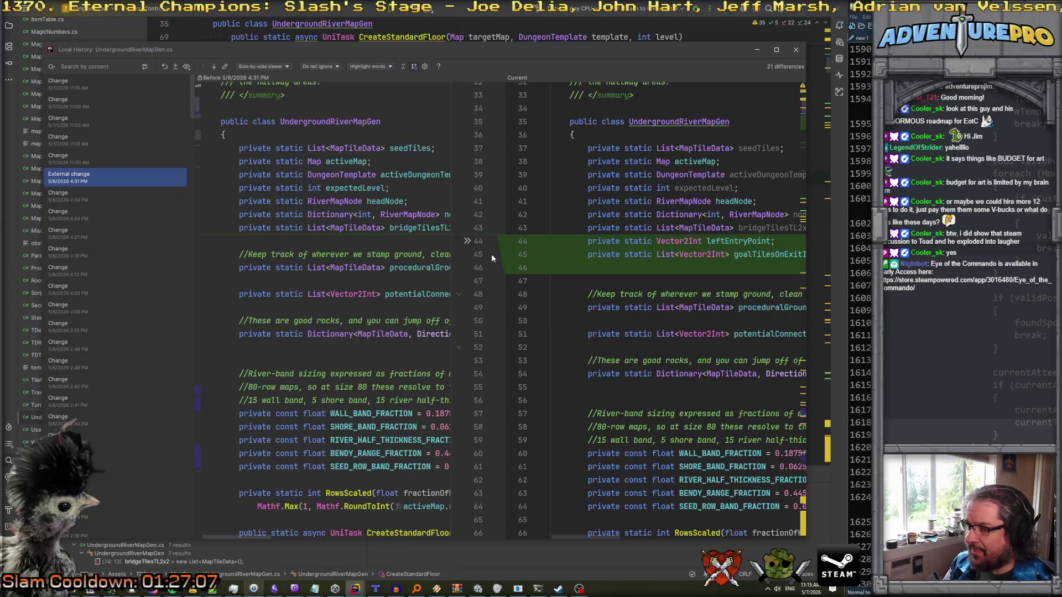
pyautogui.scroll(-10, 491, 254)
pyautogui.scroll(-5, 706, 216)
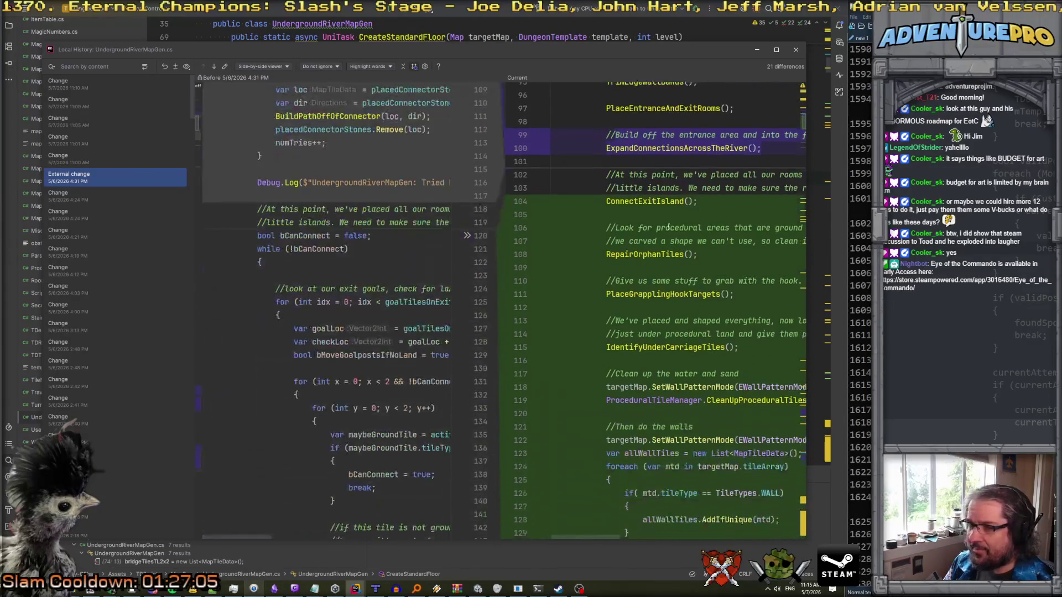
pyautogui.scroll(5, 369, 212)
pyautogui.scroll(-2, 368, 212)
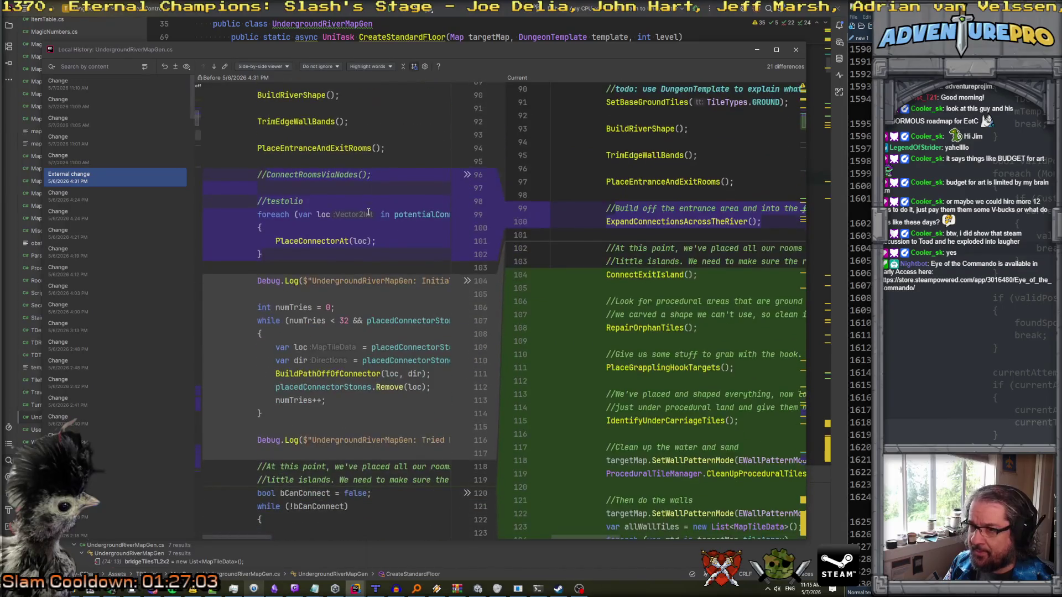
pyautogui.scroll(-3, 368, 212)
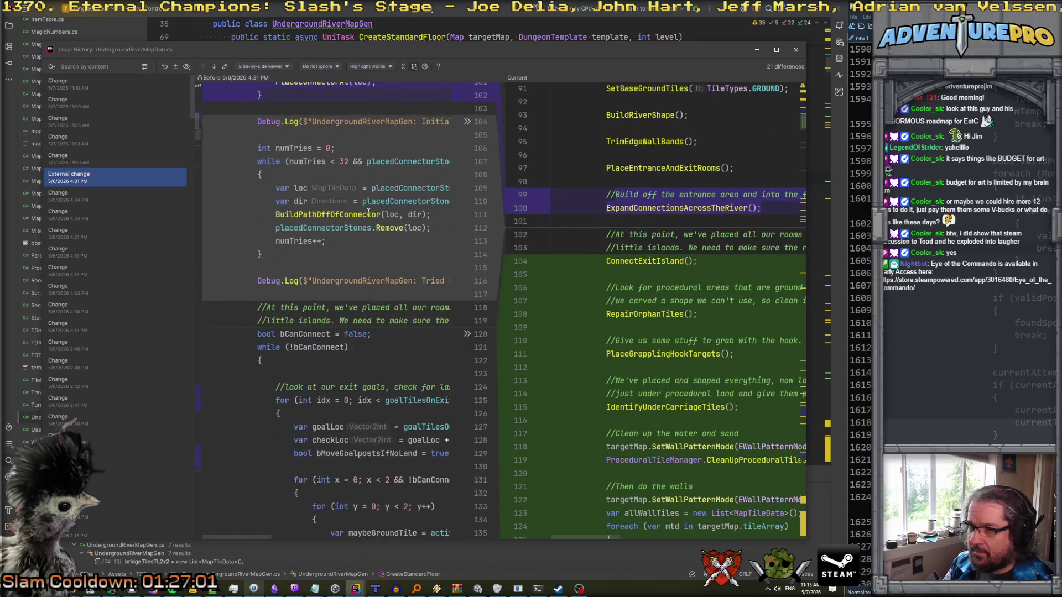
pyautogui.scroll(20, 369, 212)
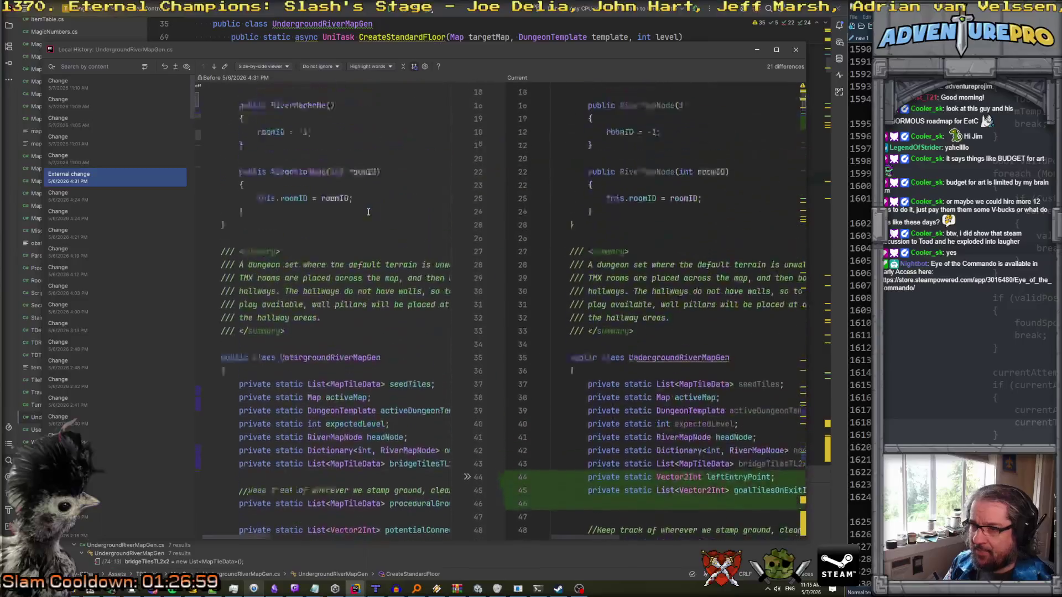
pyautogui.scroll(-20, 368, 212)
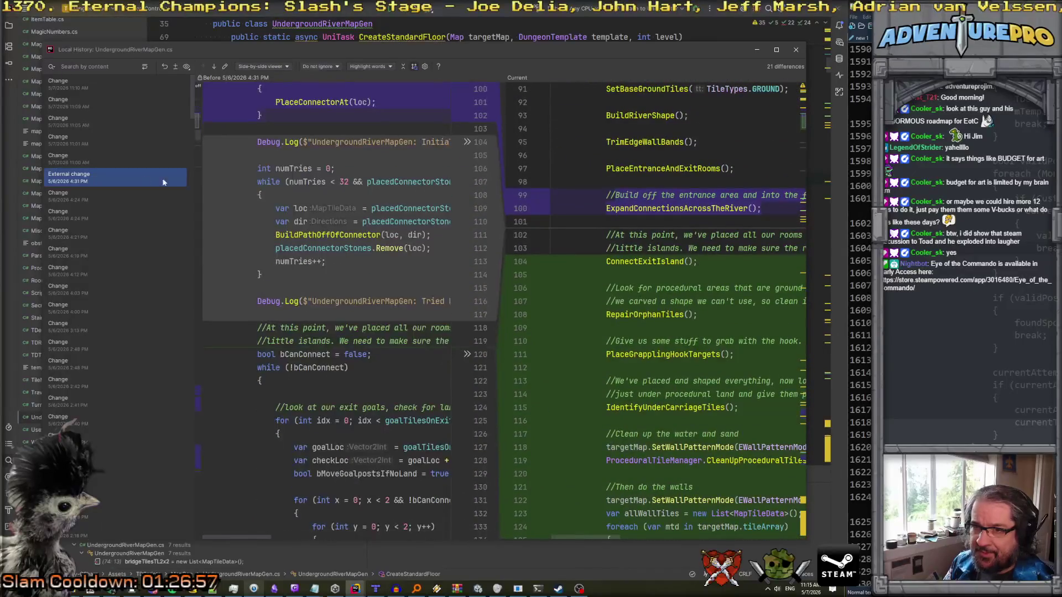
# - Revert the file to that external change with Revert Selected and Later Changes
pyautogui.rightClick(117, 180)
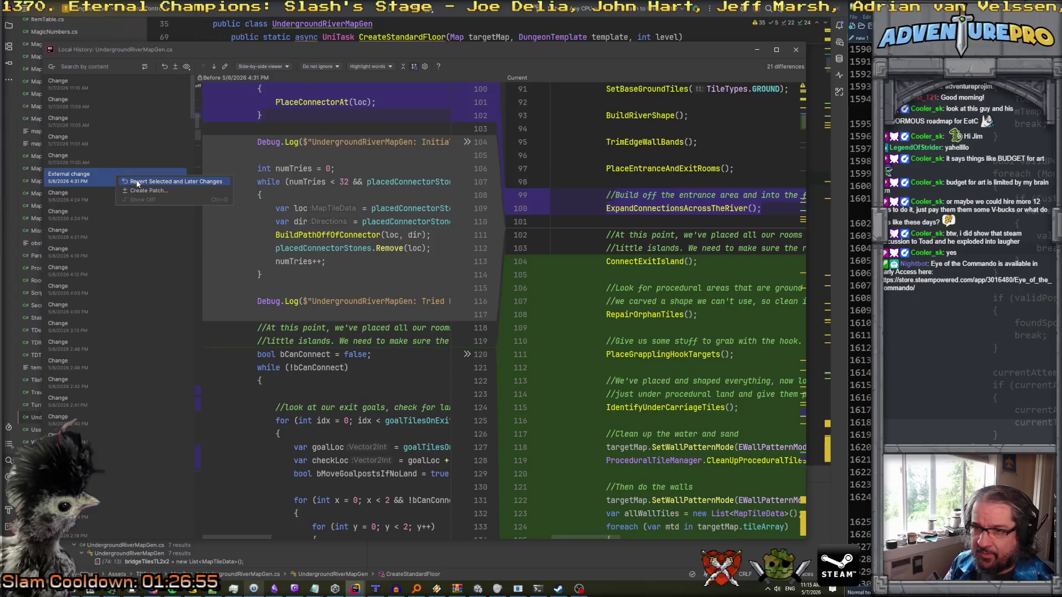
pyautogui.click(97, 177)
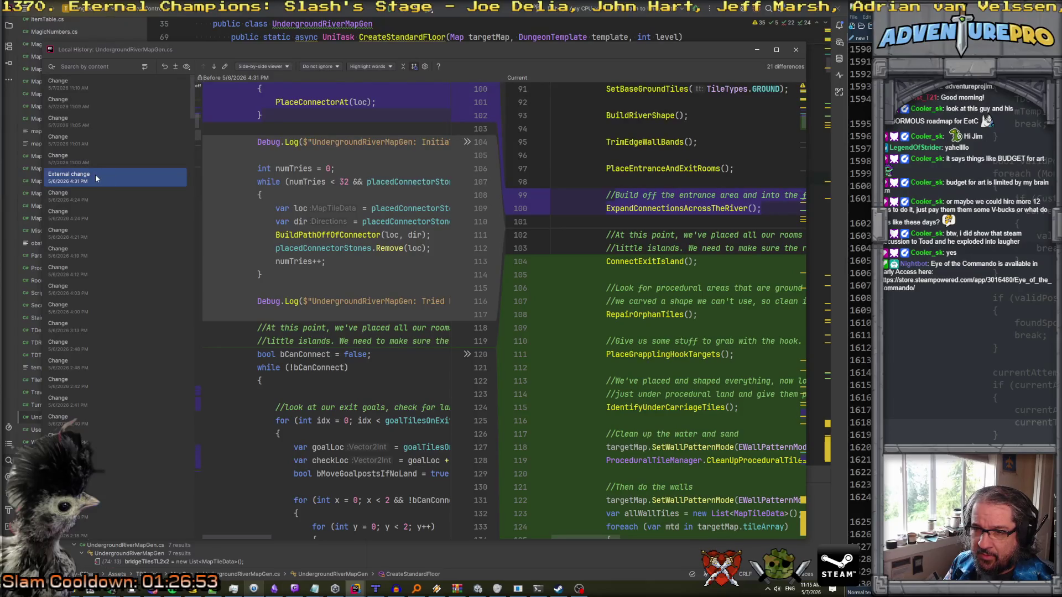
pyautogui.rightClick(96, 178)
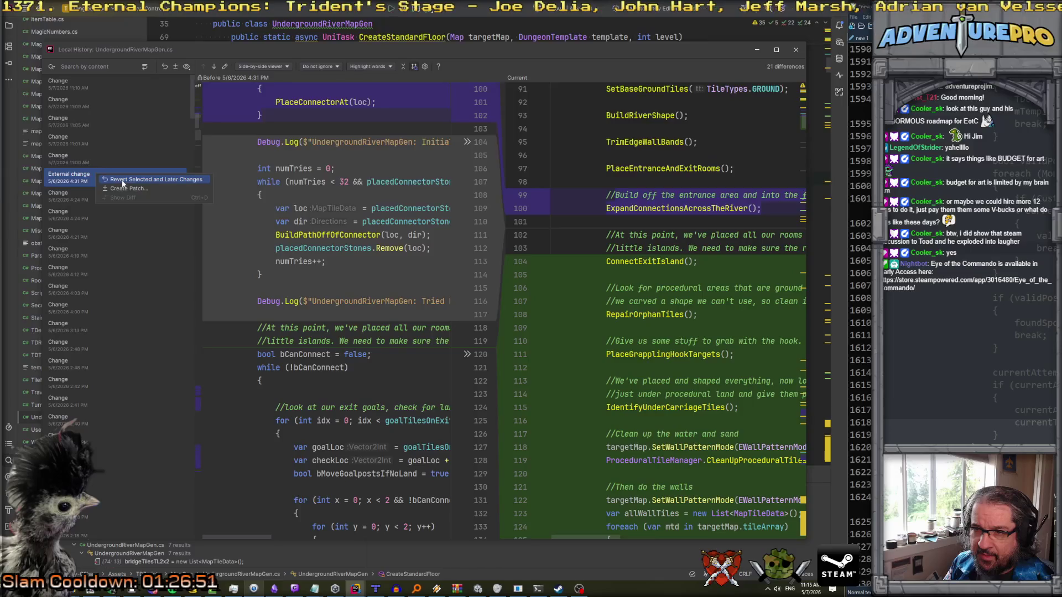
pyautogui.click(122, 182)
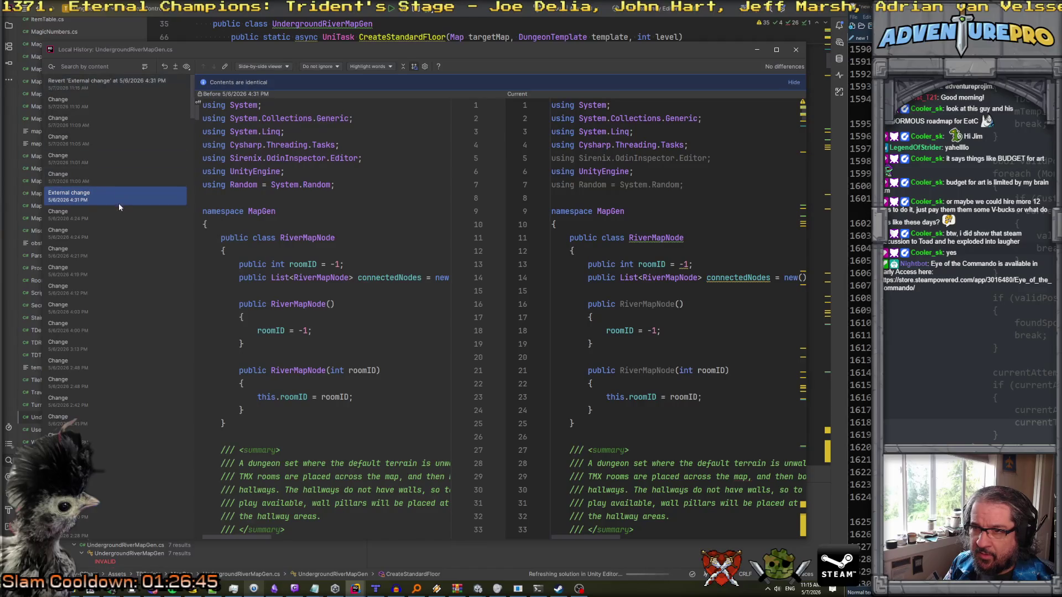
# - Check the 4:24 PM change diff, confirm the external change is identical, then switch to Unity
pyautogui.click(116, 217)
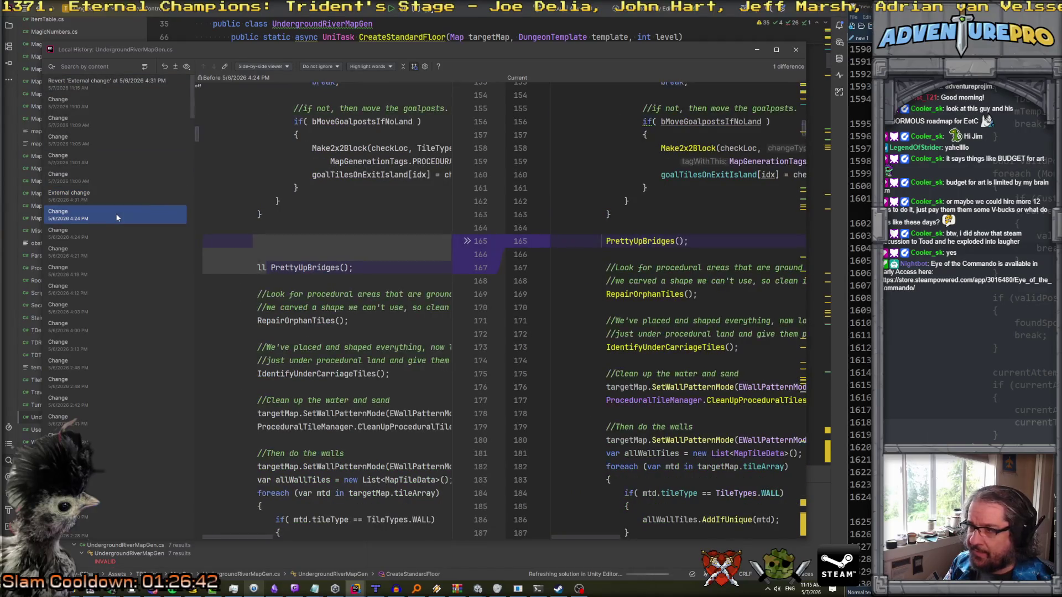
pyautogui.click(115, 199)
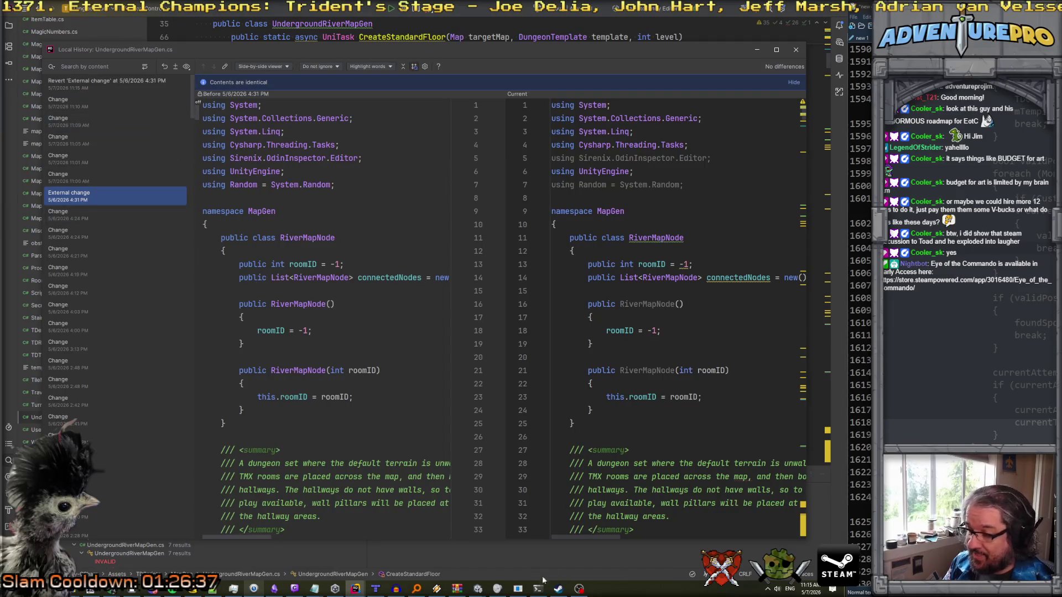
pyautogui.click(485, 591)
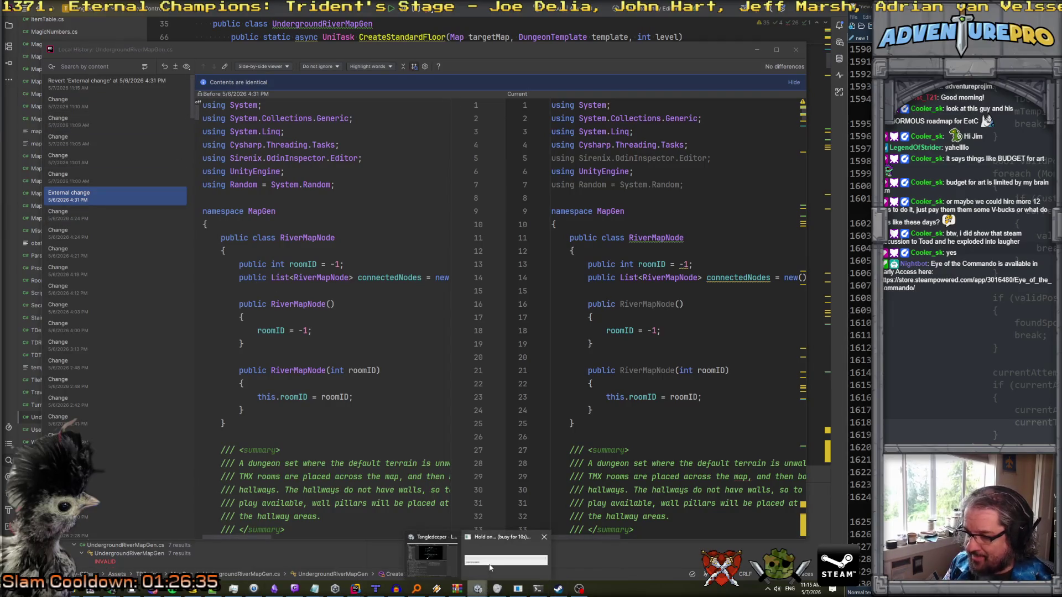
pyautogui.click(449, 559)
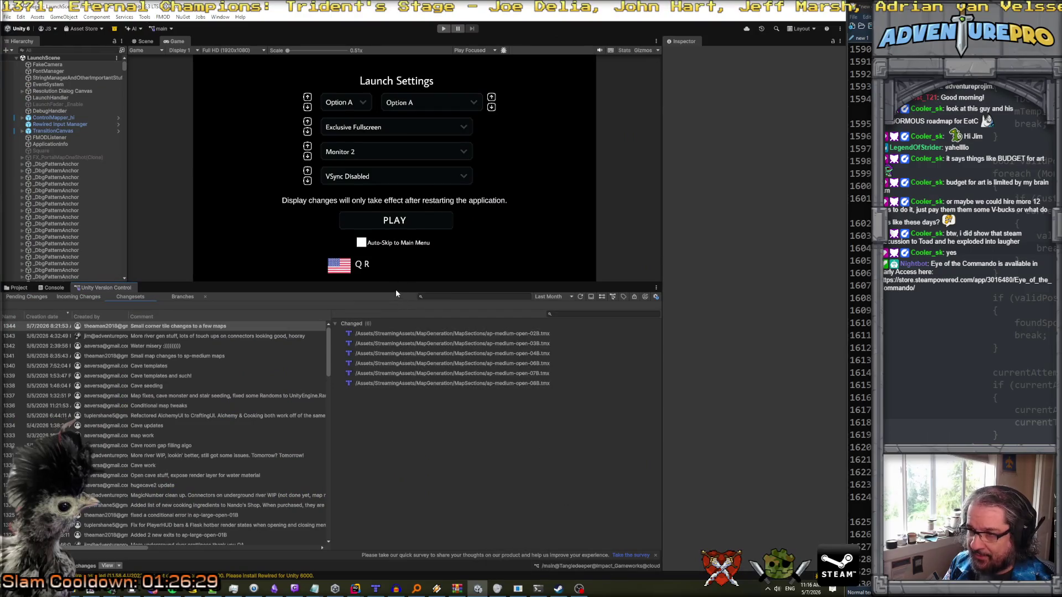
# - Drag the Game view splitter down to enlarge it, then enter Play mode
pyautogui.moveTo(395, 282); pyautogui.dragTo(396, 394)
pyautogui.click(443, 29)
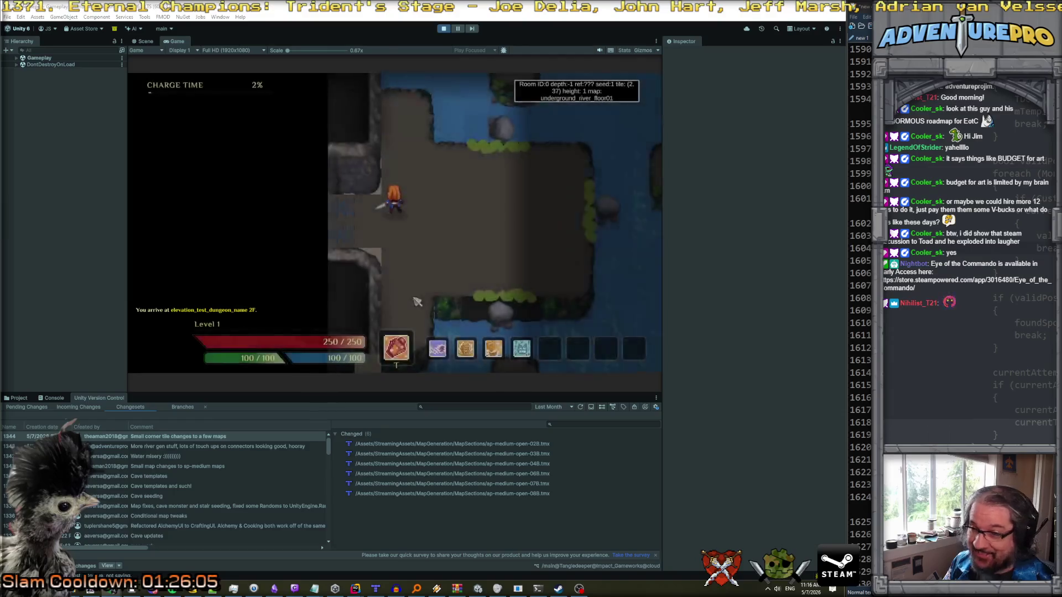
# - Walk the hero with WASD across the water, a platform, the river channel and a narrow island
pyautogui.press('d')
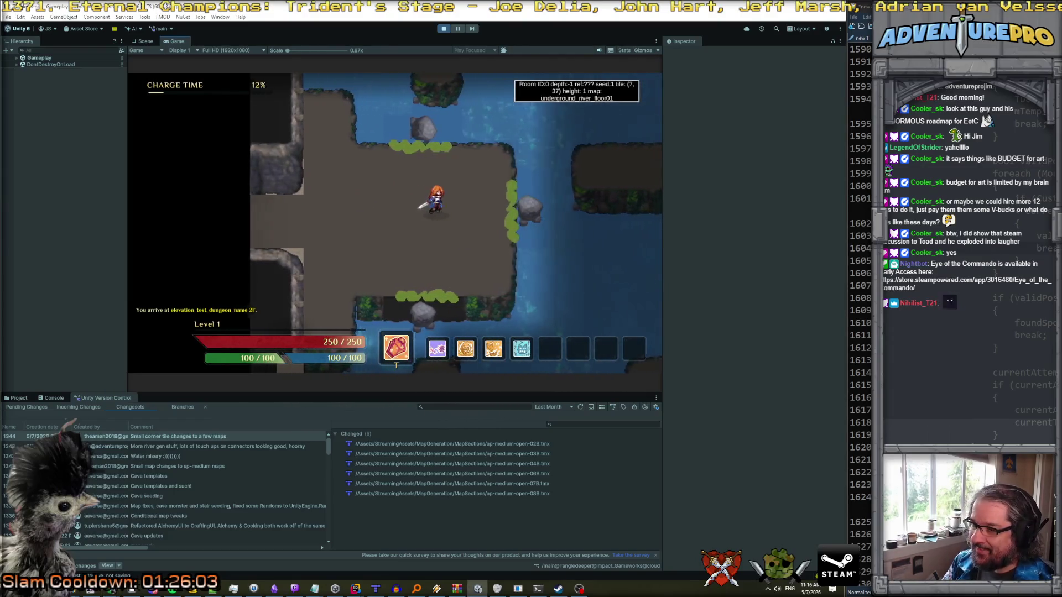
pyautogui.press('d')
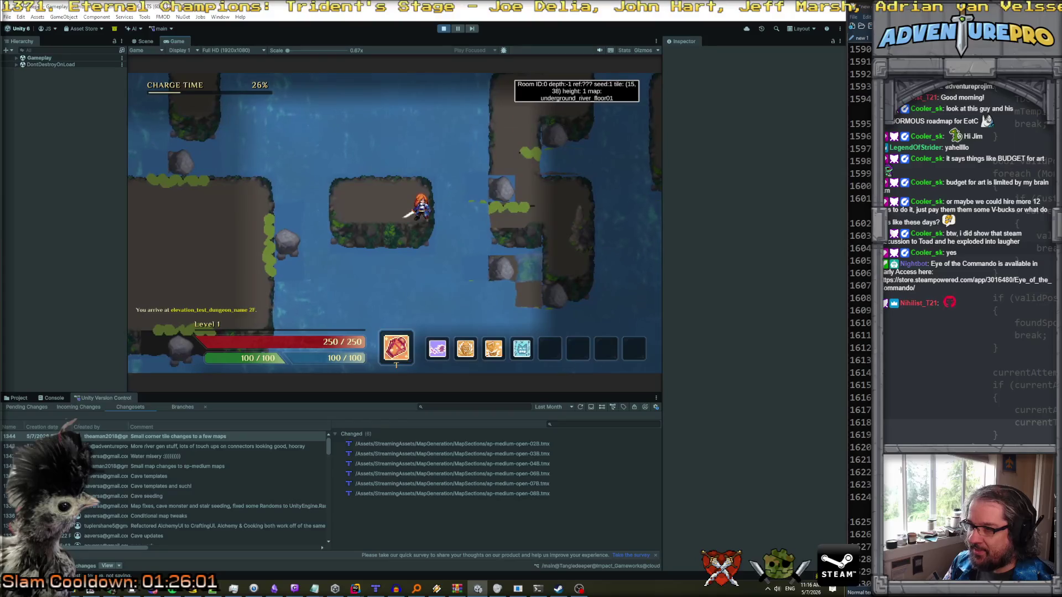
pyautogui.press('w')
pyautogui.press('s')
pyautogui.press('a')
pyautogui.press('s')
pyautogui.press('a')
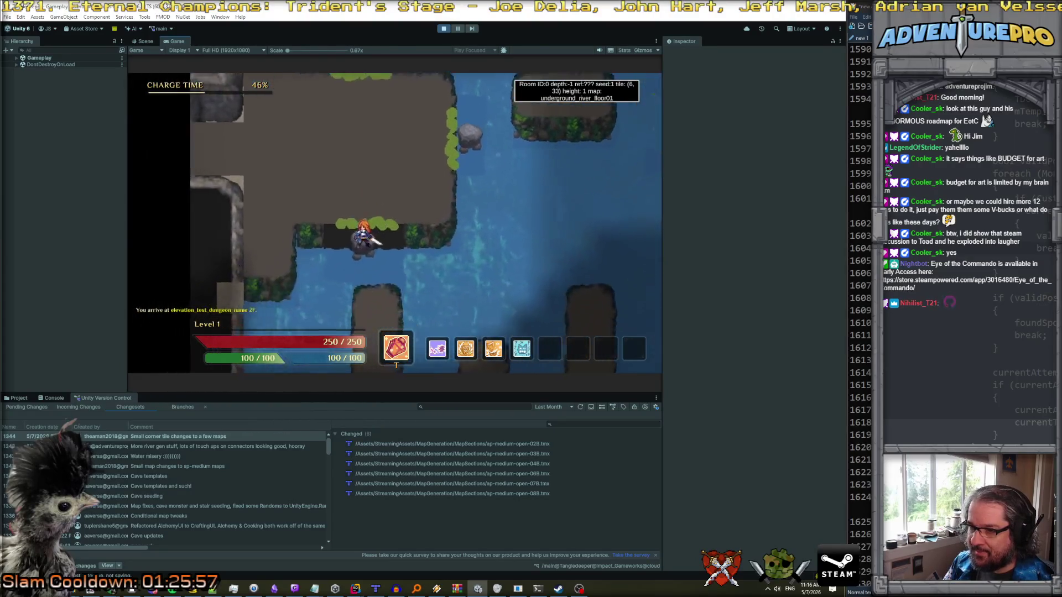
pyautogui.press('s')
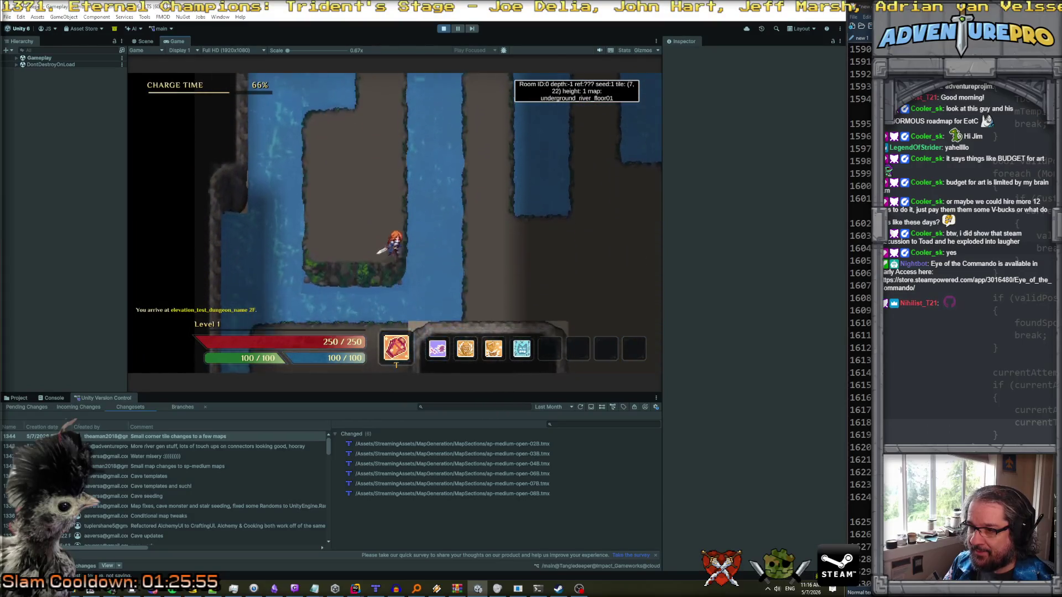
pyautogui.press('w')
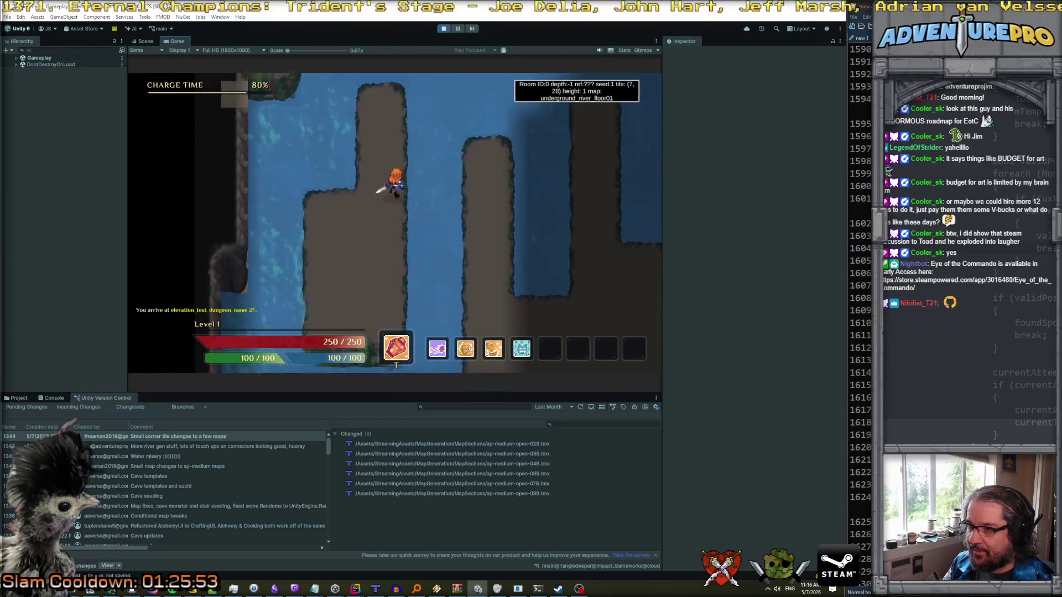
pyautogui.press('w')
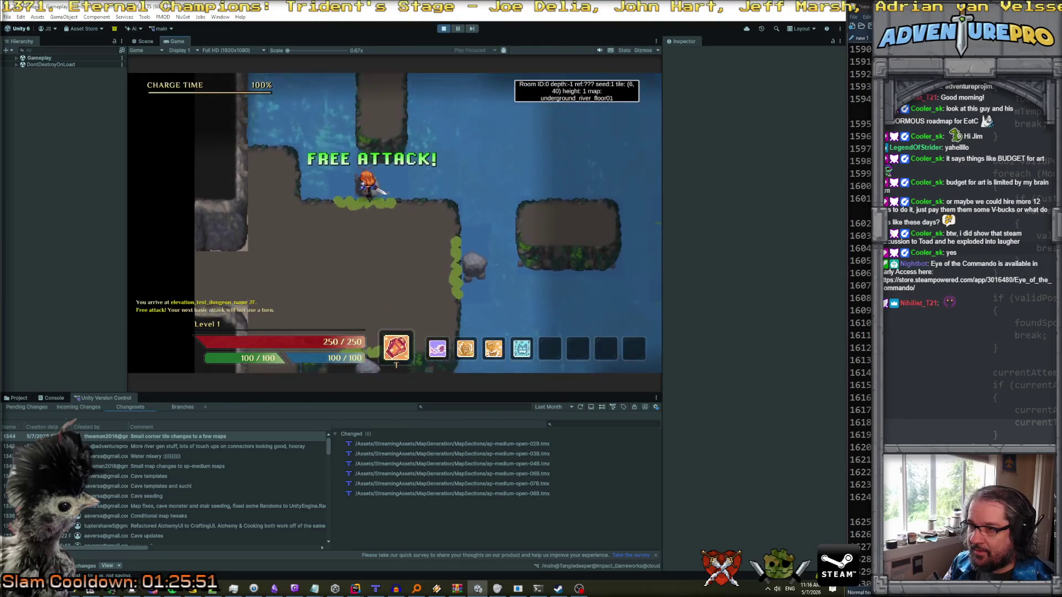
pyautogui.press('d')
pyautogui.press('w')
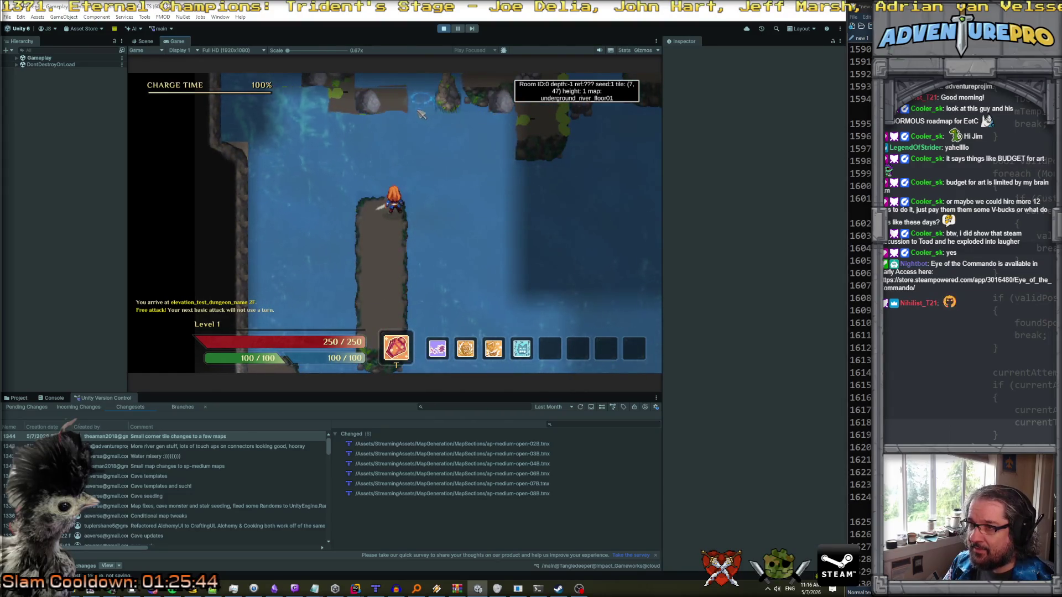
pyautogui.press('s')
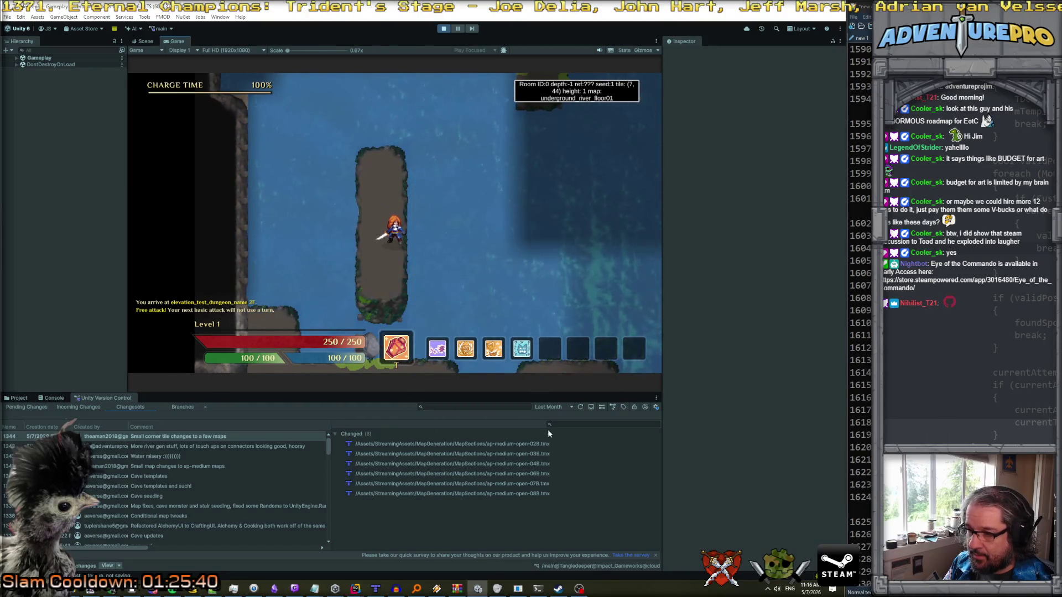
# - Inspect the earlier river gen and Small corner tile changes changesets' files, walking onto an island
pyautogui.click(255, 447)
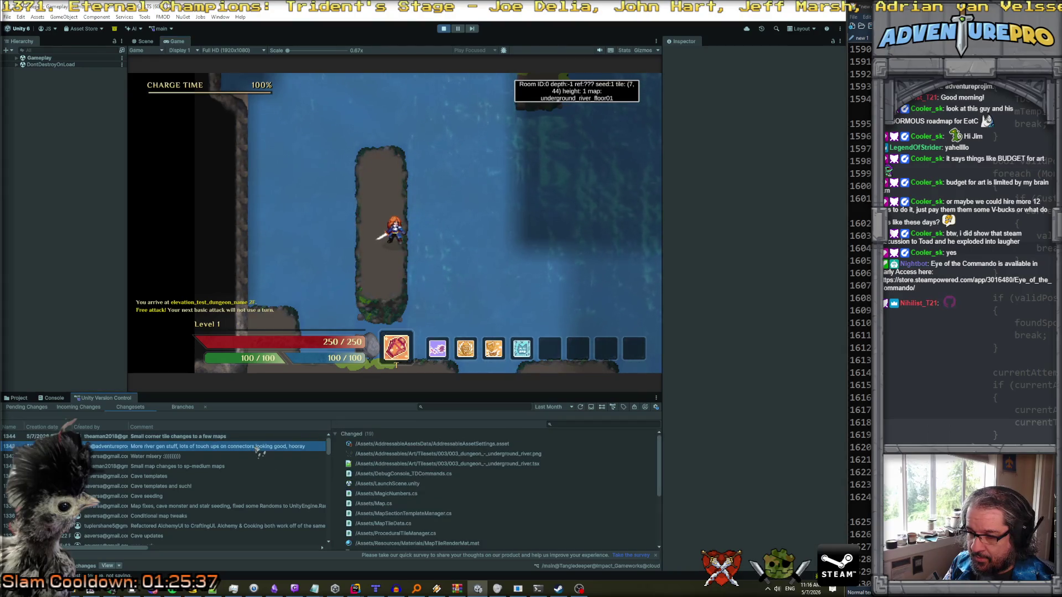
pyautogui.click(217, 437)
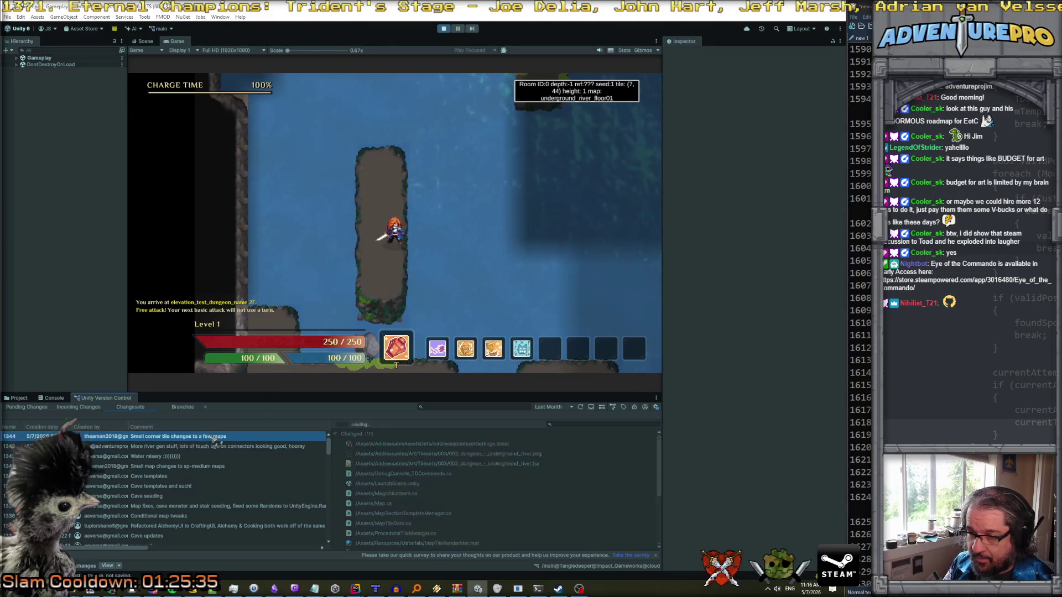
pyautogui.press('Up')
pyautogui.press('Up')
pyautogui.press('Up')
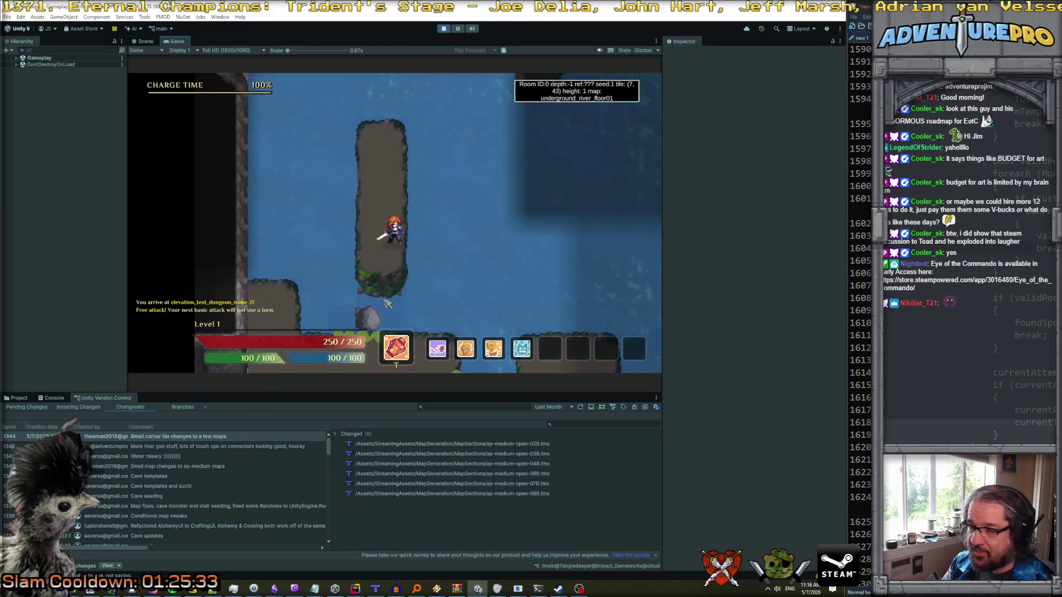
pyautogui.press('Right')
pyautogui.press('Right')
pyautogui.press('Right')
pyautogui.press('Down')
pyautogui.press('Down')
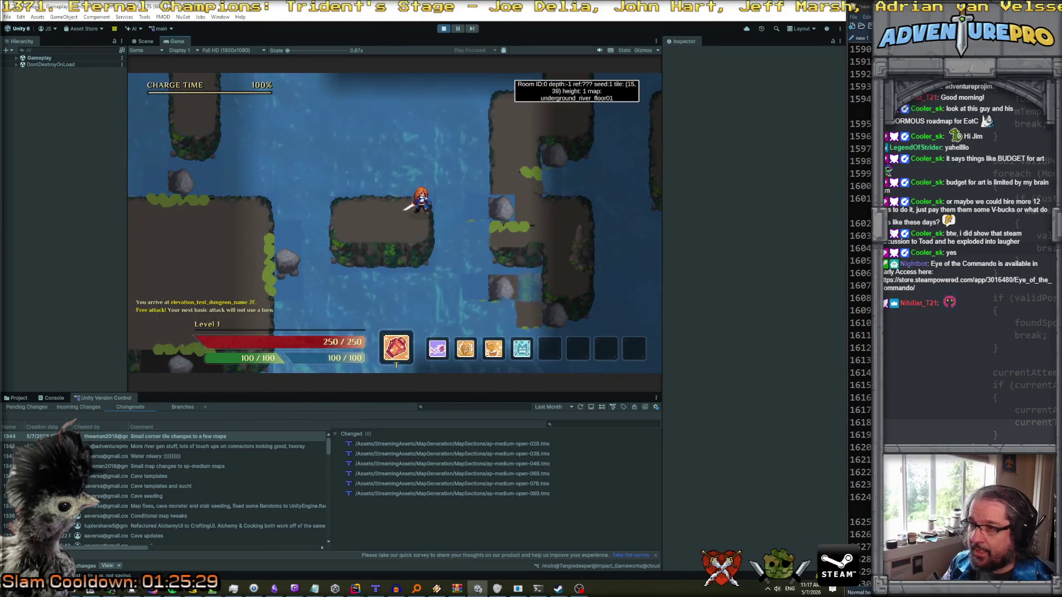
# - Stop the playtest and show Pending Changes in a taller version control panel, then open Tiled
pyautogui.click(443, 29)
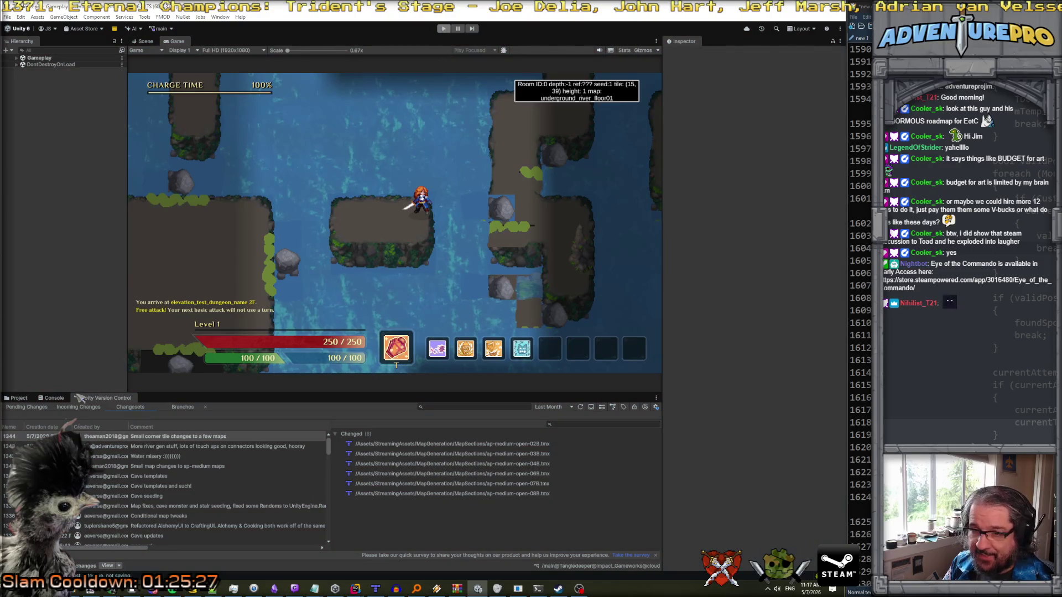
pyautogui.click(34, 407)
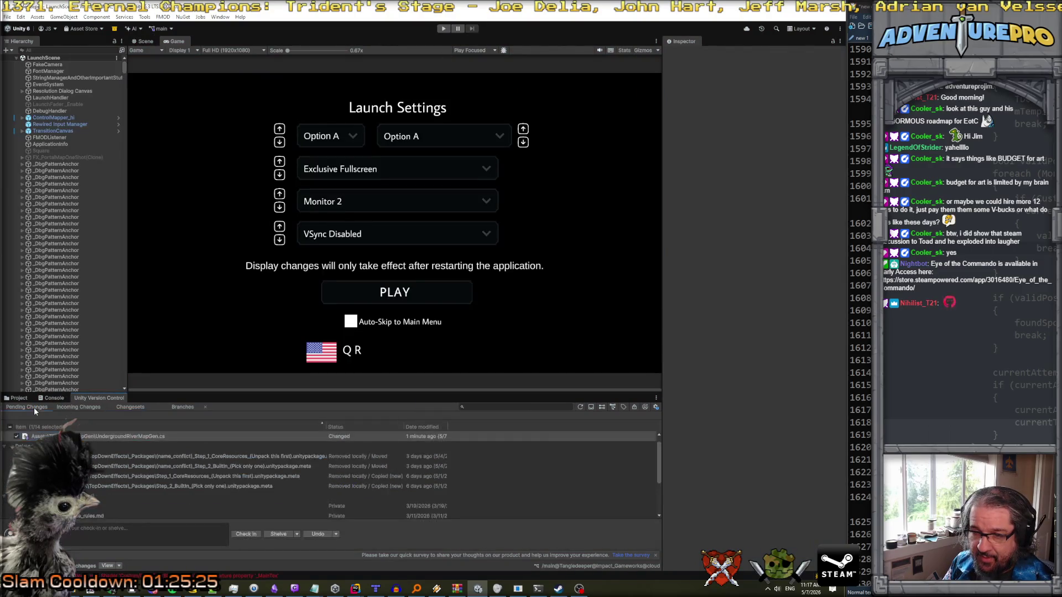
pyautogui.moveTo(193, 393)
pyautogui.mouseDown()
pyautogui.moveTo(209, 280)
pyautogui.moveTo(257, 336)
pyautogui.mouseUp()
pyautogui.moveTo(258, 348)
pyautogui.mouseDown()
pyautogui.moveTo(260, 357)
pyautogui.moveTo(262, 332)
pyautogui.mouseUp()
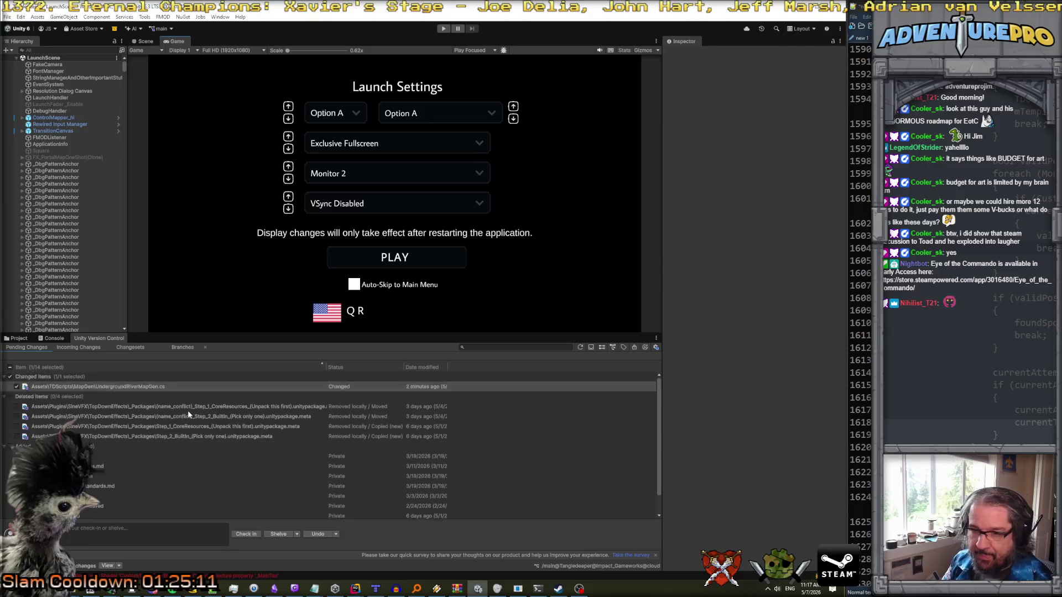
pyautogui.click(376, 588)
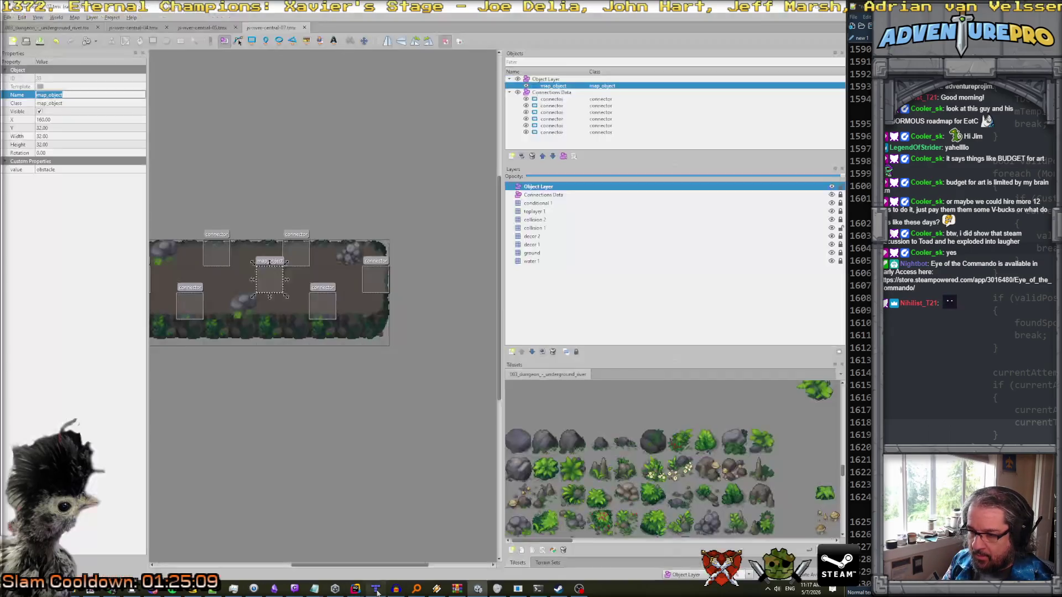
# - Compare the js-river-central-05 and js-river-central-07 maps in Tiled, close the terminal, and return to Unity
pyautogui.click(207, 28)
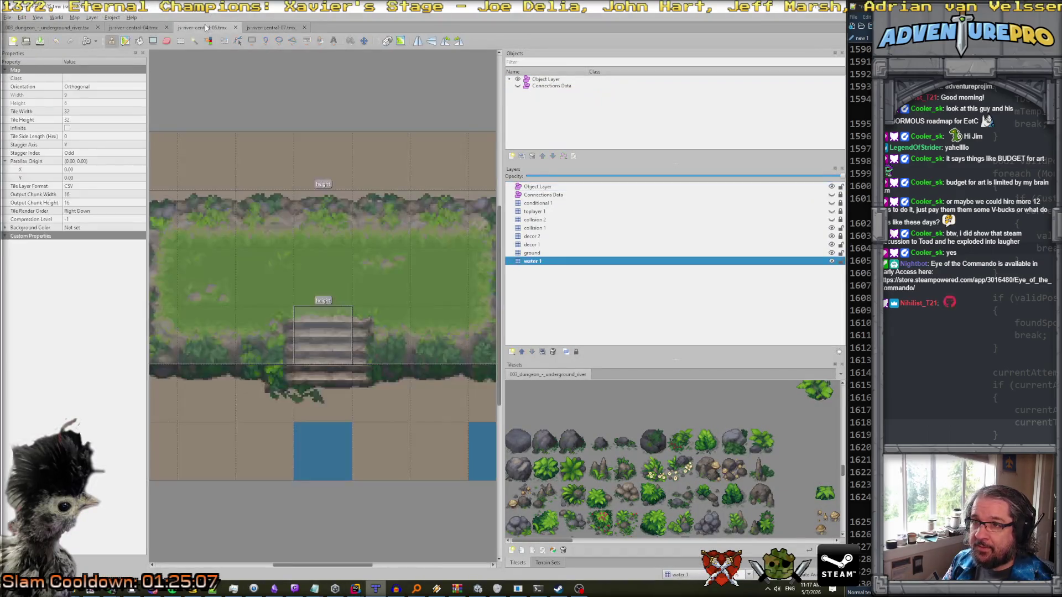
pyautogui.click(274, 28)
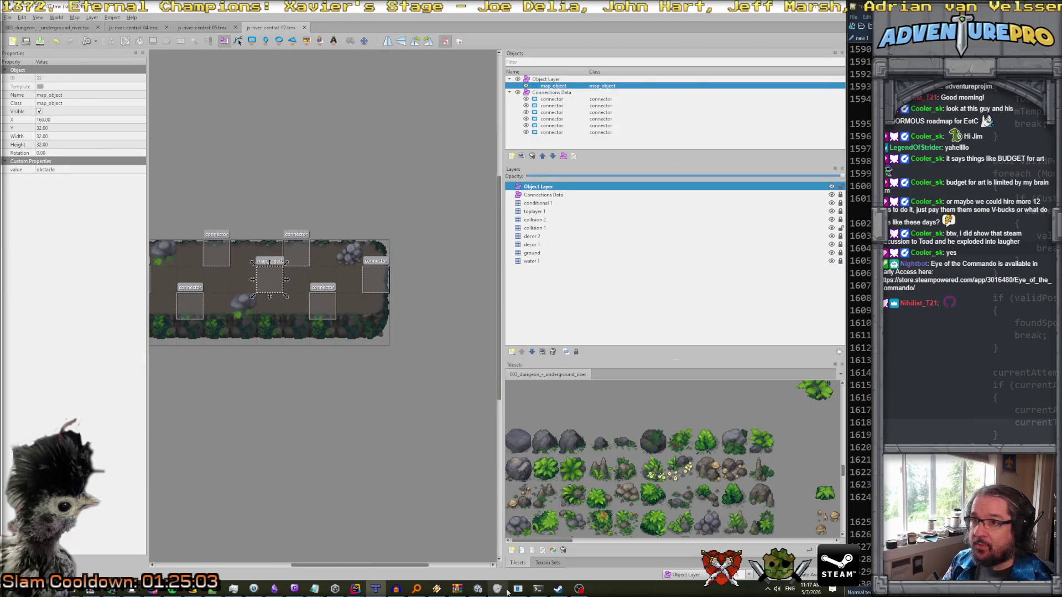
pyautogui.click(537, 589)
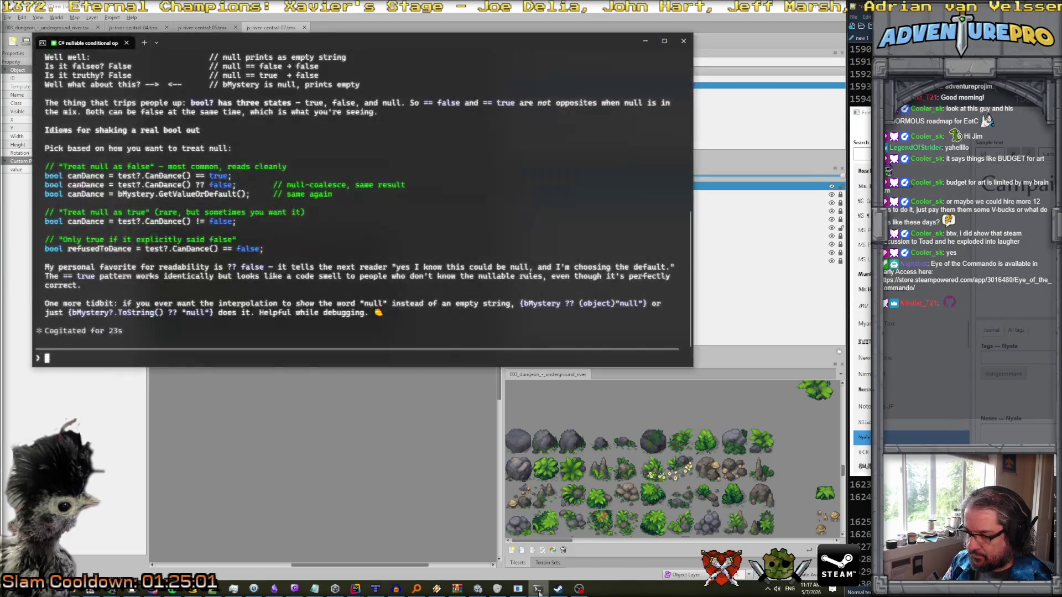
pyautogui.click(682, 41)
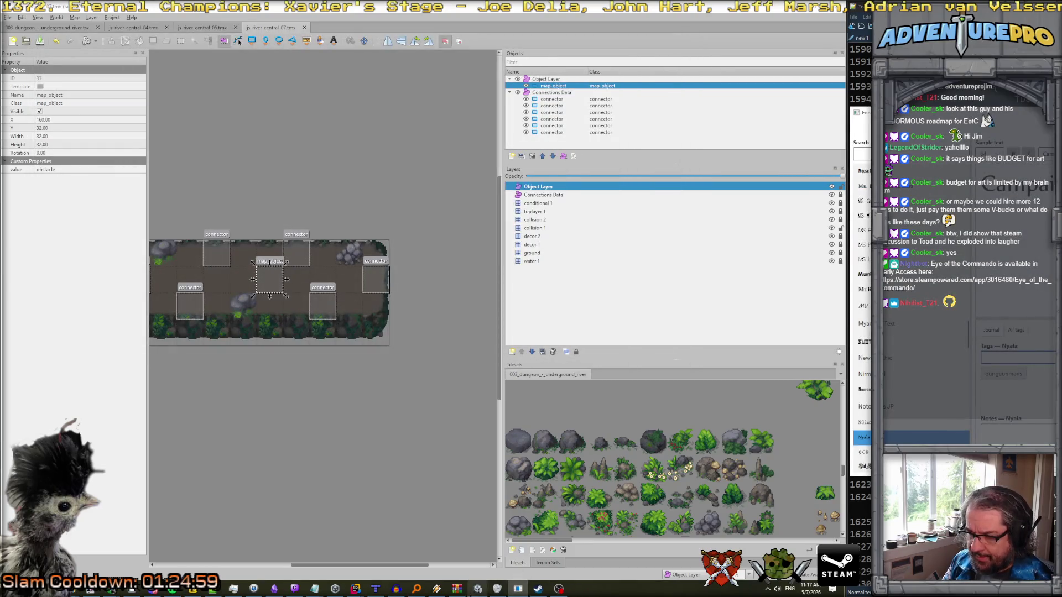
pyautogui.click(478, 589)
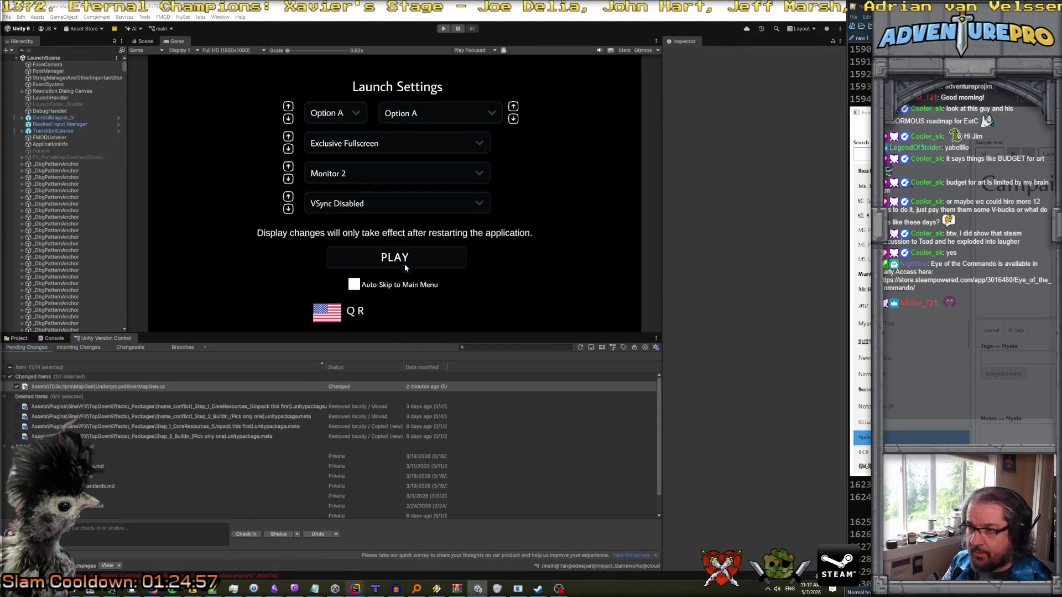
# - In Rider, search the project for 'js-river' and review its templatetables.txt matches
pyautogui.moveTo(356, 588)
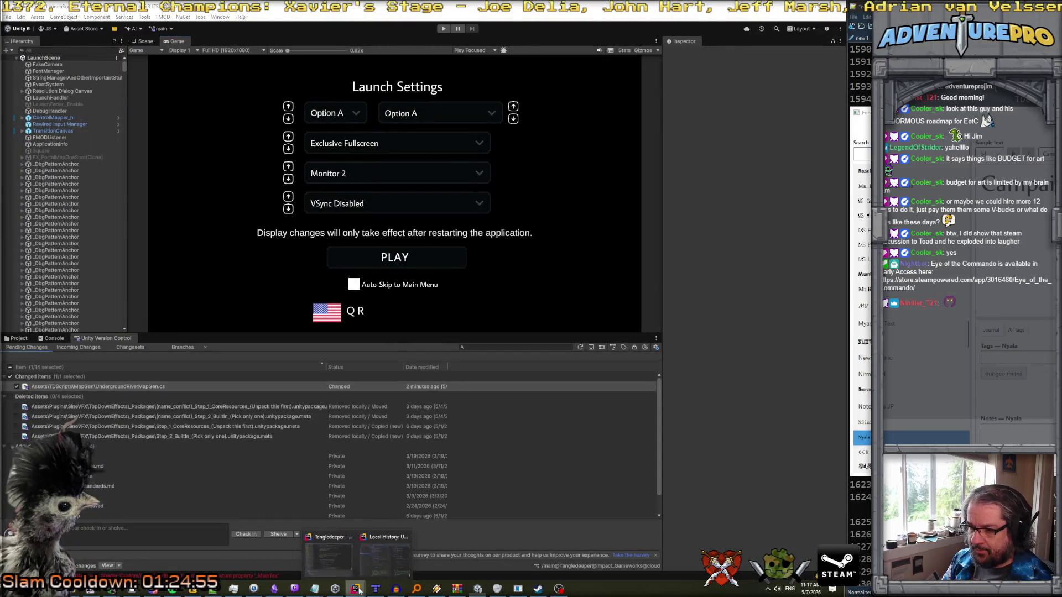
pyautogui.click(336, 562)
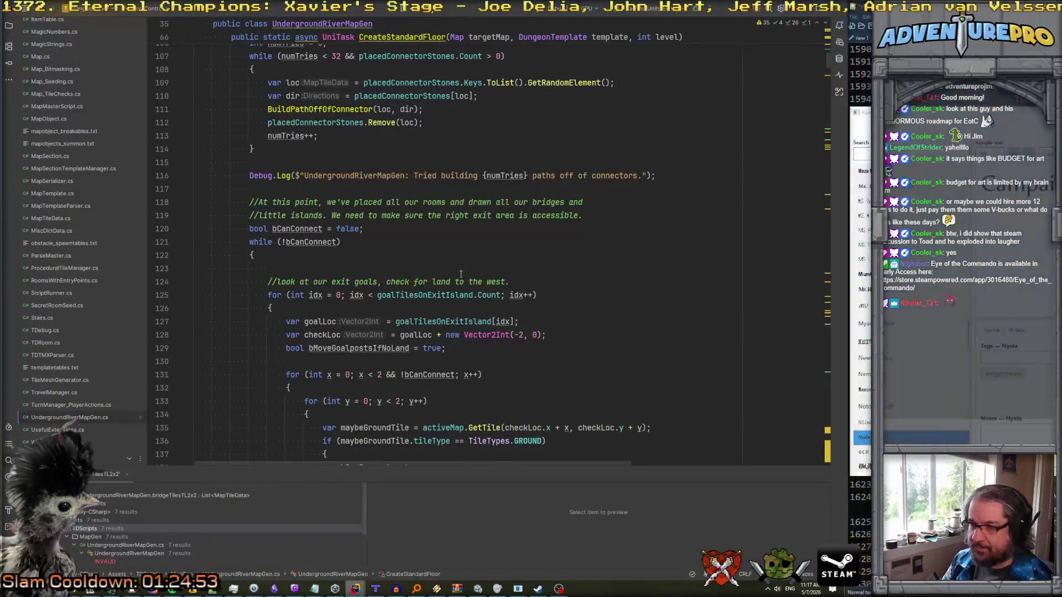
pyautogui.hotkey('ctrl', 'shift', 'f')
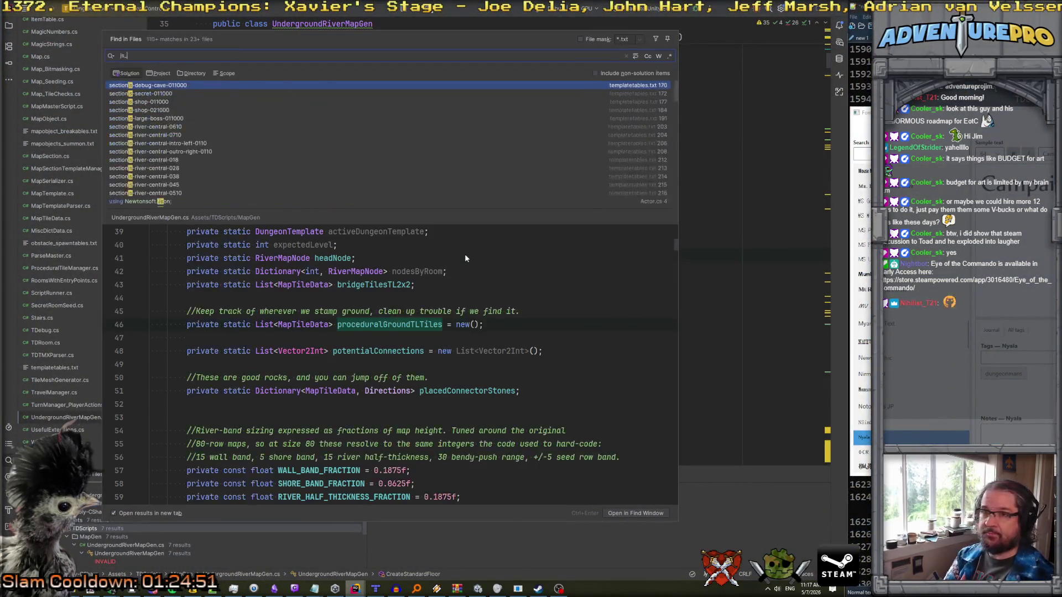
pyautogui.hotkey('ctrl', 'a')
pyautogui.write('js-river')
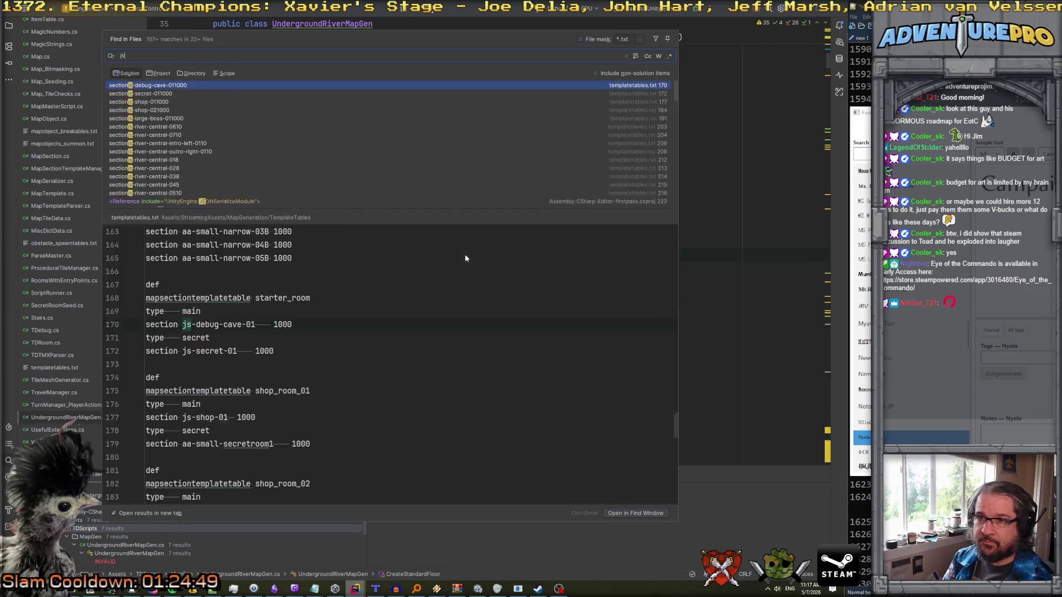
pyautogui.press('Down')
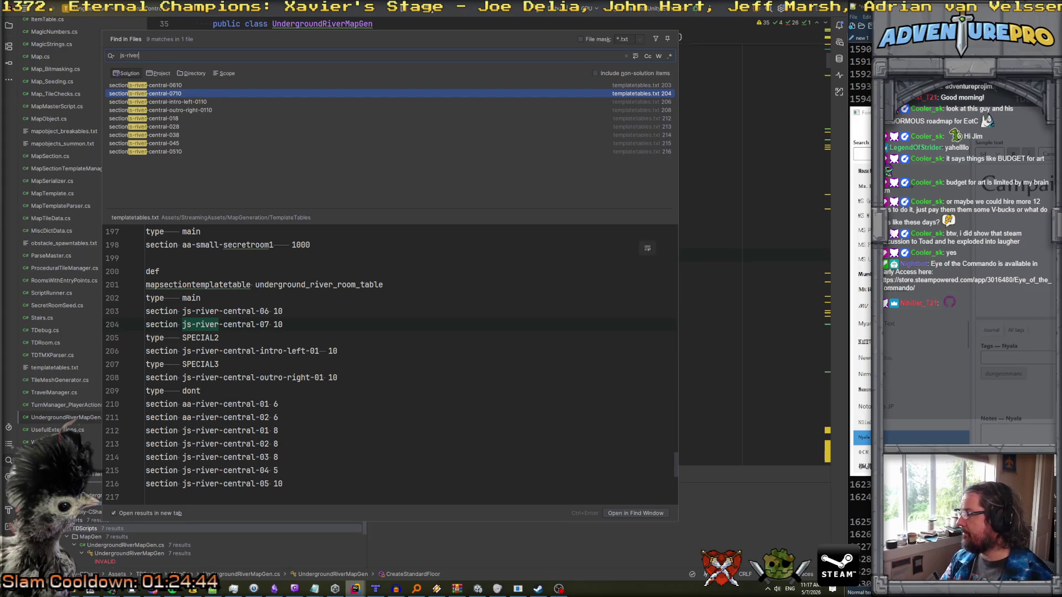
pyautogui.click(692, 109)
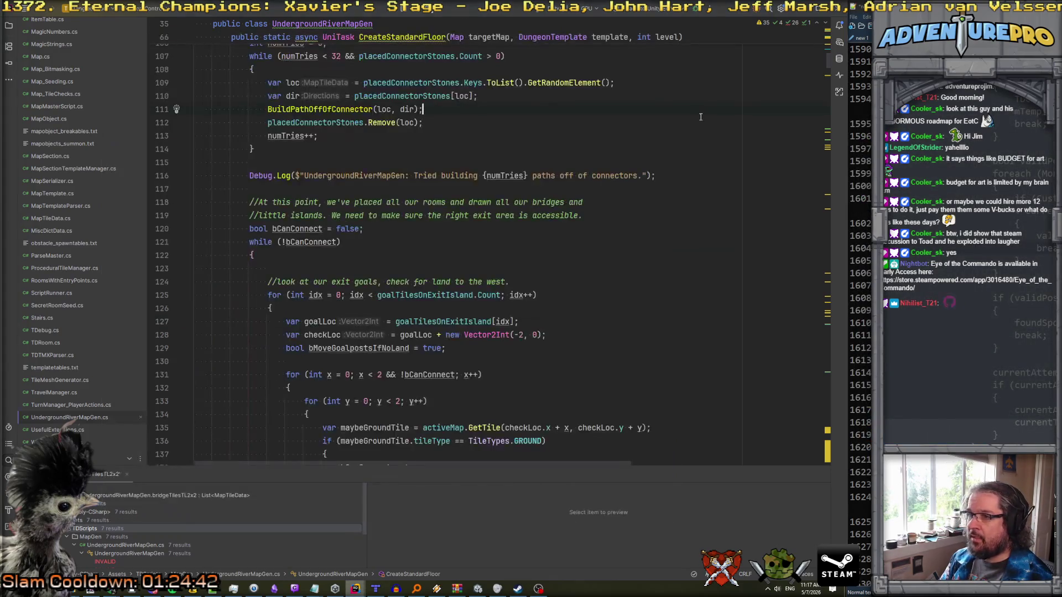
pyautogui.scroll(-10, 405, 242)
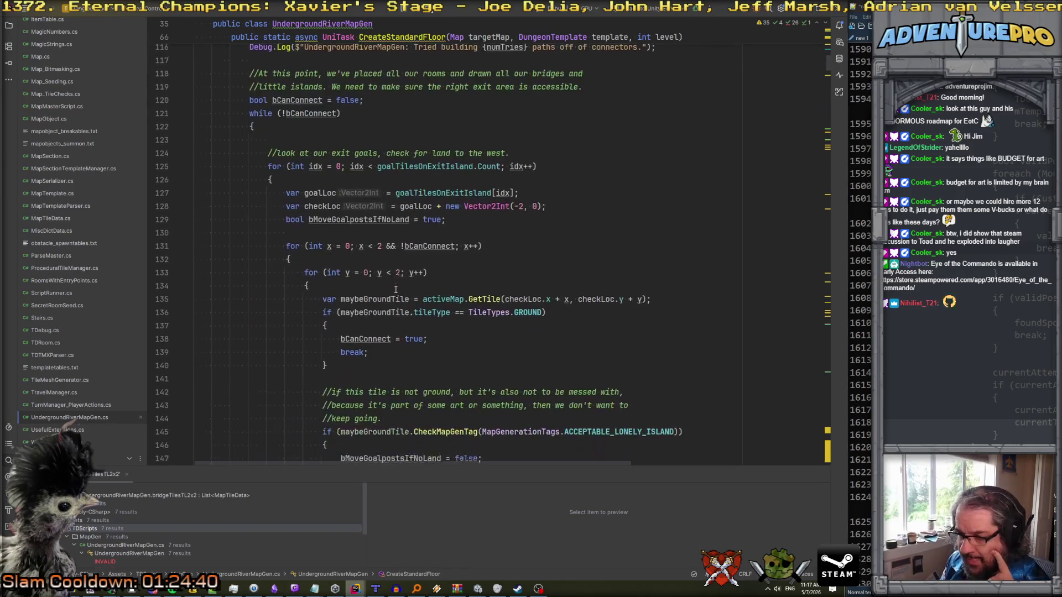
pyautogui.scroll(20, 395, 290)
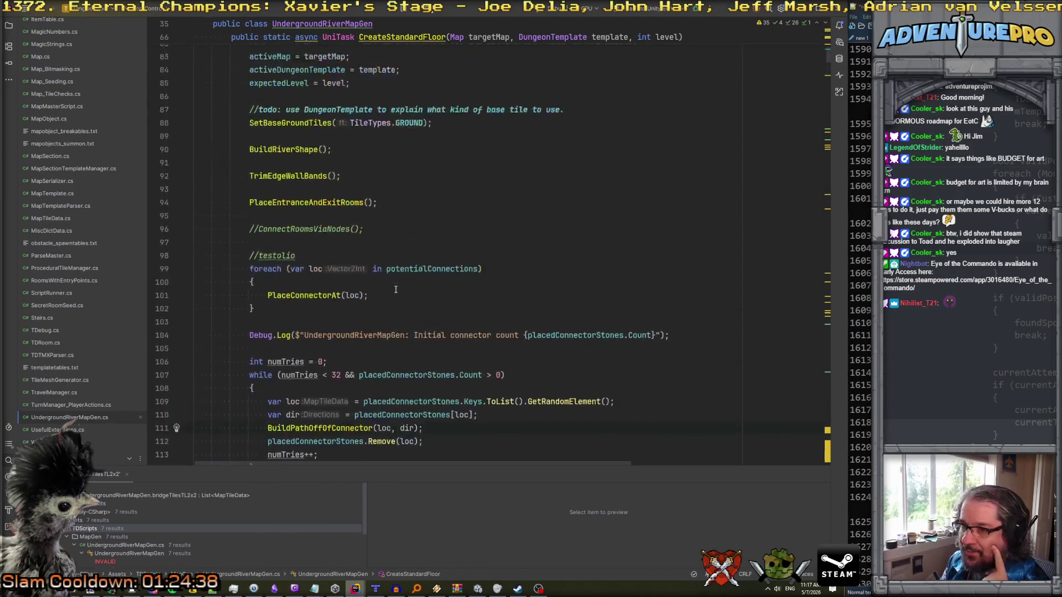
pyautogui.scroll(8, 396, 290)
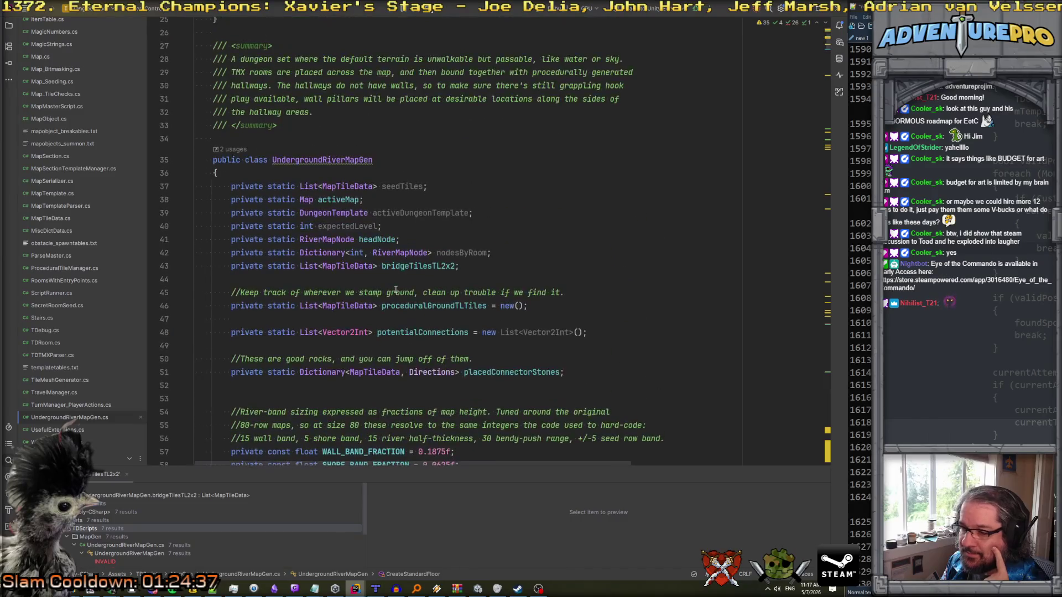
pyautogui.click(479, 589)
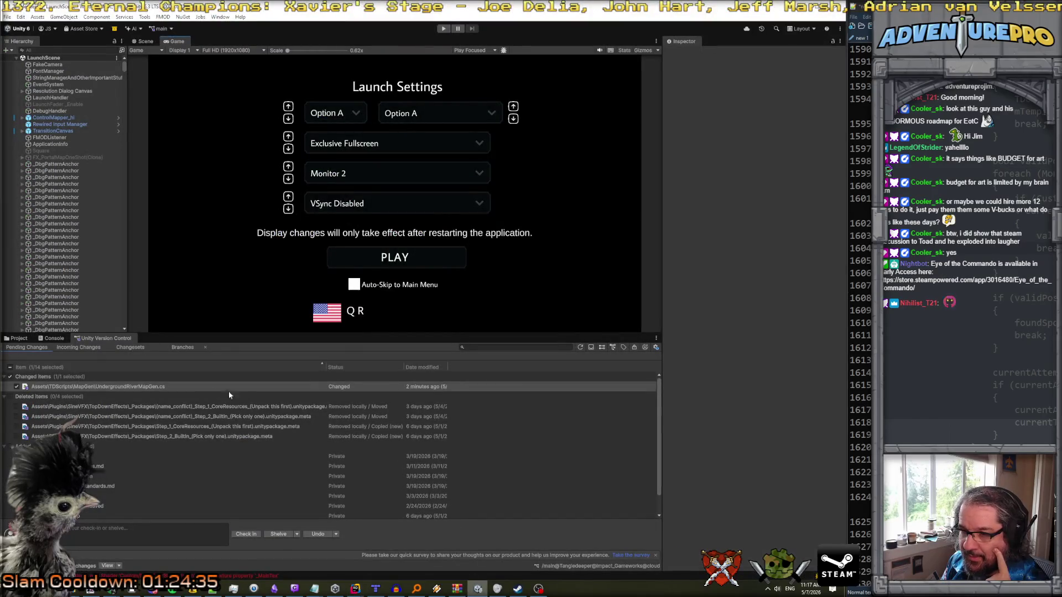
# - Check for incoming changes, select changeset 1343, and choose Switch workspace to this changeset
pyautogui.click(69, 350)
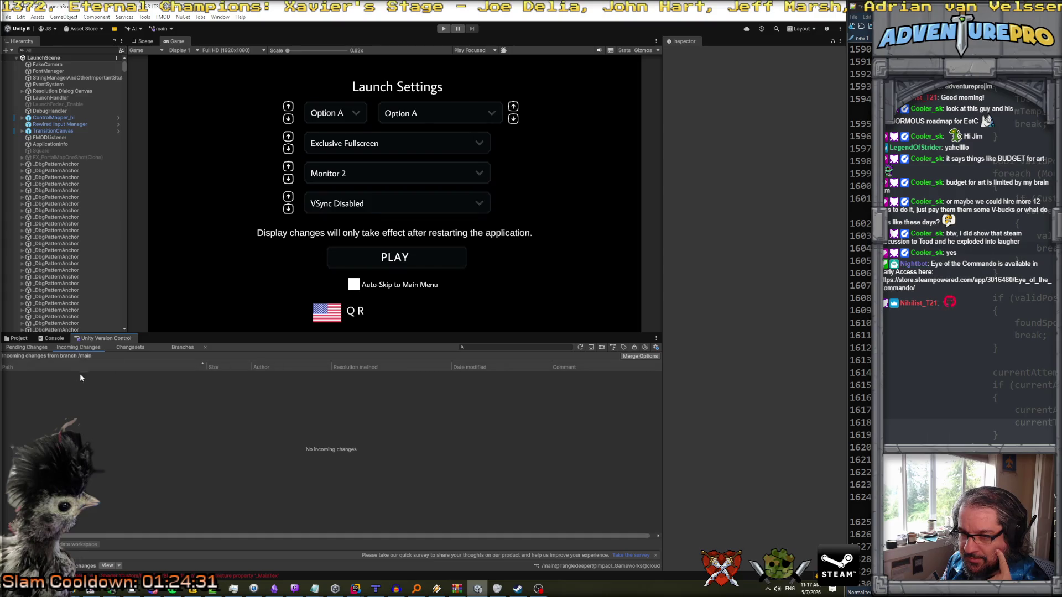
pyautogui.click(118, 348)
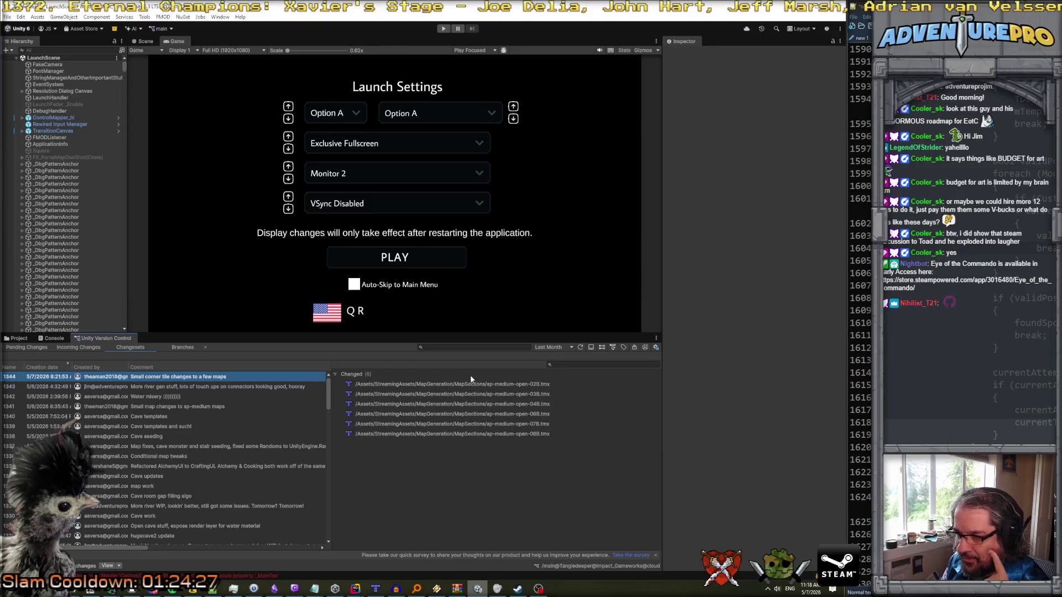
pyautogui.click(207, 388)
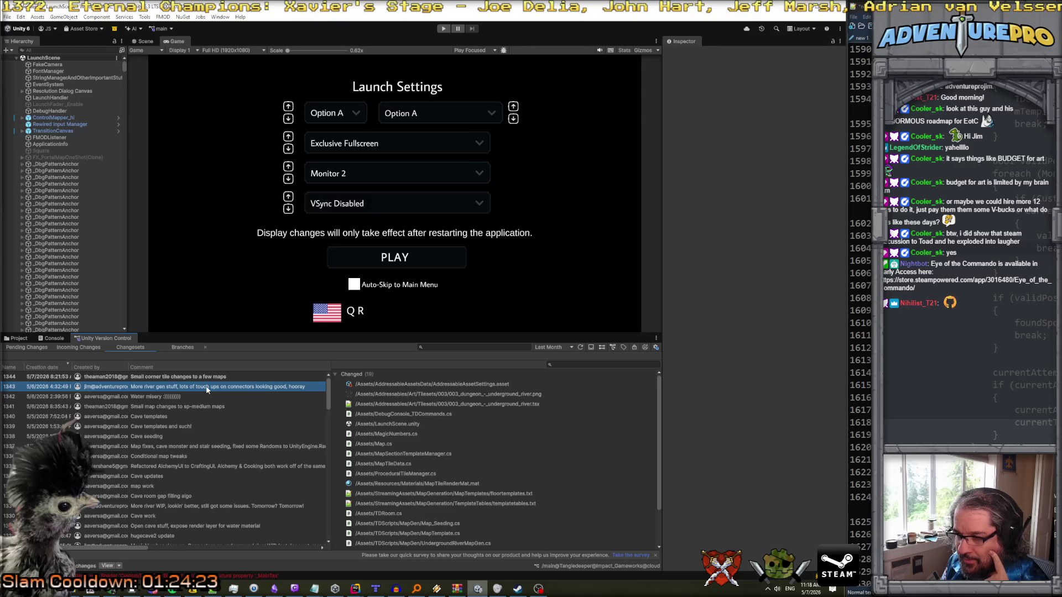
pyautogui.rightClick(207, 390)
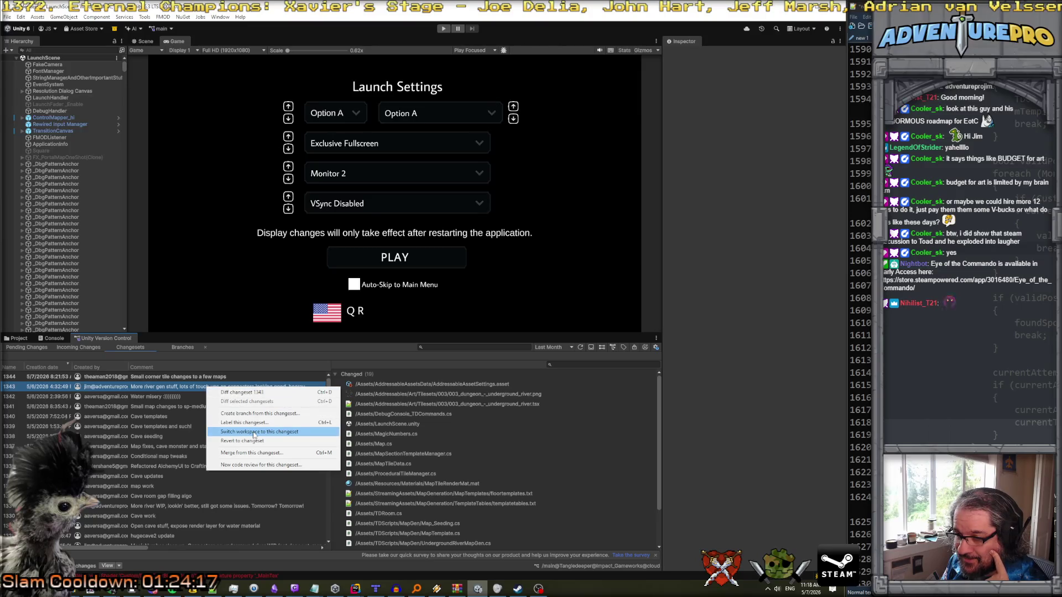
pyautogui.click(253, 433)
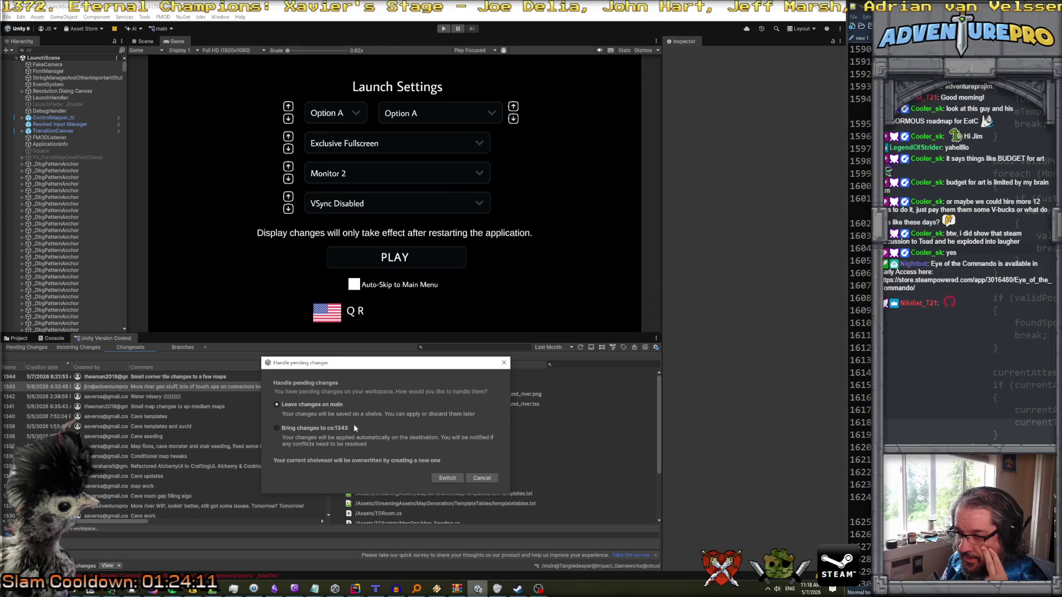
# - Switch to changeset 1343, overwriting the shelveset and force-updating both failed files
pyautogui.click(449, 478)
pyautogui.click(435, 309)
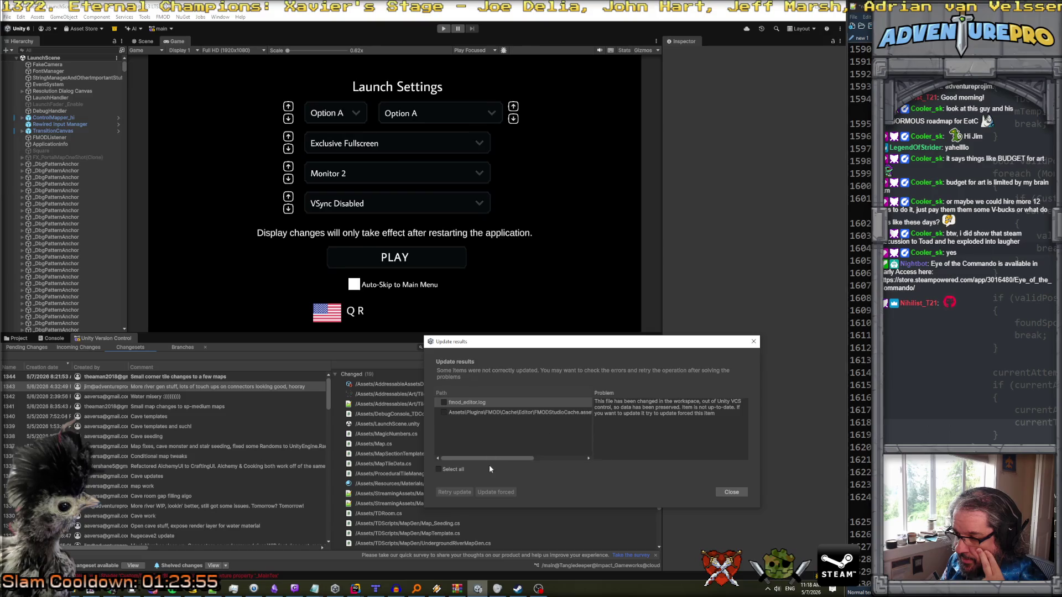
pyautogui.click(443, 402)
pyautogui.click(443, 412)
pyautogui.click(497, 492)
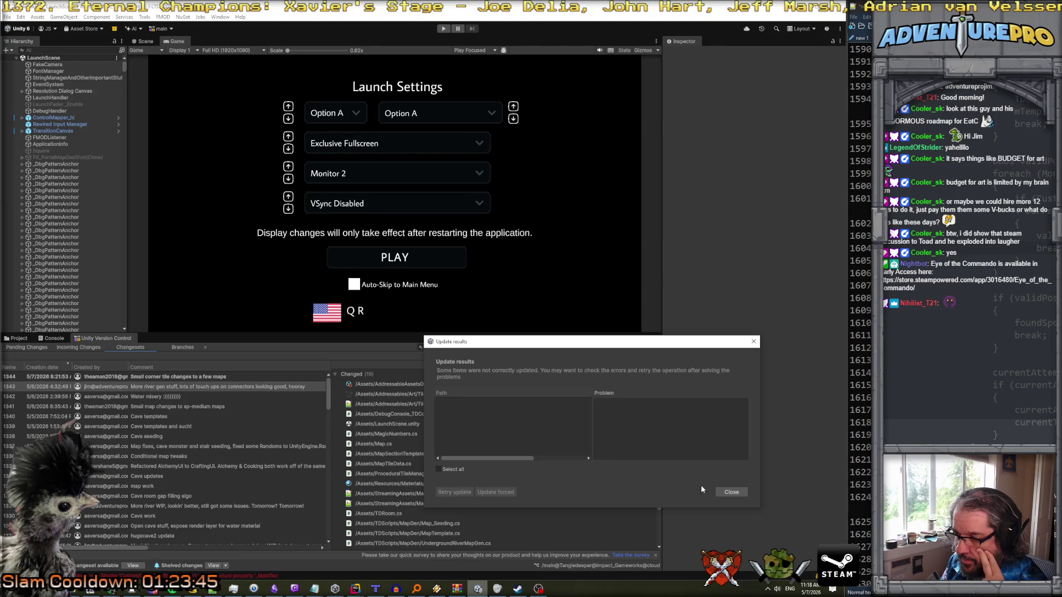
pyautogui.click(727, 492)
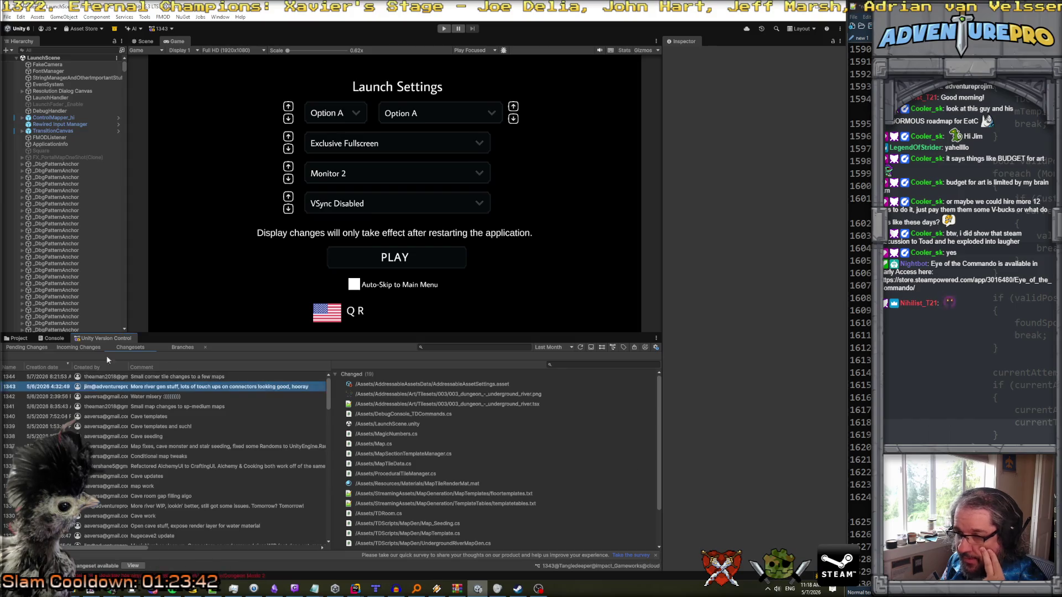
pyautogui.click(33, 349)
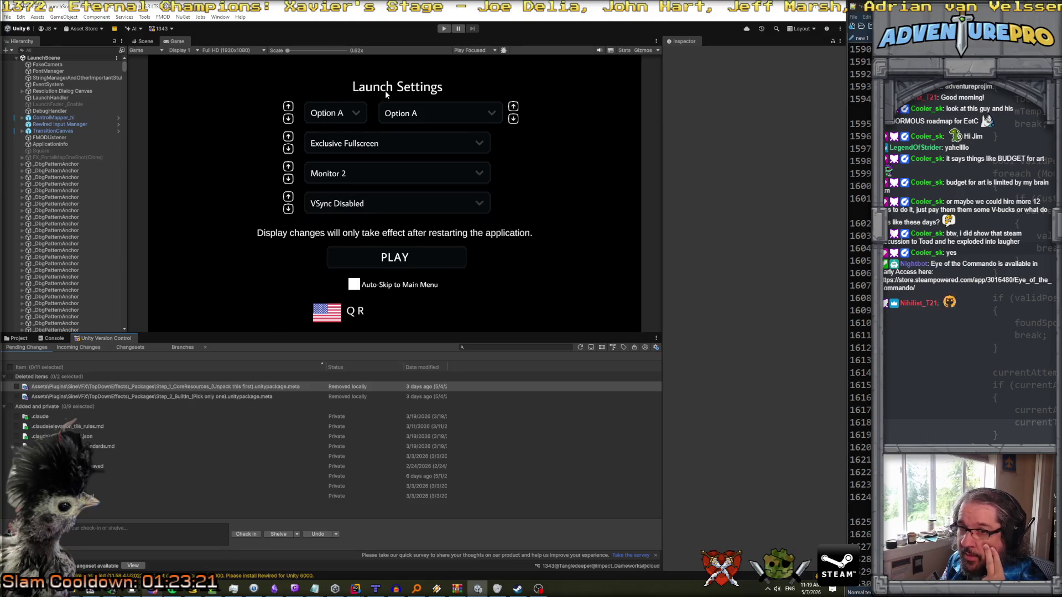
# - Press Play to start the playtest on the underground river floor
pyautogui.click(444, 29)
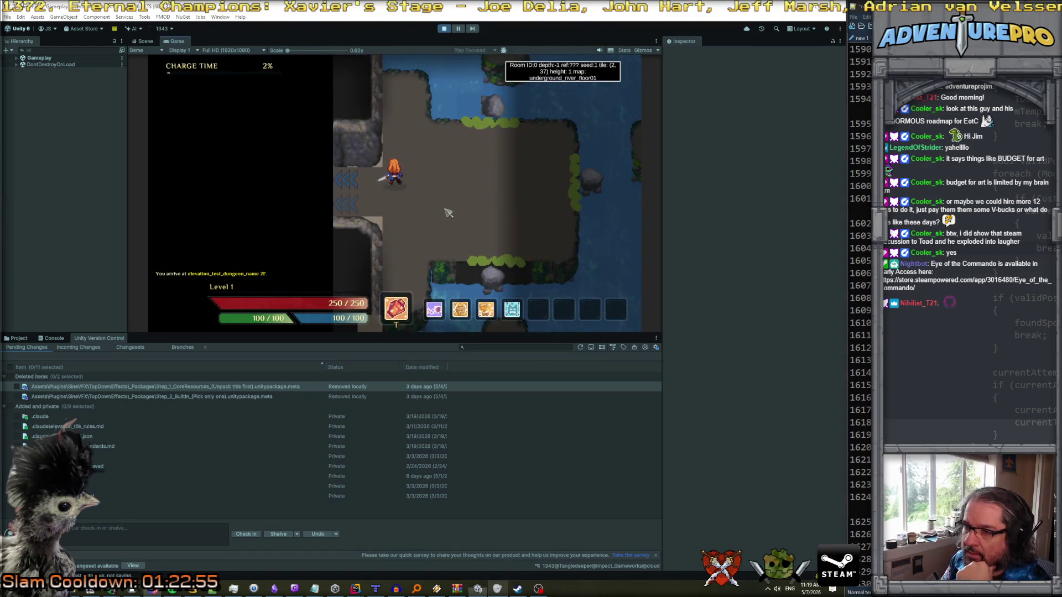
# - Walk right and up, enter 're' in the debug console, and toggle the F1 tile-grid overlay
pyautogui.press('d')
pyautogui.press('d')
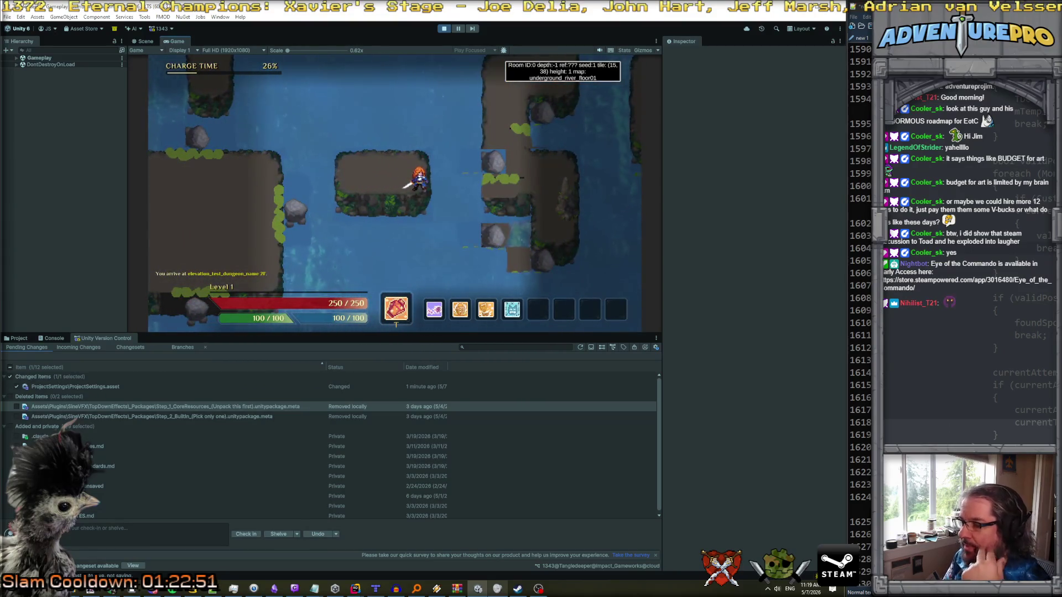
pyautogui.press('w')
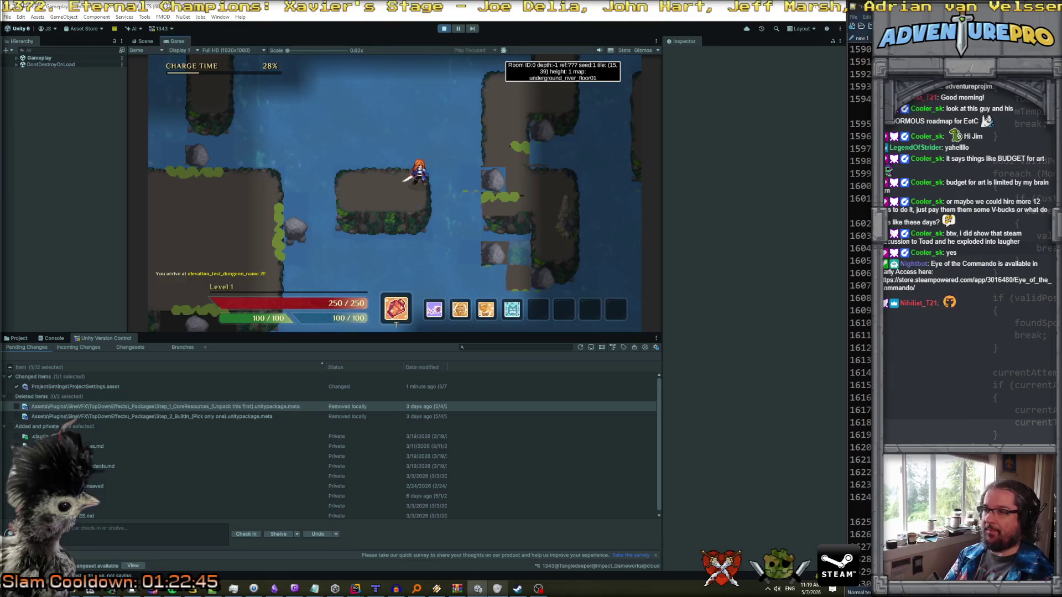
pyautogui.press('`')
pyautogui.write('revea')
pyautogui.press('`')
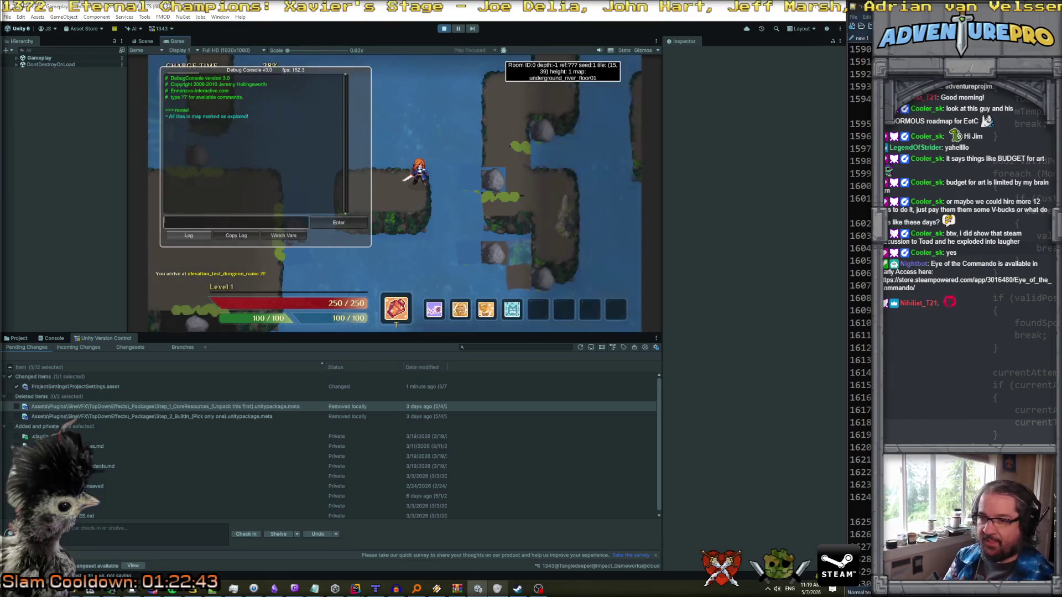
pyautogui.press('F1')
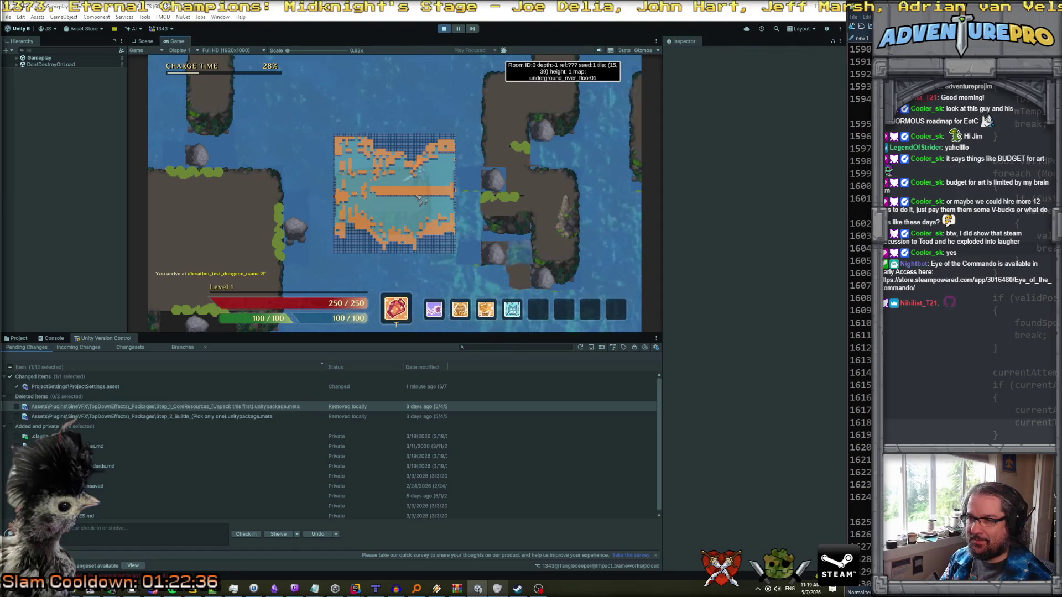
pyautogui.press('F1')
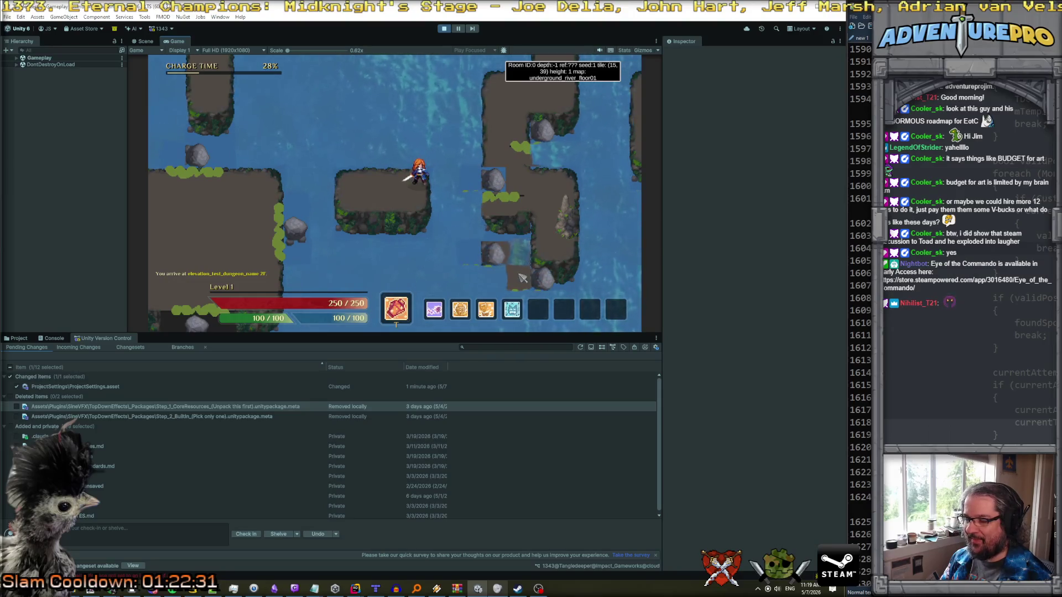
# - Walk the hero left and north onto the narrow land strip, then enlarge the version-control panel
pyautogui.press('a')
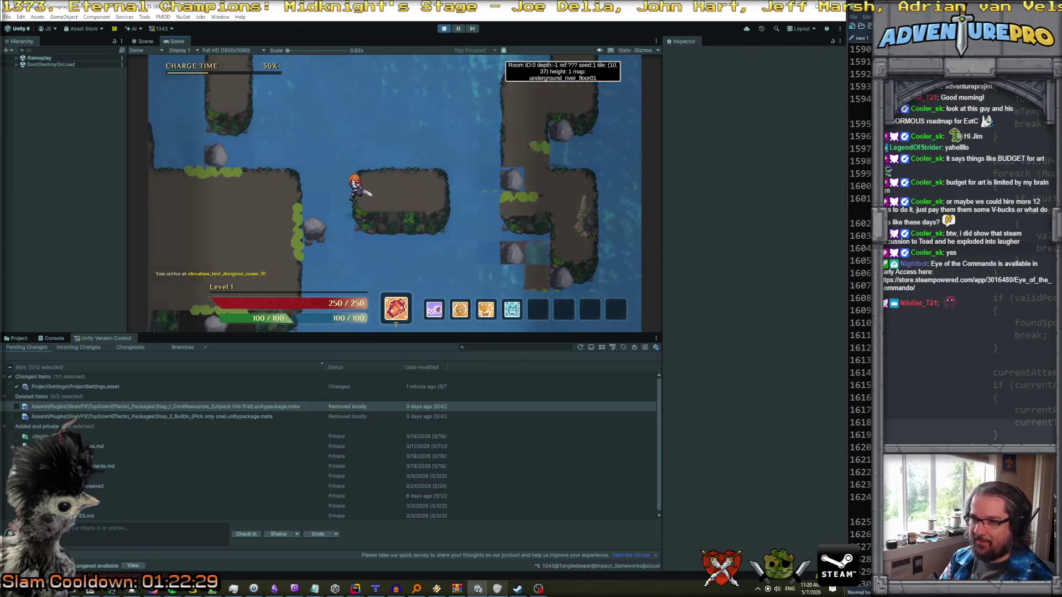
pyautogui.press('w')
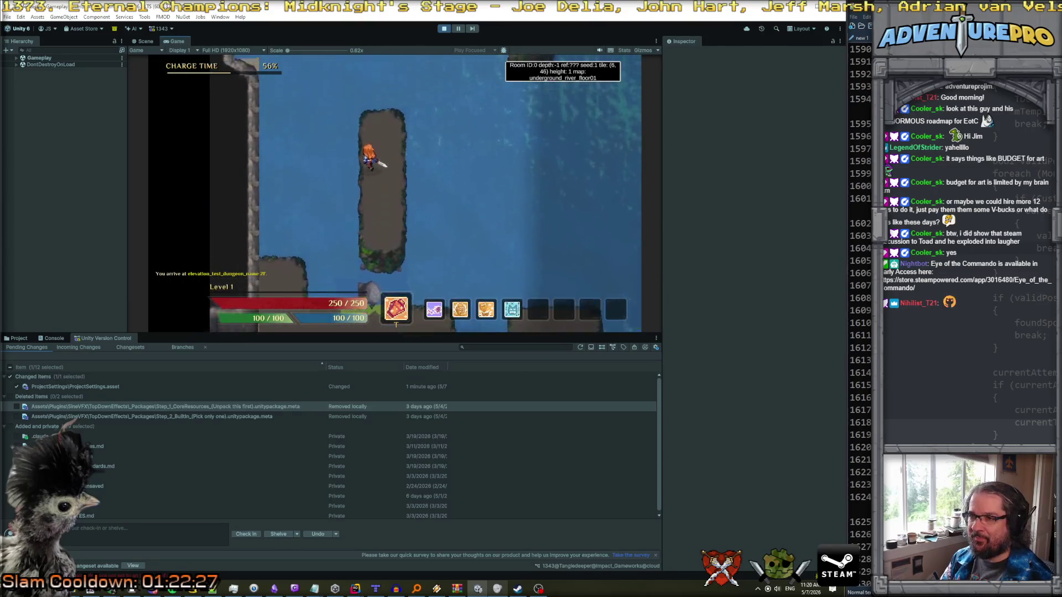
pyautogui.press('d')
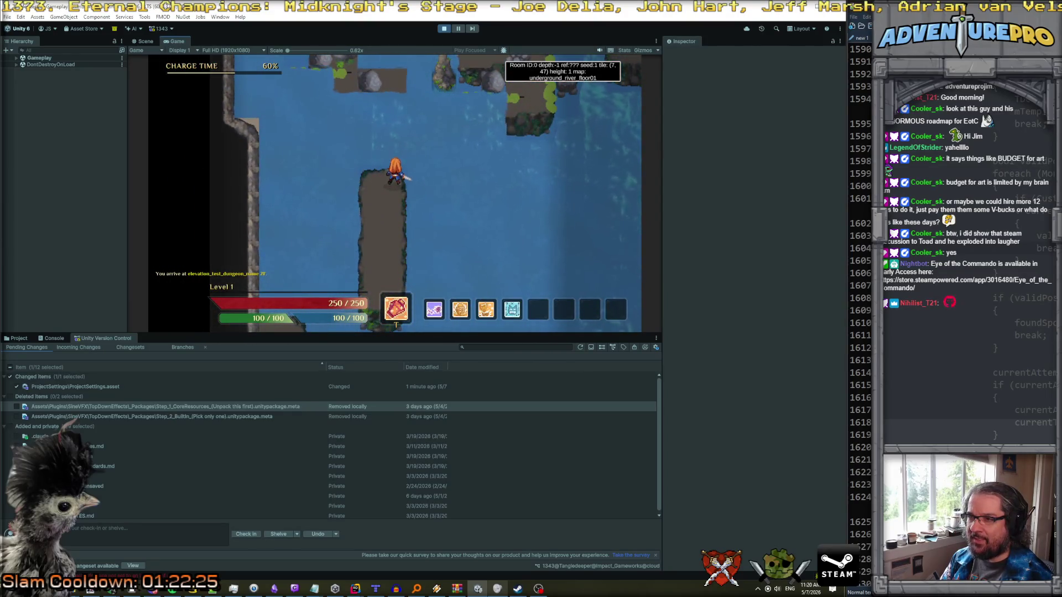
pyautogui.press('a')
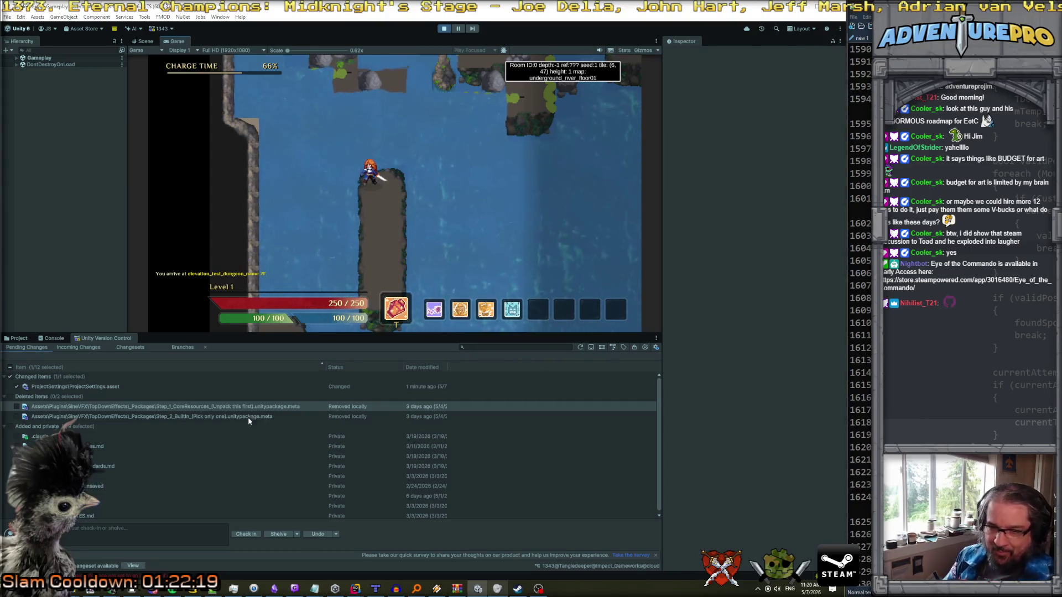
pyautogui.moveTo(178, 335)
pyautogui.mouseDown()
pyautogui.moveTo(190, 245)
pyautogui.moveTo(190, 305)
pyautogui.mouseUp()
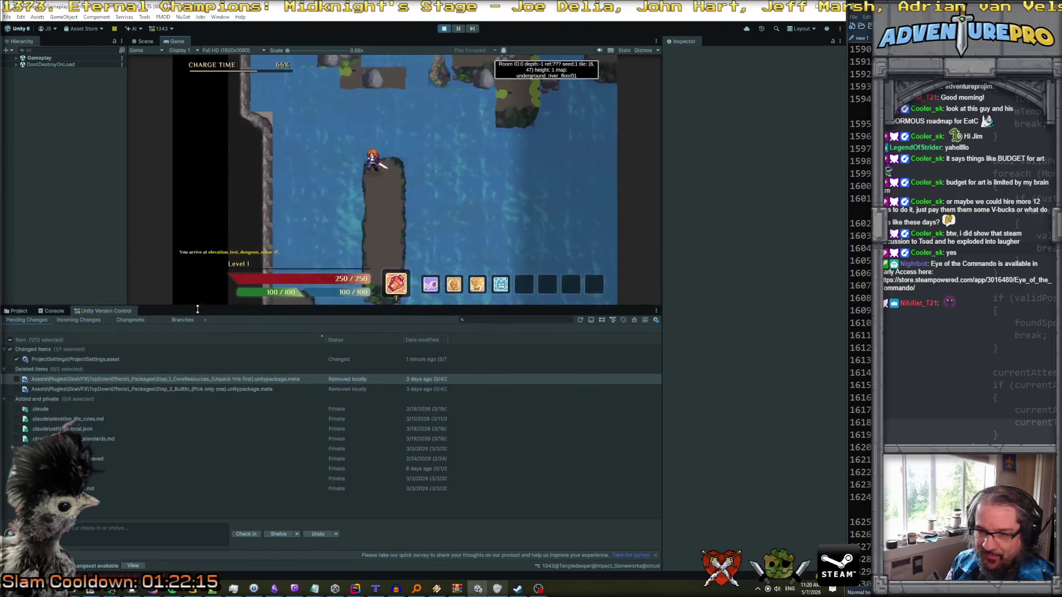
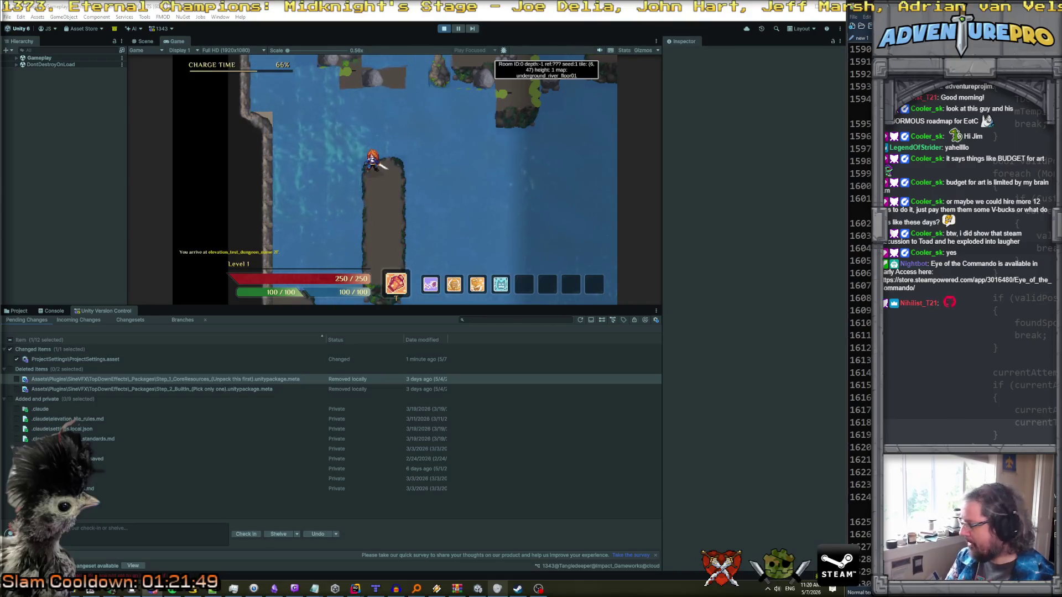
# - Move the hero right along the pier and enlarge the Game view's height and width
pyautogui.press('d')
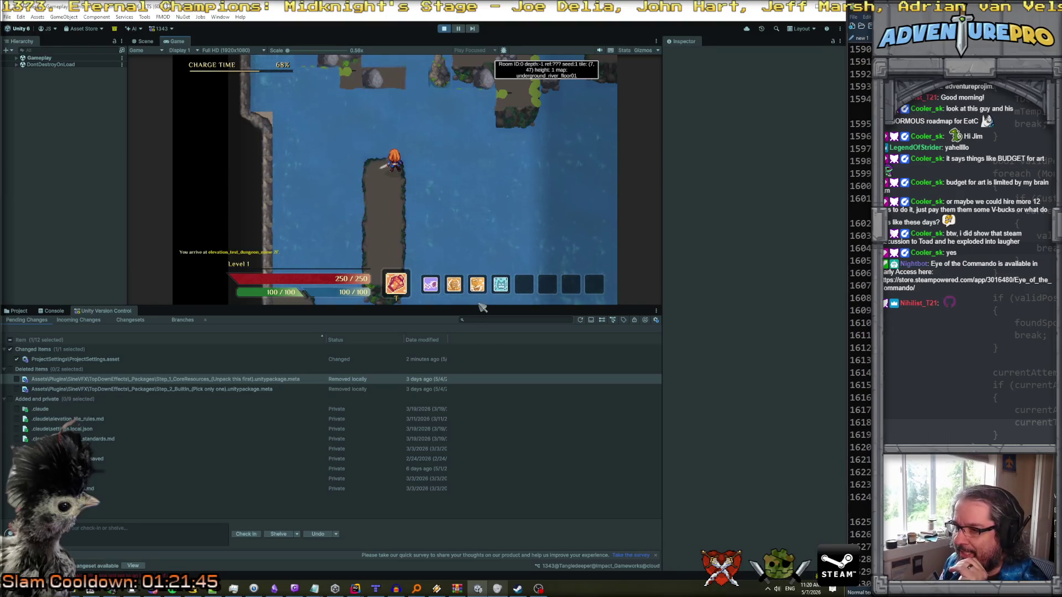
pyautogui.moveTo(482, 307); pyautogui.dragTo(497, 440)
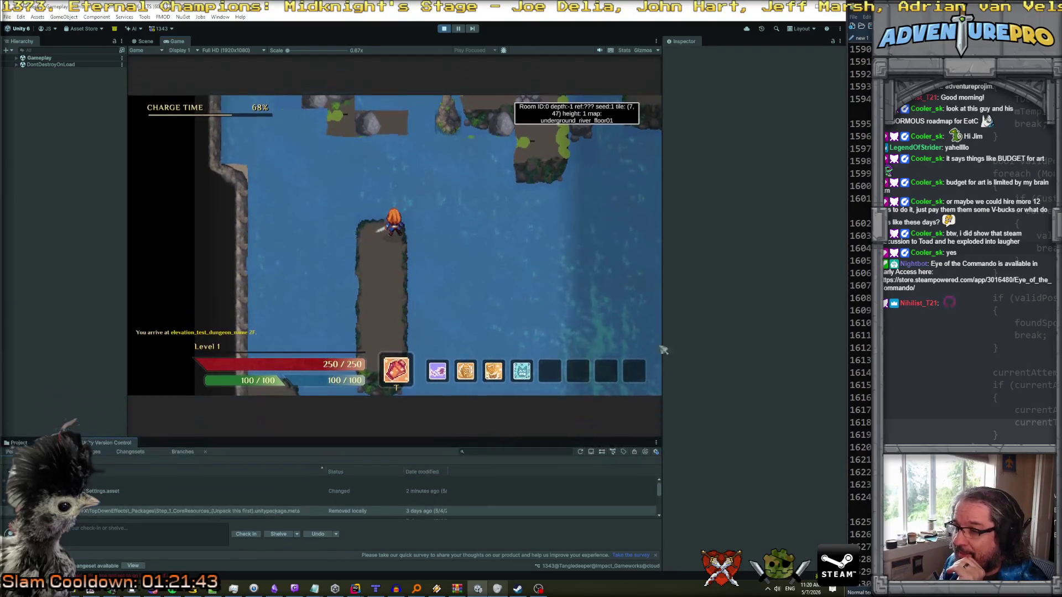
pyautogui.moveTo(664, 310); pyautogui.dragTo(747, 321)
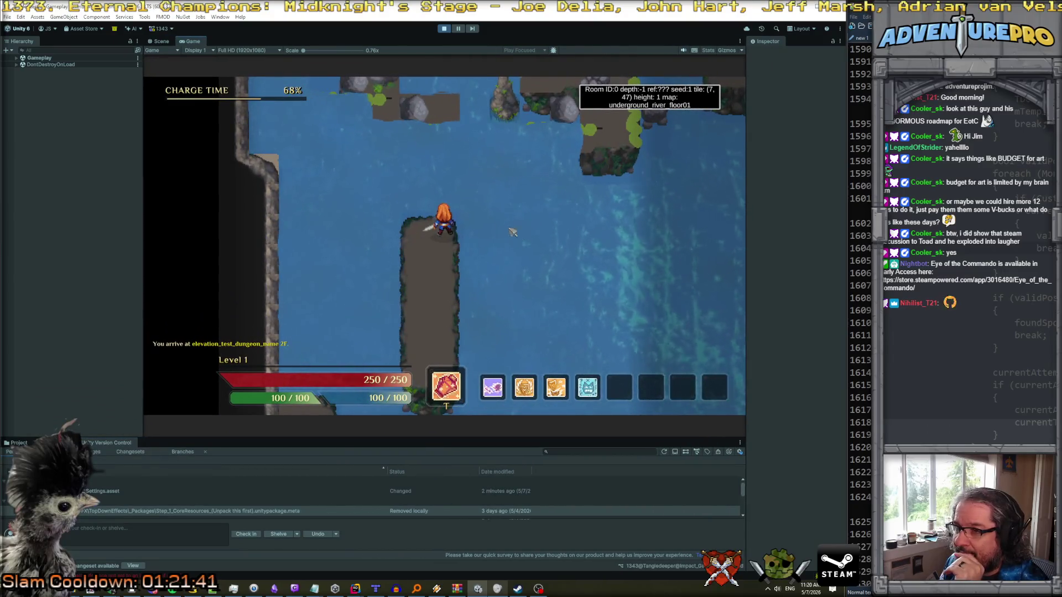
# - Walk the hero down the rock path, across the water onto the island, then stop play mode
pyautogui.press('s')
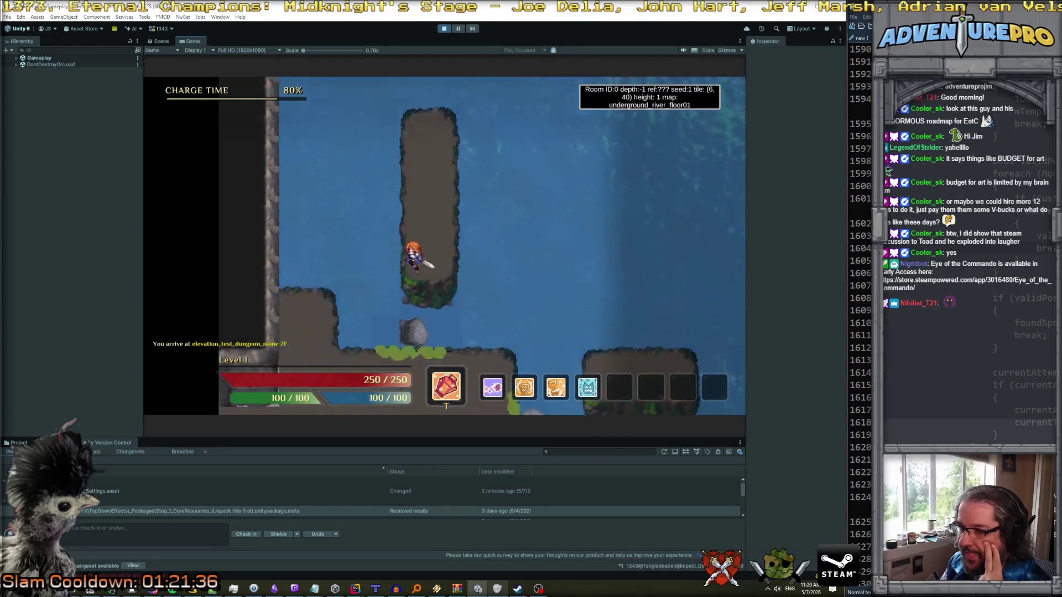
pyautogui.press('d')
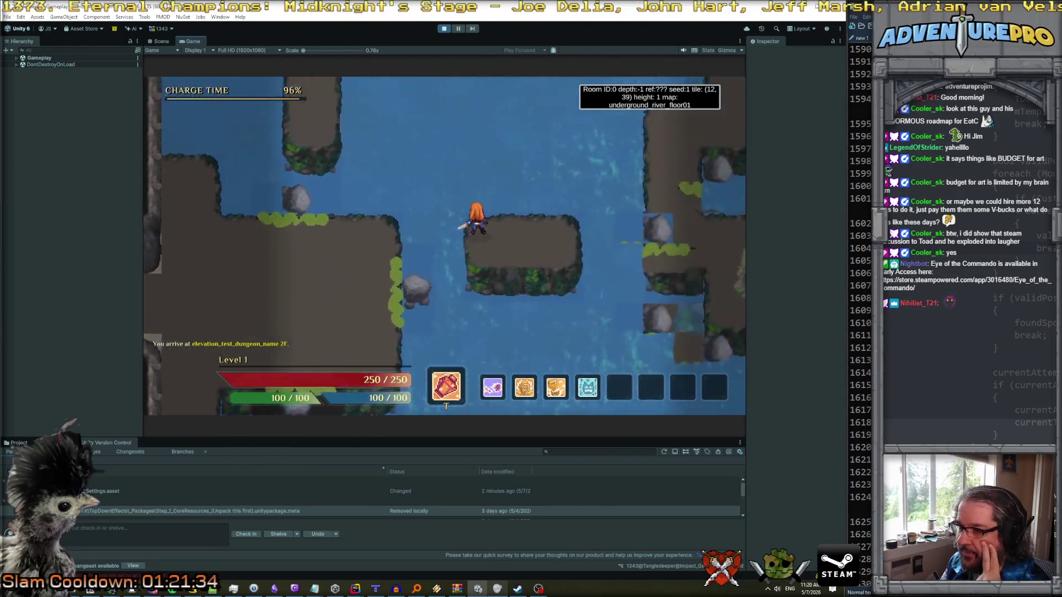
pyautogui.press('d')
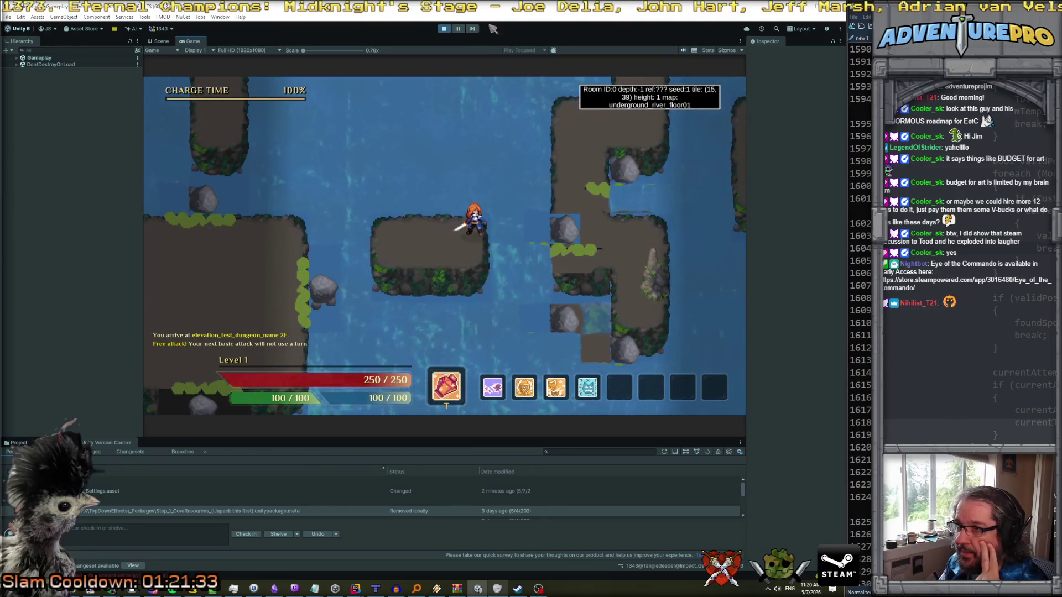
pyautogui.click(444, 30)
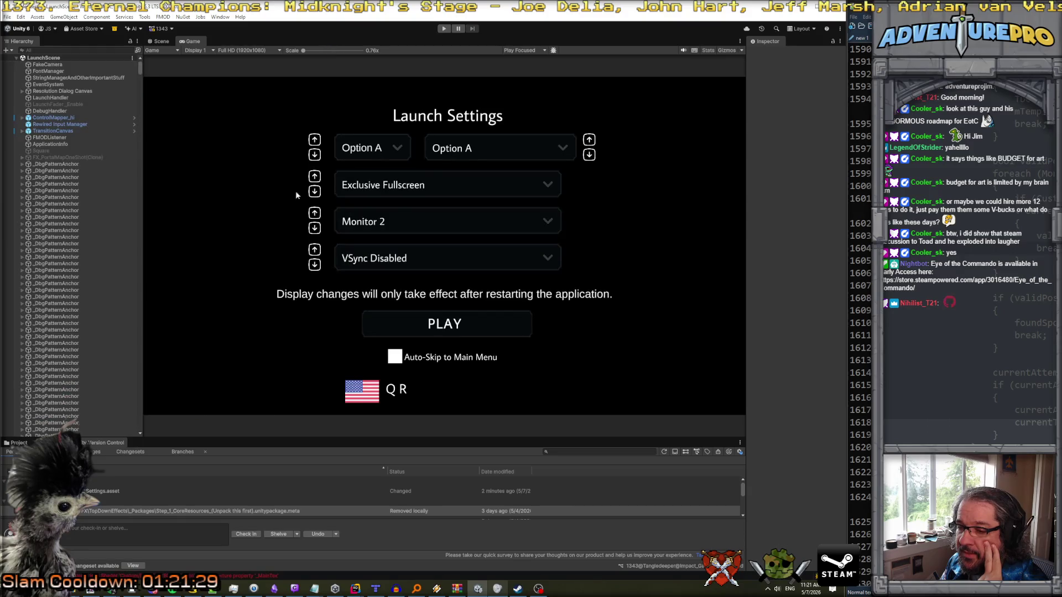
# - Select the first _DbgPatternAnchor object and switch to the 3D Scene view
pyautogui.click(65, 164)
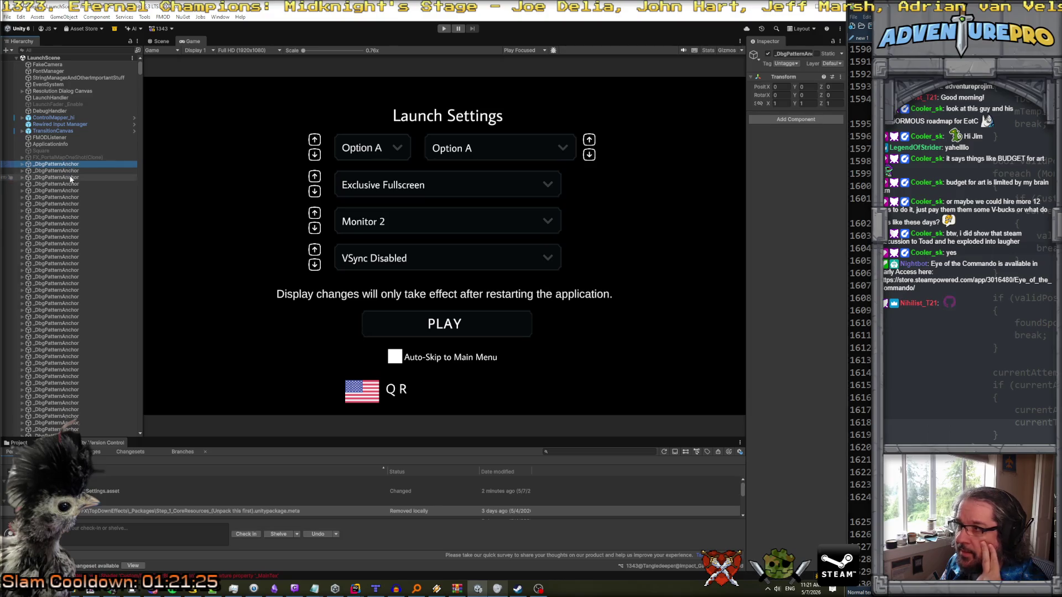
pyautogui.scroll(-5, 68, 191)
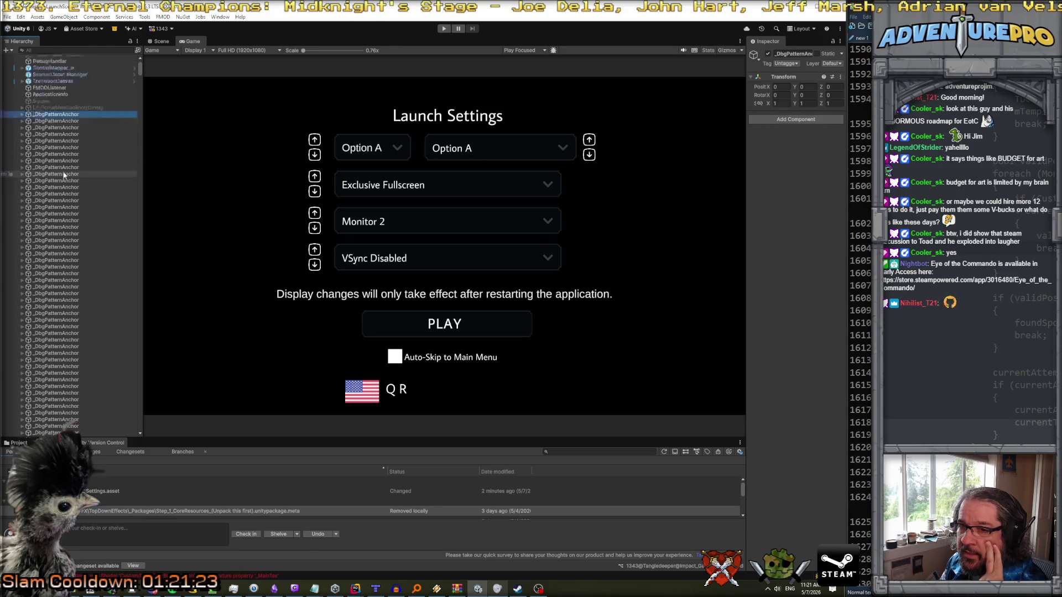
pyautogui.click(160, 41)
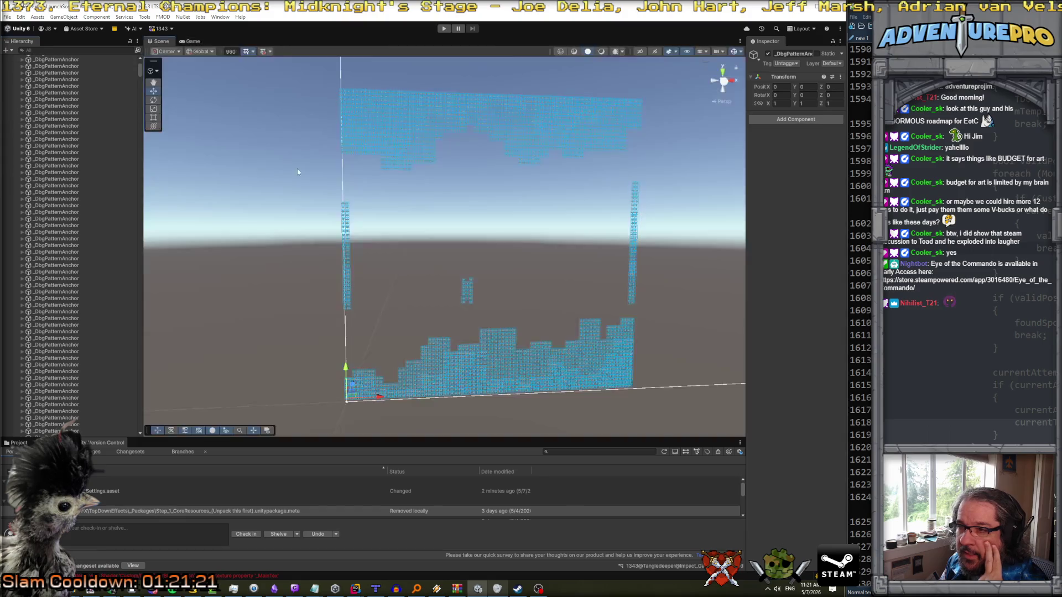
pyautogui.scroll(3, 308, 205)
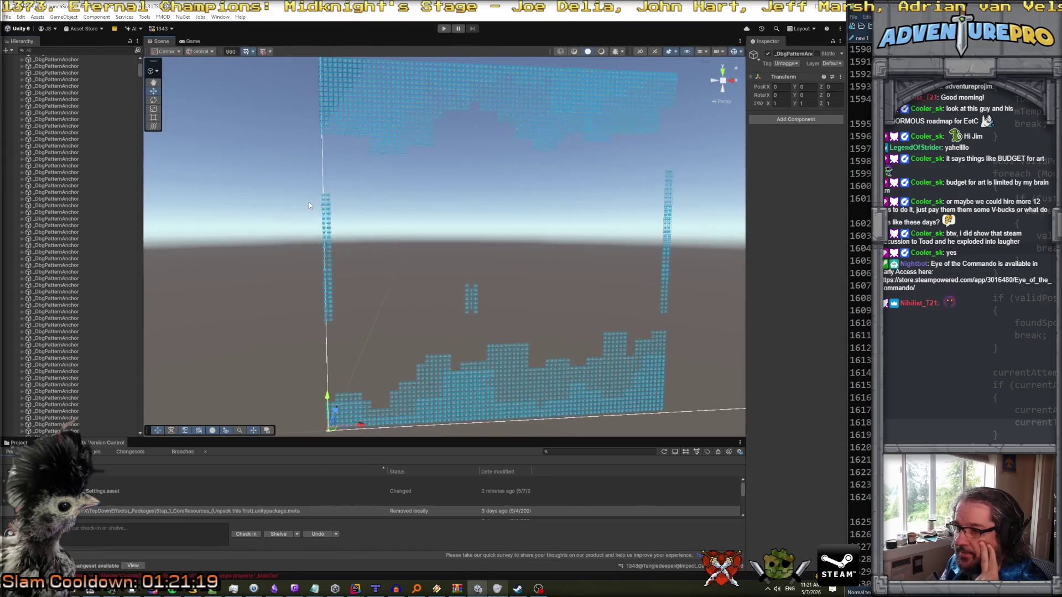
pyautogui.scroll(-1, 309, 205)
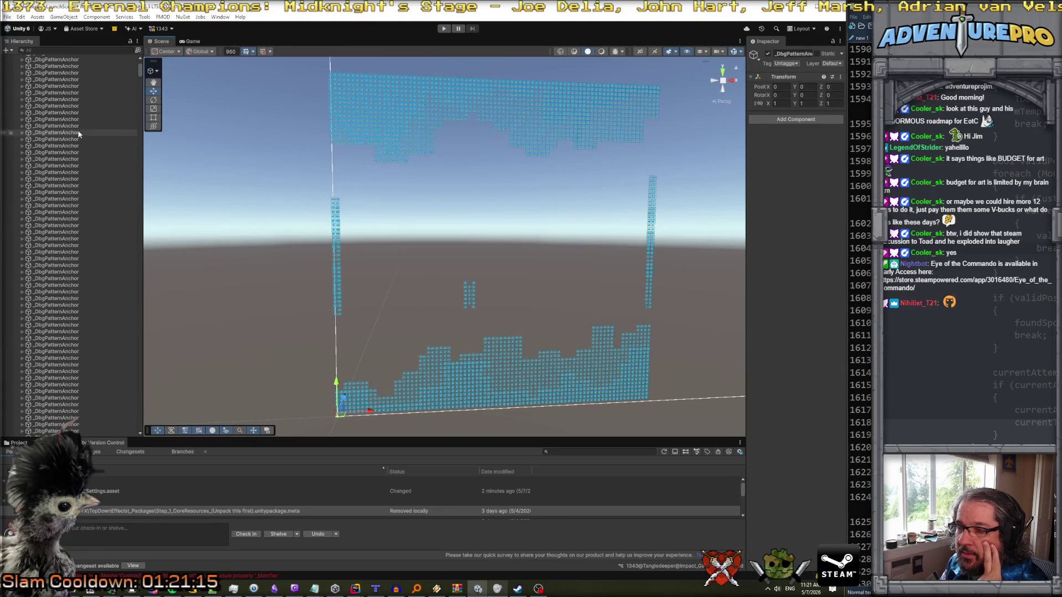
pyautogui.scroll(5, 58, 162)
# - Inspect the FX_PortalMapOneShot(Clone) and Square objects with a wider Inspector panel
pyautogui.click(58, 158)
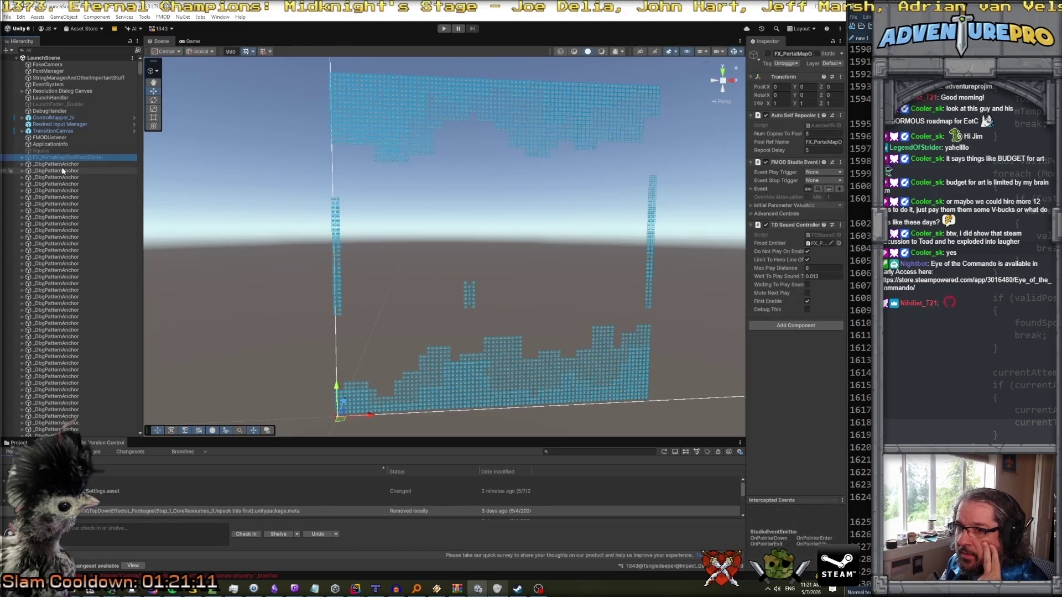
pyautogui.click(61, 151)
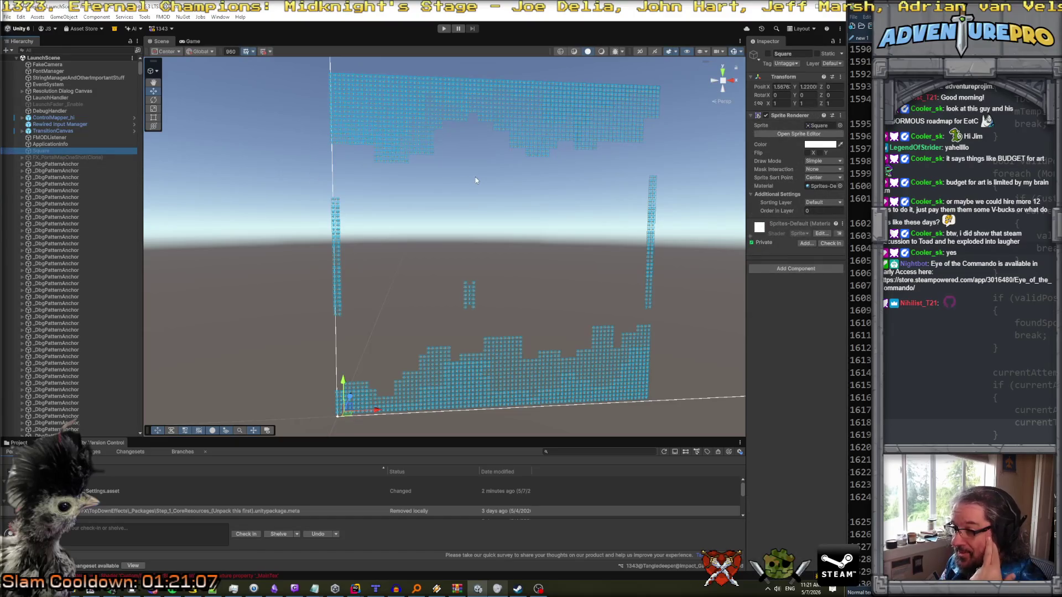
pyautogui.moveTo(745, 174); pyautogui.dragTo(622, 177)
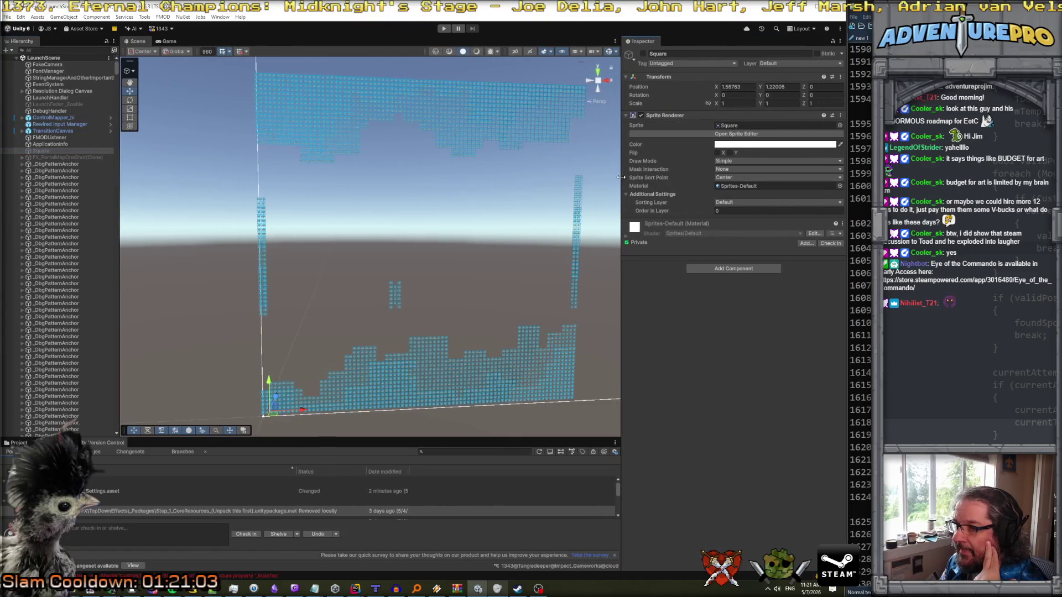
pyautogui.click(61, 158)
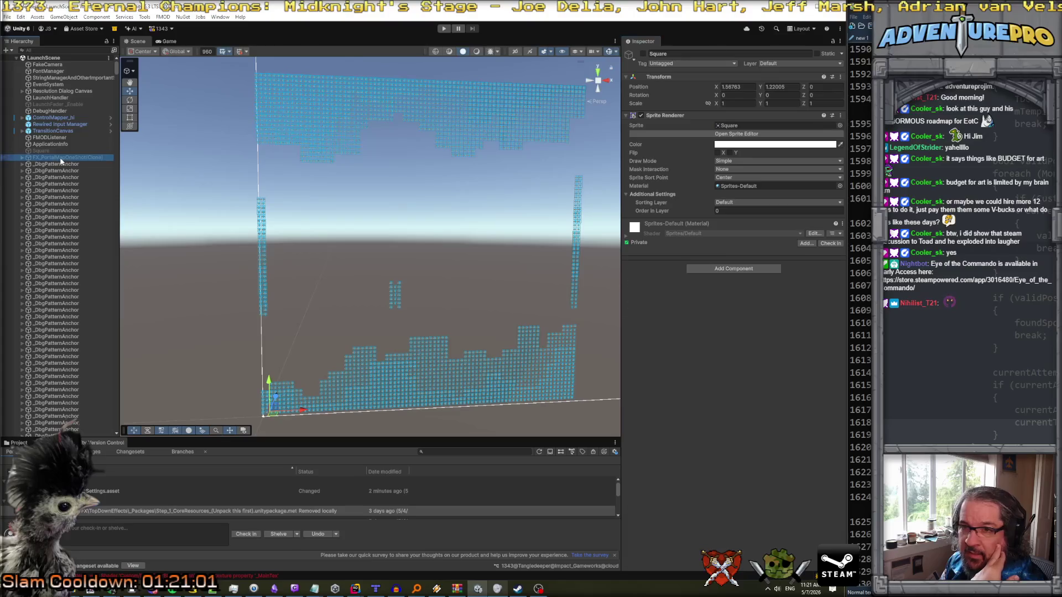
pyautogui.scroll(-10, 62, 235)
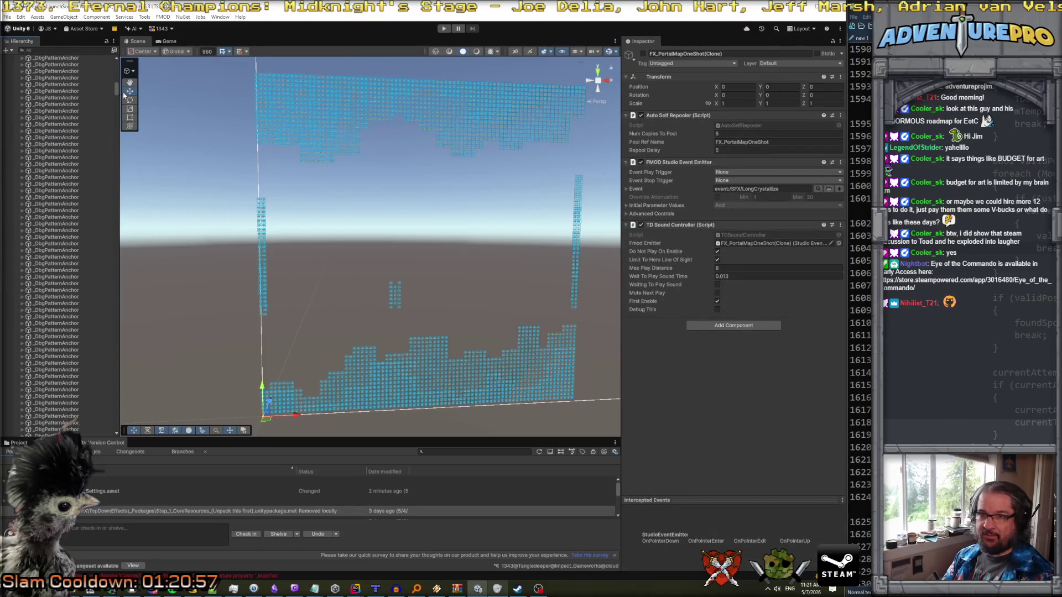
pyautogui.scroll(10, 110, 95)
pyautogui.scroll(10, 110, 95)
# - Select all the _DbgPatternAnchor objects and delete them
pyautogui.click(79, 164)
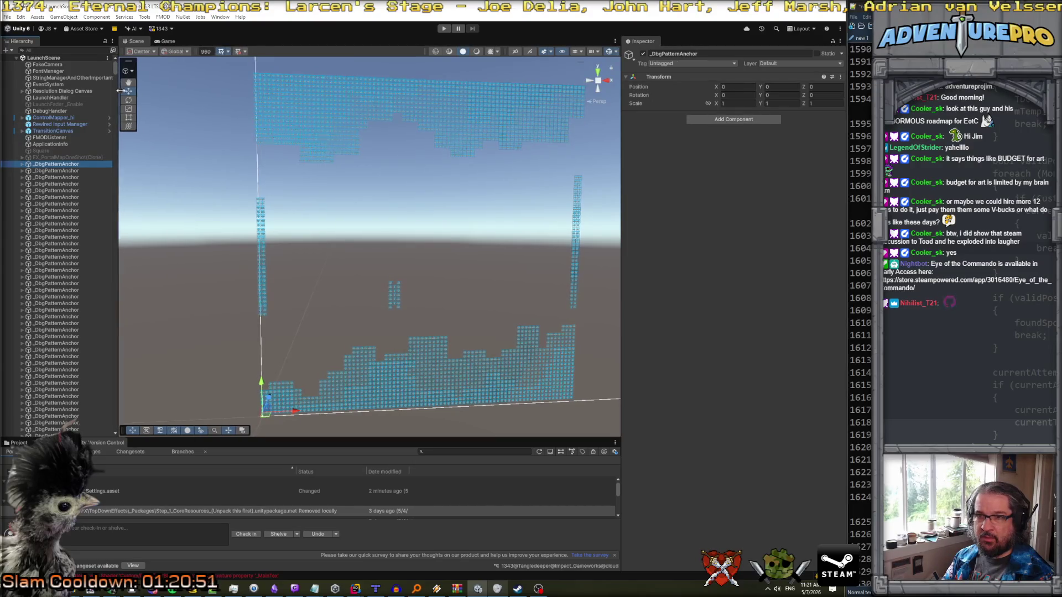
pyautogui.moveTo(118, 70); pyautogui.dragTo(127, 134)
pyautogui.scroll(-5, 128, 134)
pyautogui.scroll(-5, 111, 138)
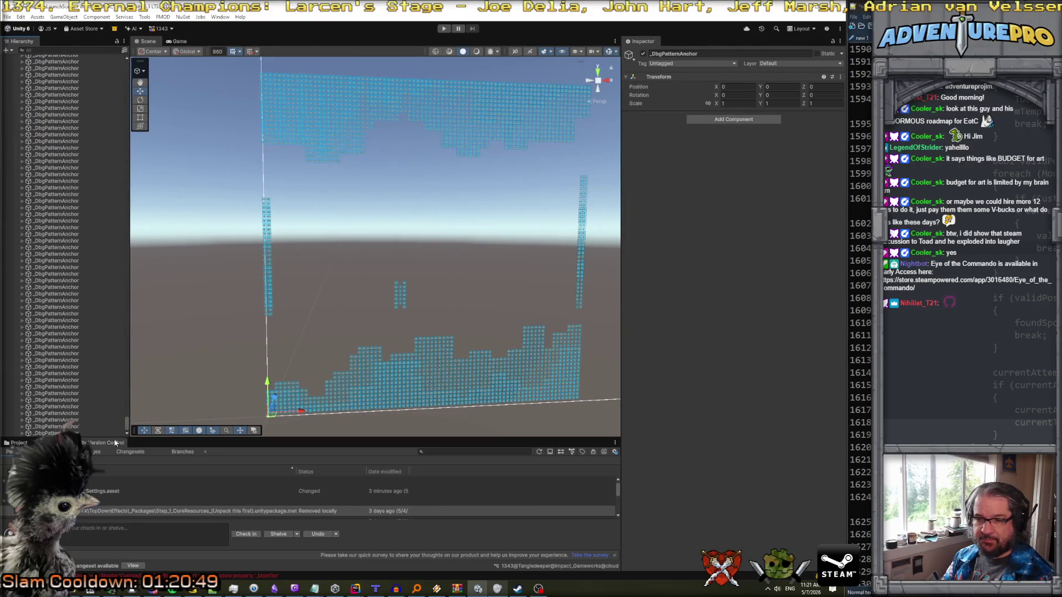
pyautogui.hotkey('ctrl', 'a')
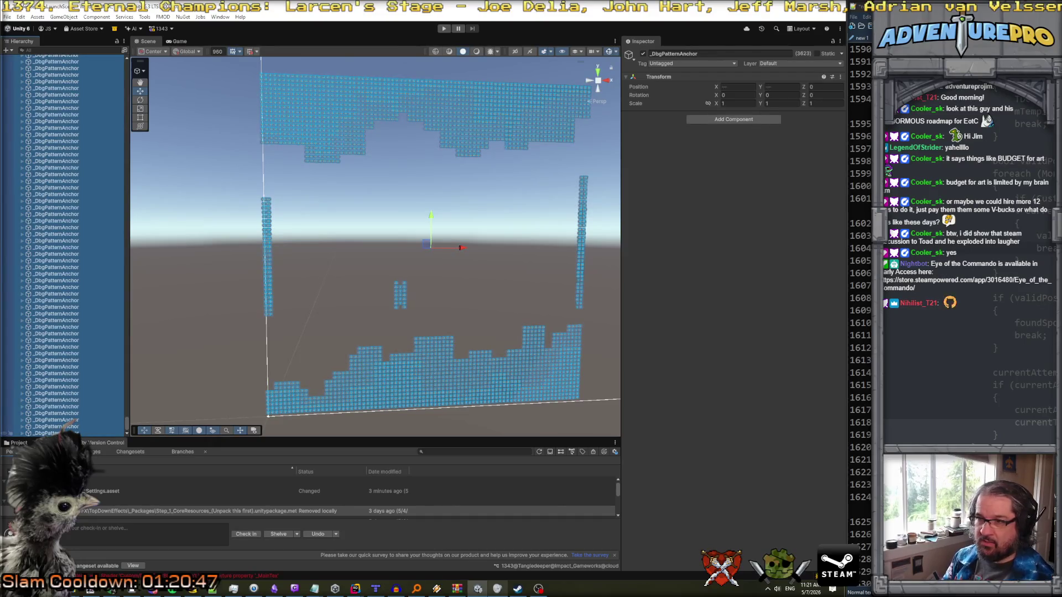
pyautogui.press('Delete')
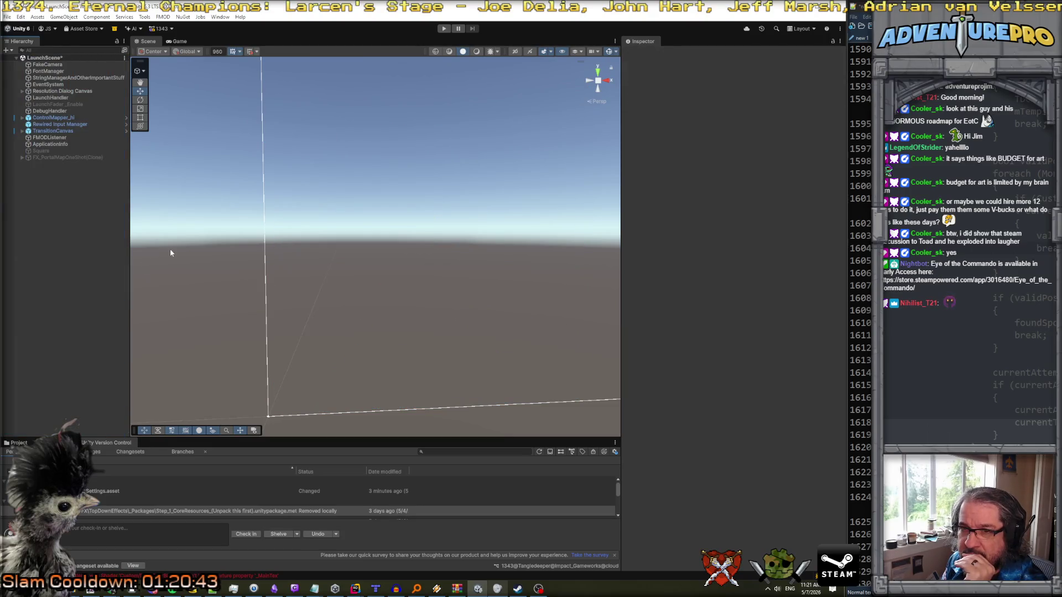
# - Return to the Game view and enlarge the Version Control changes list
pyautogui.click(181, 42)
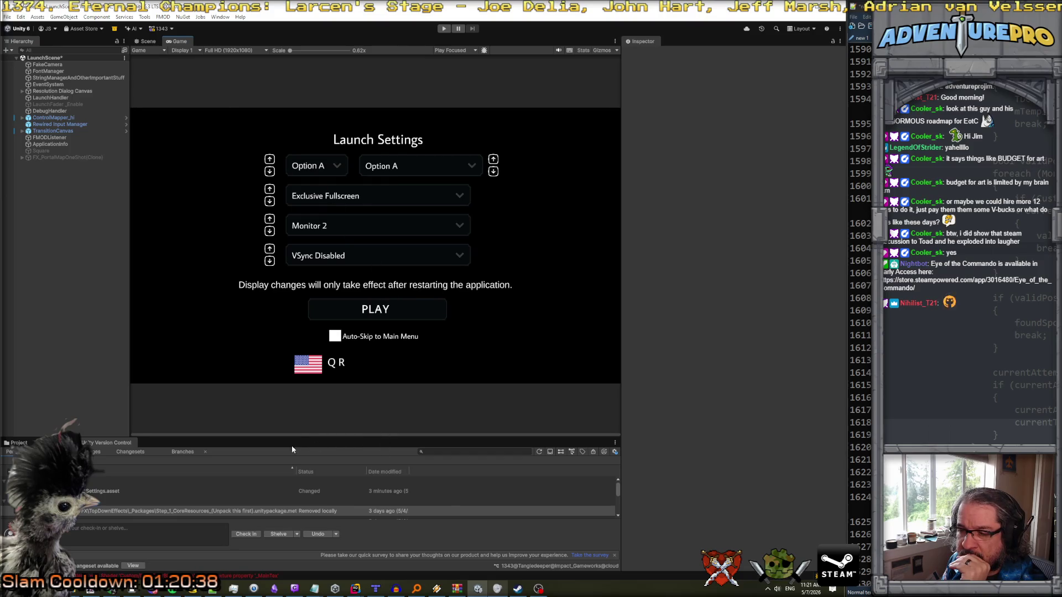
pyautogui.moveTo(276, 438)
pyautogui.mouseDown()
pyautogui.moveTo(279, 294)
pyautogui.moveTo(282, 336)
pyautogui.mouseUp()
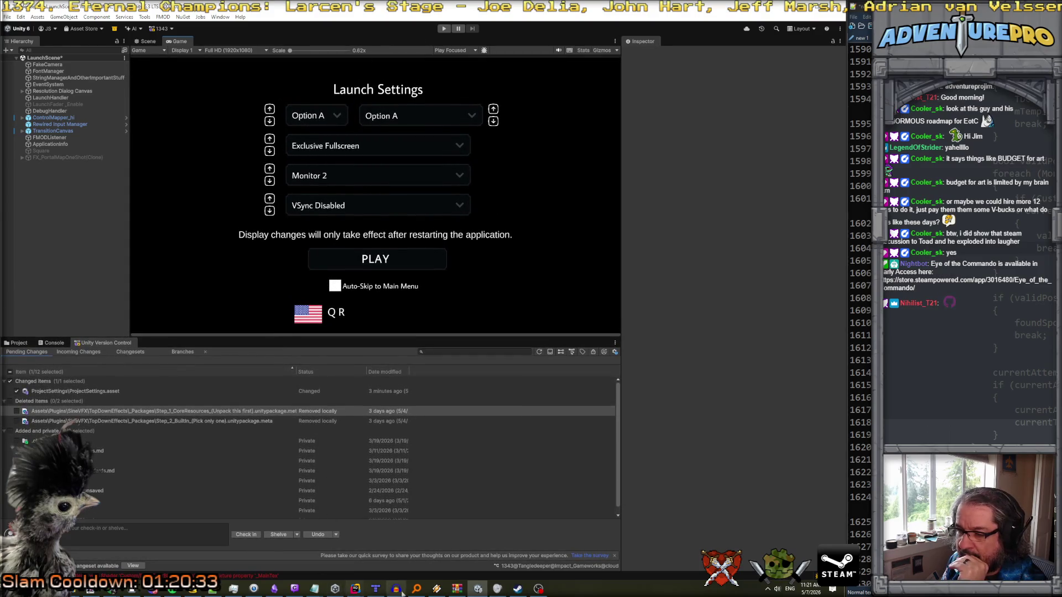
pyautogui.click(376, 588)
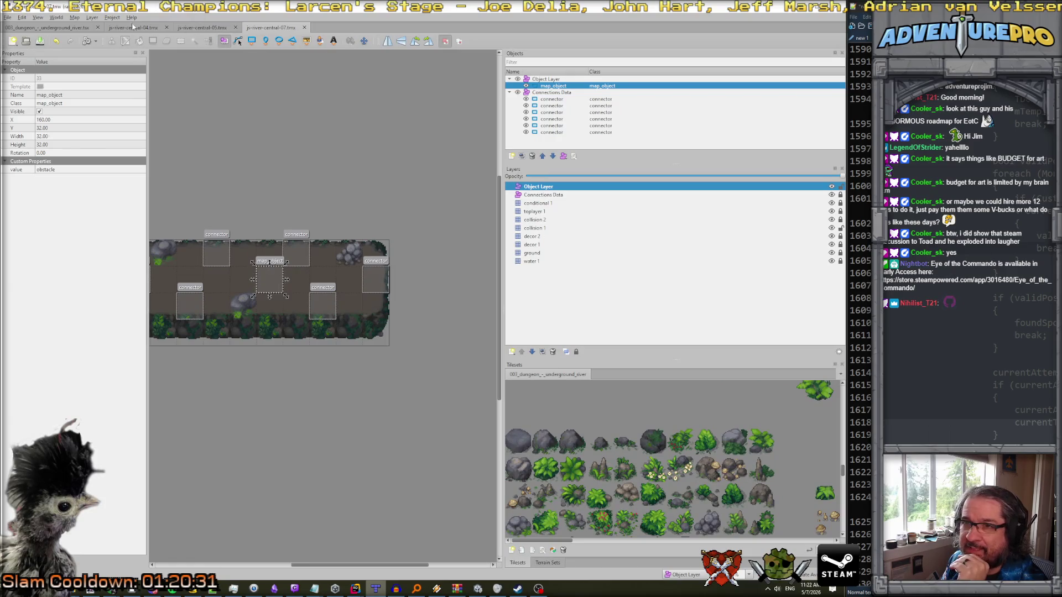
# - Open the js-river-central-07.tmx map from the file browser
pyautogui.click(8, 17)
pyautogui.press('Escape')
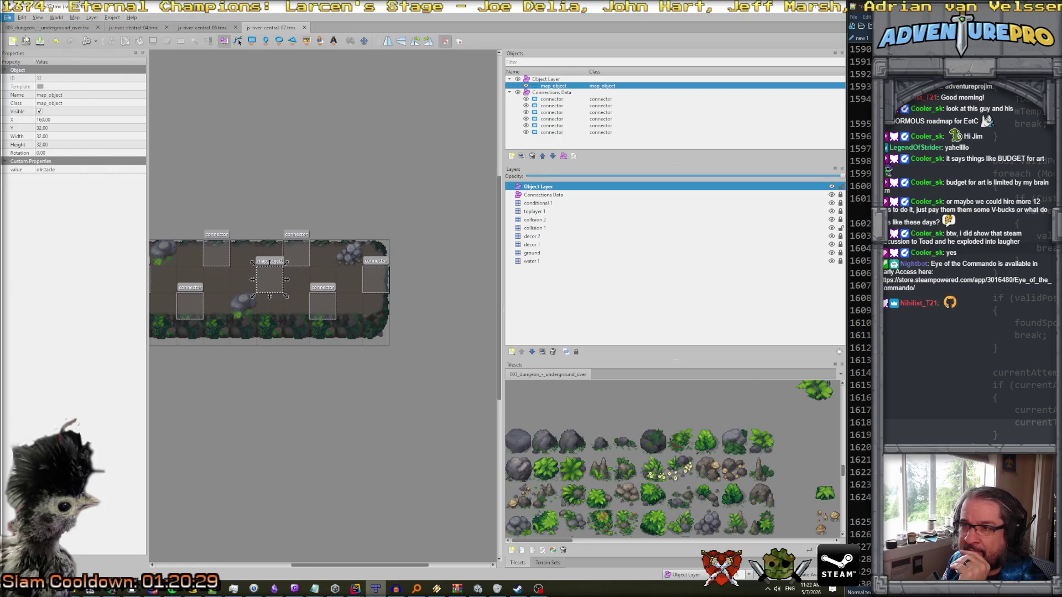
pyautogui.hotkey('ctrl', 'o')
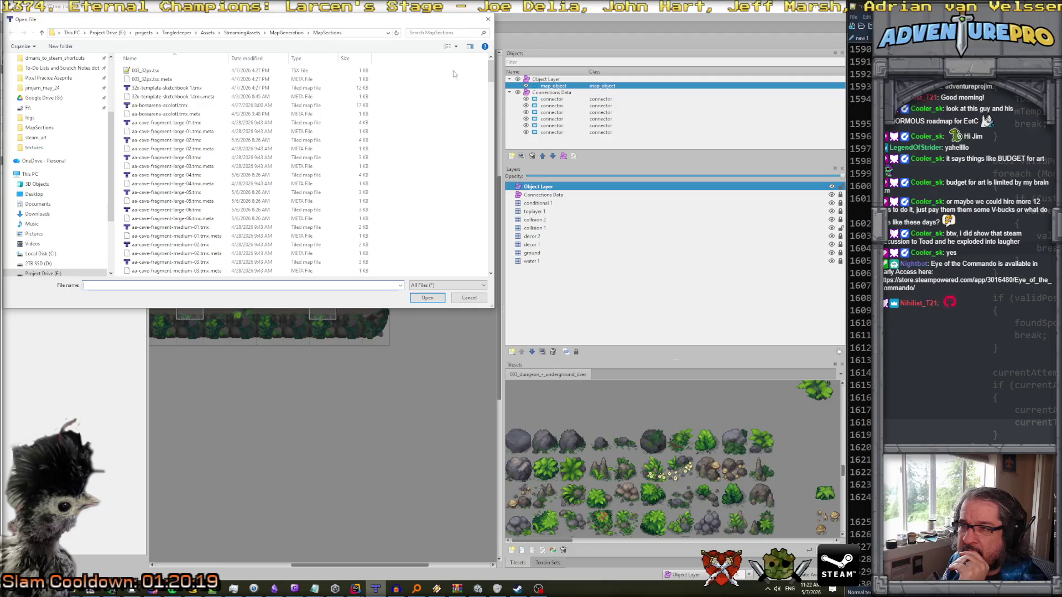
pyautogui.scroll(-1, 490, 83)
pyautogui.moveTo(490, 83); pyautogui.dragTo(490, 256)
pyautogui.doubleClick(166, 168)
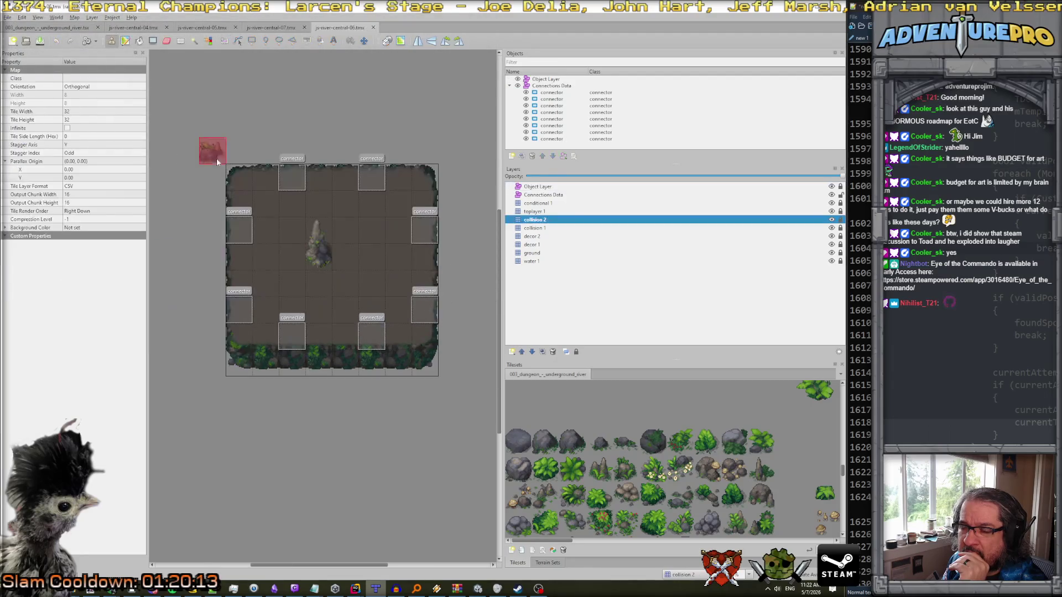
# - Compare the js-river-central-07 and js-river-central-06 maps, then bring Rider to the front
pyautogui.click(287, 28)
pyautogui.click(355, 29)
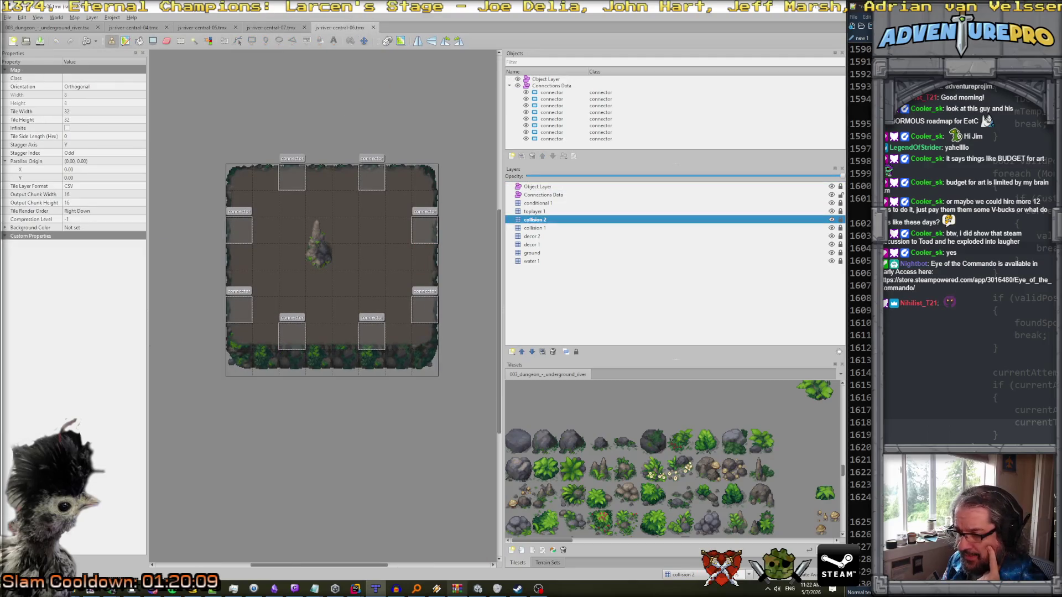
pyautogui.moveTo(357, 590)
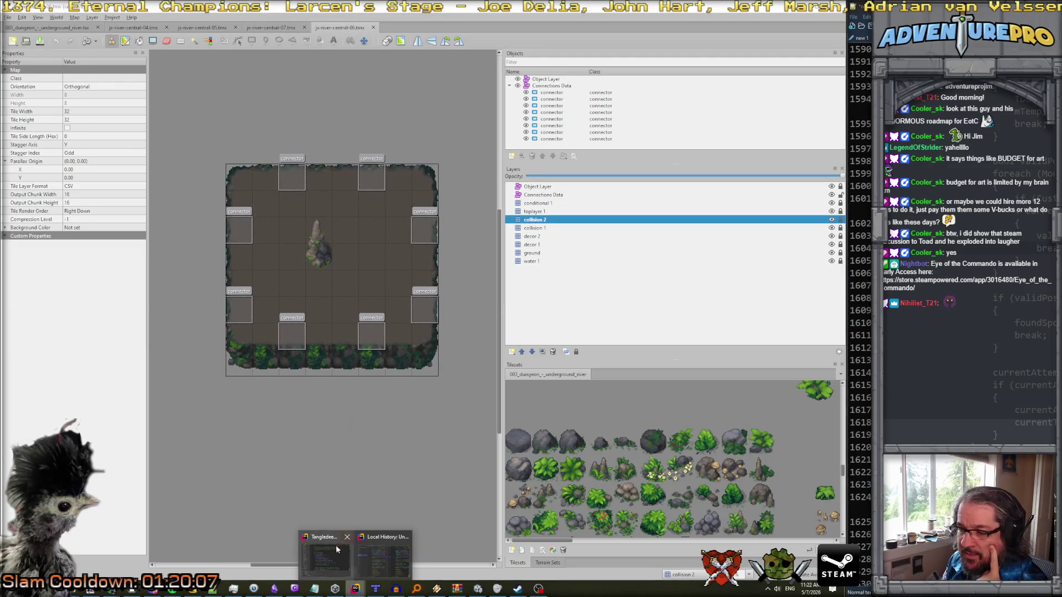
pyautogui.click(329, 556)
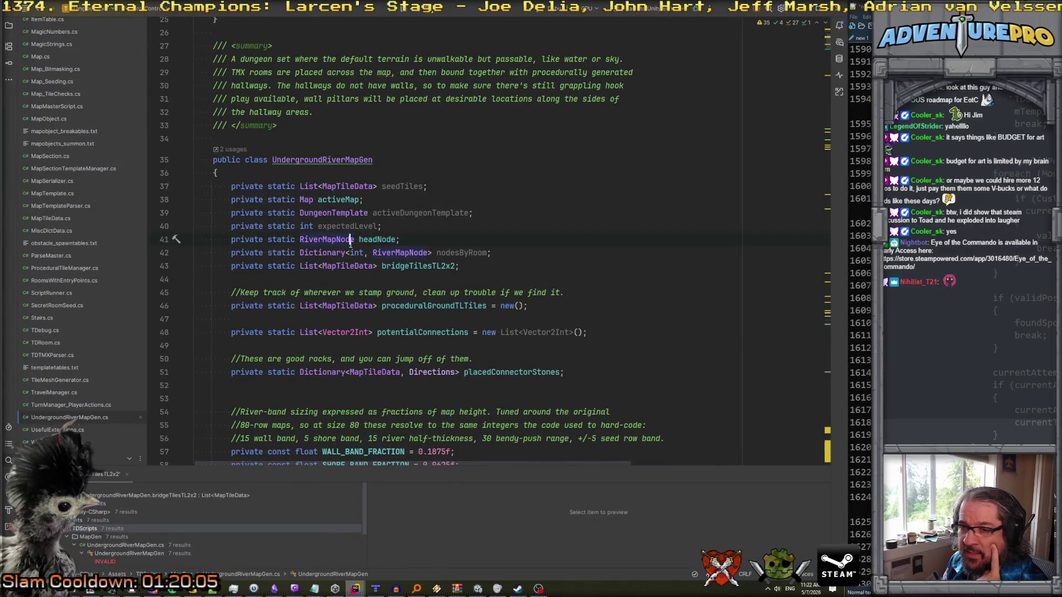
# - Scroll through CreateStandardFloor's connector-path and exit-island loops, then return to Unity
pyautogui.scroll(-10, 350, 244)
pyautogui.scroll(-9, 350, 245)
pyautogui.scroll(3, 350, 245)
pyautogui.scroll(-3, 350, 244)
pyautogui.scroll(-5, 350, 245)
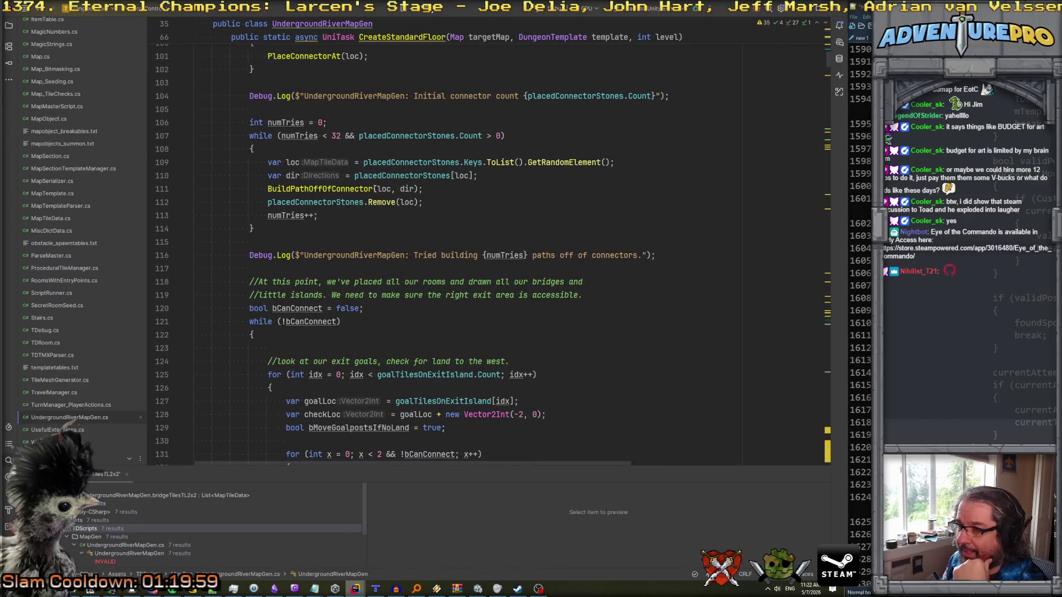
pyautogui.scroll(-3, 374, 149)
pyautogui.scroll(3, 387, 221)
pyautogui.scroll(-6, 453, 464)
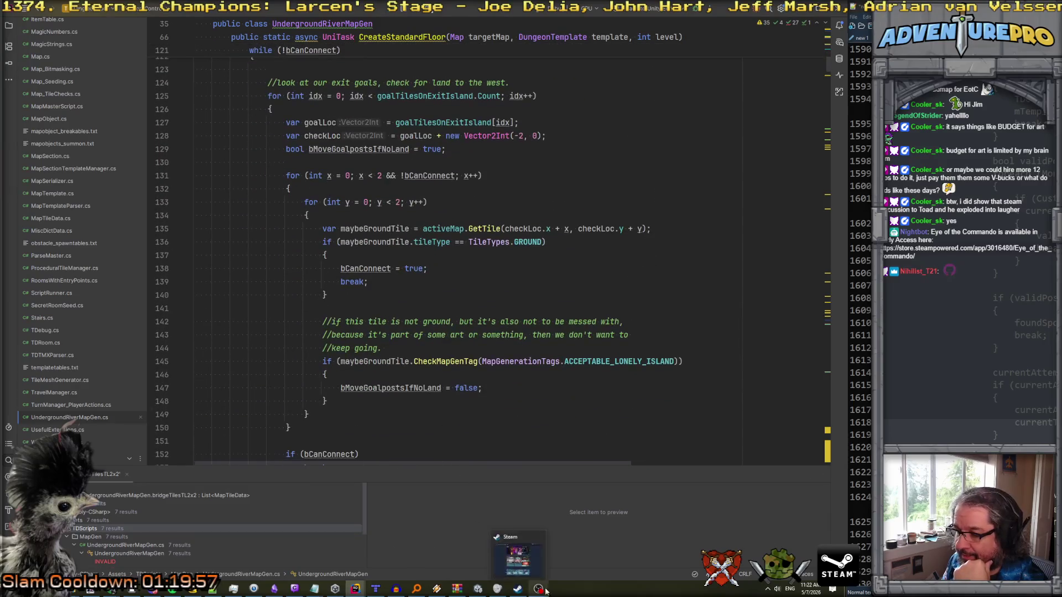
pyautogui.click(478, 589)
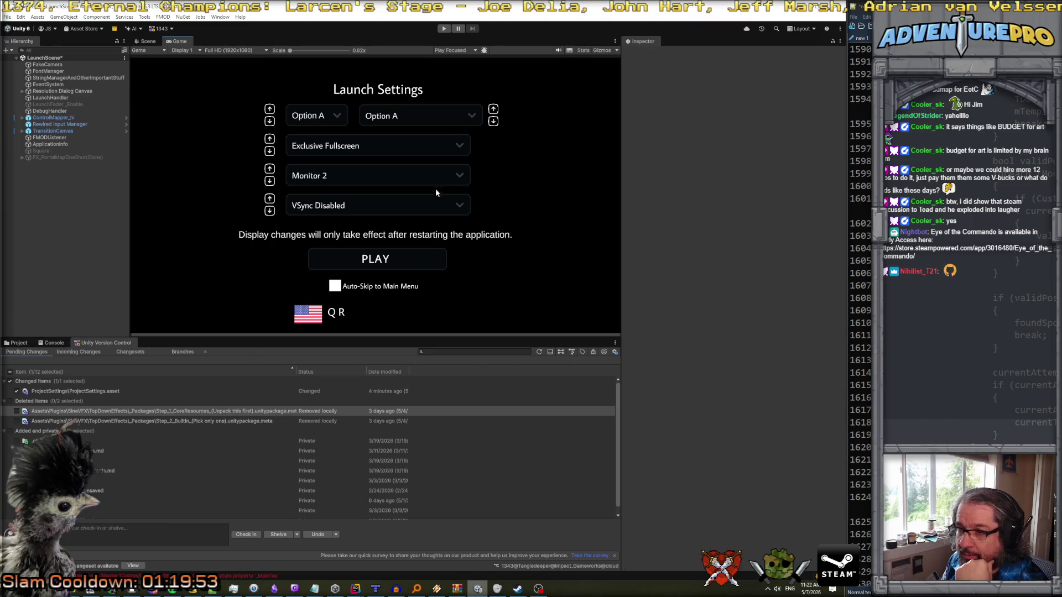
# - Start play mode and filter the Console by 'underground'
pyautogui.click(444, 29)
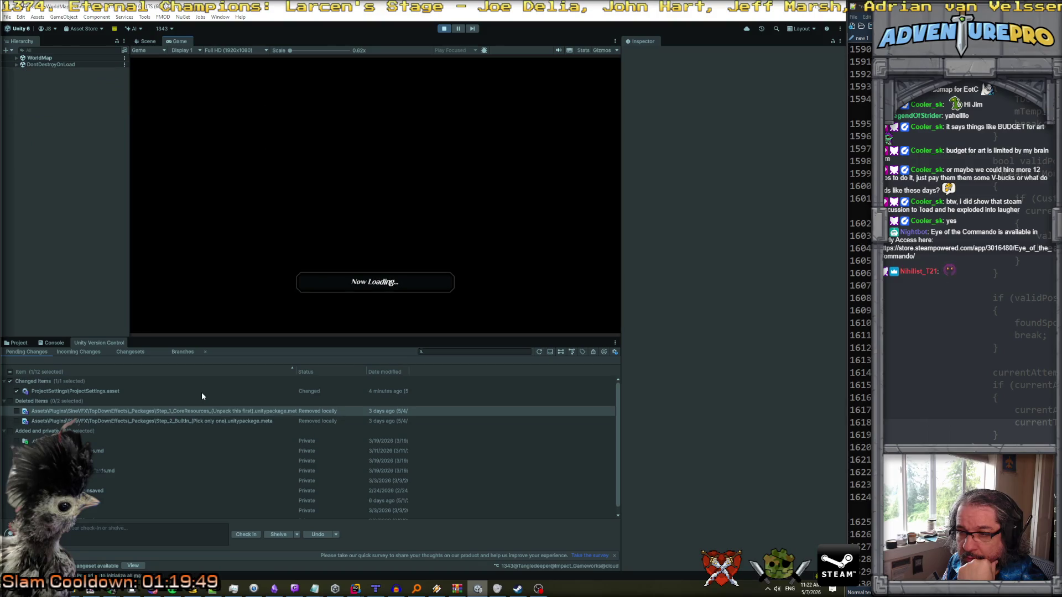
pyautogui.click(52, 343)
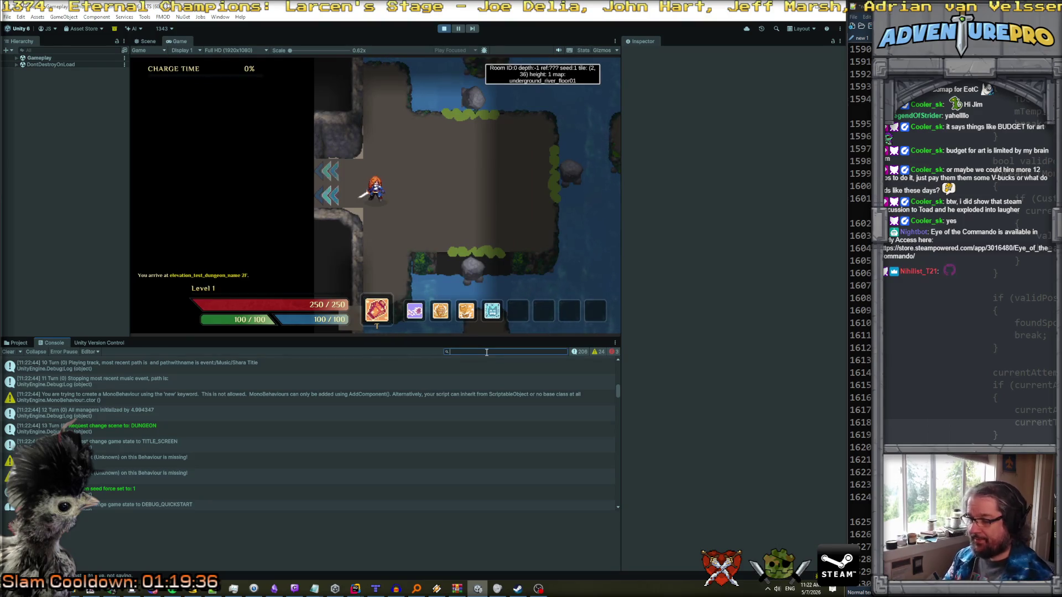
pyautogui.write('underground')
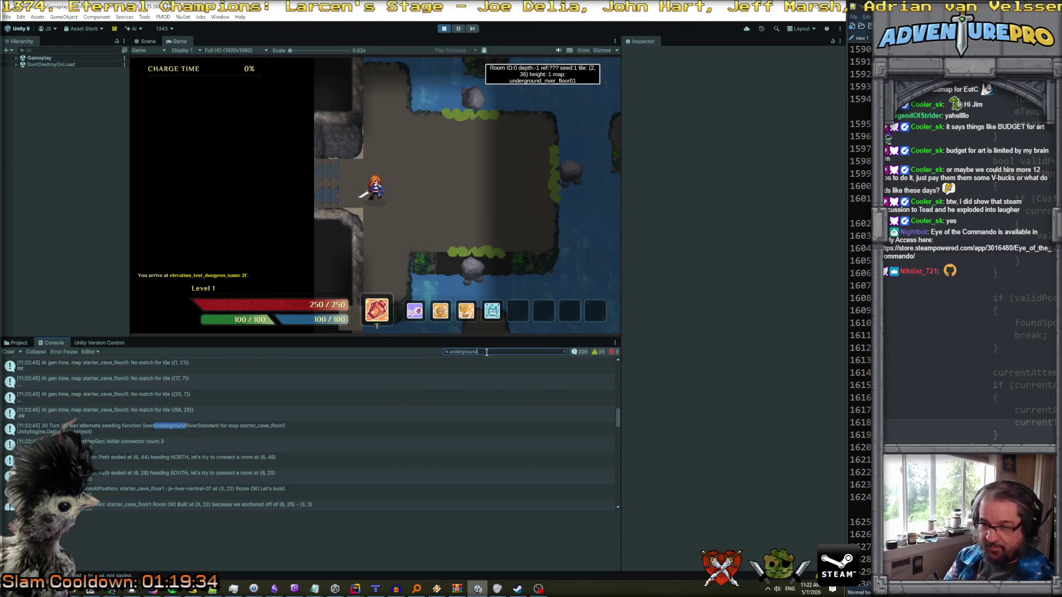
# - Read the 'Initial connector count 3', 'Tried building 19 paths' and 'Room OK Built at (3, 22)' log entries
pyautogui.scroll(-1, 186, 435)
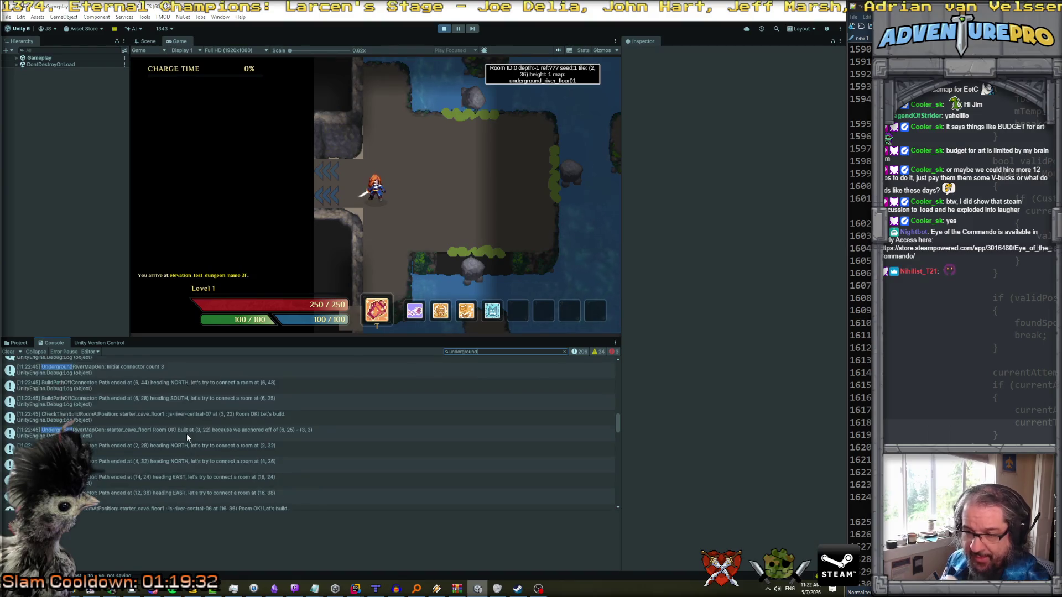
pyautogui.click(168, 417)
pyautogui.scroll(-1, 172, 416)
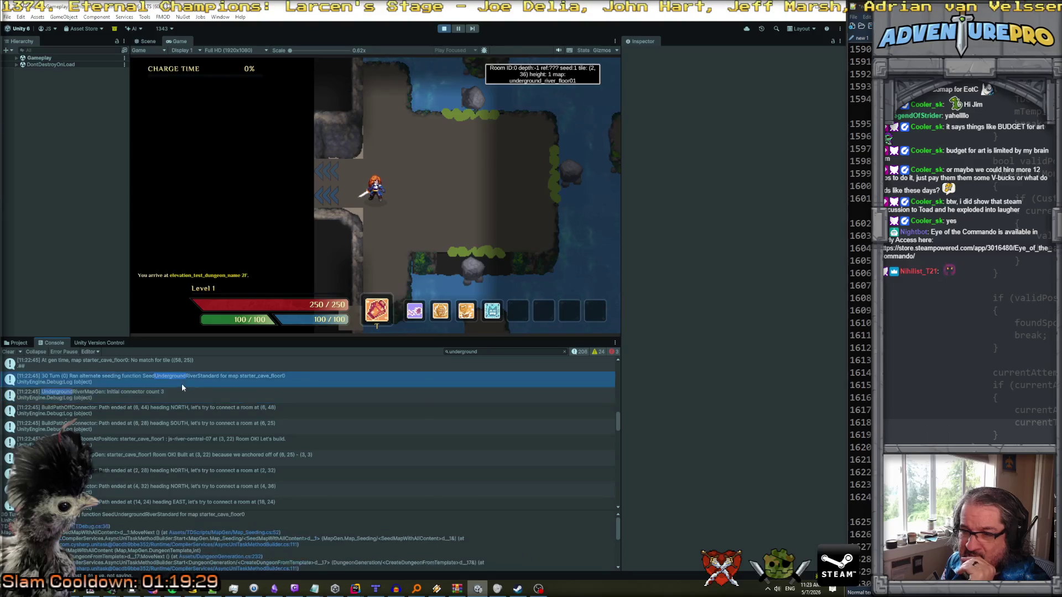
pyautogui.scroll(-5, 186, 414)
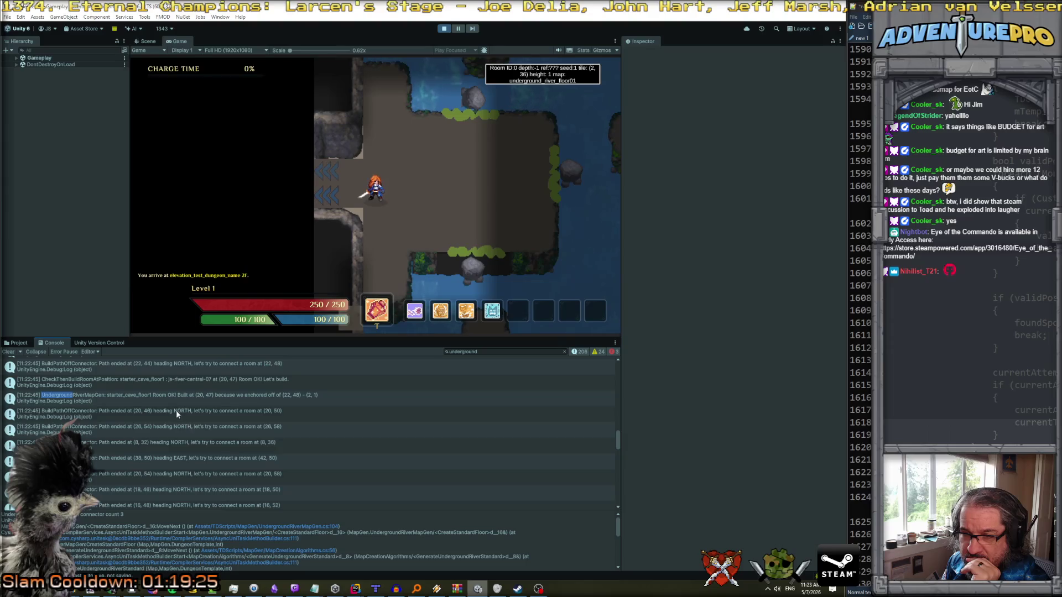
pyautogui.scroll(-4, 175, 412)
pyautogui.click(177, 423)
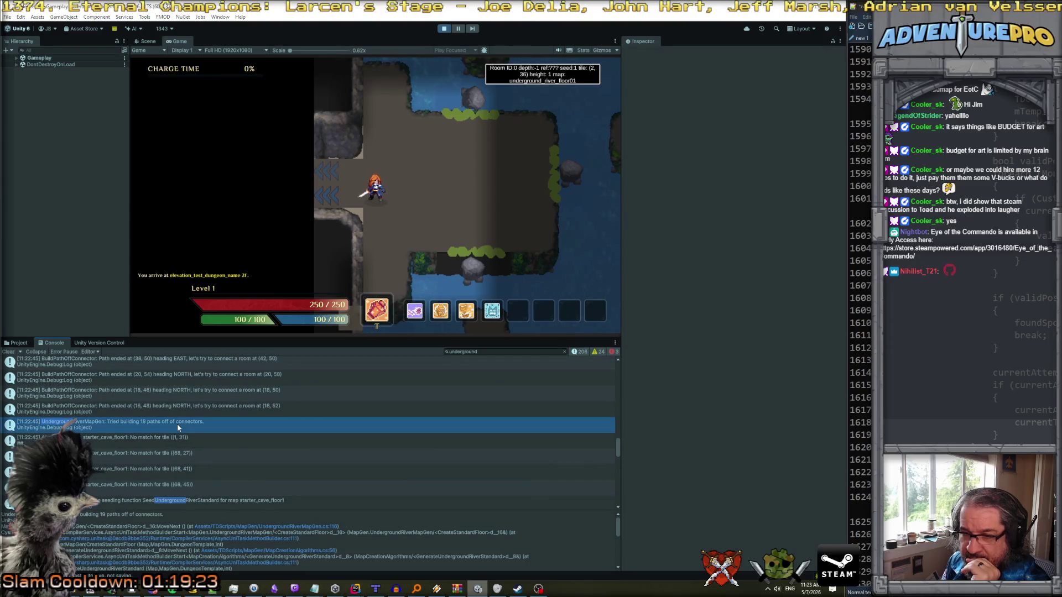
pyautogui.scroll(2, 177, 424)
pyautogui.scroll(1, 177, 424)
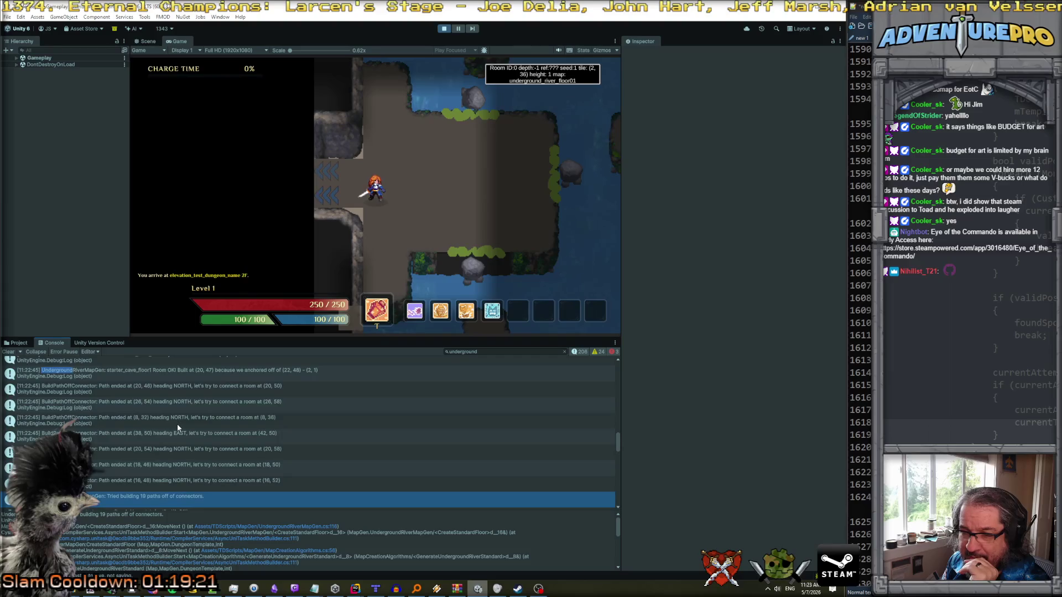
pyautogui.scroll(1, 221, 437)
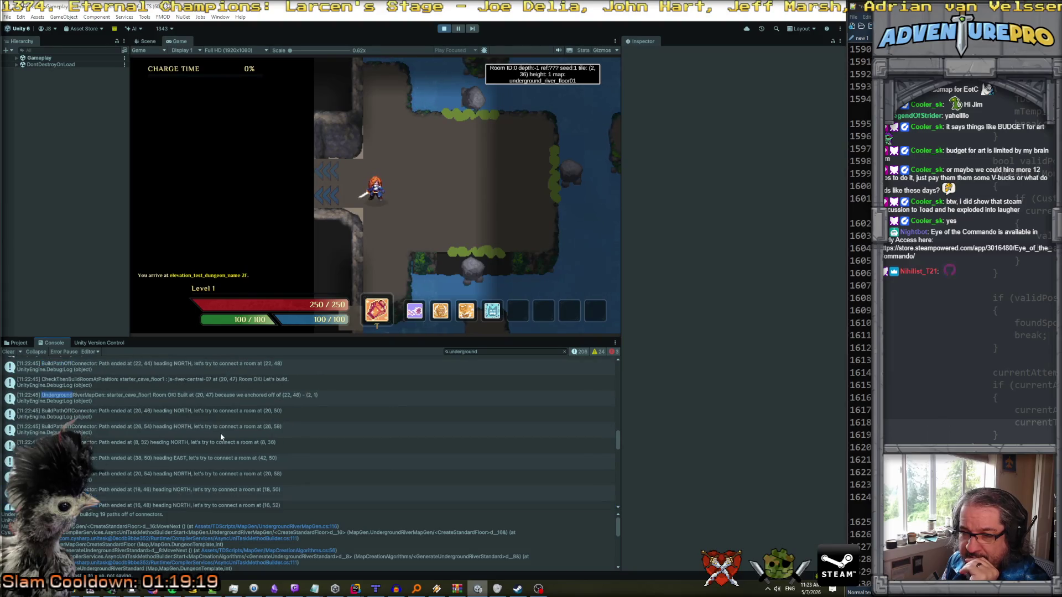
pyautogui.scroll(2, 226, 422)
pyautogui.scroll(2, 226, 422)
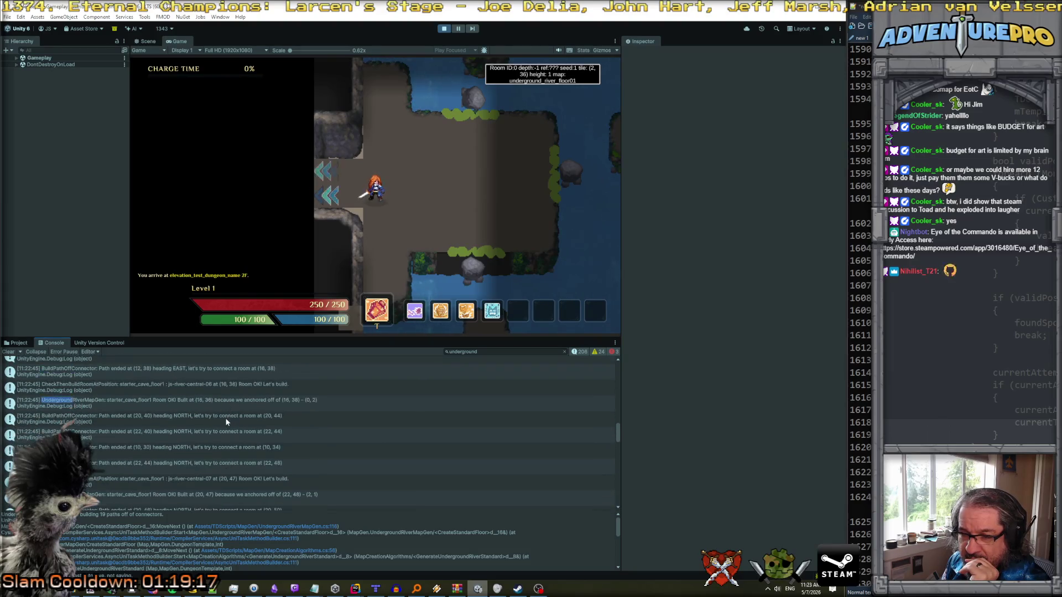
pyautogui.scroll(2, 224, 417)
pyautogui.click(224, 409)
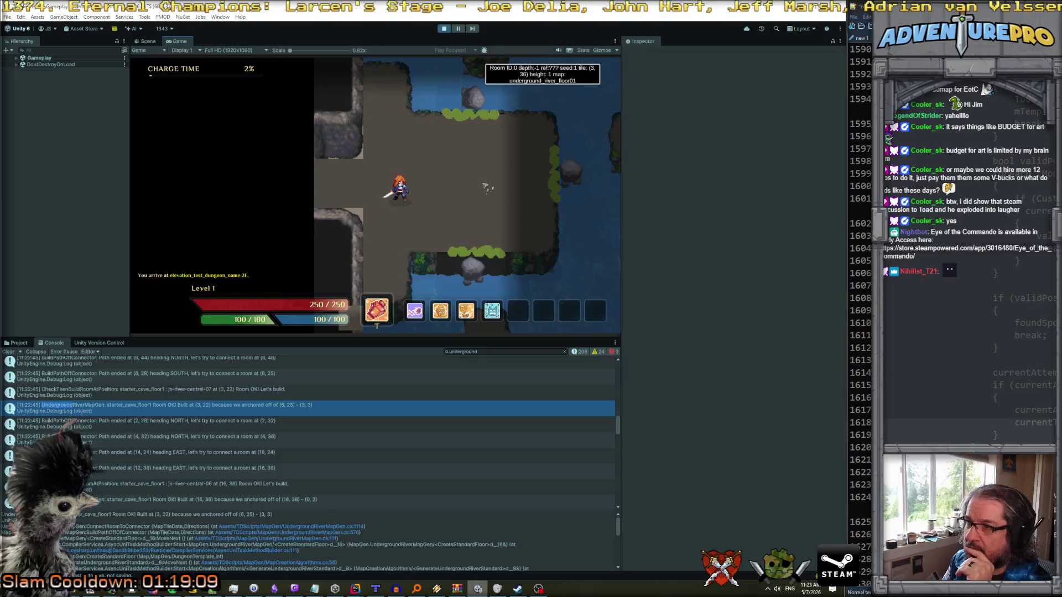
# - Walk the character east, north, north-west and south through the generated river level
pyautogui.press('d')
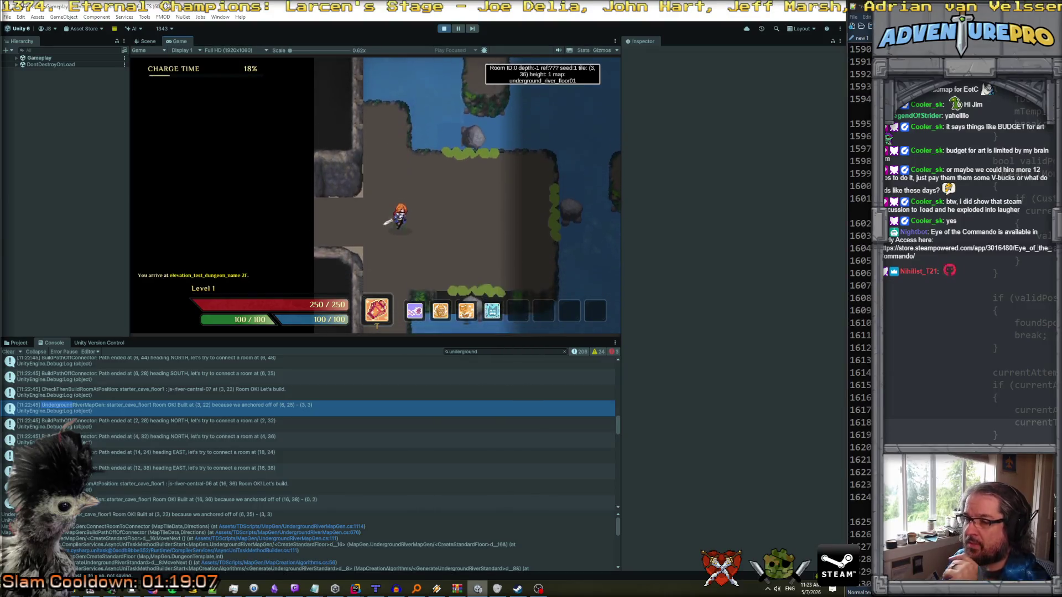
pyautogui.press('w')
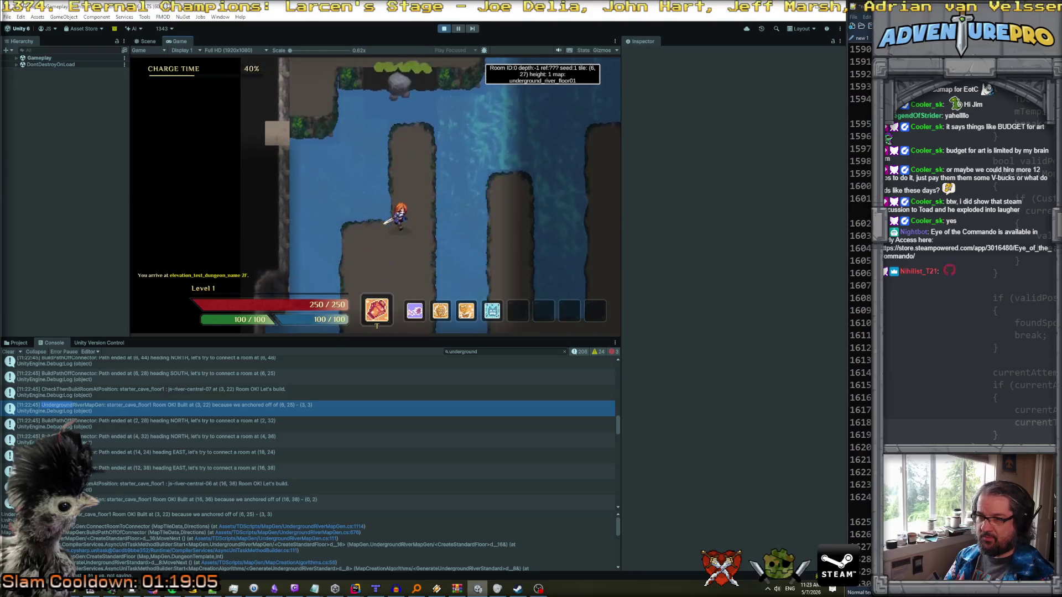
pyautogui.press('a')
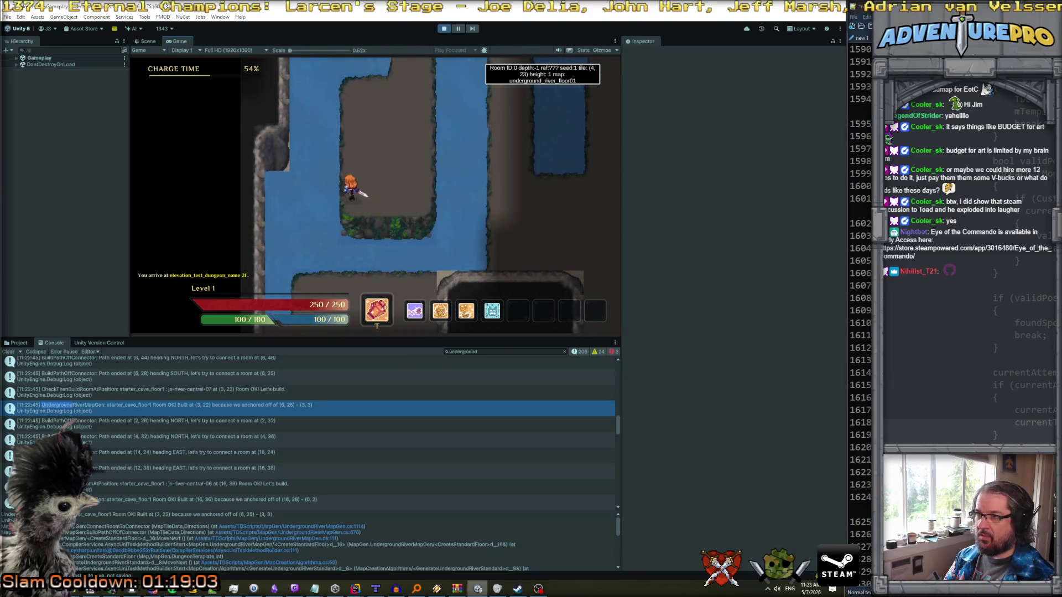
pyautogui.press('s')
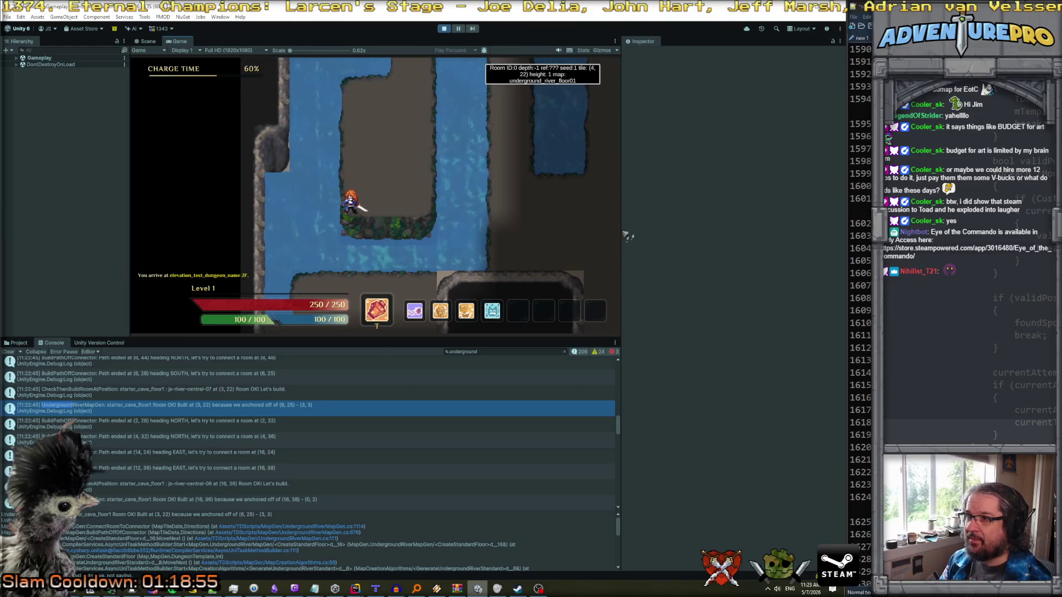
# - Widen the game display, filter the Console by '_river' and read the SeedUndergroundRiverStandard entry
pyautogui.moveTo(623, 231); pyautogui.dragTo(746, 259)
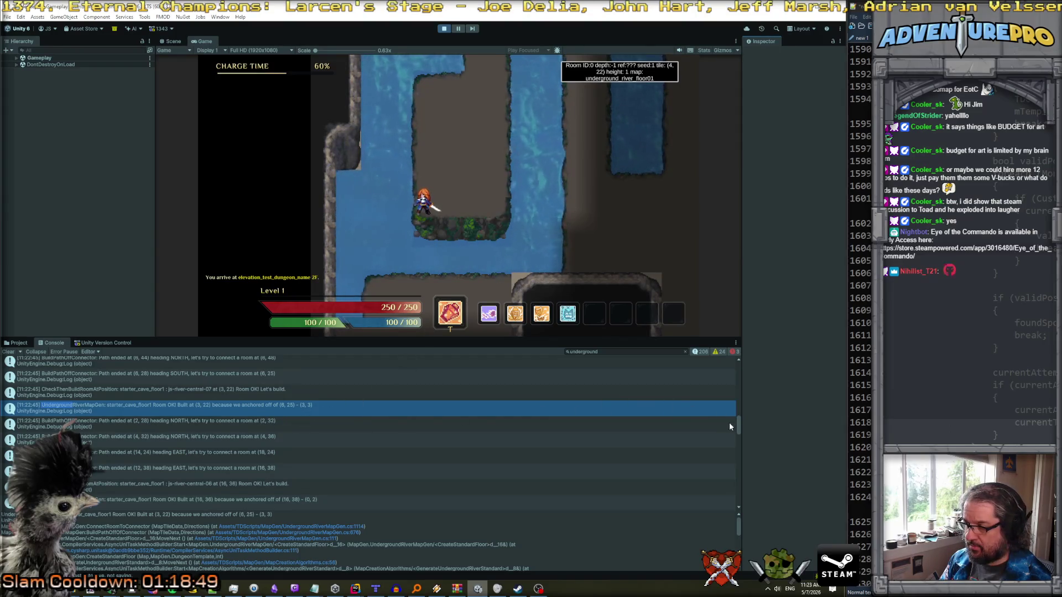
pyautogui.click(630, 353)
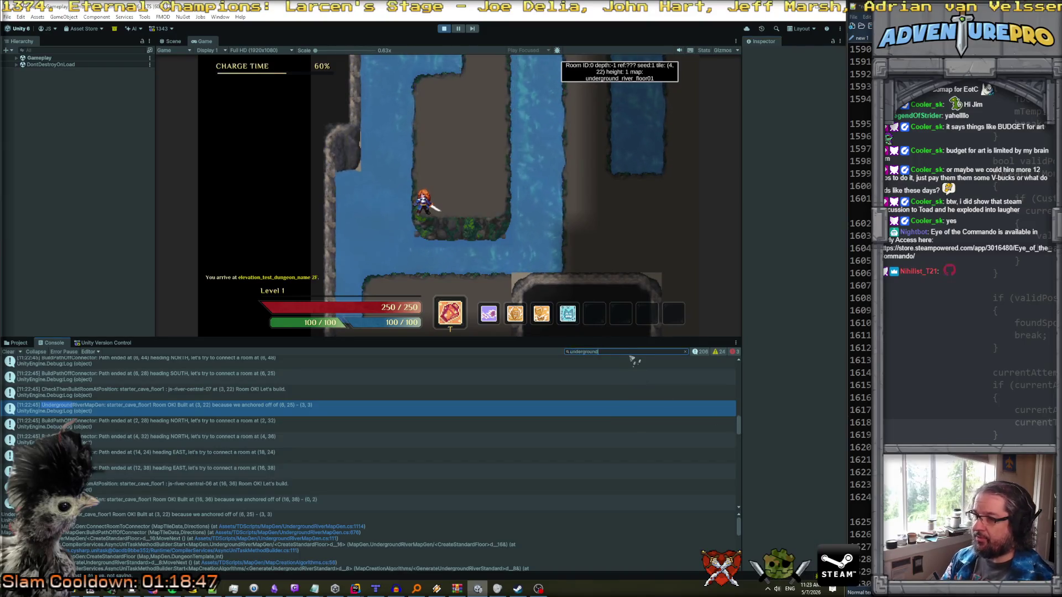
pyautogui.write('_r')
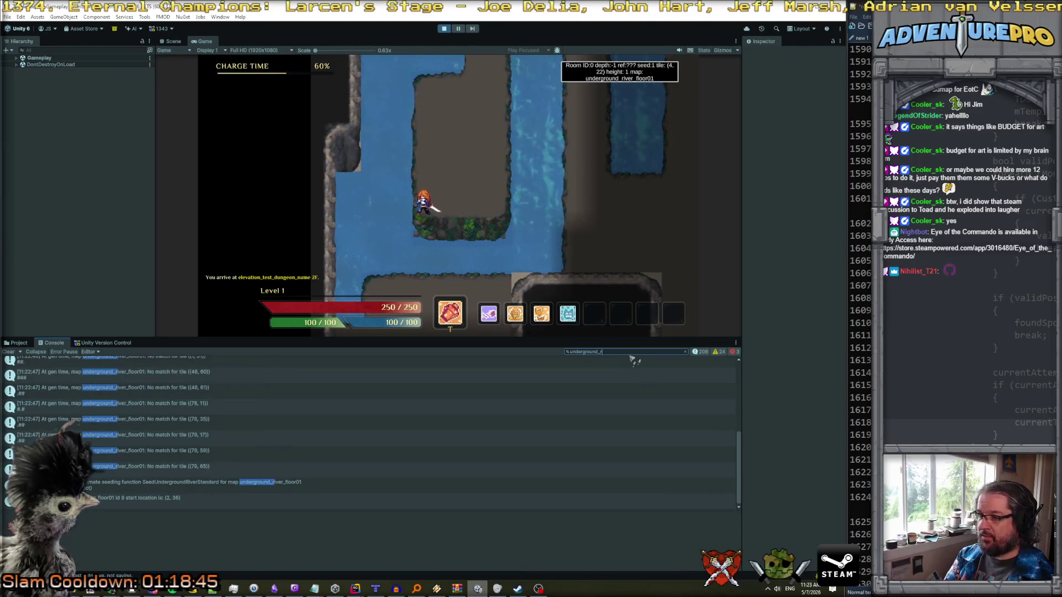
pyautogui.write('iver')
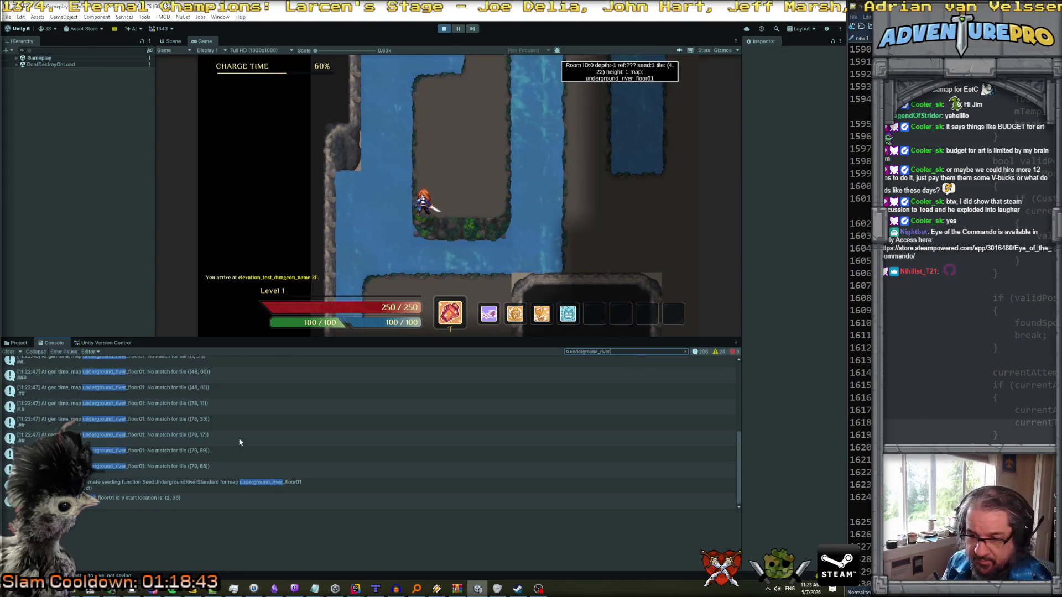
pyautogui.click(212, 483)
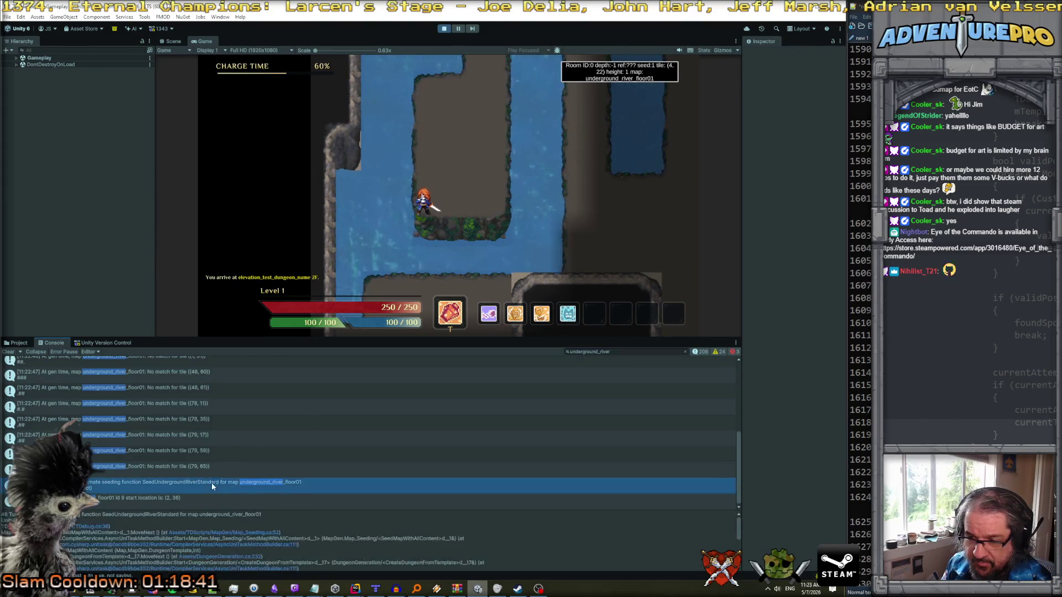
# - Clear the log filter and open the 'Initial connector count' entry with its stack trace
pyautogui.click(685, 352)
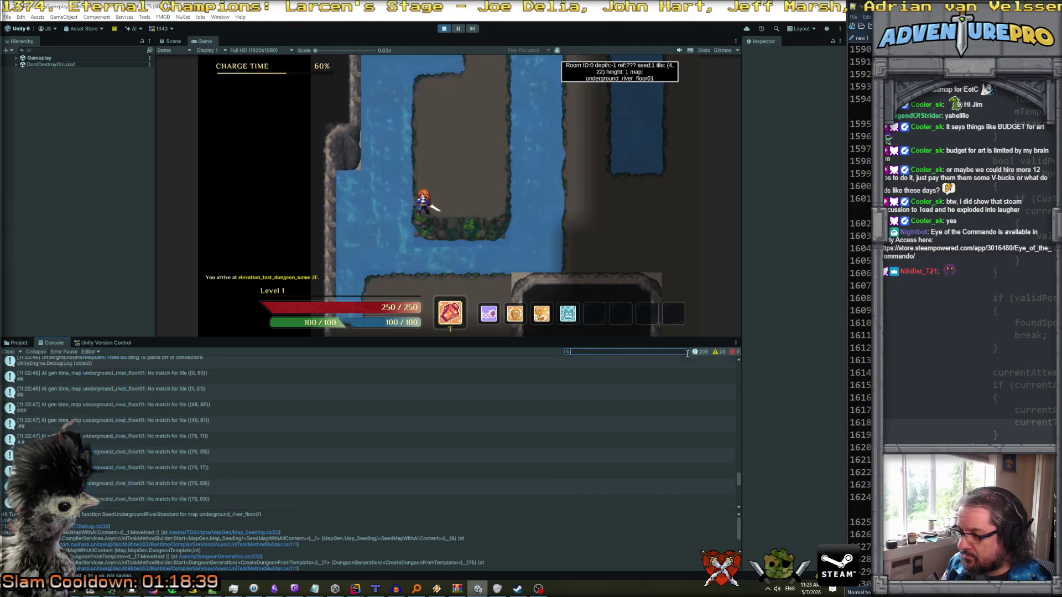
pyautogui.scroll(-5, 382, 486)
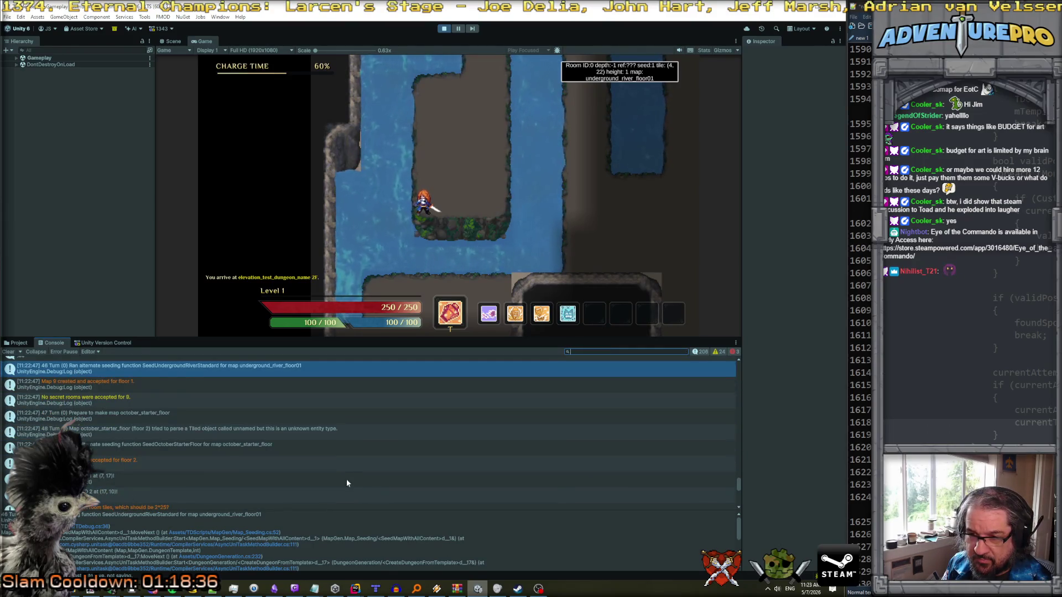
pyautogui.scroll(2, 331, 479)
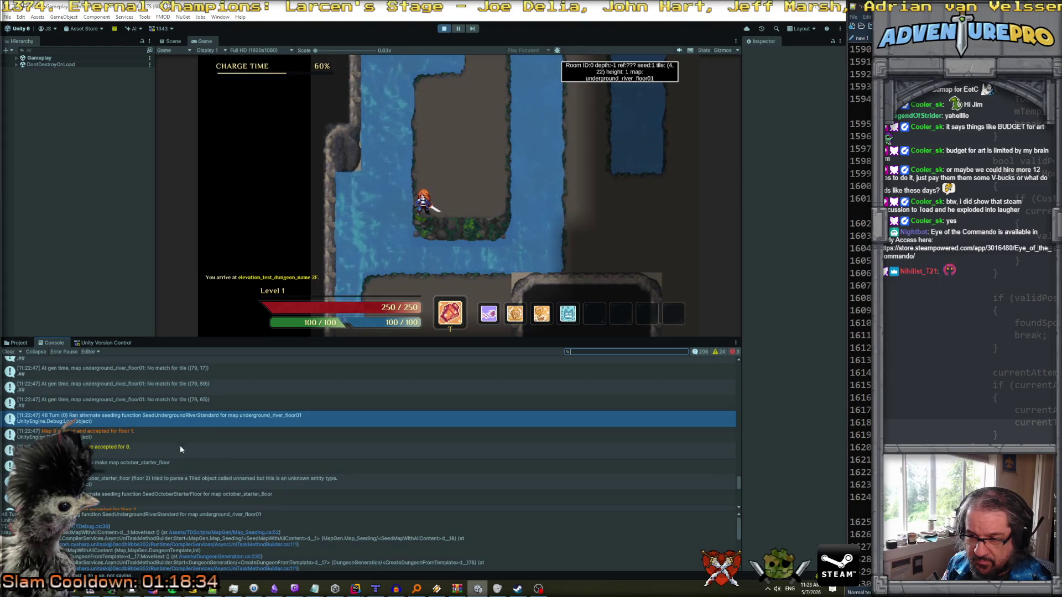
pyautogui.scroll(5, 181, 449)
pyautogui.scroll(5, 183, 449)
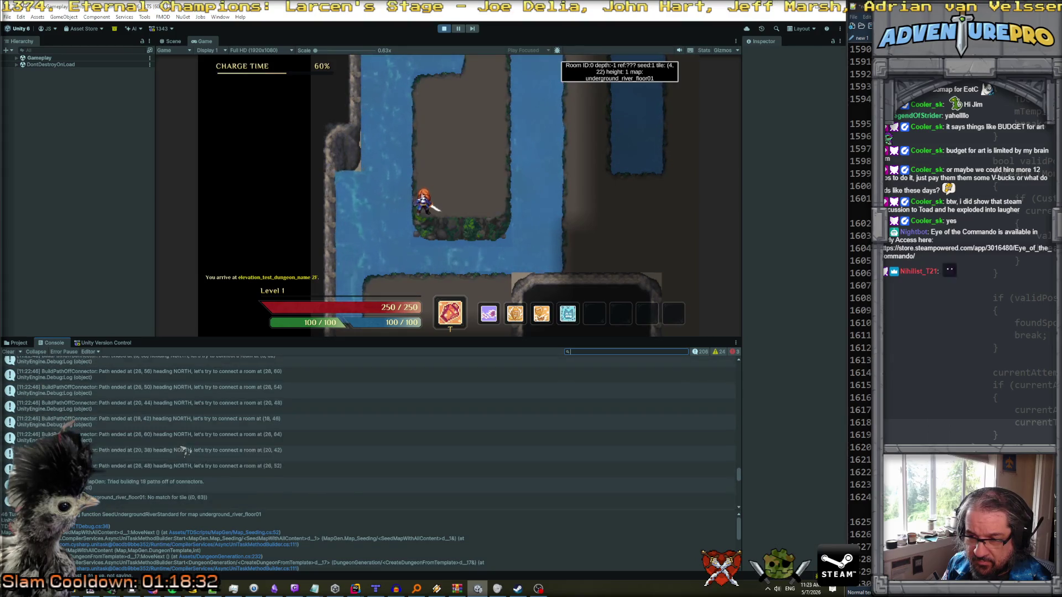
pyautogui.scroll(10, 182, 449)
pyautogui.scroll(-3, 188, 456)
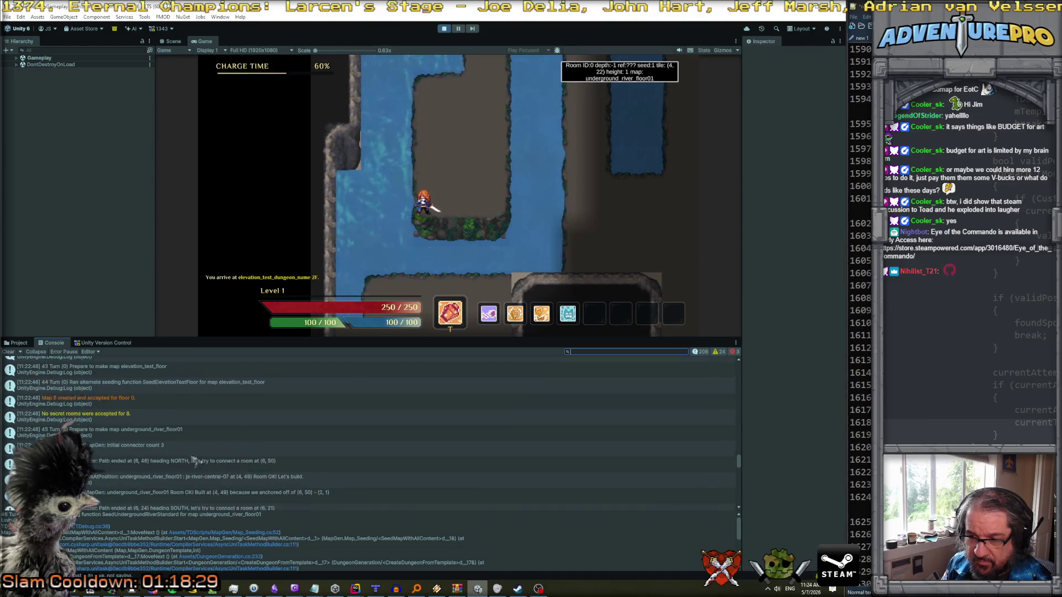
pyautogui.click(188, 437)
pyautogui.click(189, 446)
# - Select the 'Tried building 19 paths off of connectors' entry and scroll through its details
pyautogui.scroll(-5, 191, 449)
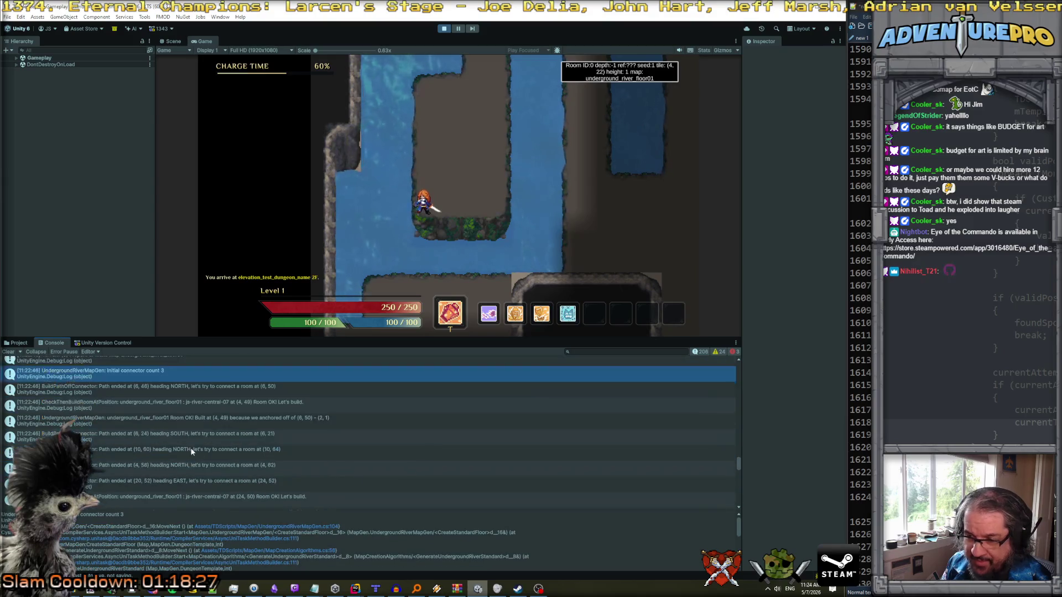
pyautogui.scroll(-15, 195, 451)
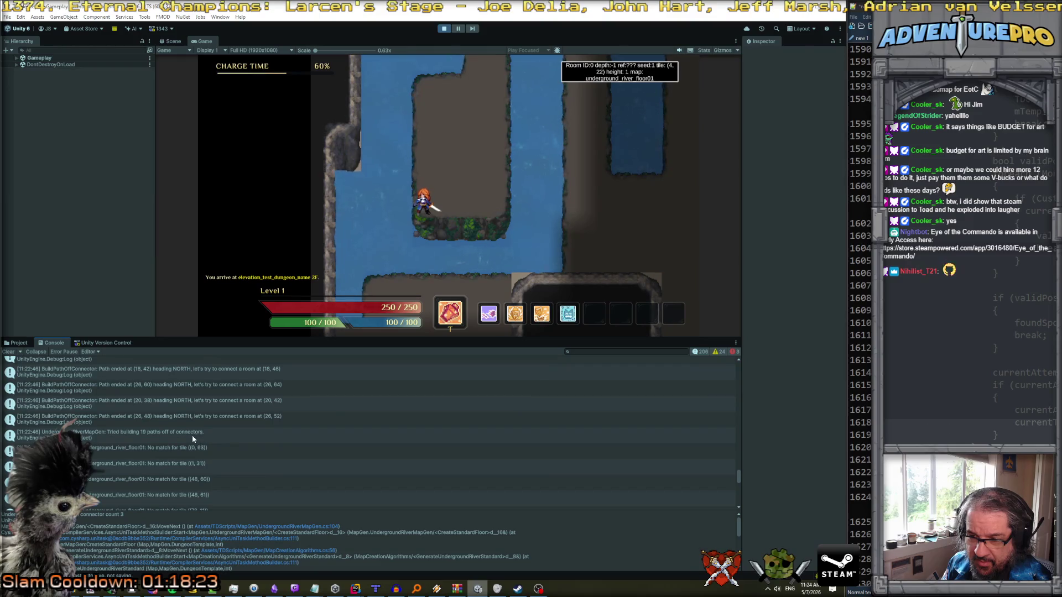
pyautogui.click(192, 437)
pyautogui.scroll(5, 193, 438)
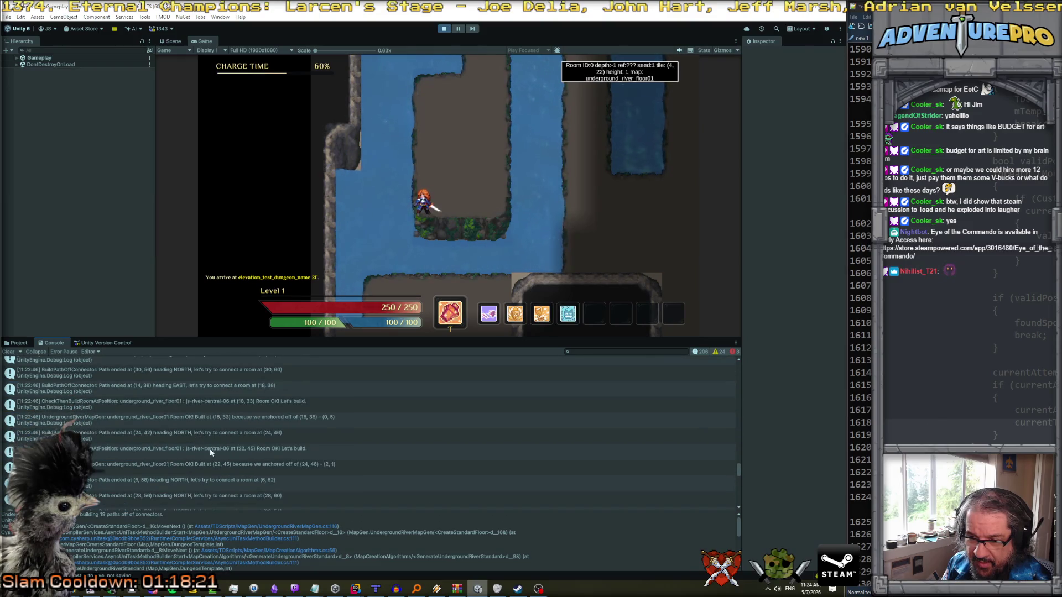
pyautogui.scroll(-5, 210, 452)
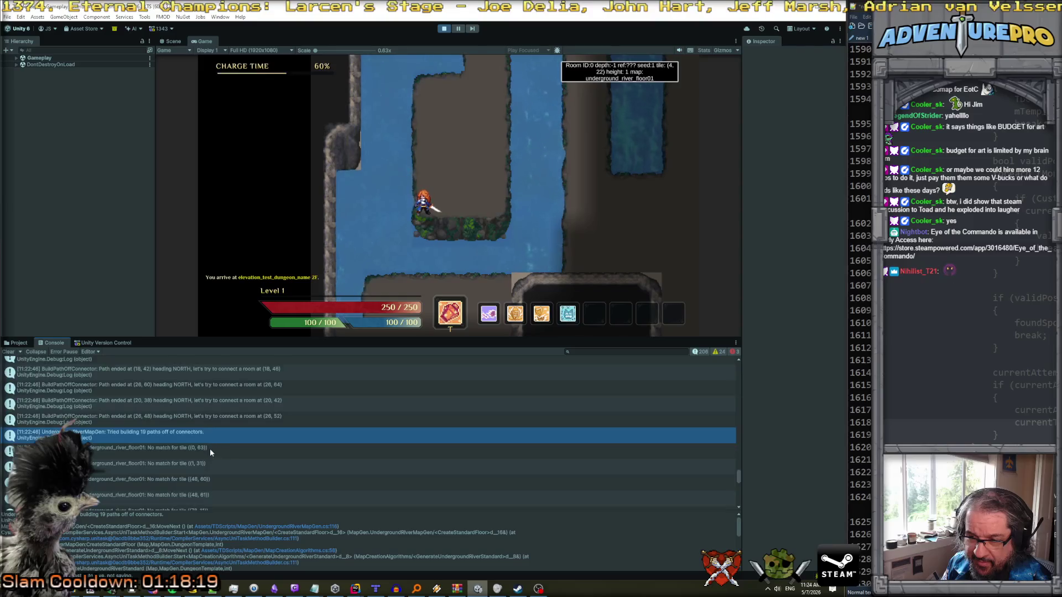
pyautogui.scroll(-1, 210, 453)
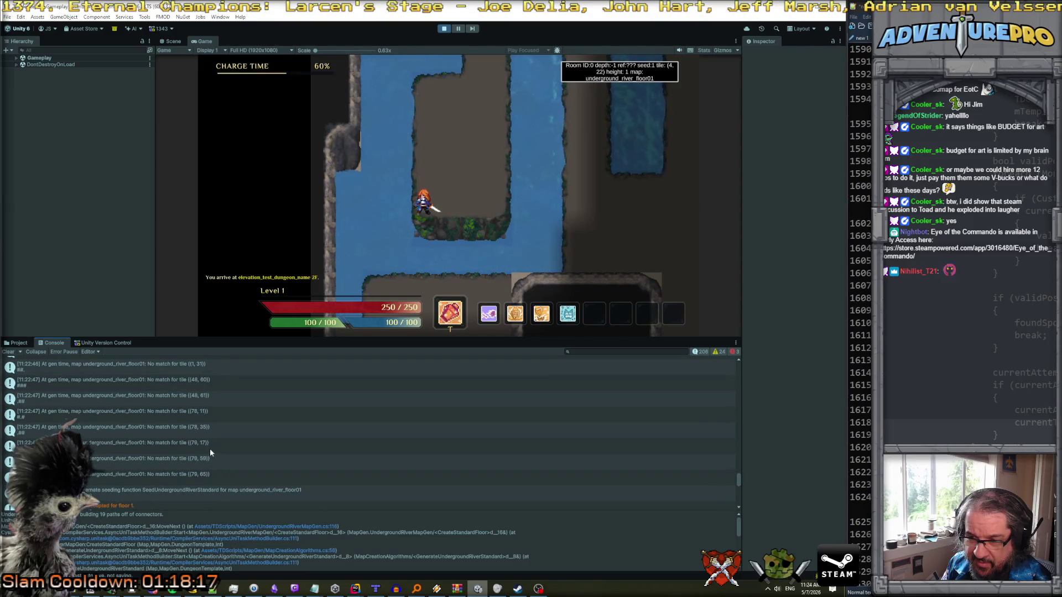
pyautogui.scroll(5, 210, 452)
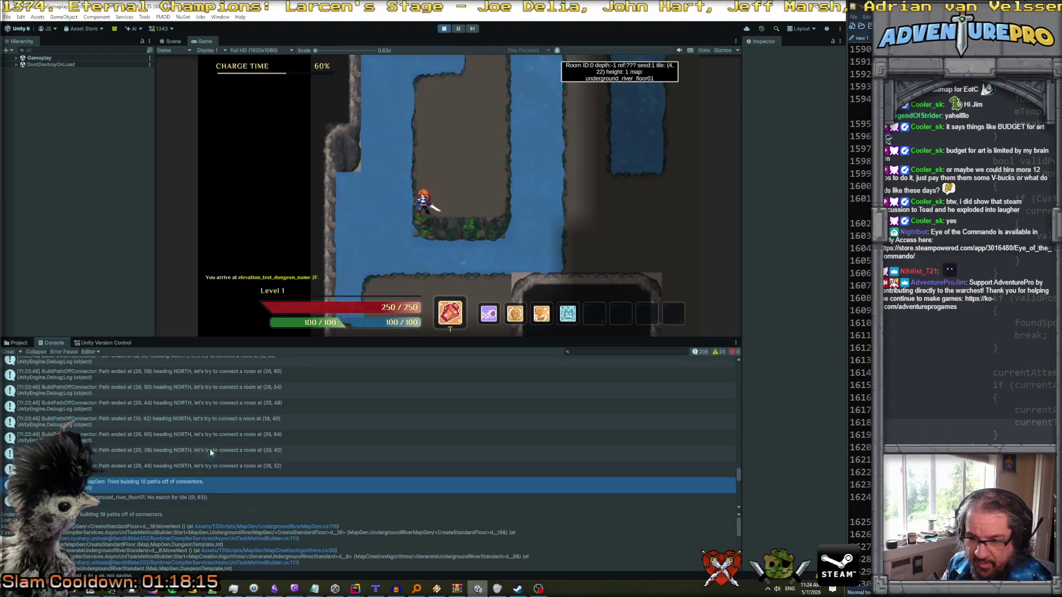
pyautogui.scroll(-1, 213, 452)
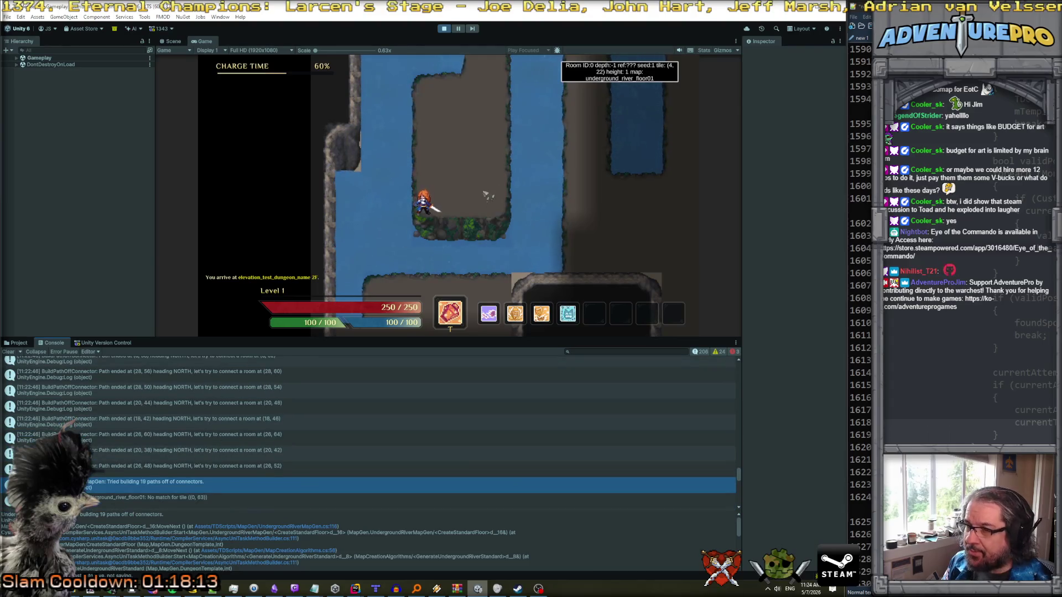
# - Walk the hero north and east into the next river room
pyautogui.press('w')
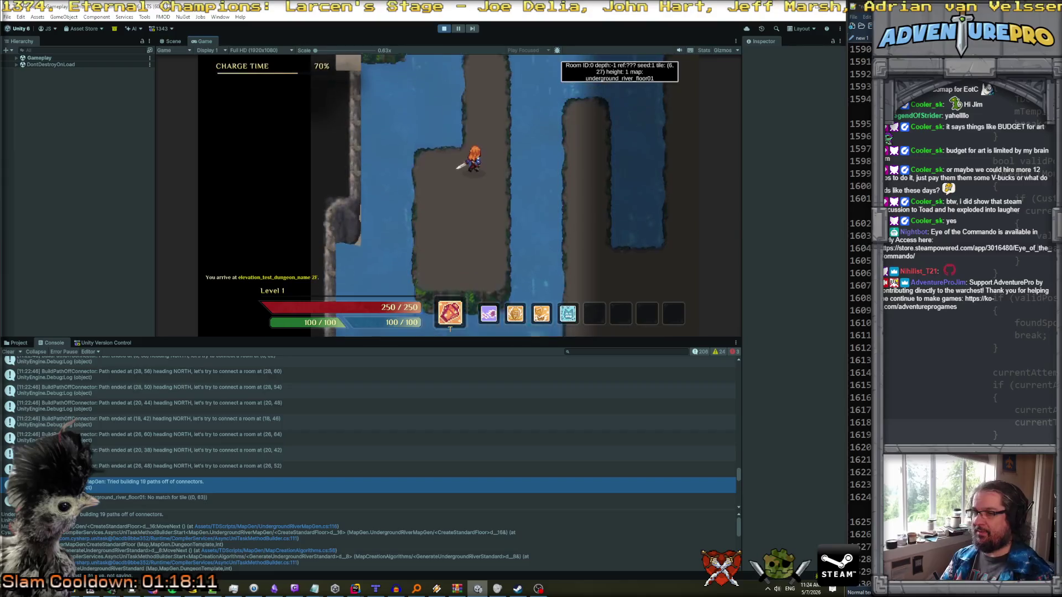
pyautogui.press('w')
pyautogui.press('d')
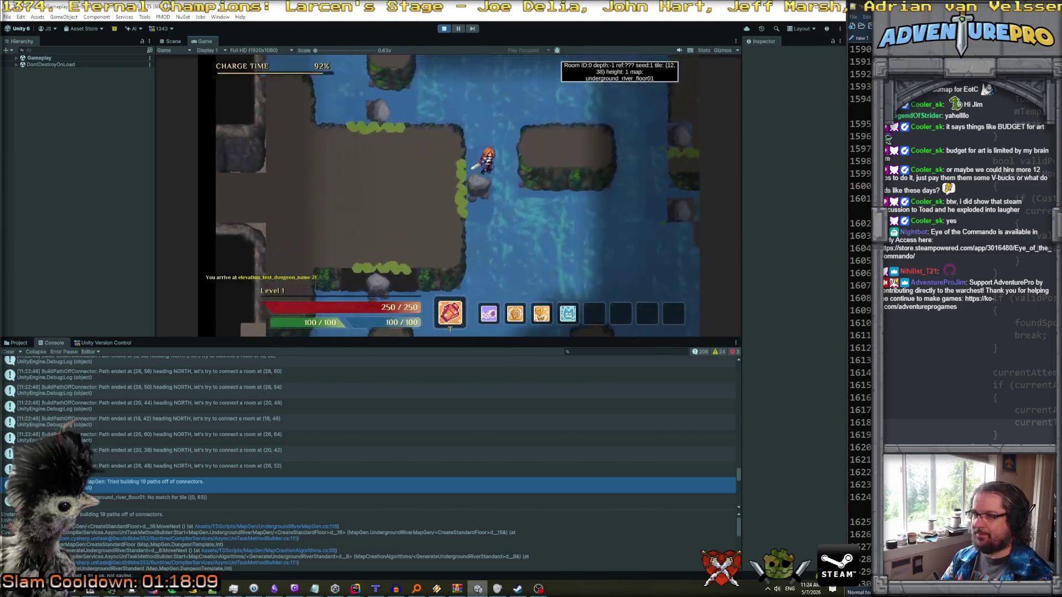
pyautogui.press('d')
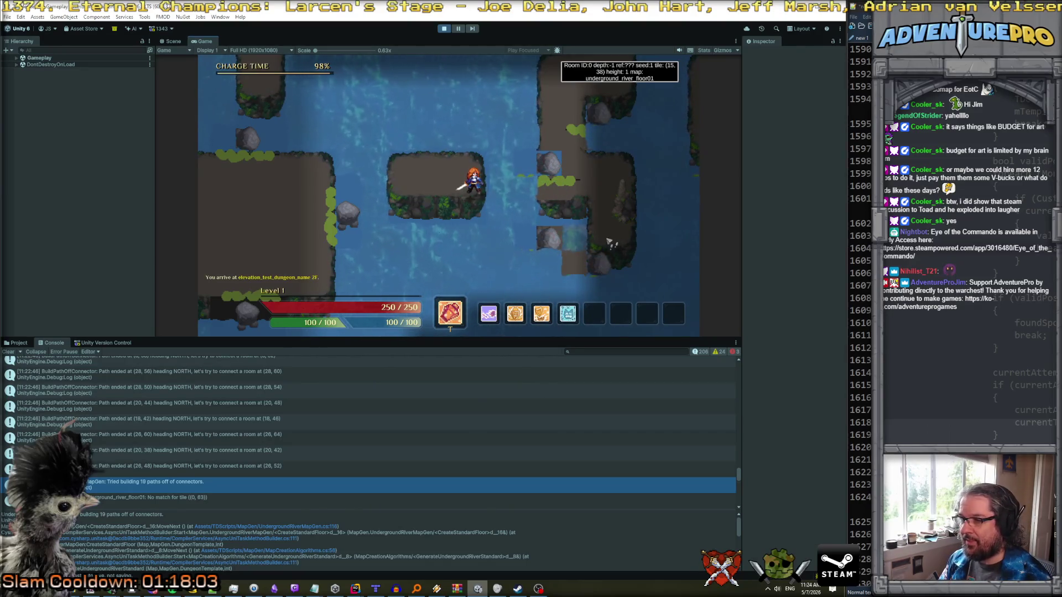
# - Run the 'reveal' and 'noclip' debug console commands, then walk east into a new room
pyautogui.press('`')
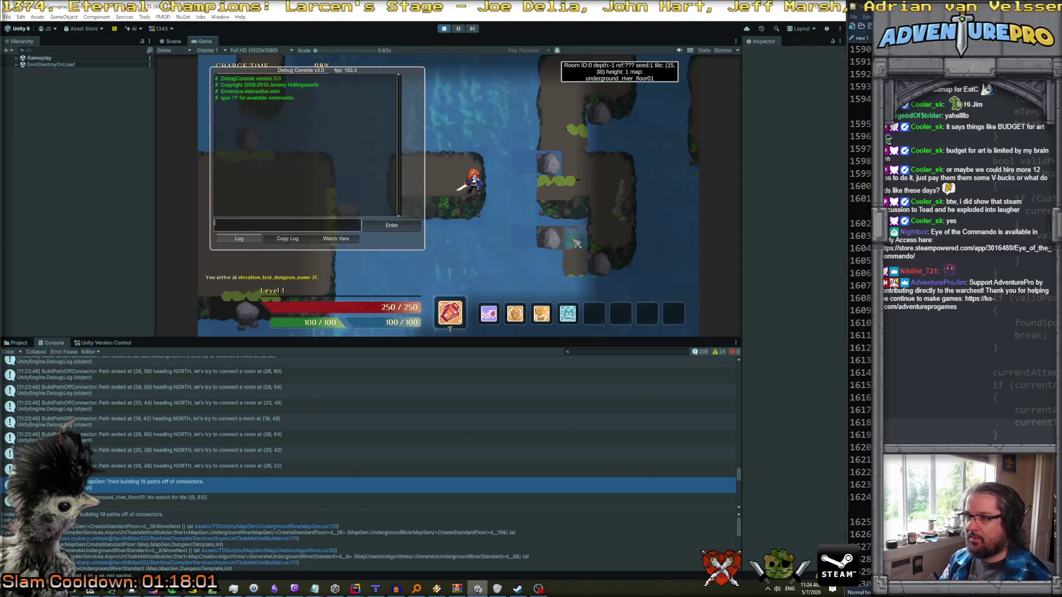
pyautogui.write('veal')
pyautogui.press('Return')
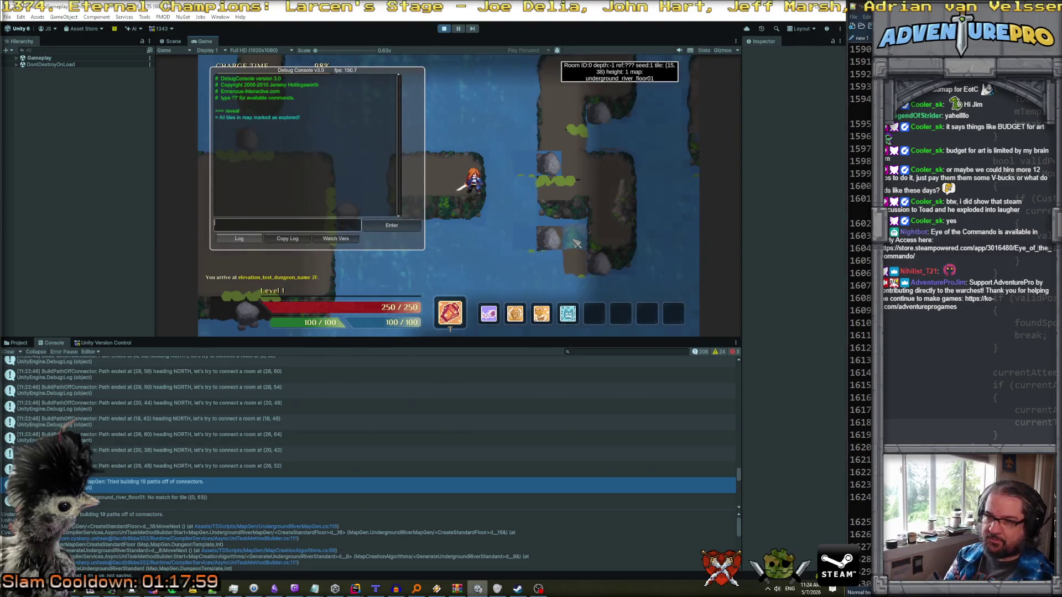
pyautogui.write('noc')
pyautogui.write('ip')
pyautogui.press('Return')
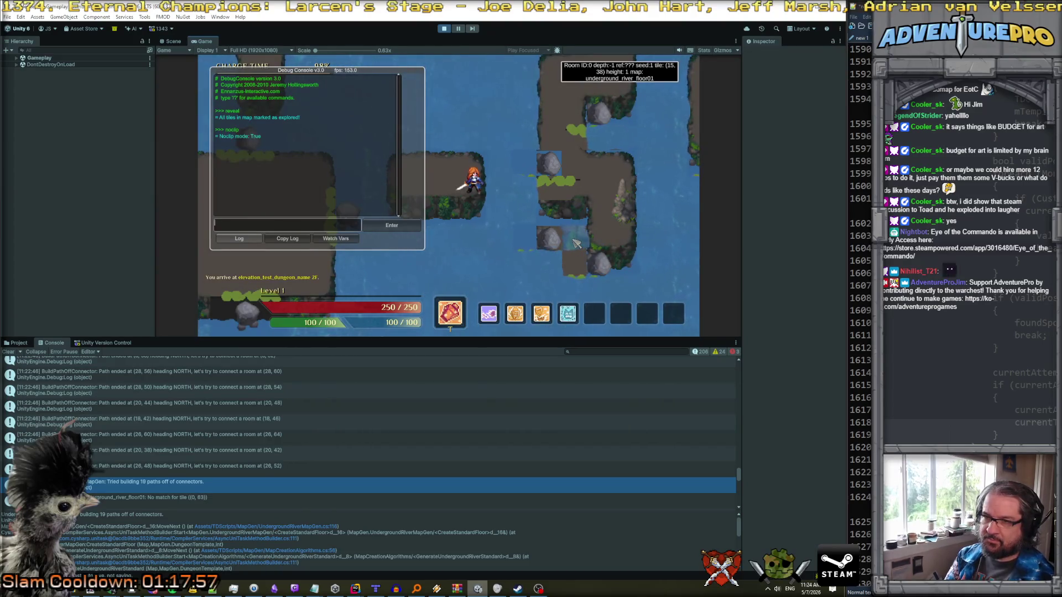
pyautogui.press('`')
pyautogui.press('Right')
pyautogui.press('Right')
pyautogui.press('Right')
pyautogui.press('Right')
pyautogui.press('Right')
pyautogui.press('Right')
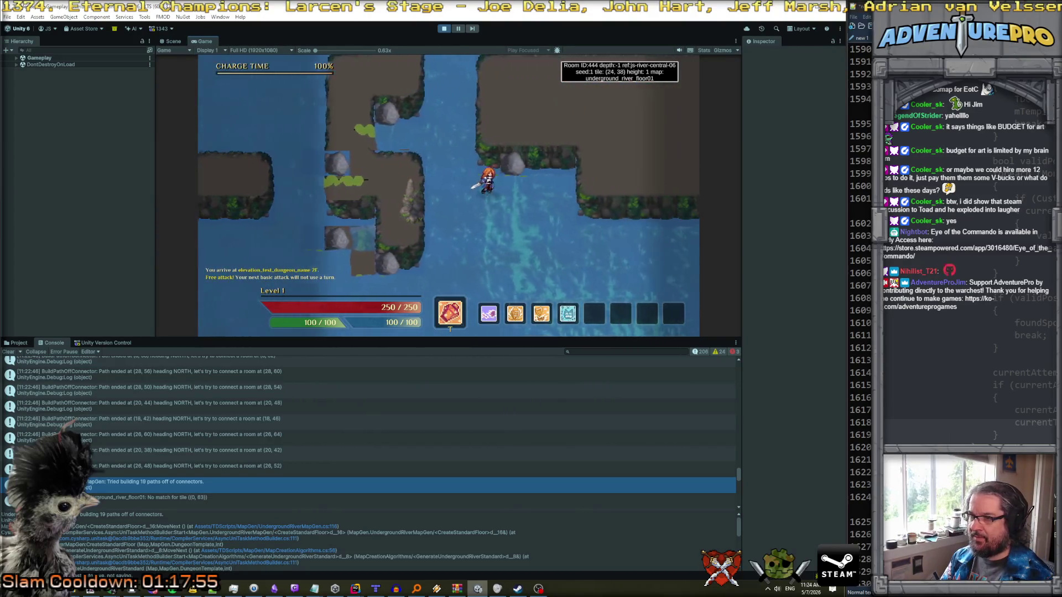
# - Walk the player between neighbouring rooms 444, 445 and 443 along the river
pyautogui.press('Up')
pyautogui.press('Up')
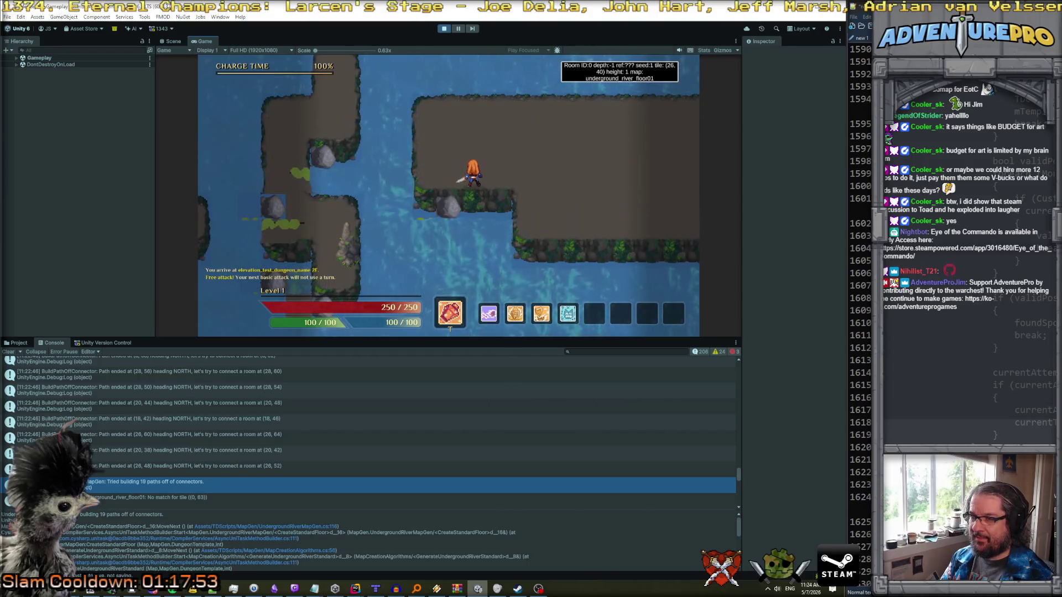
pyautogui.press('Left')
pyautogui.press('Right')
pyautogui.press('Right')
pyautogui.press('Right')
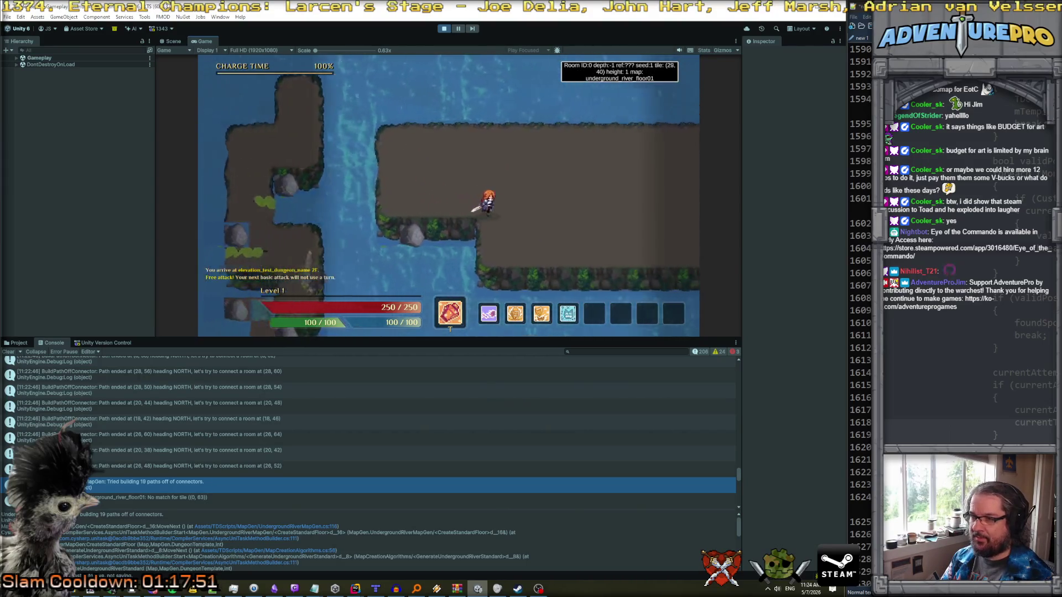
pyautogui.press('Left')
pyautogui.press('Left')
pyautogui.press('Left')
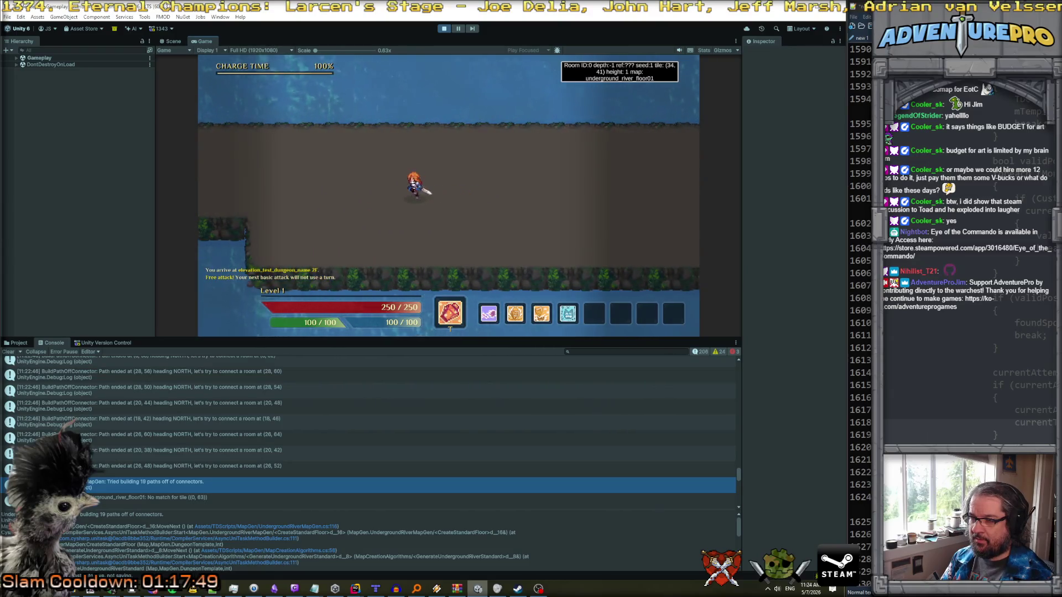
pyautogui.press('Up')
pyautogui.press('Up')
pyautogui.press('Down')
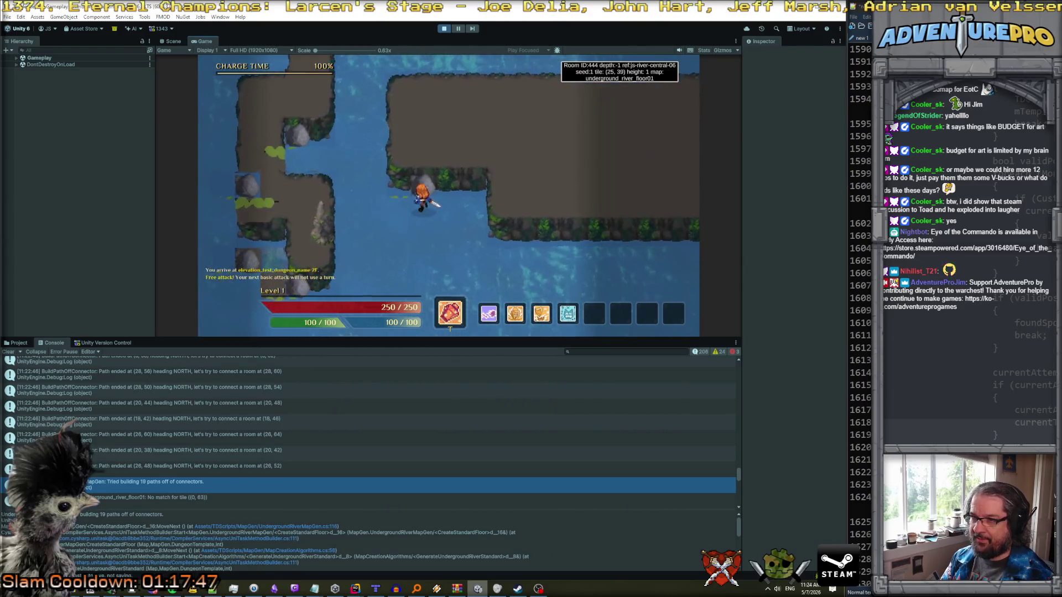
pyautogui.press('Left')
pyautogui.press('Left')
pyautogui.press('Left')
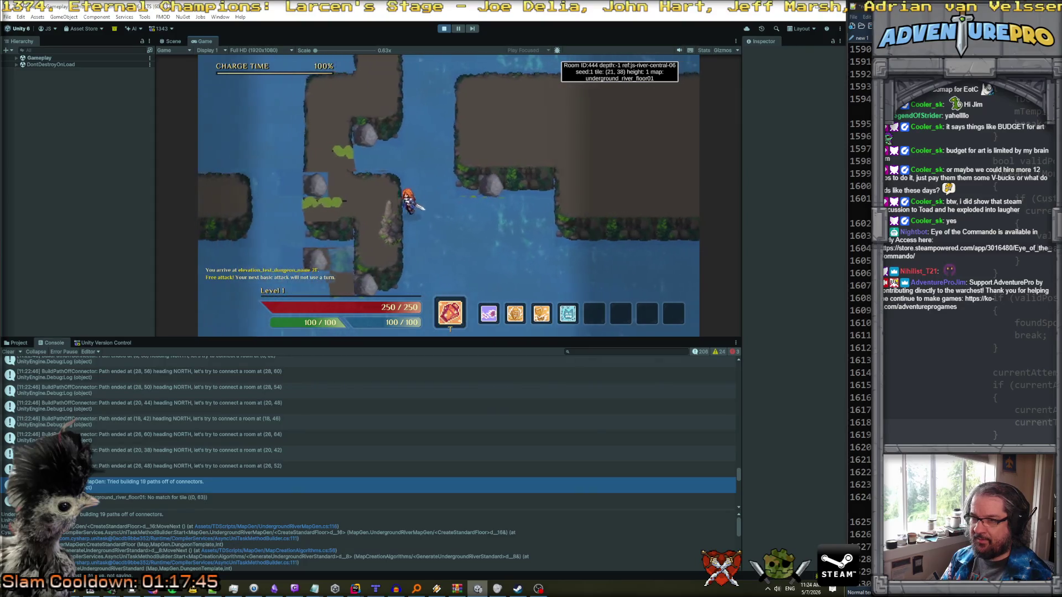
pyautogui.press('Down')
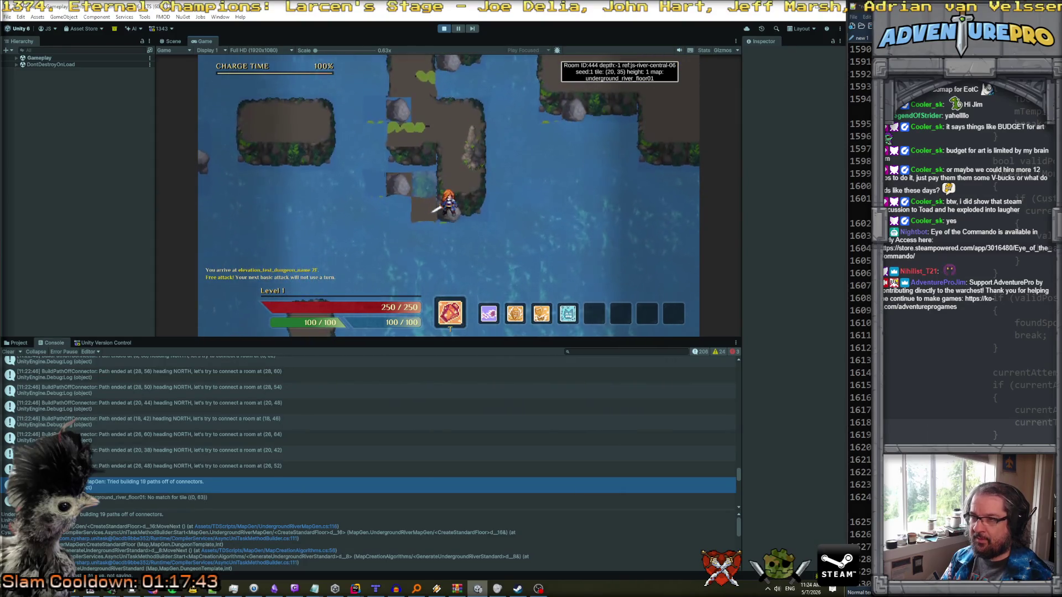
pyautogui.press('Up')
pyautogui.press('Up')
pyautogui.press('Up')
pyautogui.press('Right')
pyautogui.press('Right')
pyautogui.press('Right')
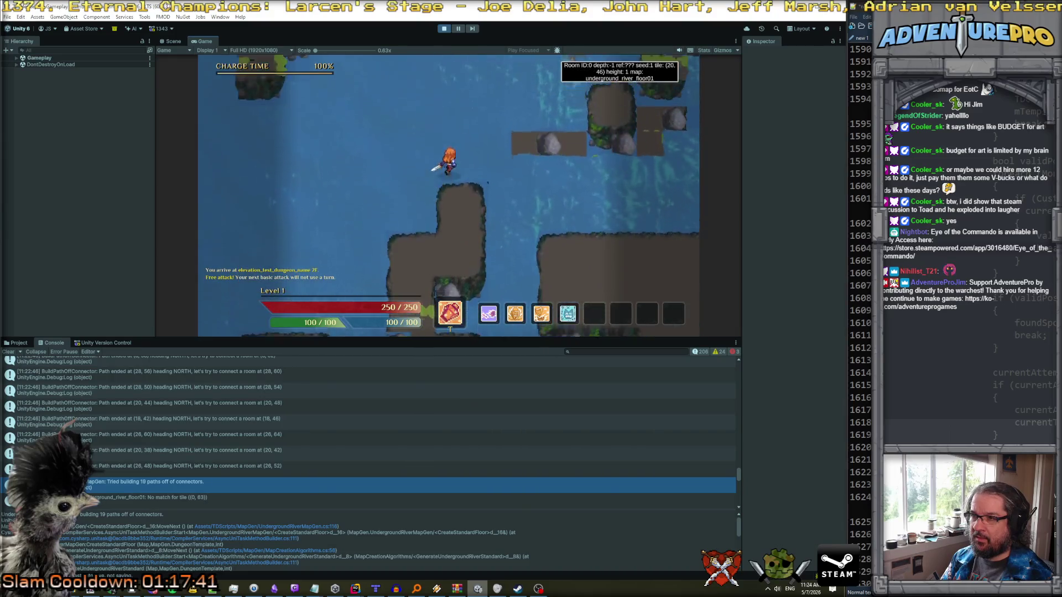
pyautogui.press('Right')
pyautogui.press('Right')
pyautogui.press('Right')
pyautogui.press('Up')
pyautogui.press('Up')
pyautogui.press('Left')
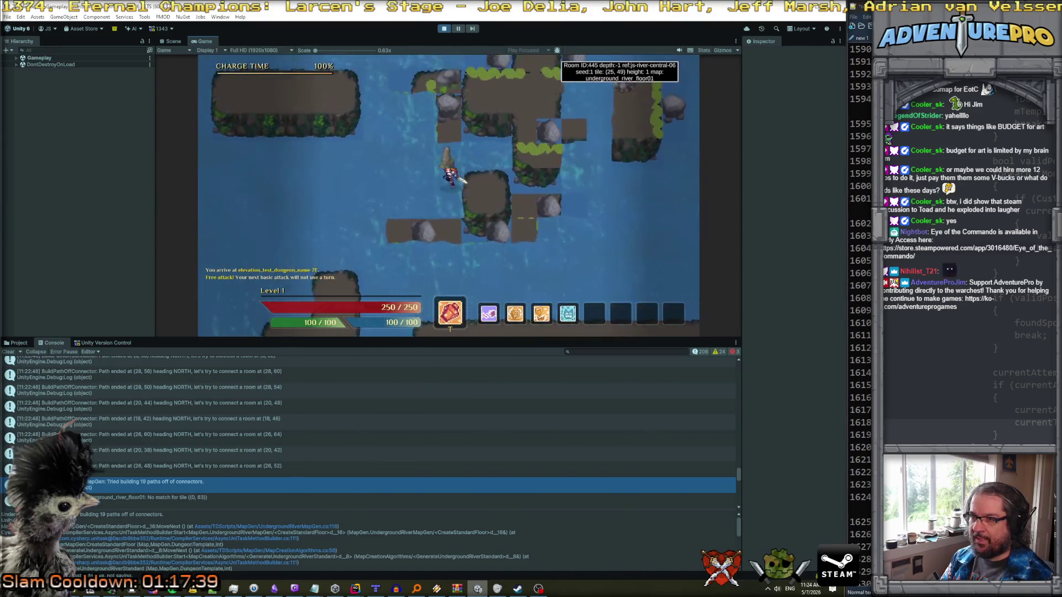
# - Walk the hero ten tiles north, back south, then left and right through the room before switching to Tiled
pyautogui.press('Left')
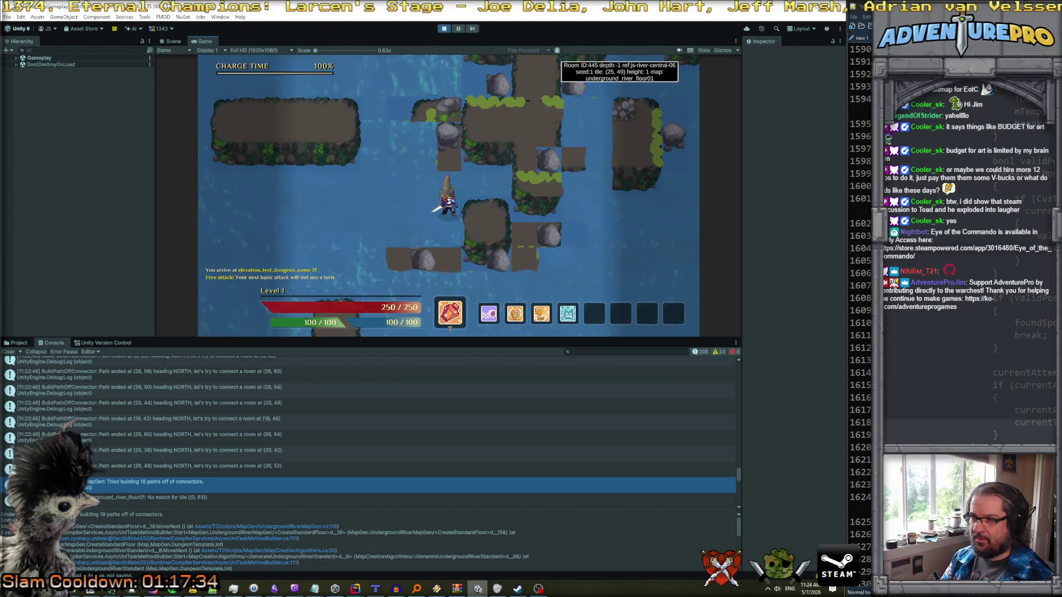
pyautogui.press('Left')
pyautogui.press('Right')
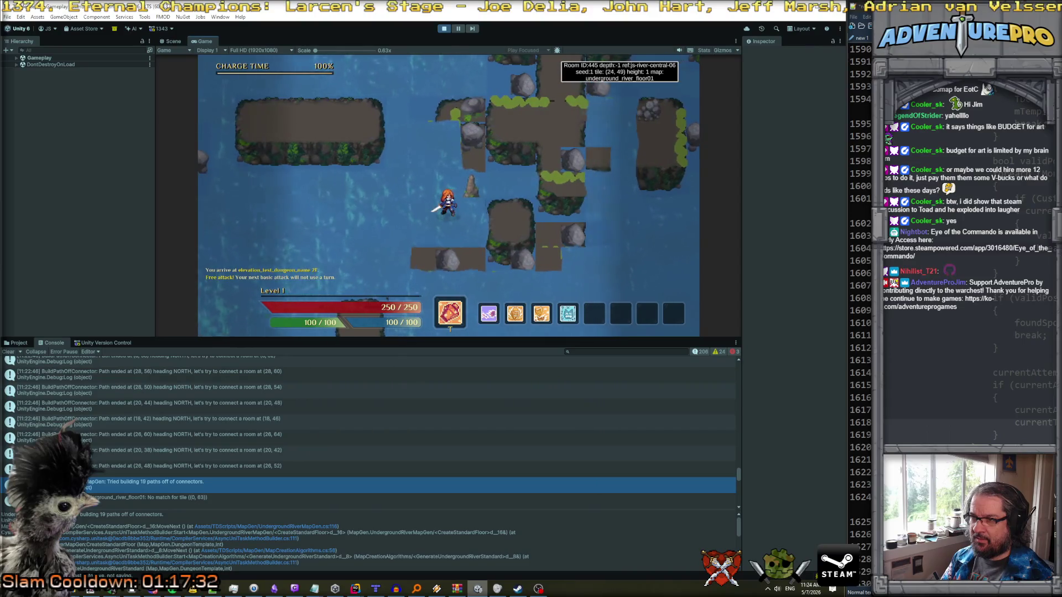
pyautogui.press('Up')
pyautogui.press('Up')
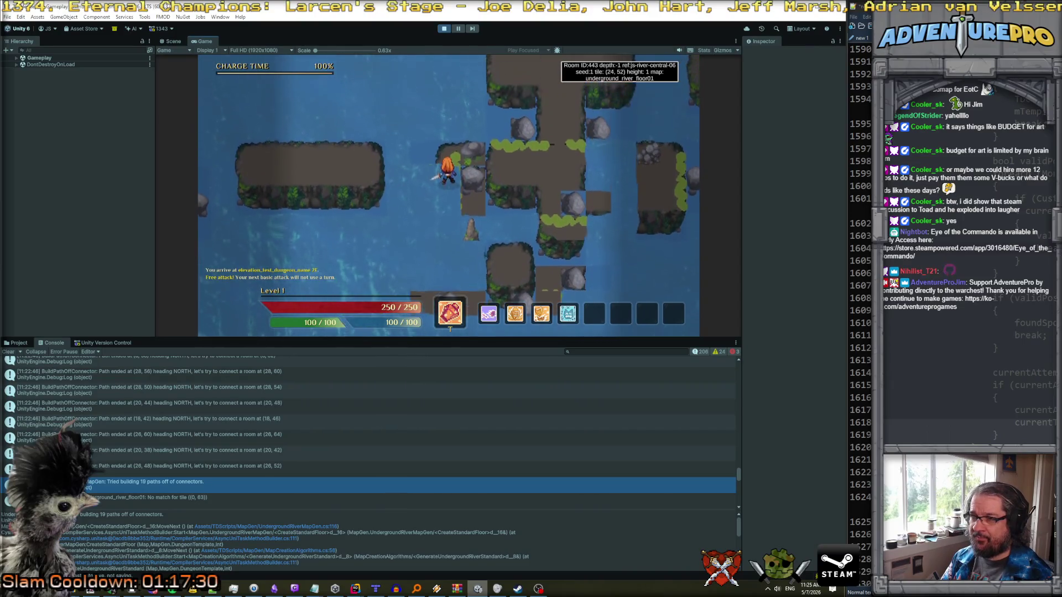
pyautogui.press('Right')
pyautogui.press('Right')
pyautogui.press('Right')
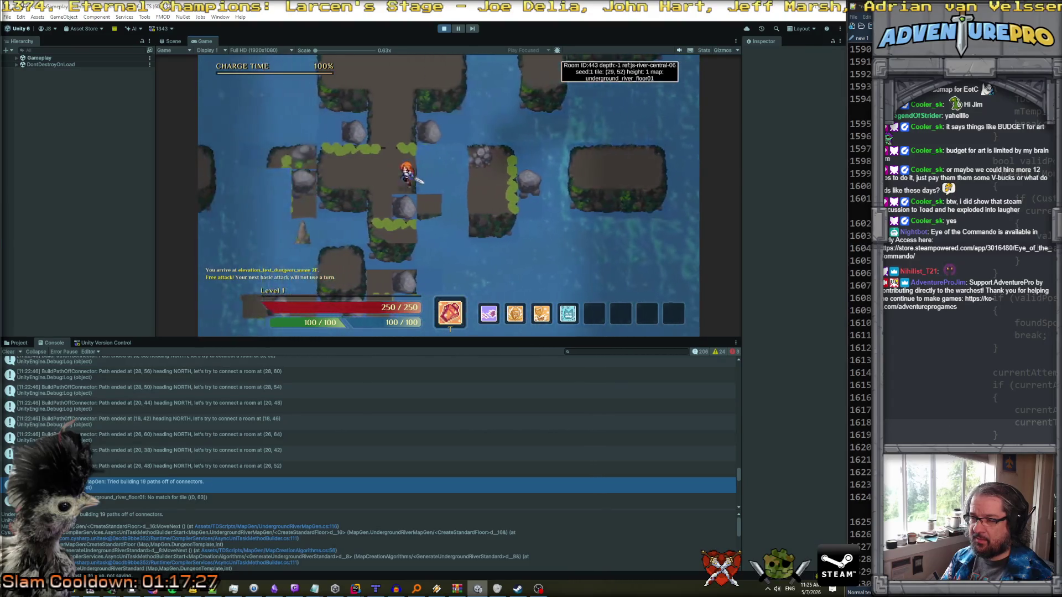
pyautogui.press('Up')
pyautogui.press('Up')
pyautogui.press('Up')
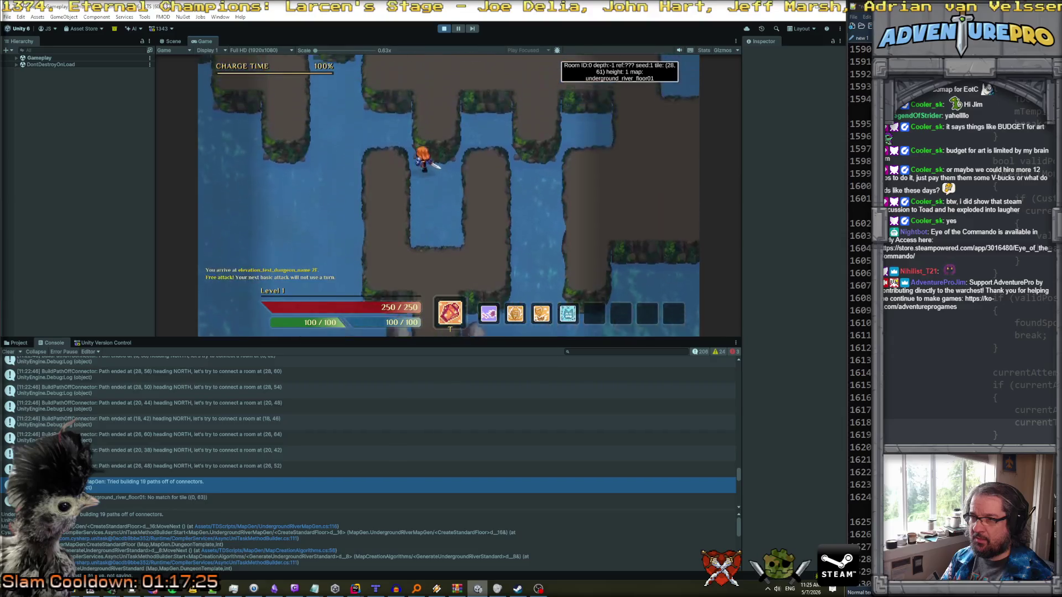
pyautogui.press('Down')
pyautogui.press('Down')
pyautogui.press('Down')
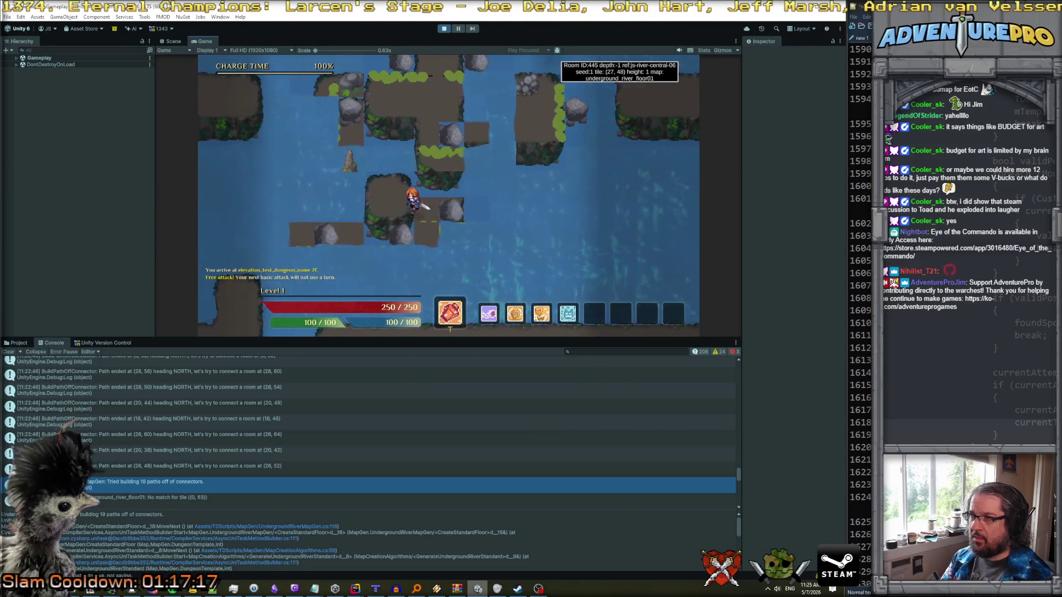
pyautogui.press('Up')
pyautogui.press('Left')
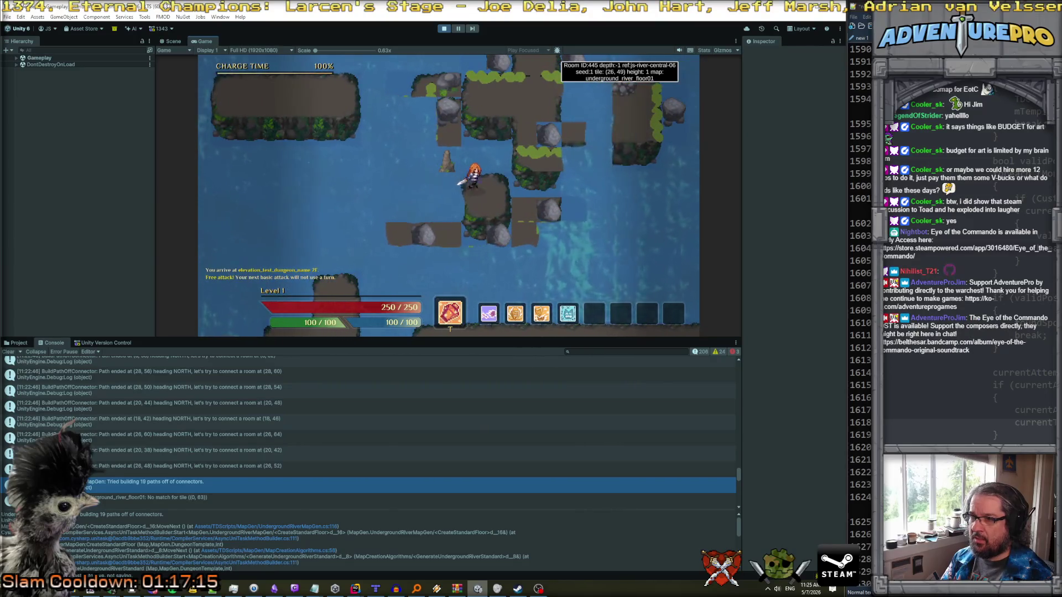
pyautogui.press('Left')
pyautogui.press('Left')
pyautogui.press('Left')
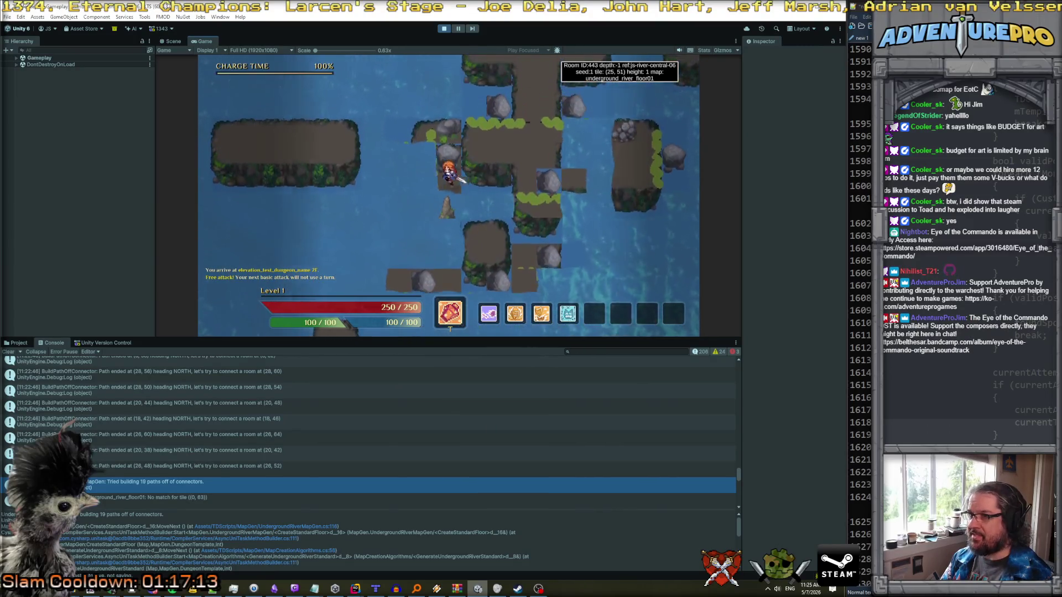
pyautogui.press('Right')
pyautogui.press('Right')
pyautogui.press('Right')
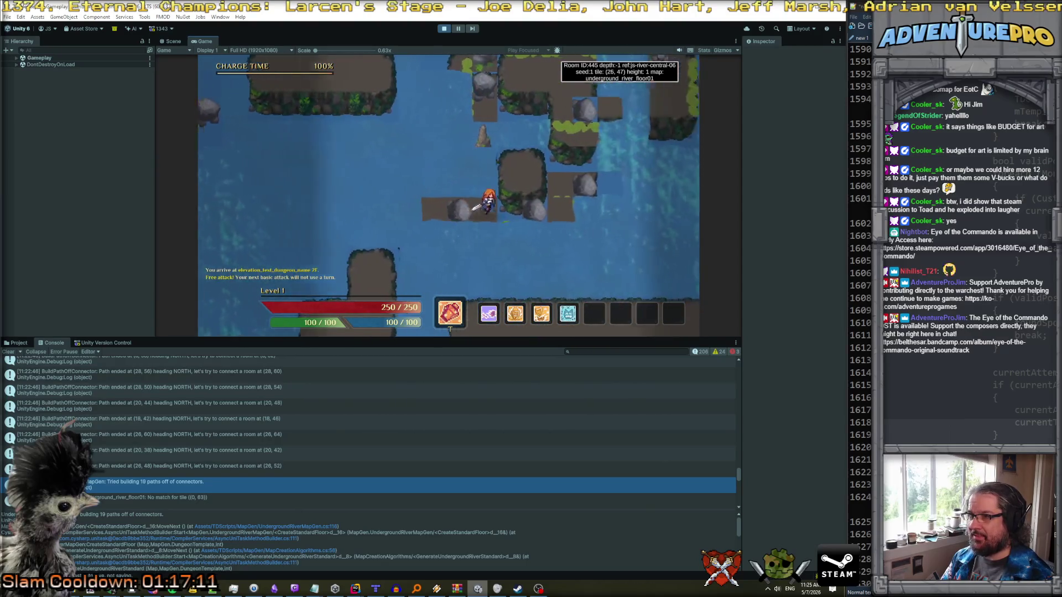
pyautogui.press('Left')
pyautogui.press('Left')
pyautogui.press('Left')
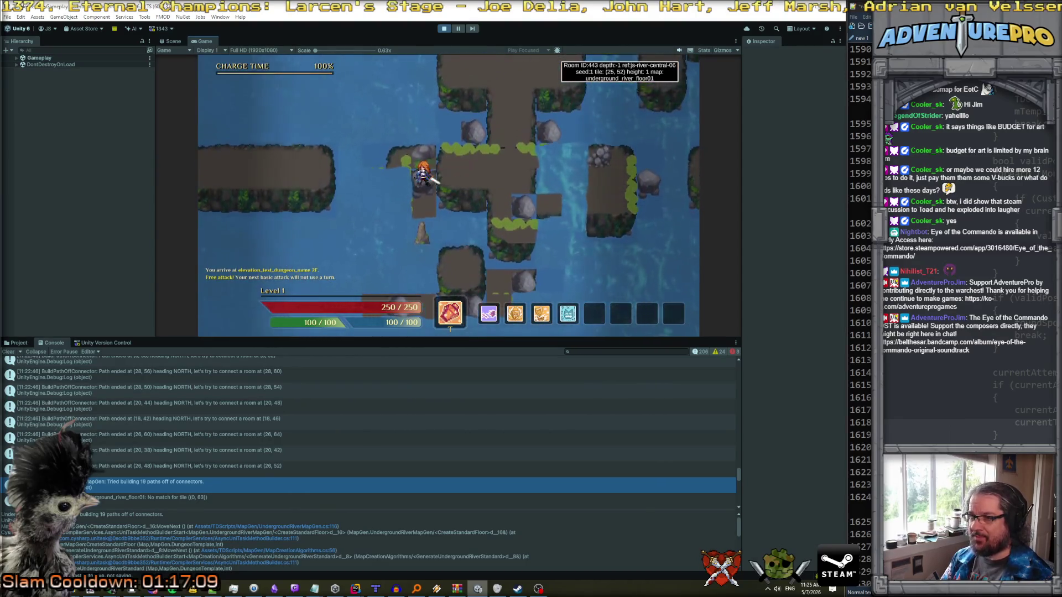
pyautogui.press('Right')
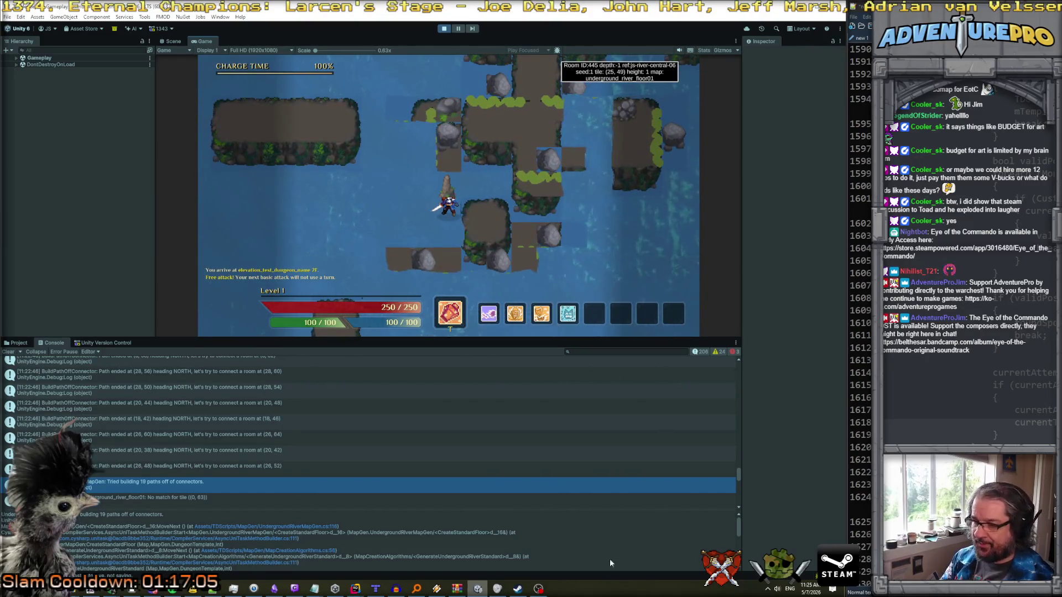
pyautogui.click(372, 588)
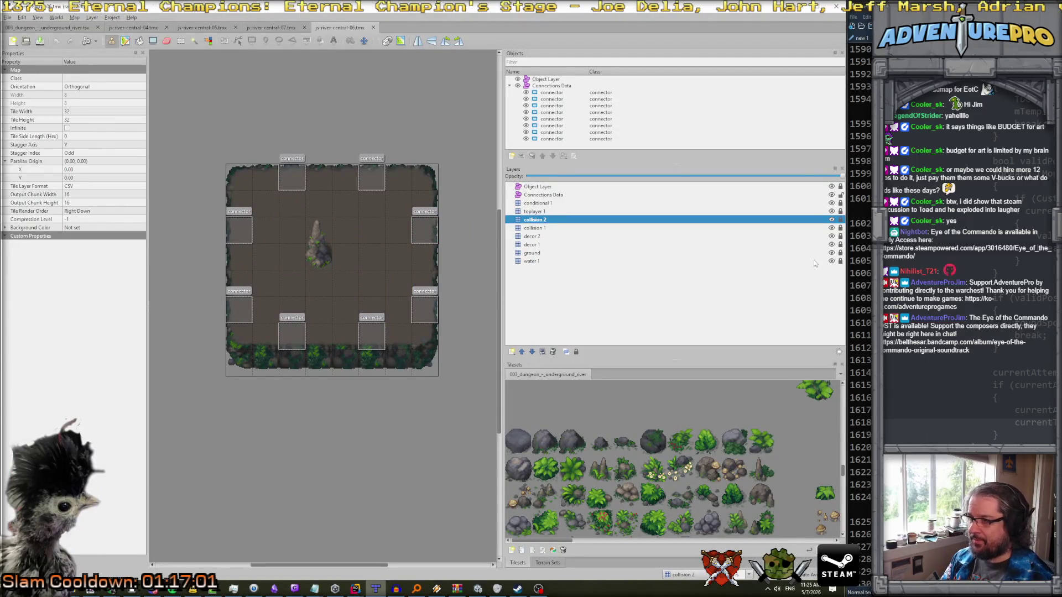
# - Toggle the ground layer's visibility and save js-river-central-06.tmx
pyautogui.click(832, 253)
pyautogui.click(831, 253)
pyautogui.click(832, 253)
pyautogui.click(831, 253)
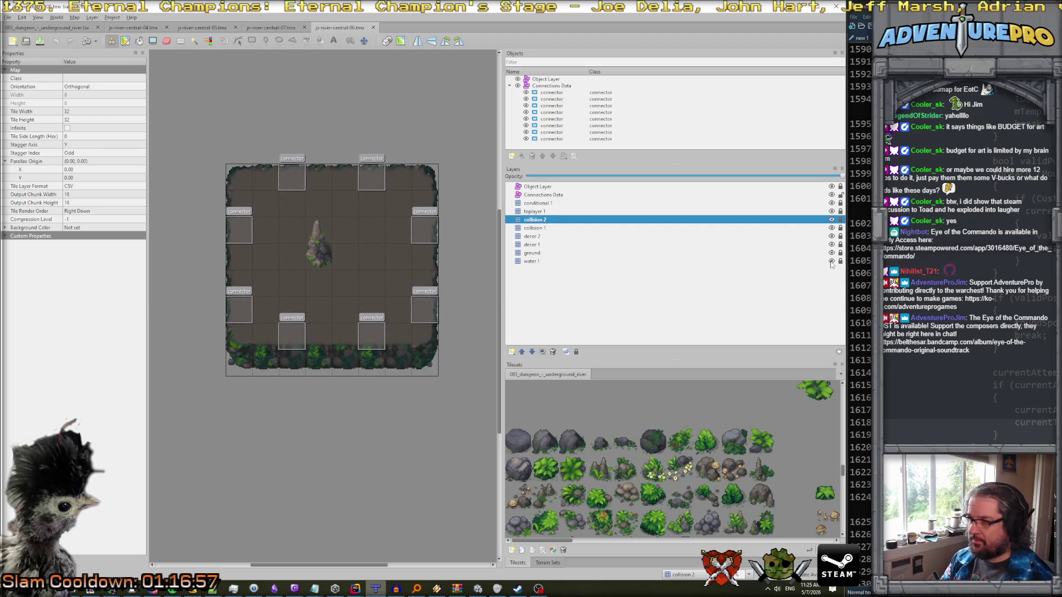
pyautogui.hotkey('ctrl', 's')
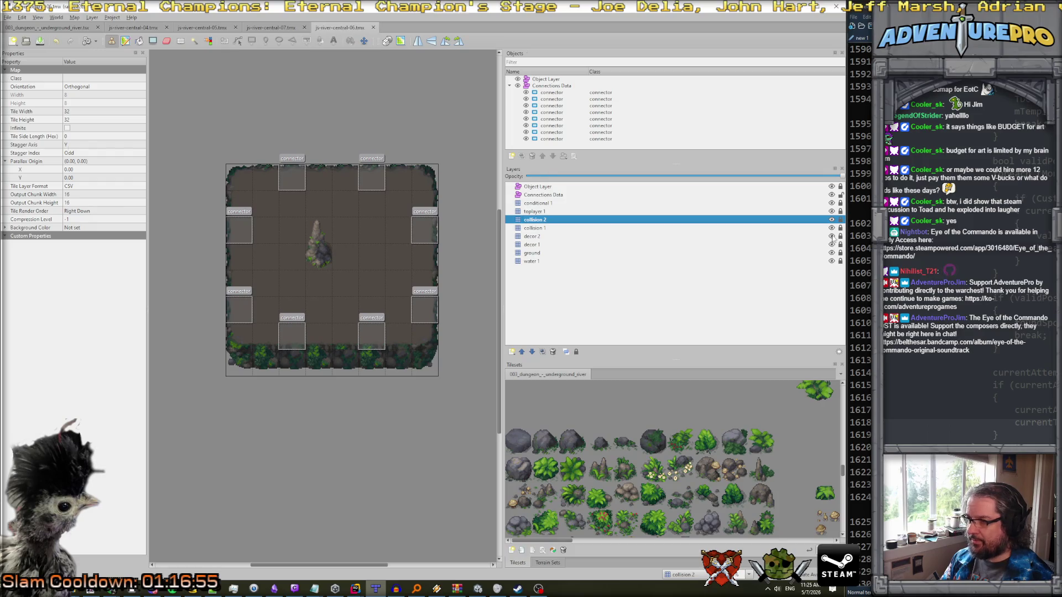
# - Toggle the collision 1 layer's visibility, then return to the running game in Unity
pyautogui.click(832, 228)
pyautogui.click(832, 228)
pyautogui.click(832, 228)
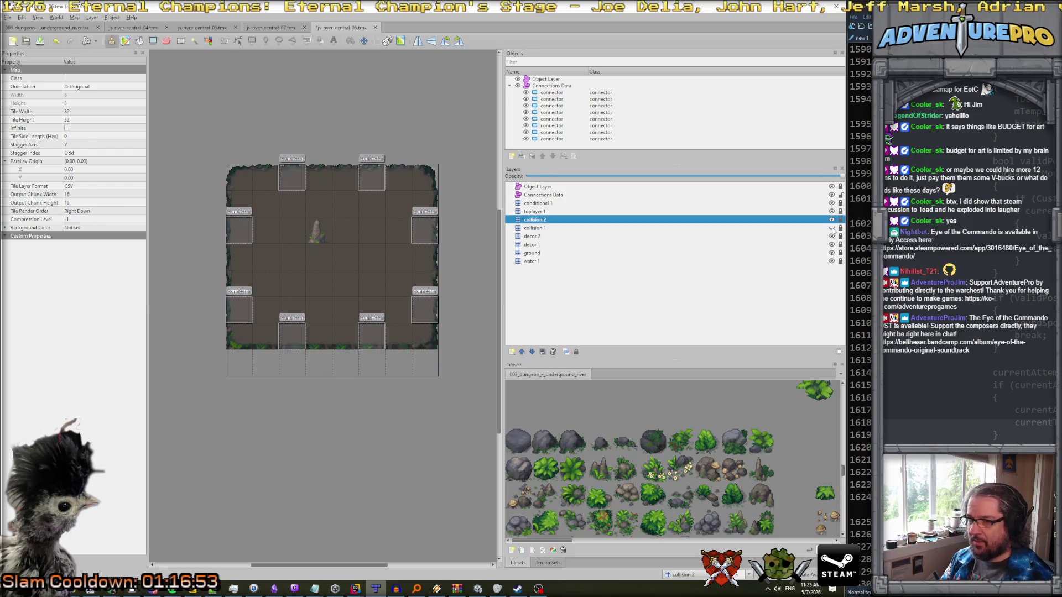
pyautogui.click(832, 227)
pyautogui.hotkey('alt', 'Tab')
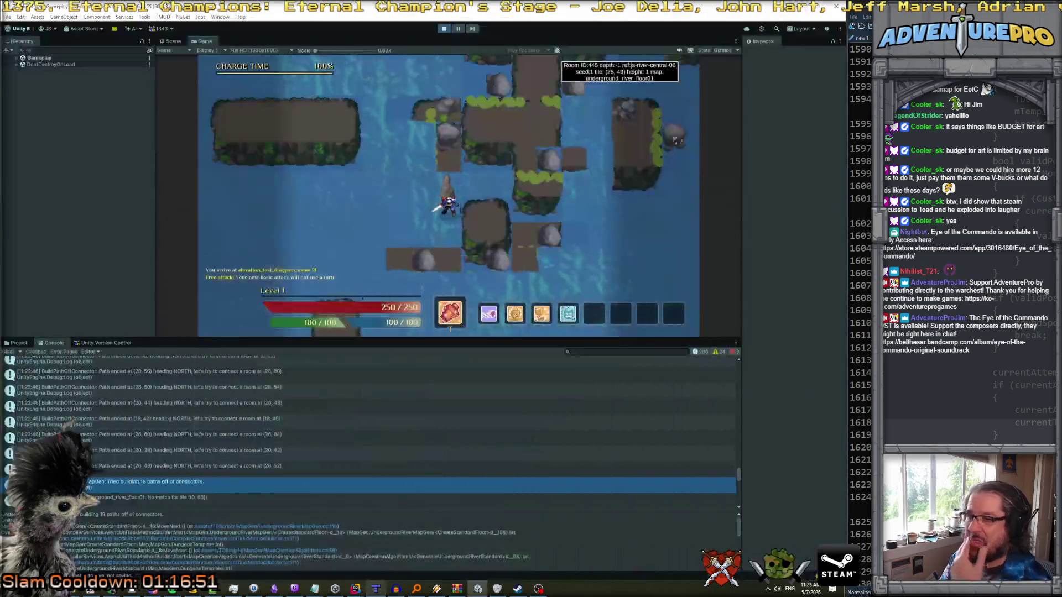
# - Nudge the hero up-right, then inspect the stack trace of the no-empty-tile-for-initial-stairs error
pyautogui.press('Right')
pyautogui.press('Right')
pyautogui.press('Right')
pyautogui.press('Up')
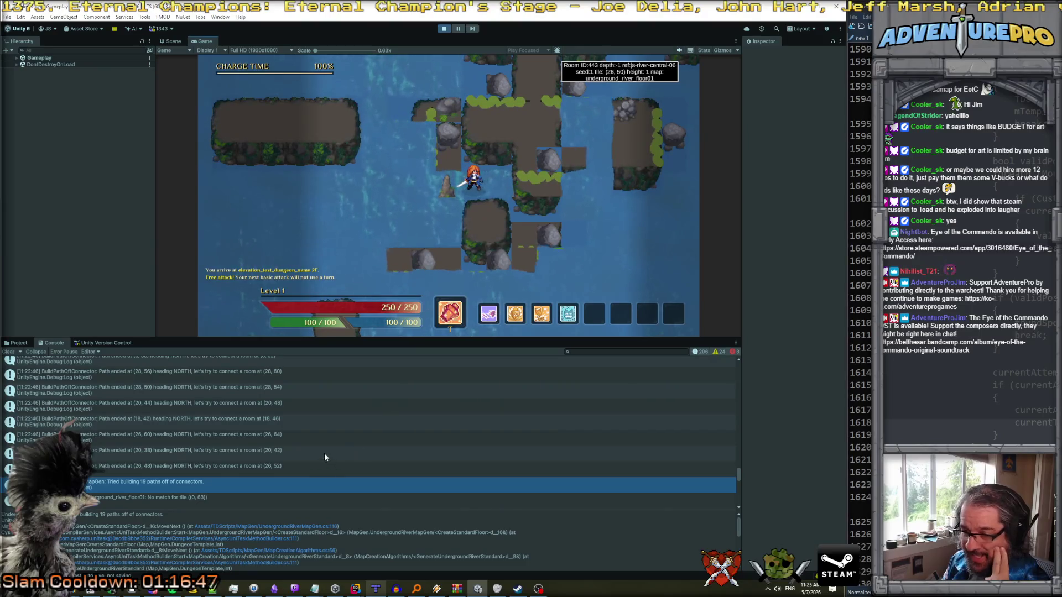
pyautogui.scroll(5, 354, 429)
pyautogui.scroll(6, 333, 424)
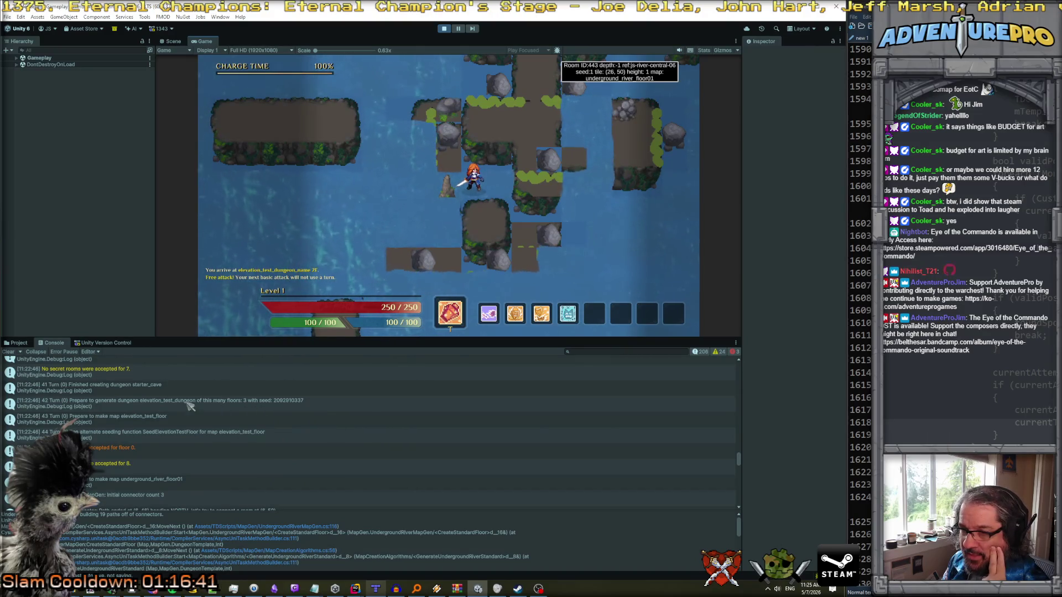
pyautogui.scroll(3, 189, 412)
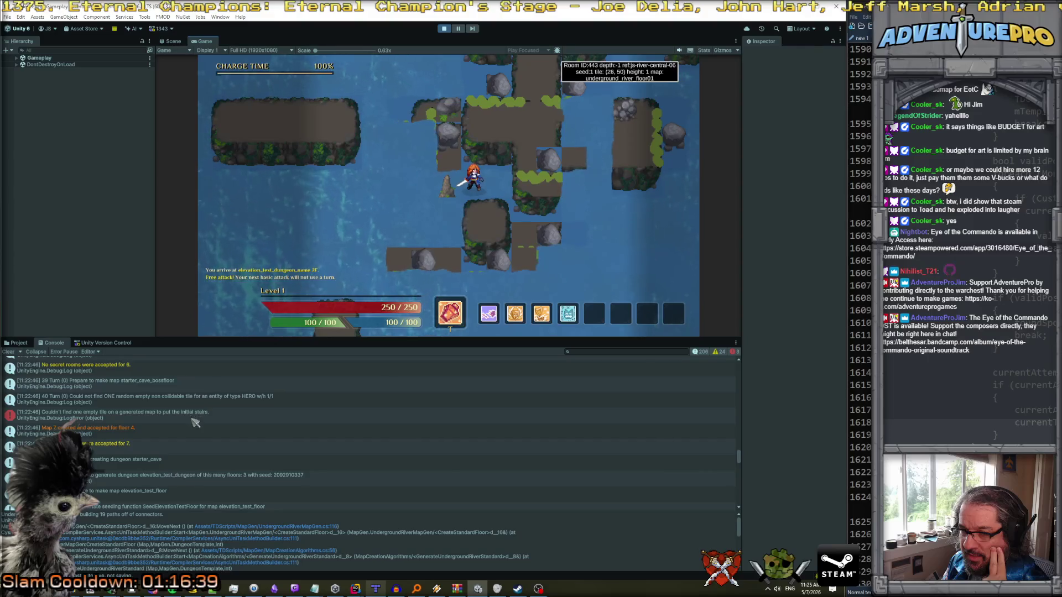
pyautogui.click(193, 421)
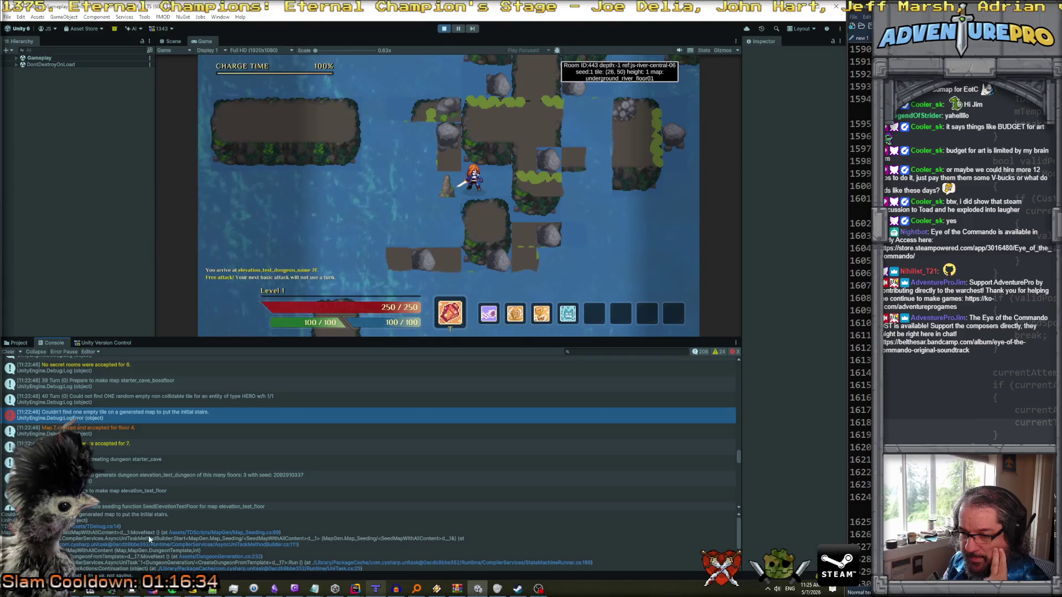
pyautogui.scroll(10, 157, 448)
pyautogui.scroll(-4, 157, 452)
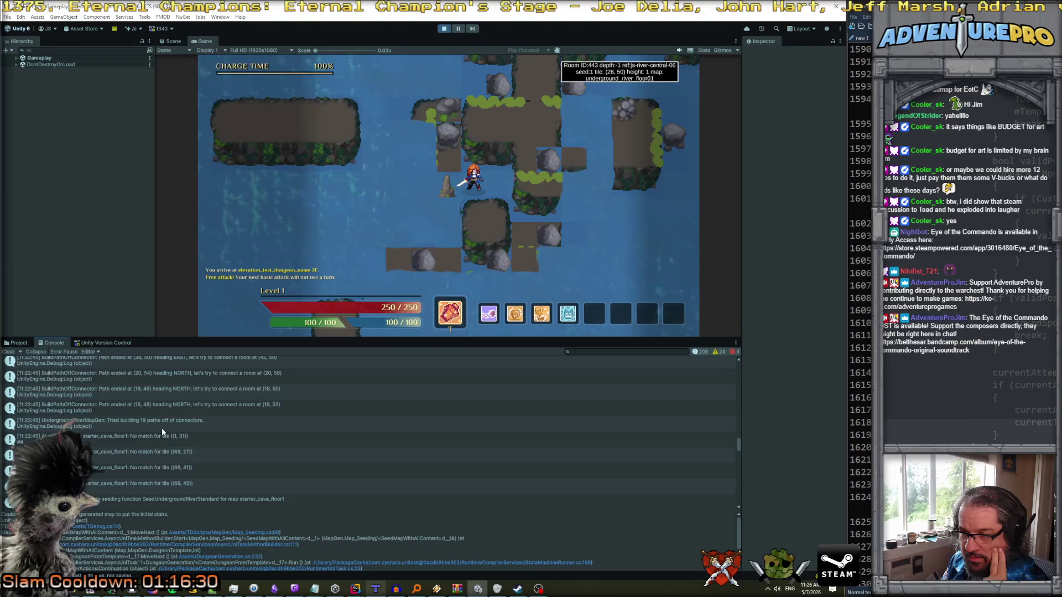
pyautogui.scroll(-6, 162, 423)
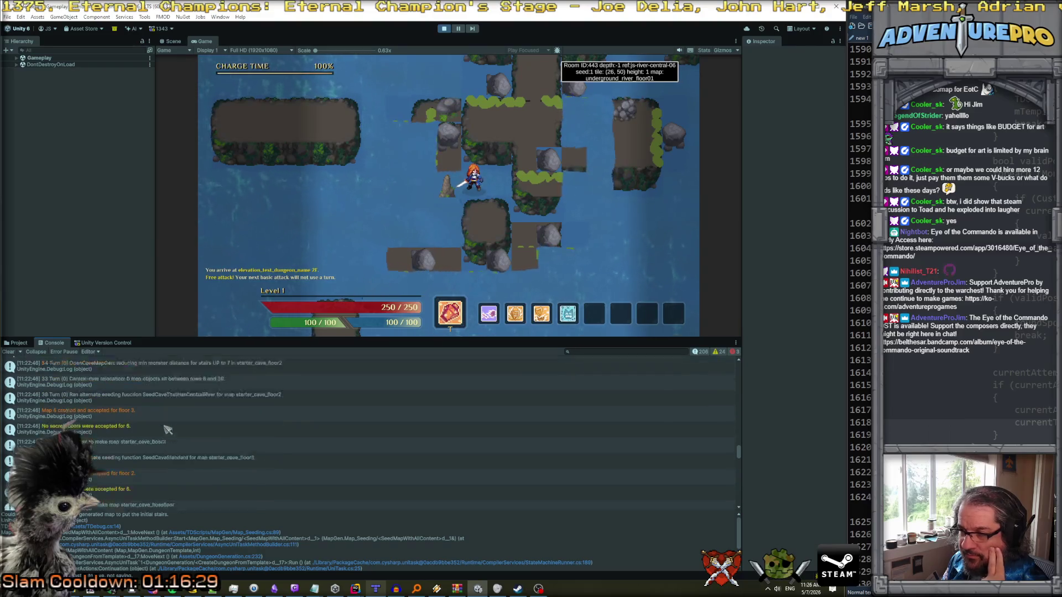
# - Walk the hero across the river room onto tile (23, 37) and reopen the debug console
pyautogui.click(502, 238)
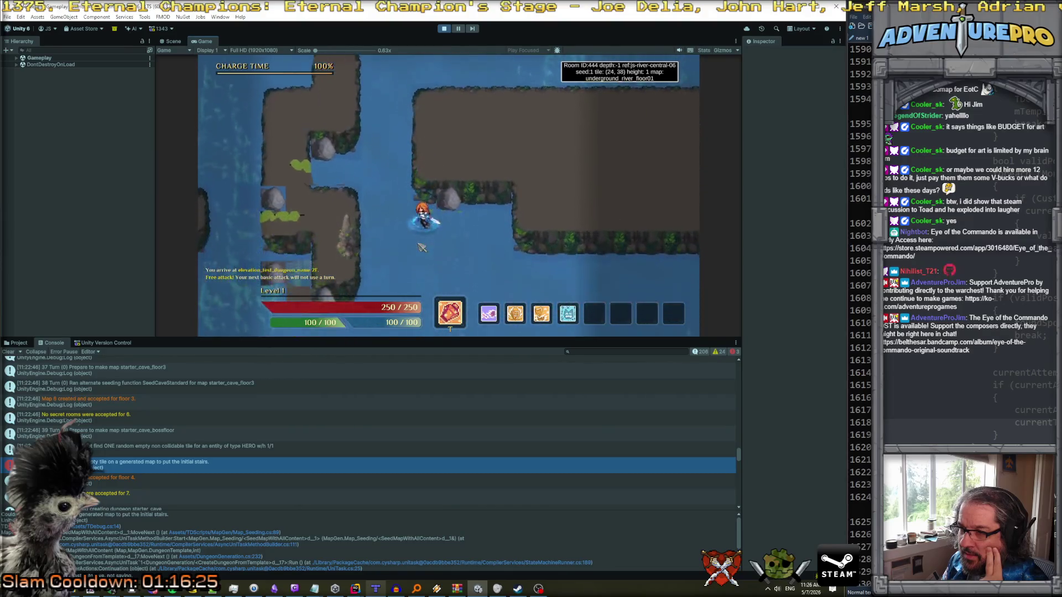
pyautogui.click(387, 239)
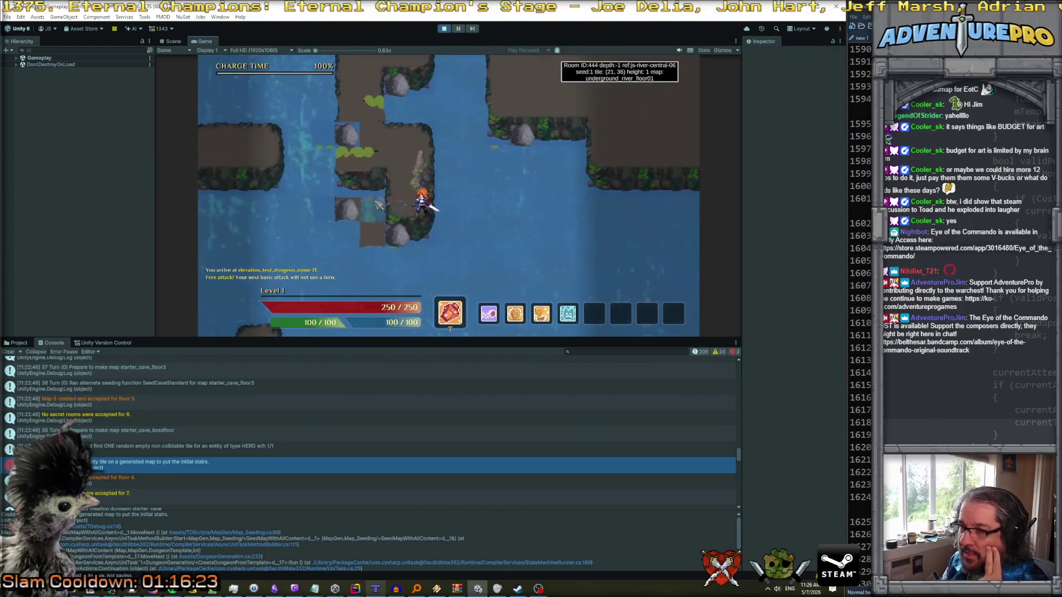
pyautogui.click(501, 235)
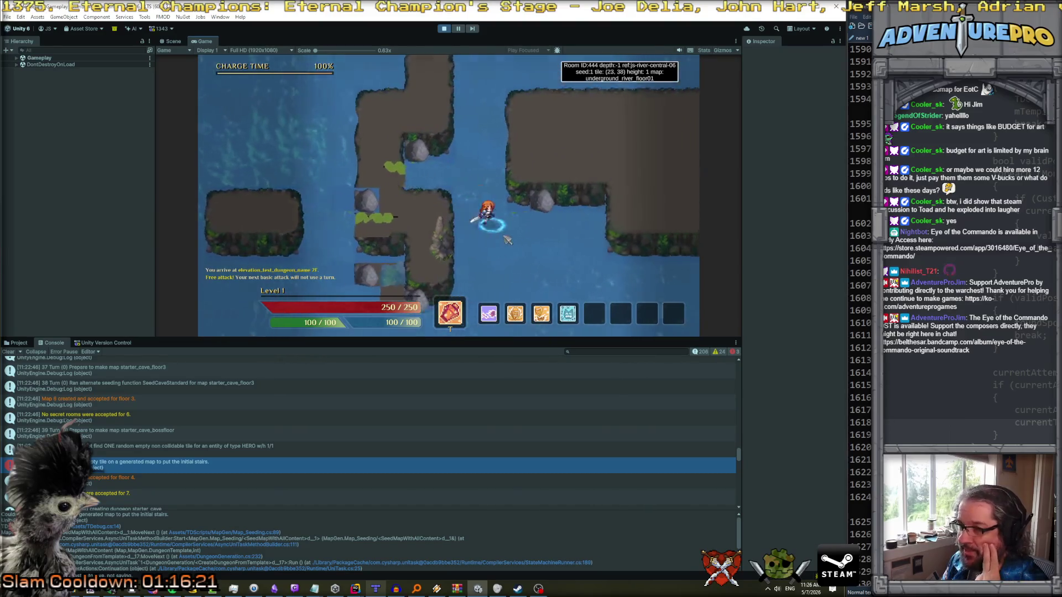
pyautogui.click(484, 220)
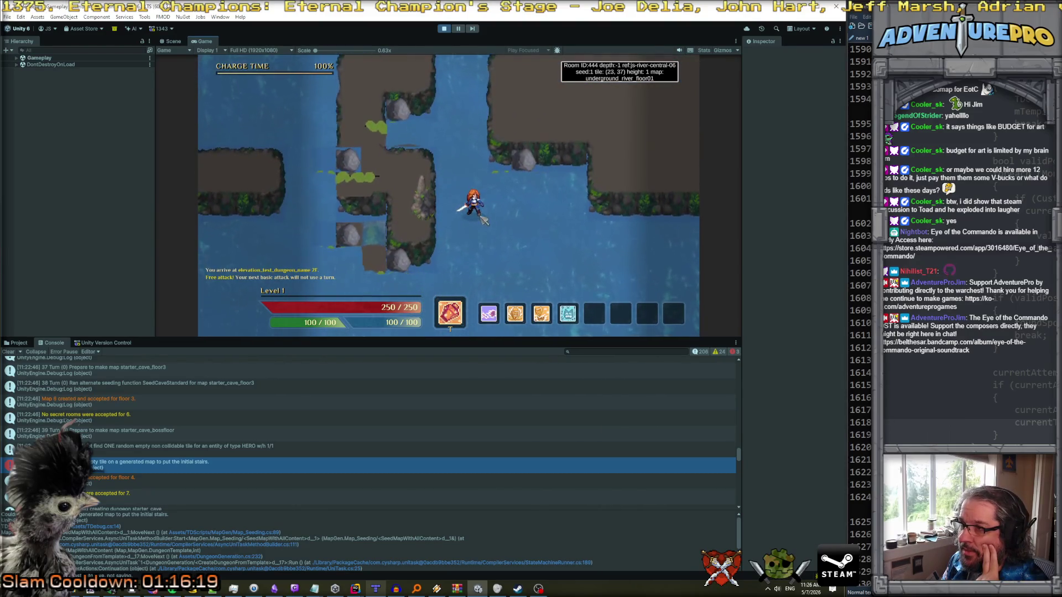
pyautogui.press('`')
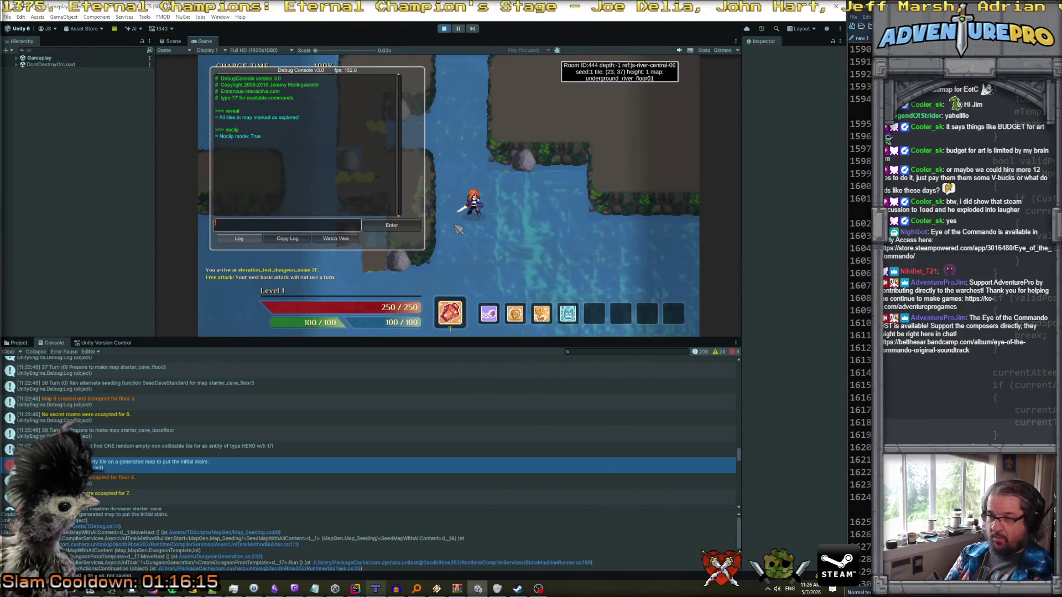
# - Run rendertileinfo and check the log: tile (23, 37) has carved index 0, render indices all -1
pyautogui.write('drawtileinfo')
pyautogui.press('Return')
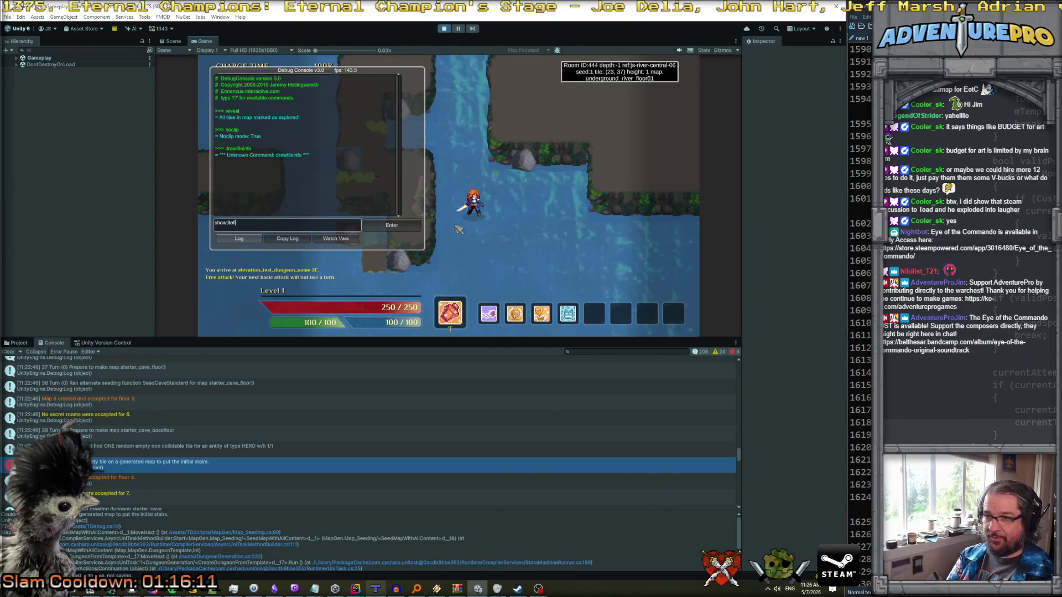
pyautogui.write('o')
pyautogui.press('Return')
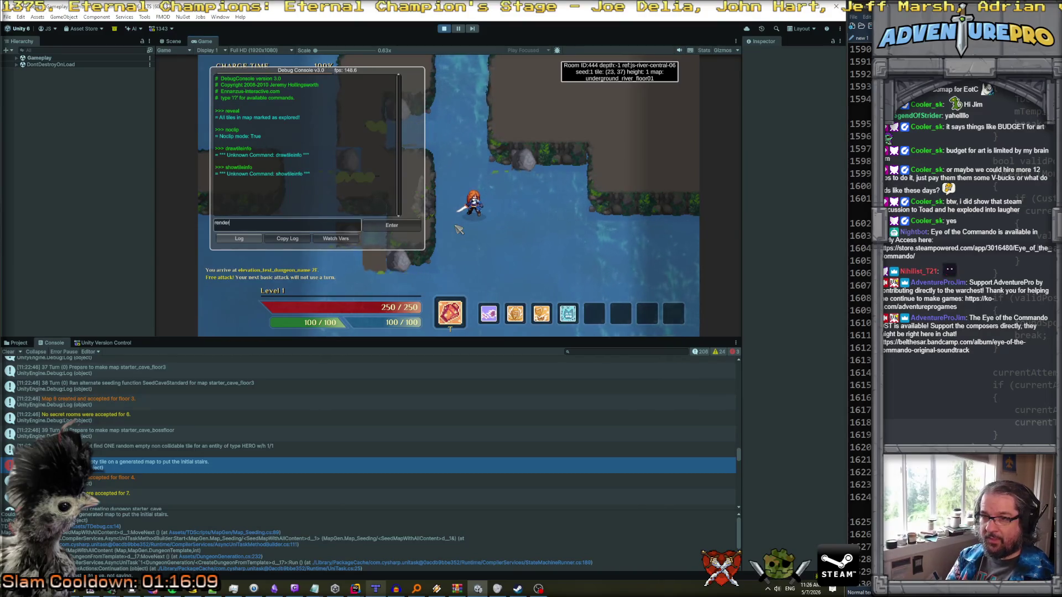
pyautogui.press('Return')
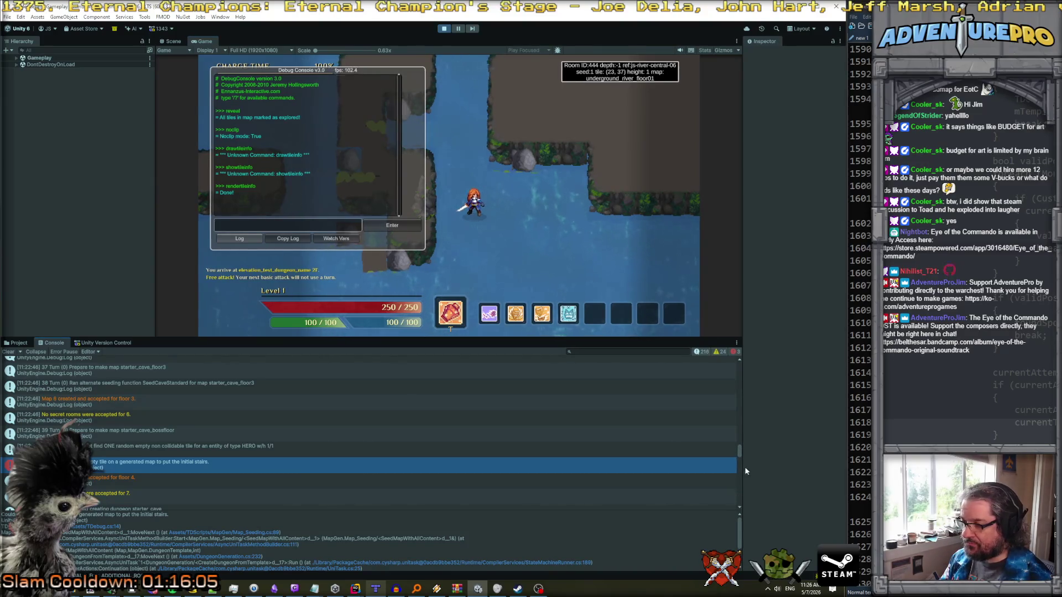
pyautogui.moveTo(738, 458); pyautogui.dragTo(746, 518)
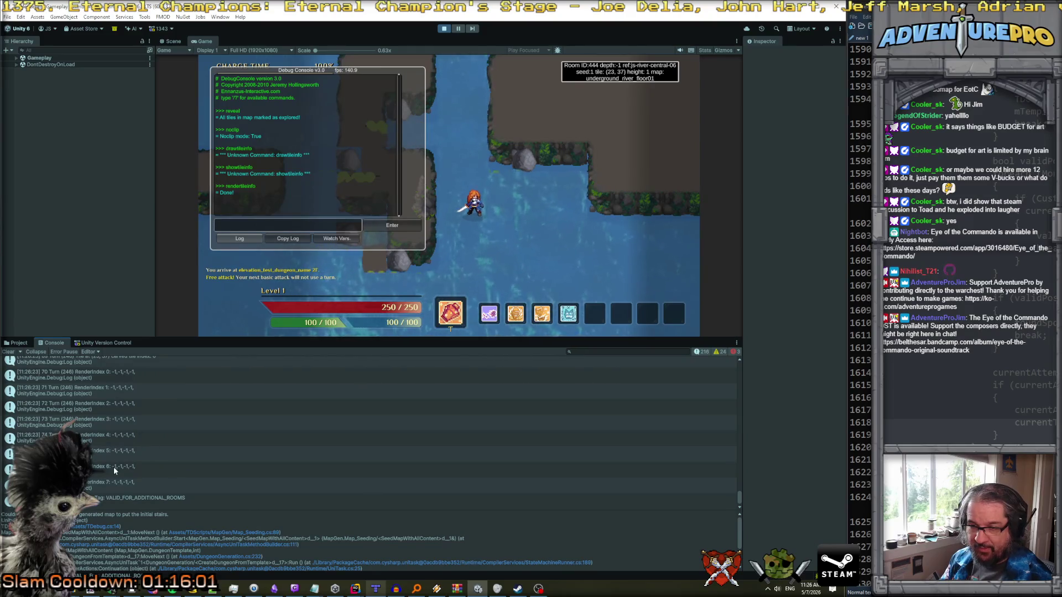
pyautogui.scroll(2, 114, 470)
pyautogui.scroll(1, 114, 467)
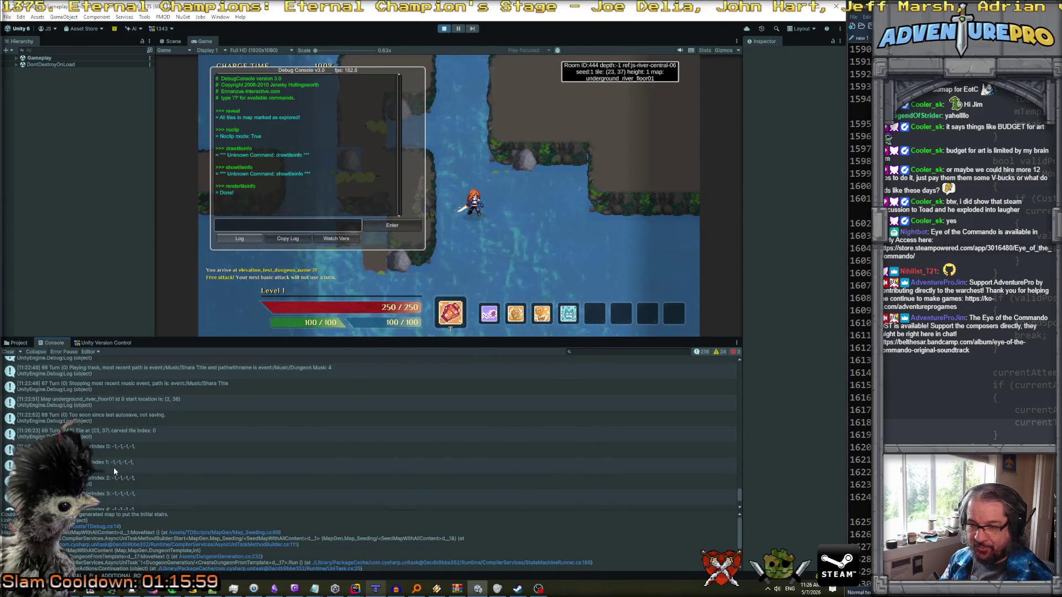
pyautogui.click(126, 437)
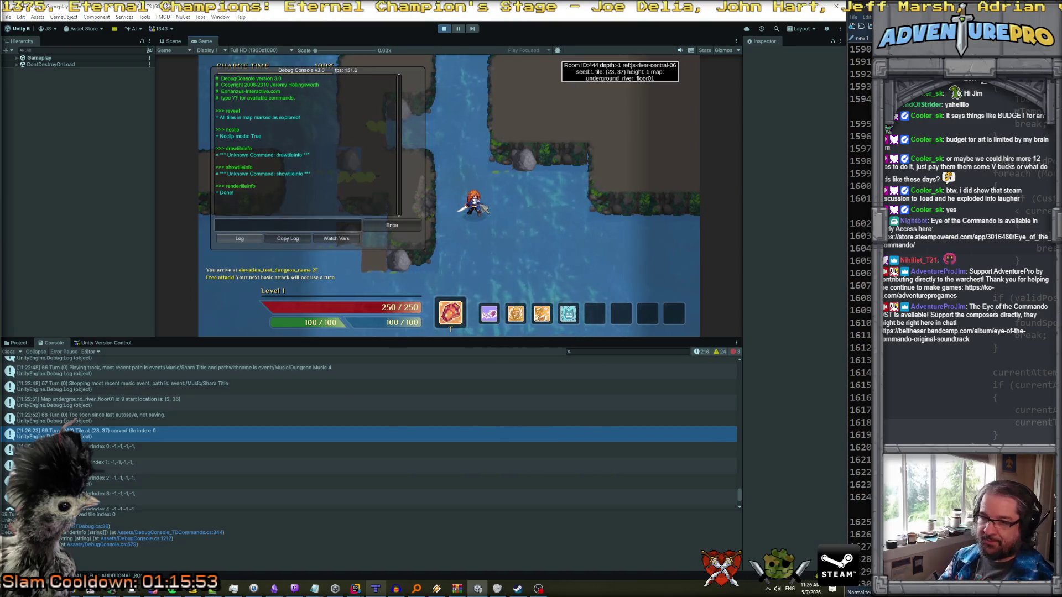
pyautogui.scroll(-3, 308, 419)
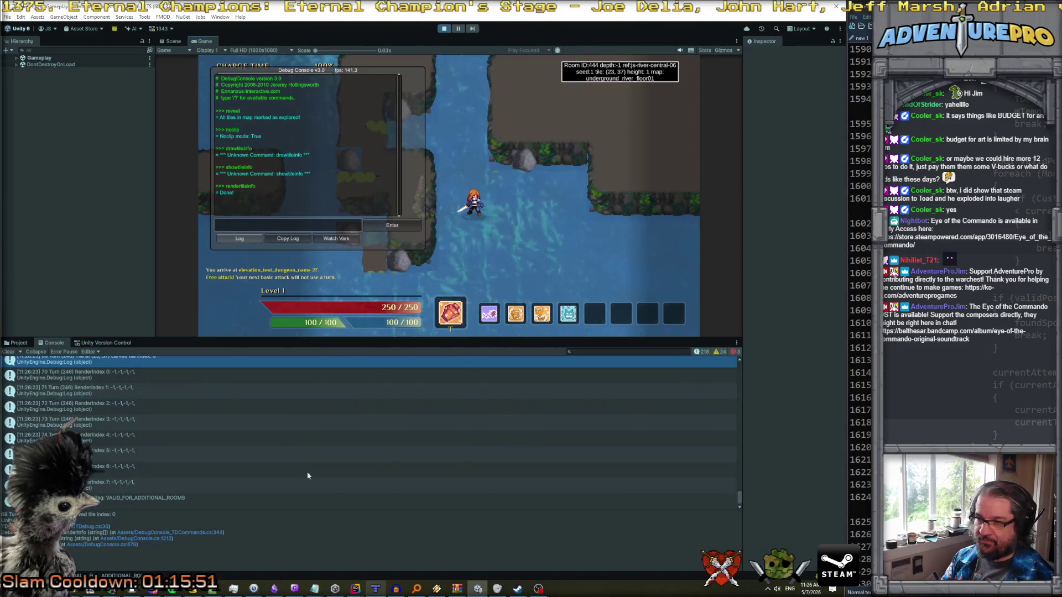
# - Open UndergroundRiverMapGen.cs local history and diff the two 4:24 PM and the 4:00 PM versions
pyautogui.moveTo(356, 593)
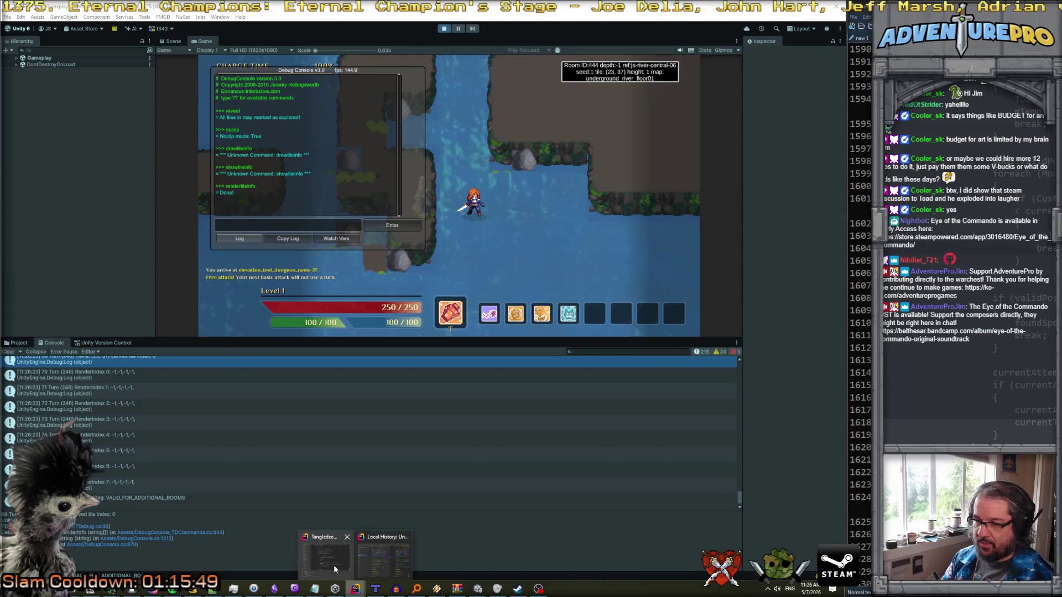
pyautogui.click(333, 565)
pyautogui.moveTo(354, 590)
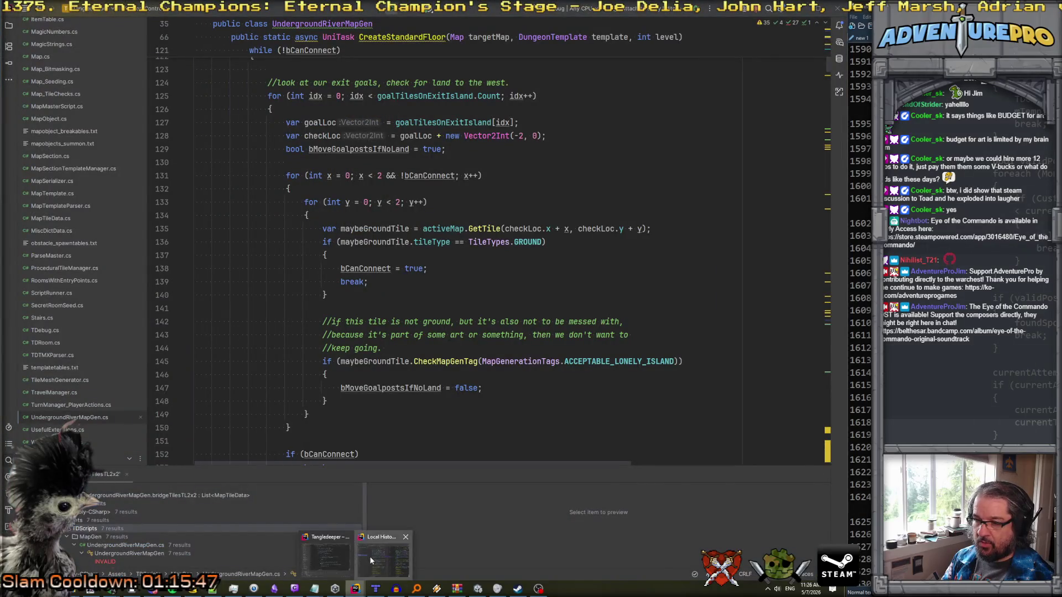
pyautogui.click(383, 556)
pyautogui.click(133, 235)
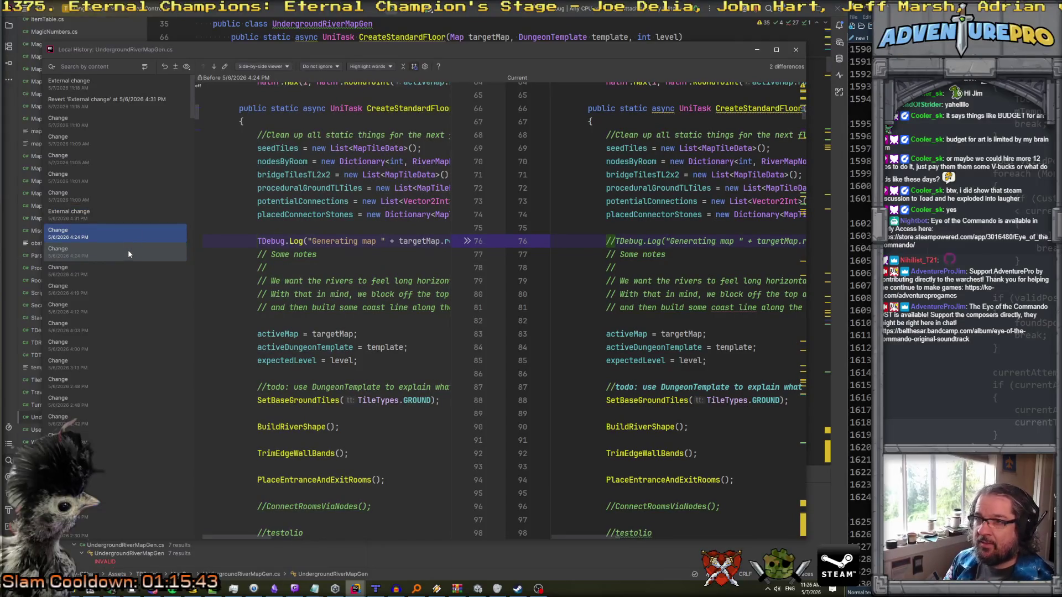
pyautogui.click(213, 66)
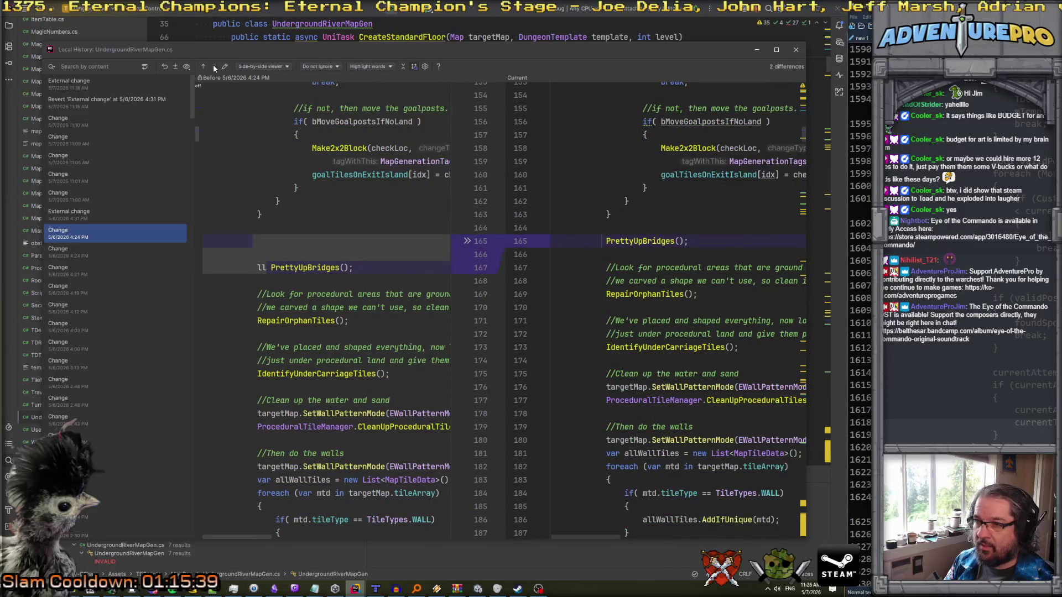
pyautogui.click(123, 250)
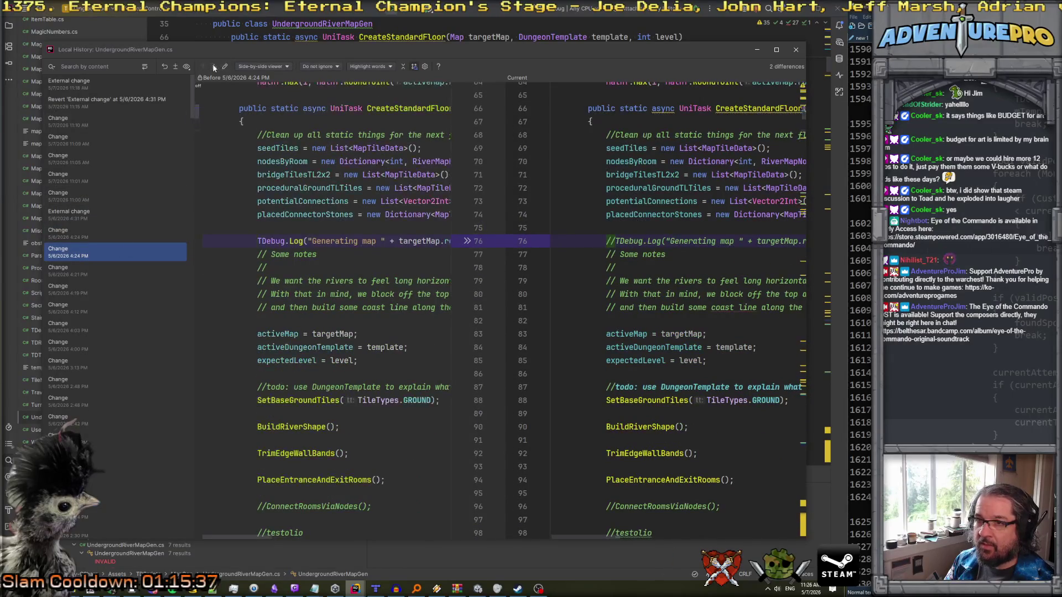
pyautogui.click(214, 67)
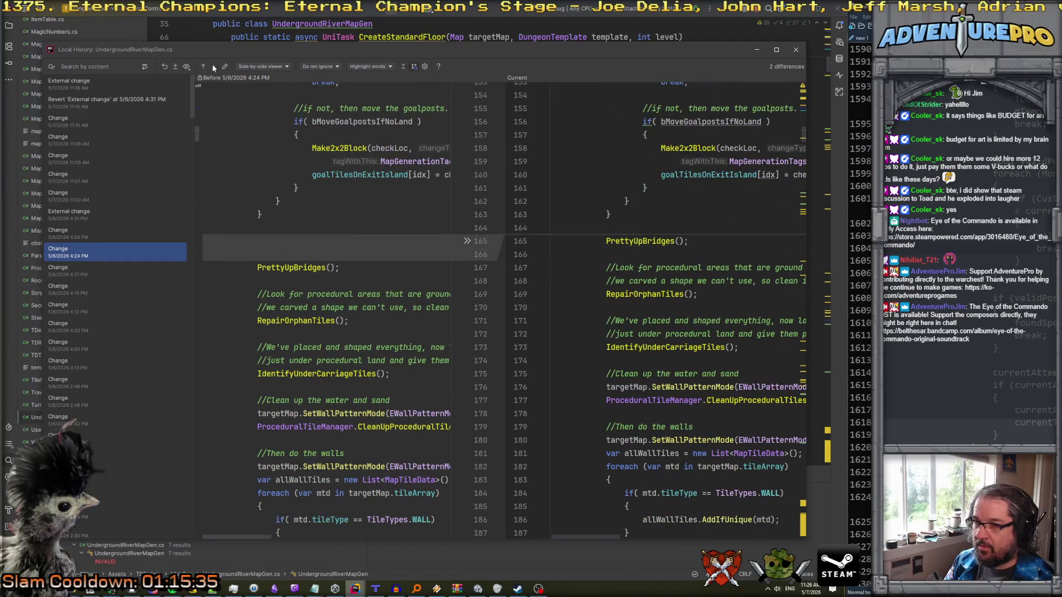
pyautogui.click(101, 346)
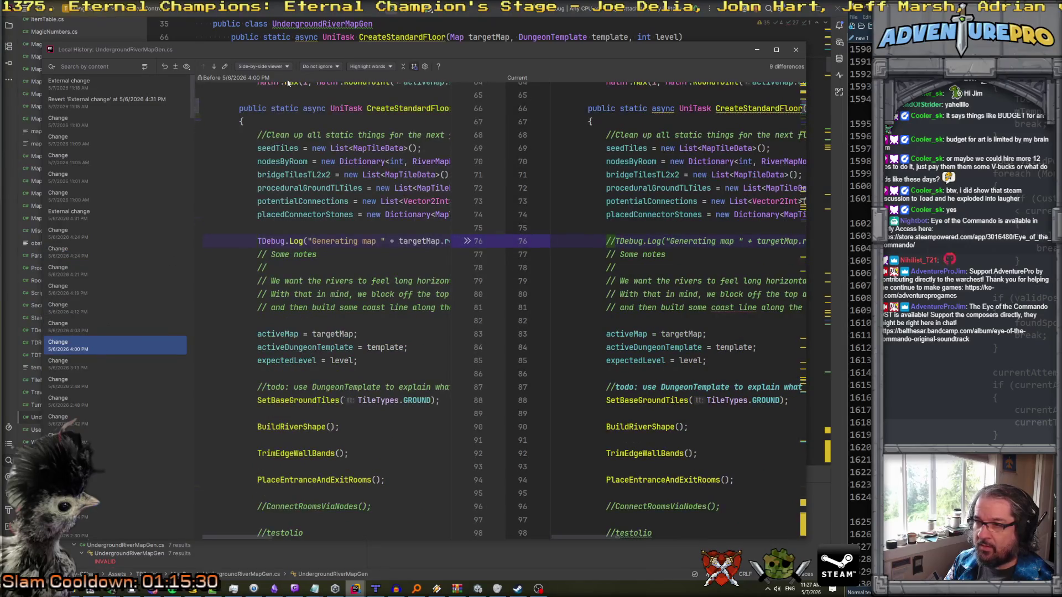
pyautogui.click(213, 67)
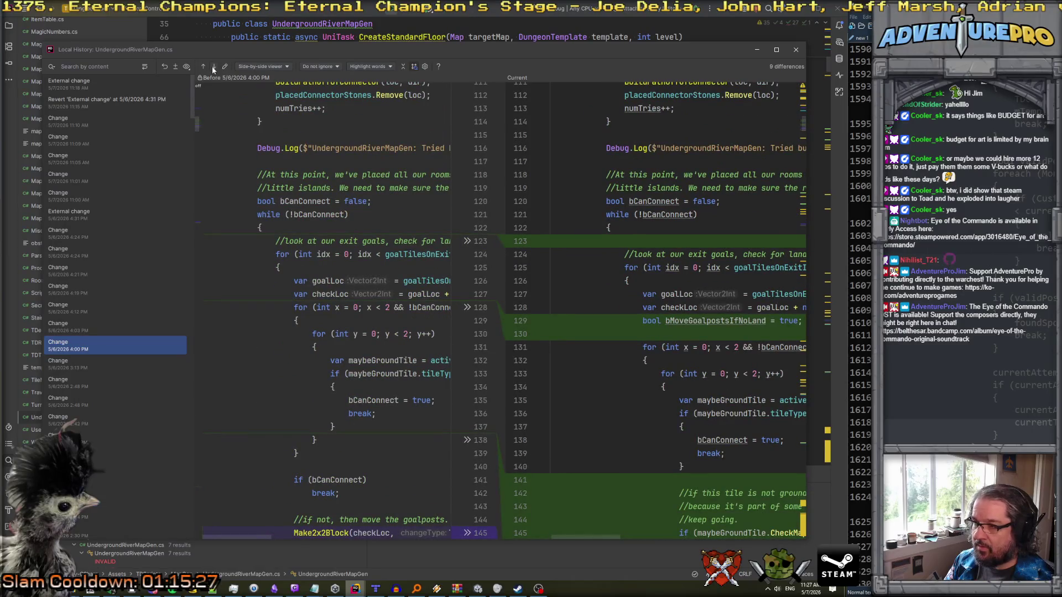
pyautogui.scroll(-3, 553, 312)
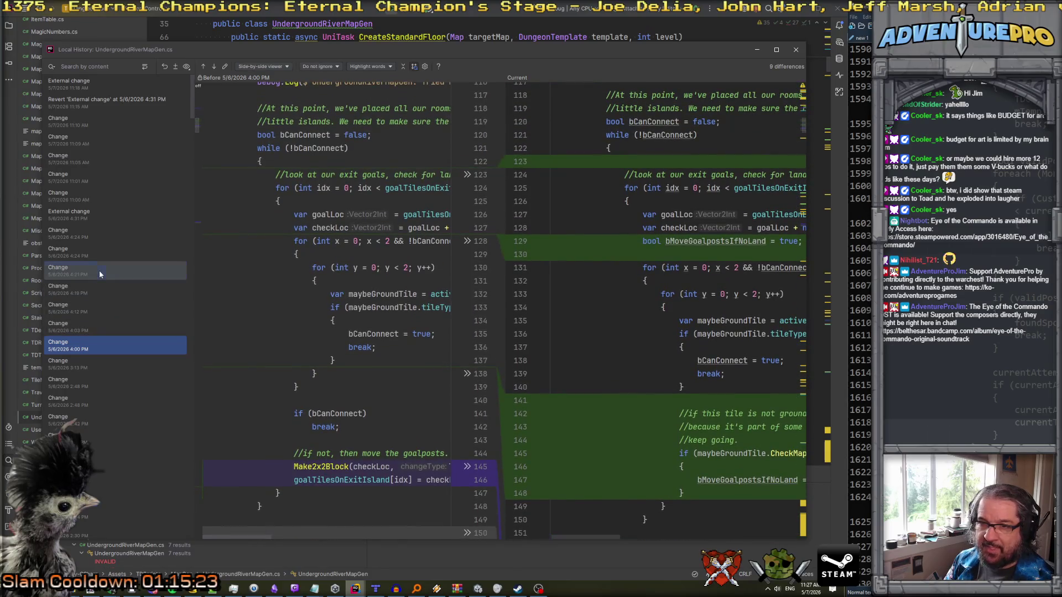
# - Compare the 4:21 PM version, revisit the 4:24 PM ones, then diff the 4:31 PM external change
pyautogui.click(98, 270)
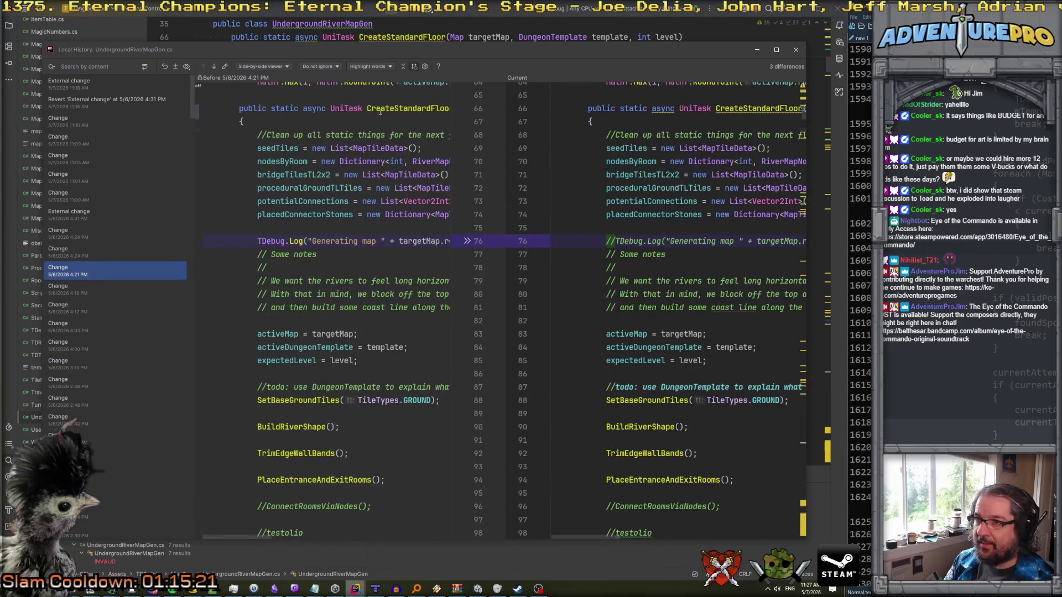
pyautogui.click(213, 65)
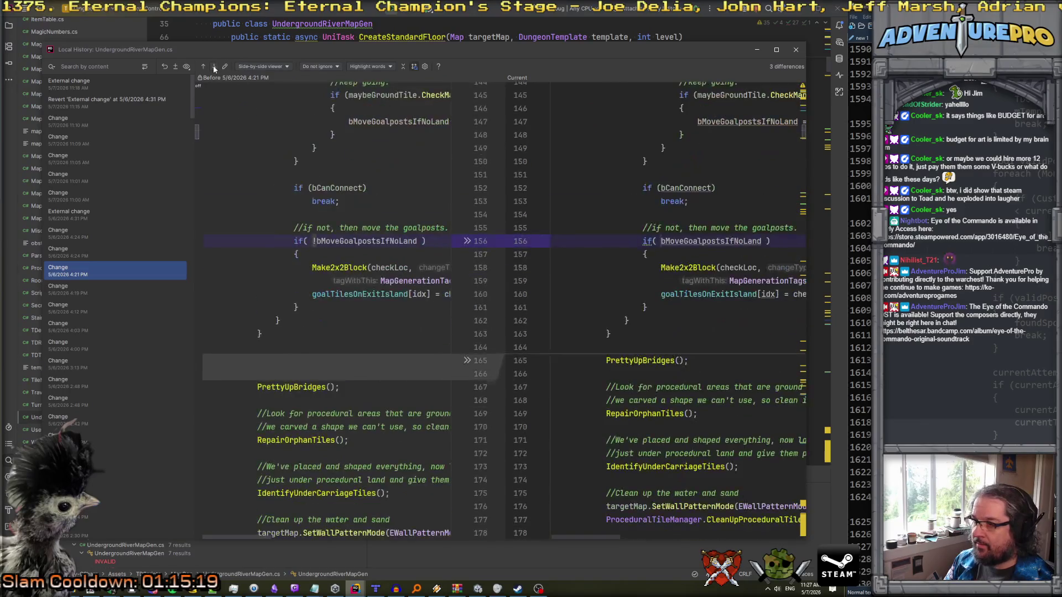
pyautogui.hscroll(3, 251, 137)
pyautogui.hscroll(-3, 251, 137)
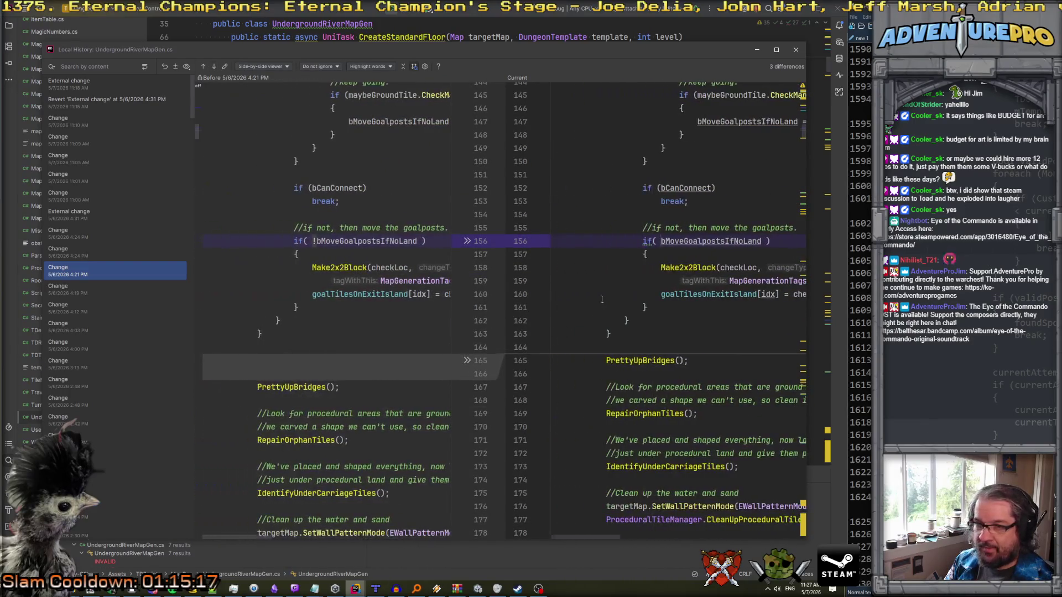
pyautogui.click(81, 252)
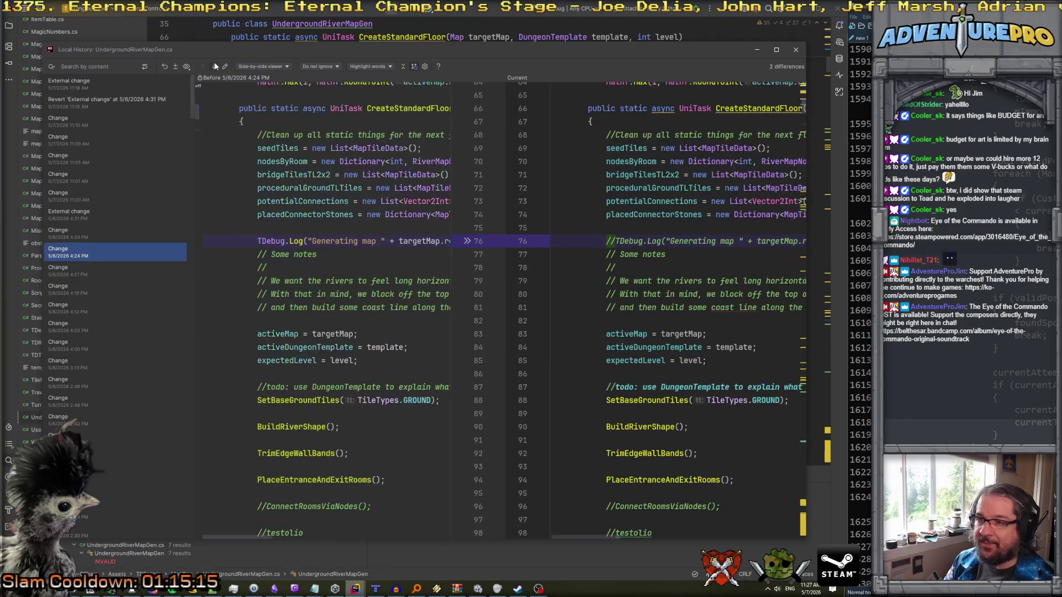
pyautogui.click(214, 64)
pyautogui.click(110, 228)
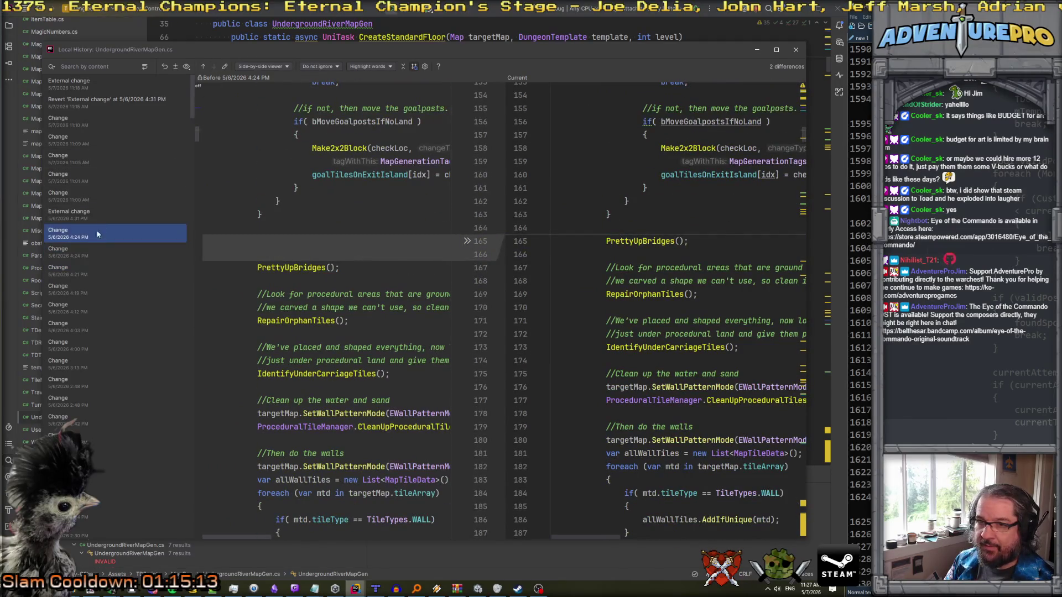
pyautogui.click(72, 212)
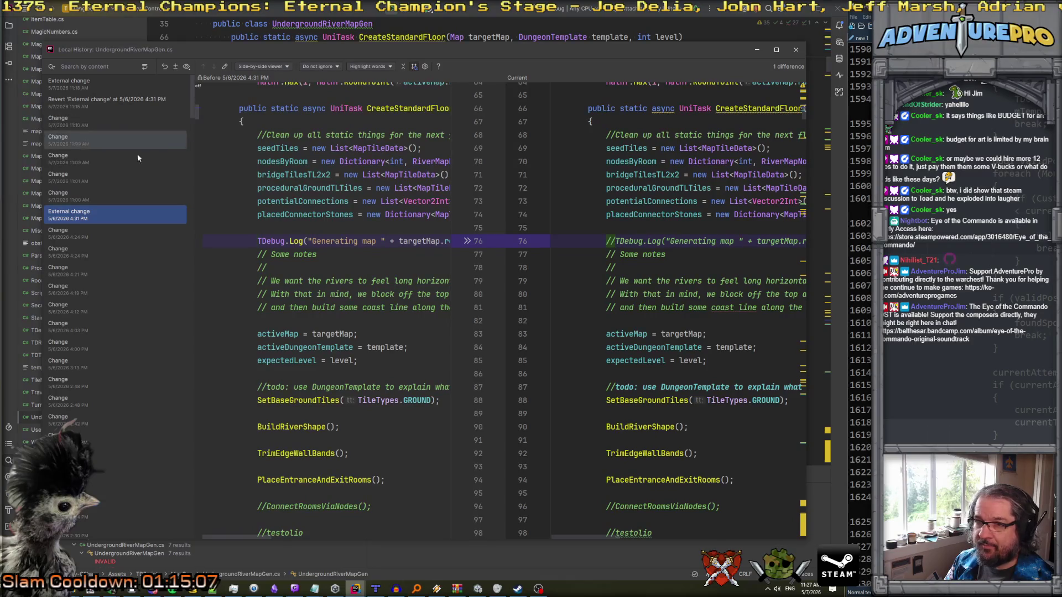
pyautogui.hscroll(2, 282, 251)
pyautogui.hscroll(8, 282, 251)
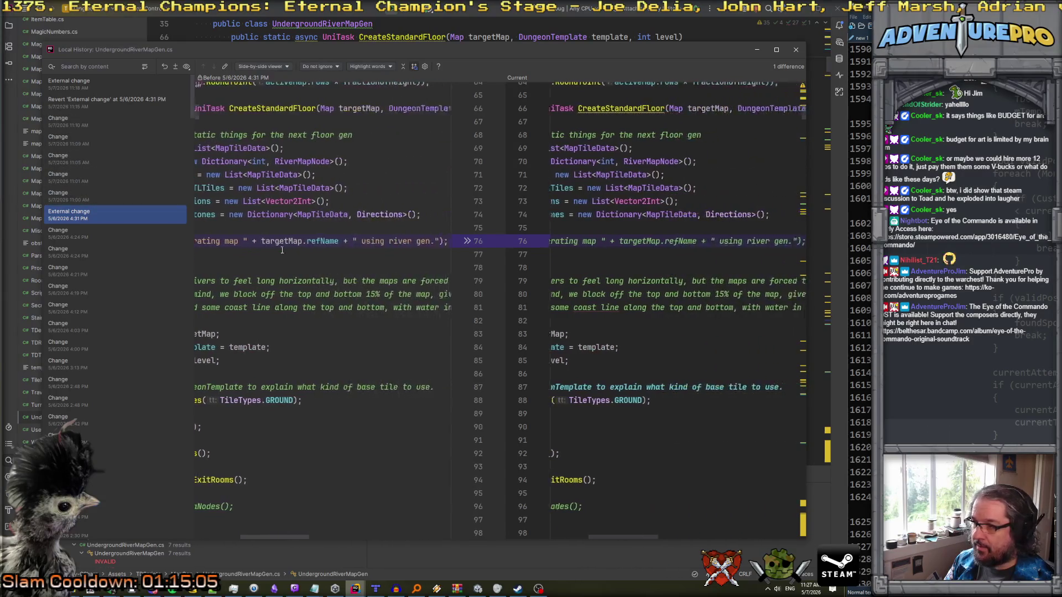
pyautogui.hscroll(-8, 282, 251)
pyautogui.scroll(-2, 282, 250)
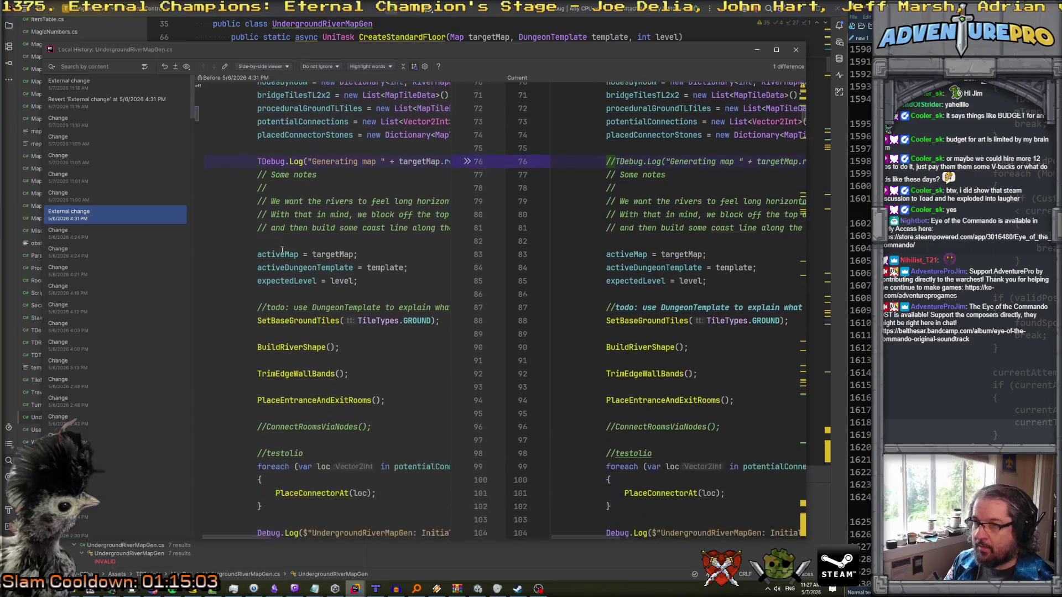
pyautogui.scroll(10, 258, 108)
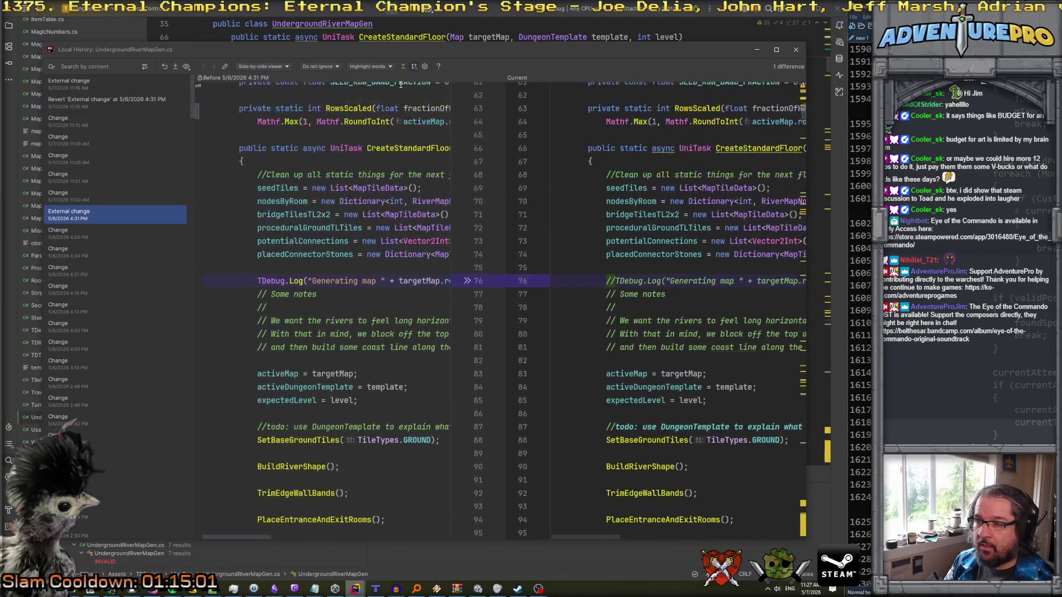
pyautogui.scroll(-9, 343, 184)
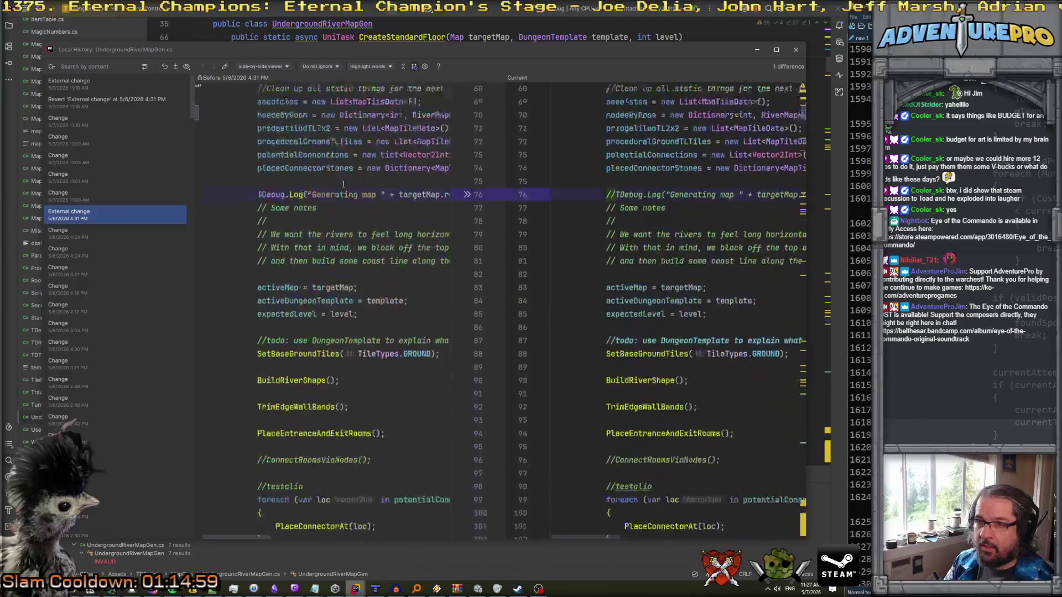
# - Review the latest 11:18 AM external change against current code, then minimize the history window
pyautogui.click(120, 88)
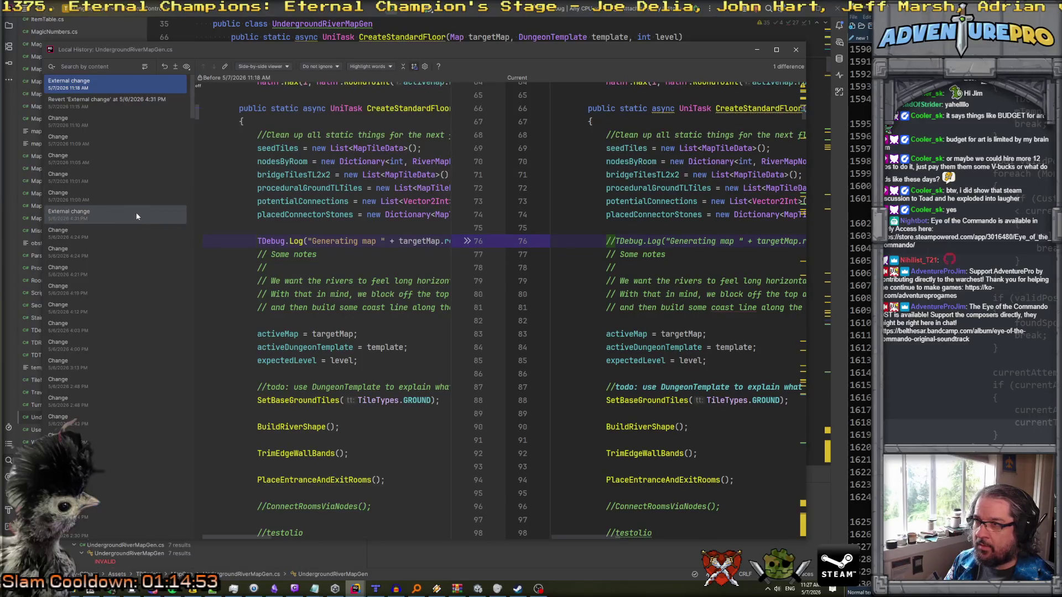
pyautogui.scroll(-20, 556, 268)
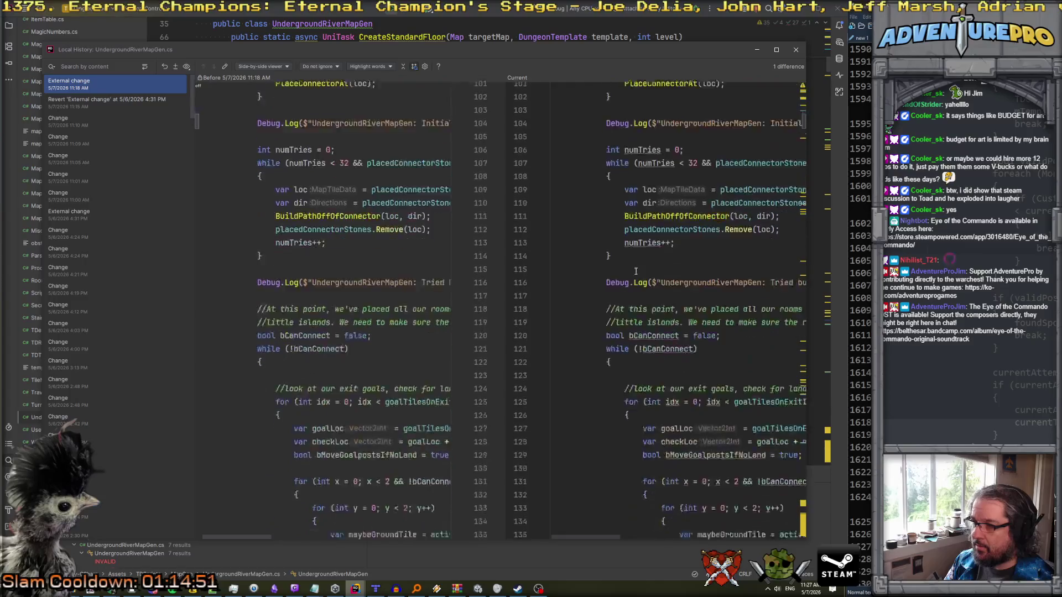
pyautogui.moveTo(805, 134)
pyautogui.mouseDown()
pyautogui.moveTo(827, 529)
pyautogui.moveTo(828, 512)
pyautogui.mouseUp()
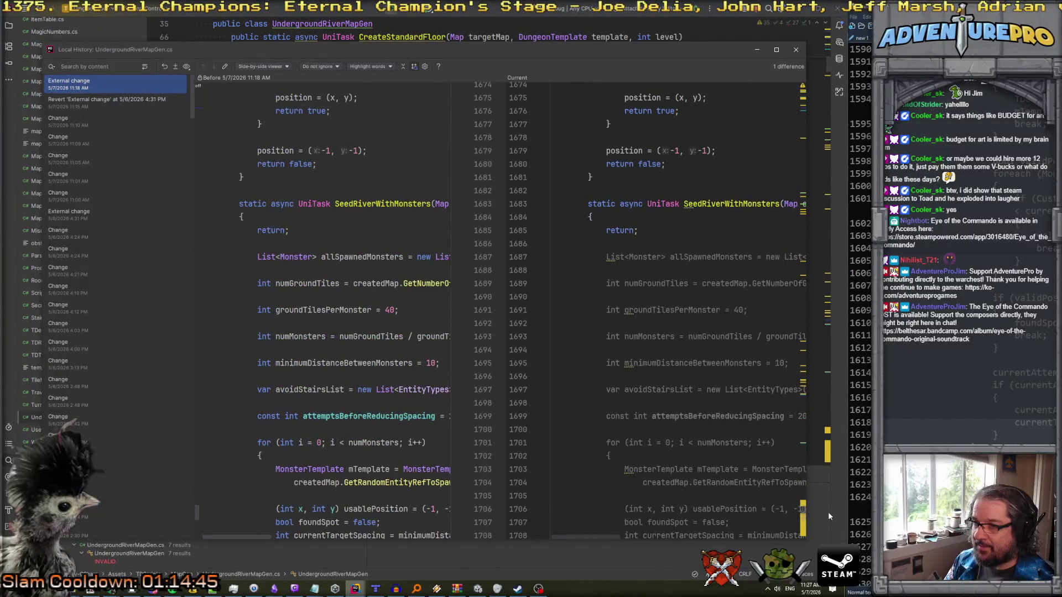
pyautogui.scroll(7, 649, 319)
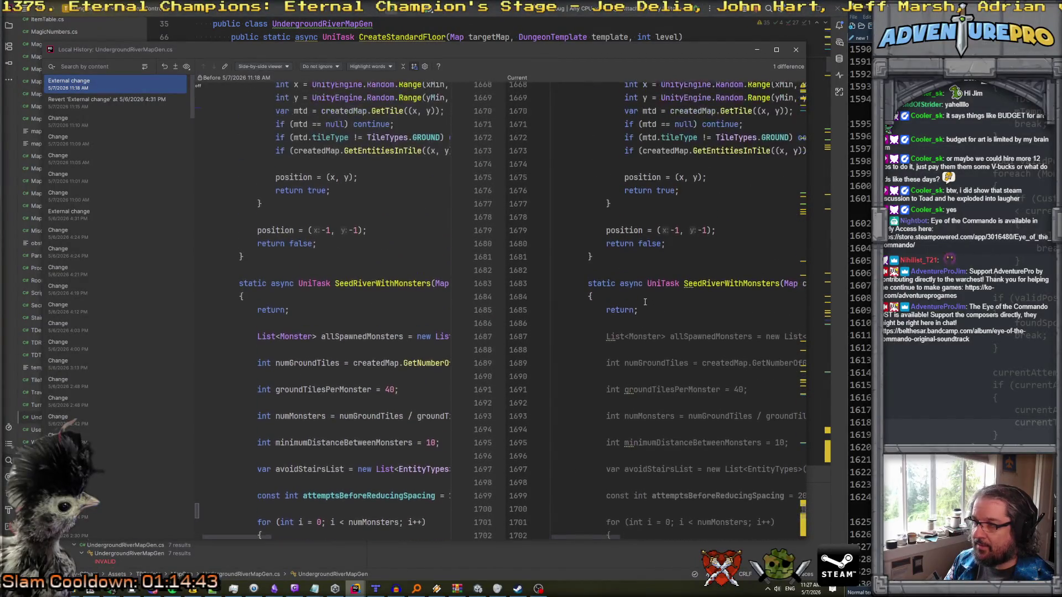
pyautogui.scroll(20, 645, 302)
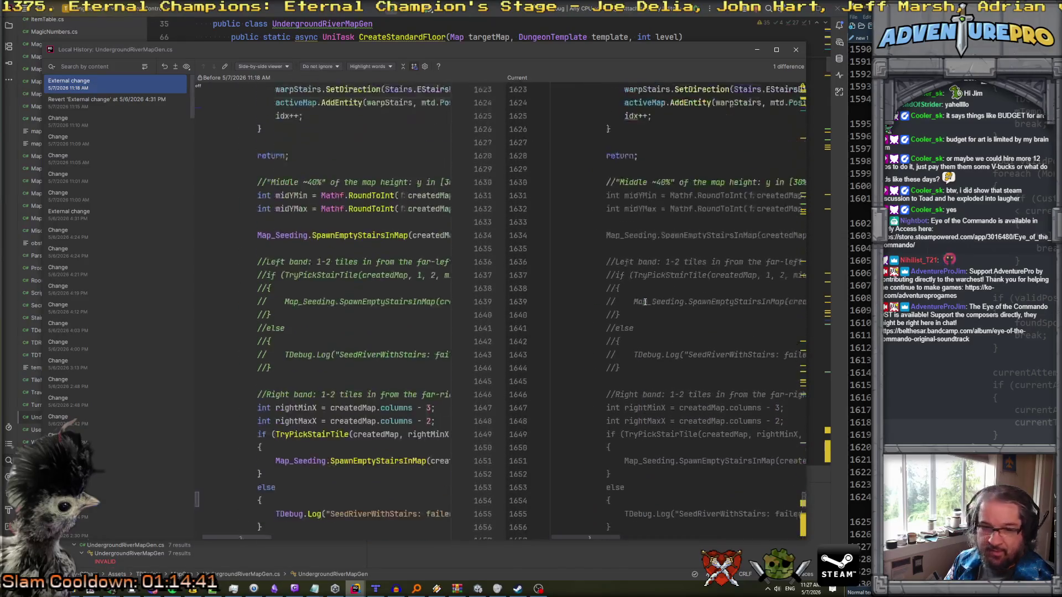
pyautogui.scroll(20, 644, 301)
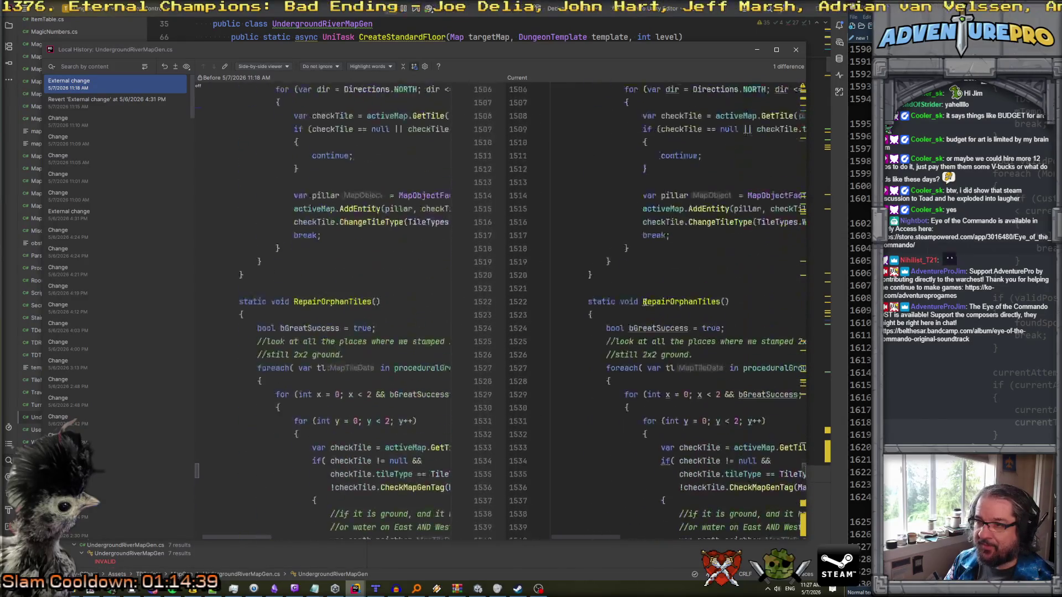
pyautogui.scroll(20, 645, 301)
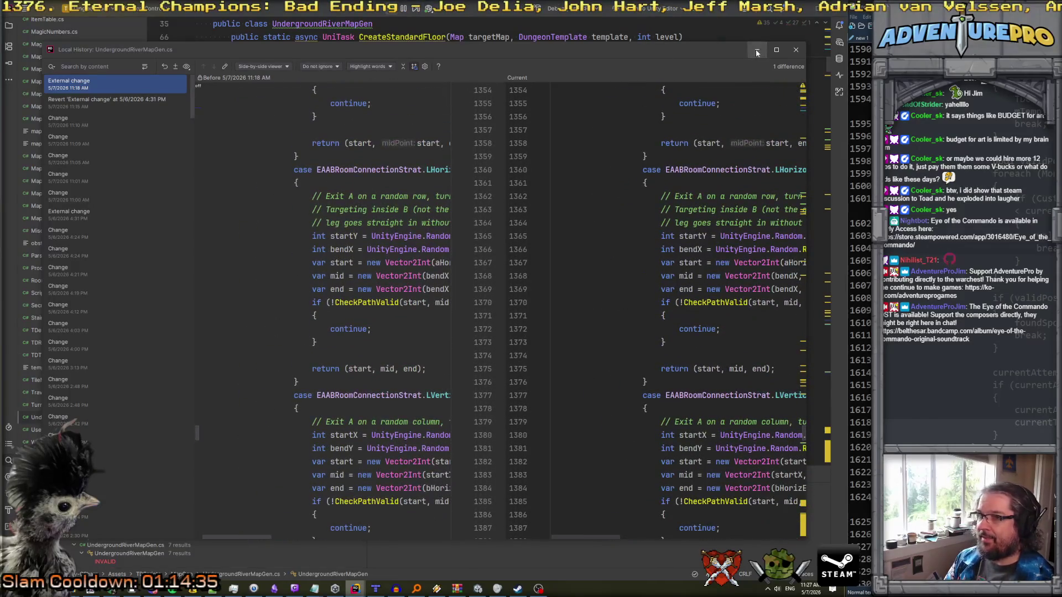
pyautogui.click(756, 51)
pyautogui.scroll(3, 606, 184)
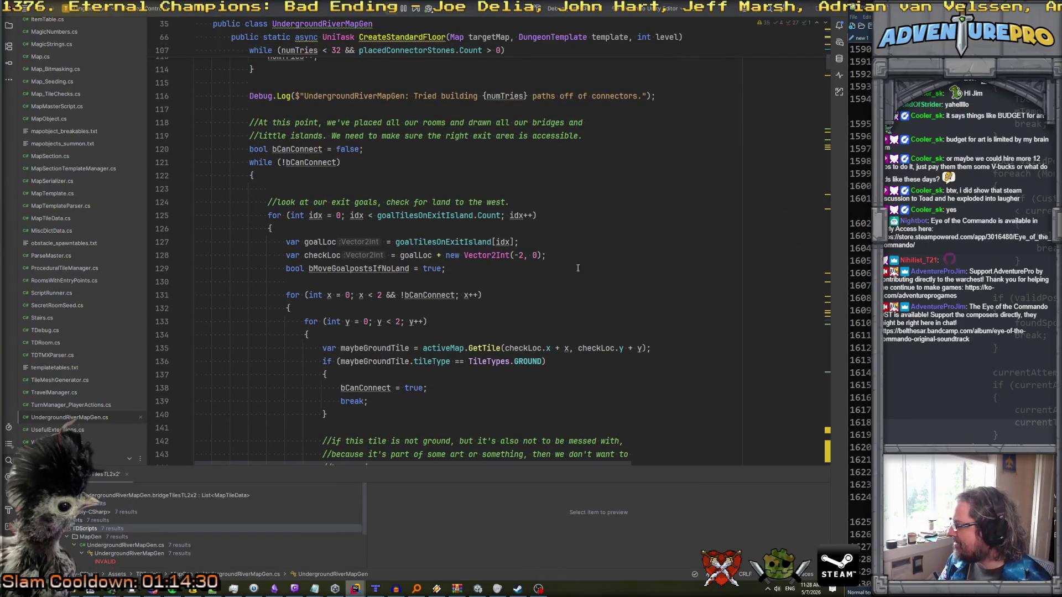
# - From CreateStandardFloor, inspect the PlaceEntranceAndExitRooms definition and return to the call site
pyautogui.scroll(-4, 535, 263)
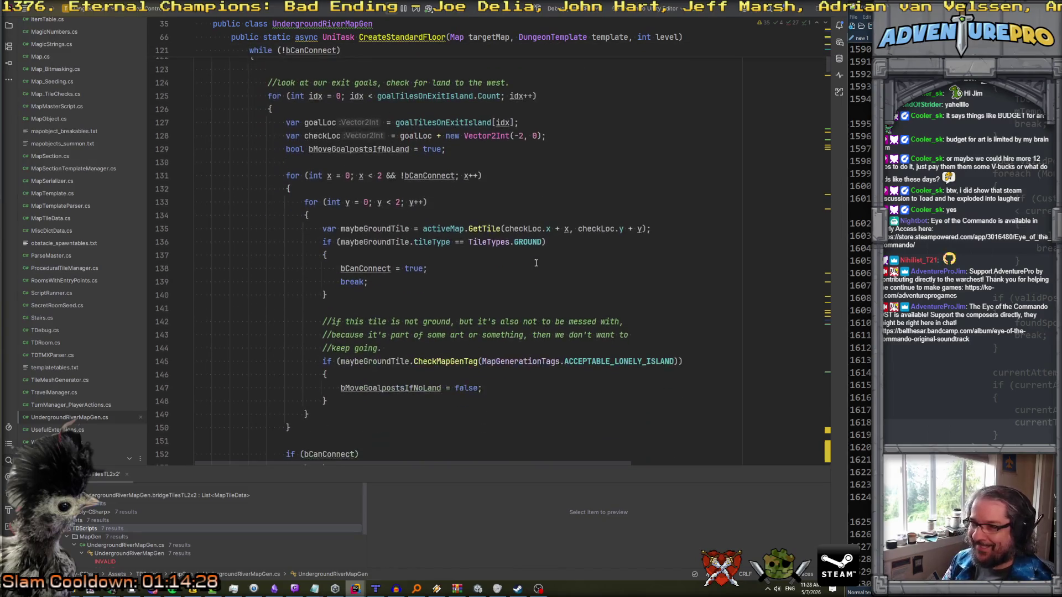
pyautogui.scroll(5, 535, 264)
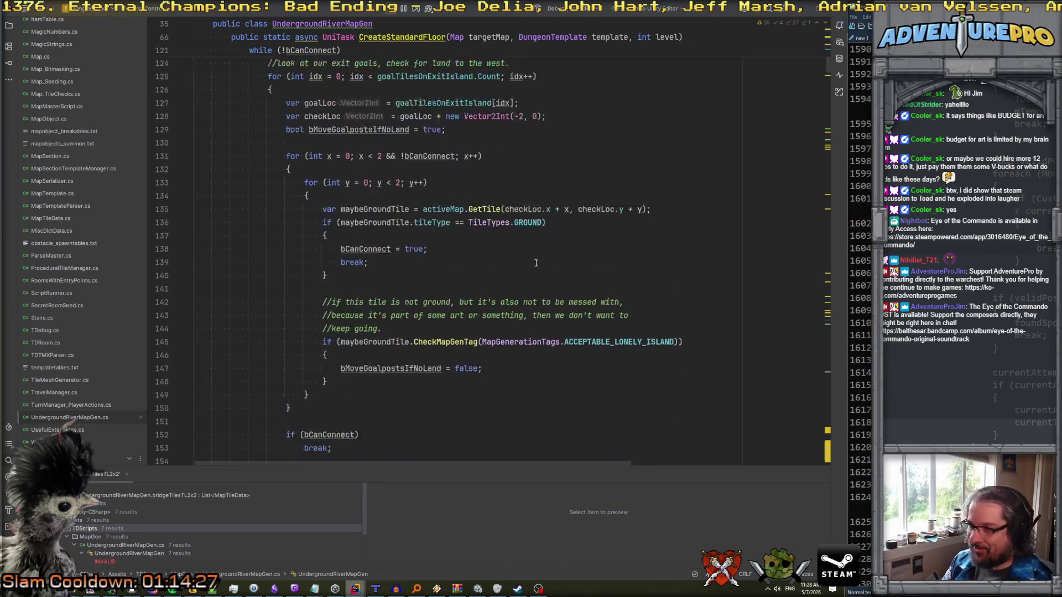
pyautogui.click(481, 223)
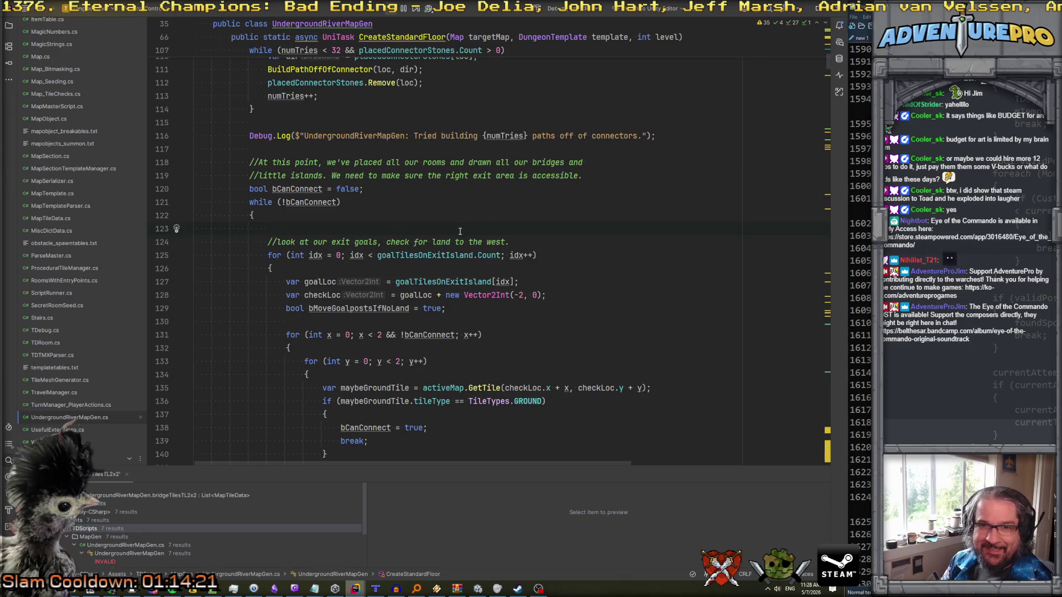
pyautogui.scroll(4, 433, 230)
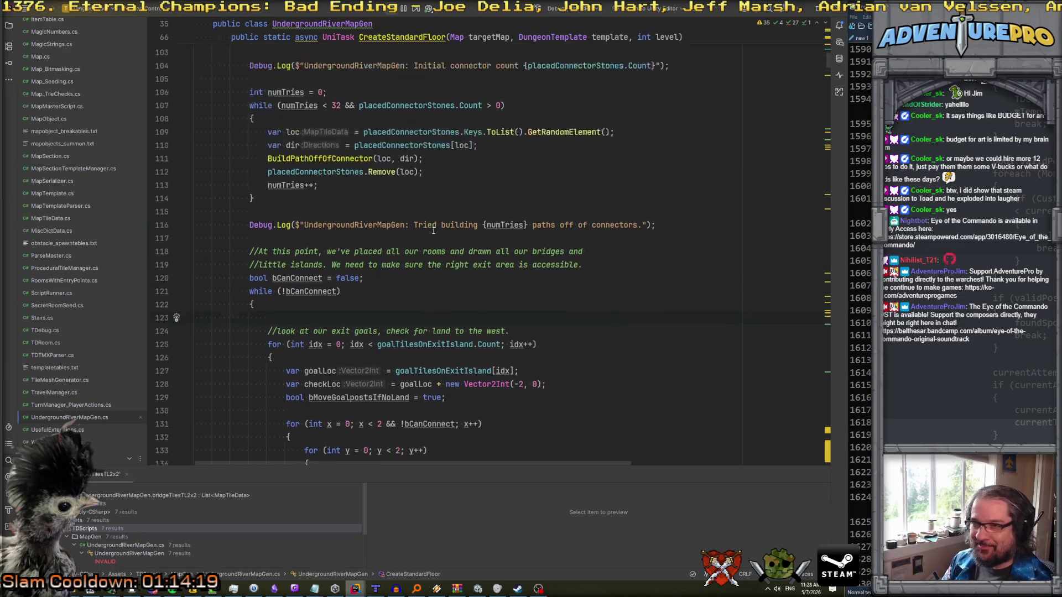
pyautogui.scroll(-7, 434, 230)
pyautogui.scroll(10, 434, 230)
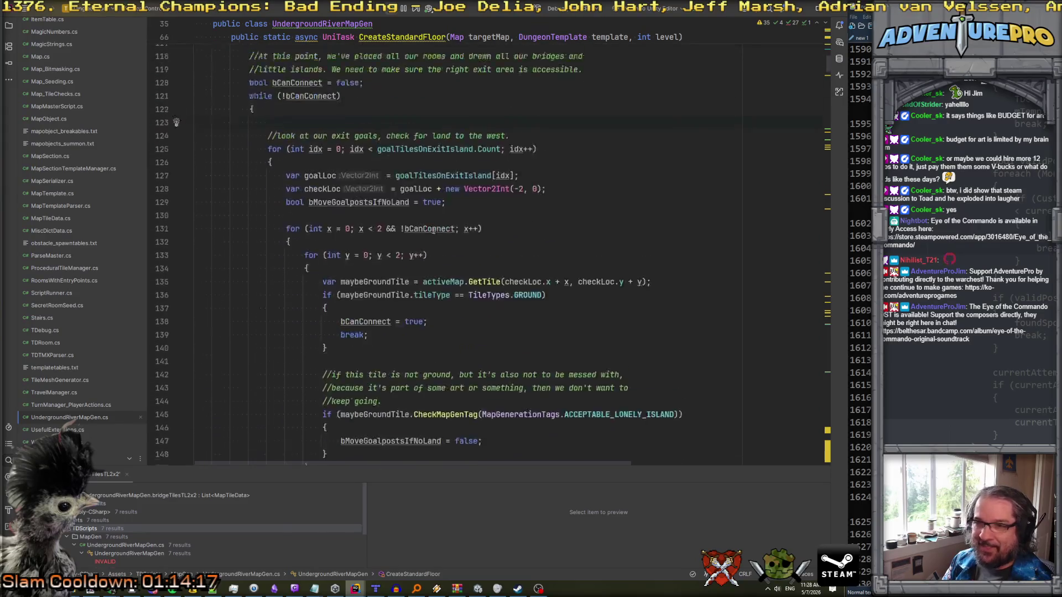
pyautogui.scroll(3, 433, 230)
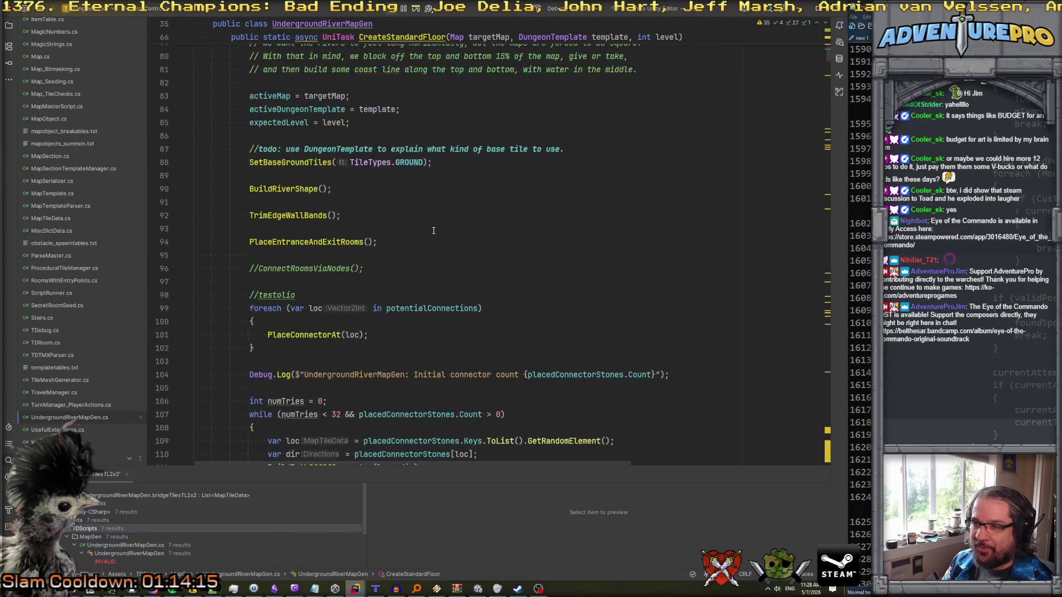
pyautogui.scroll(2, 390, 223)
pyautogui.scroll(-2, 381, 244)
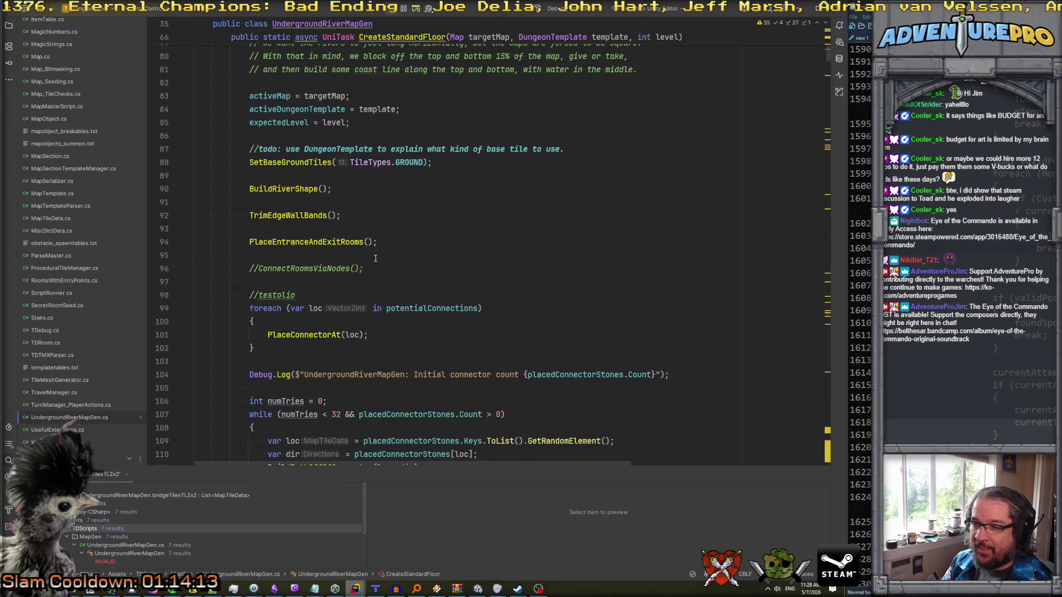
pyautogui.keyDown('ctrl'); pyautogui.click(301, 240); pyautogui.keyUp('ctrl')
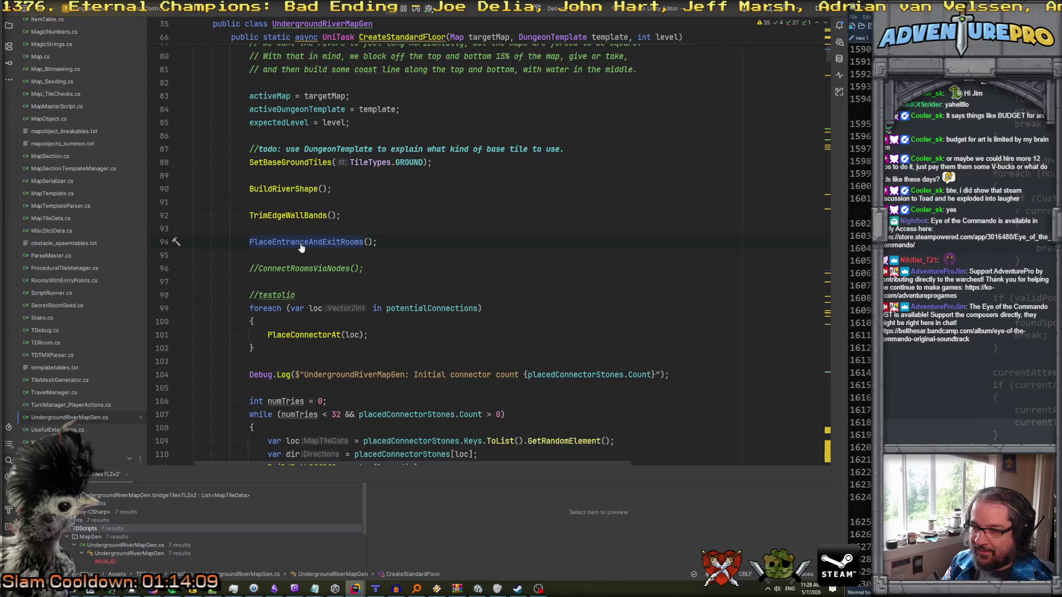
pyautogui.keyDown('ctrl'); pyautogui.click(300, 243); pyautogui.keyUp('ctrl')
pyautogui.scroll(-4, 394, 257)
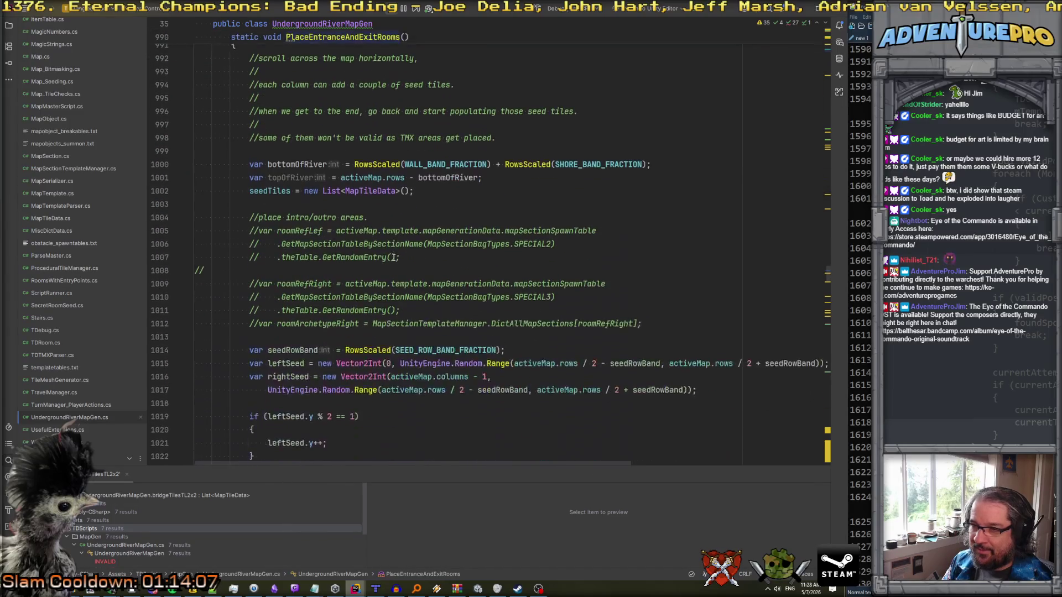
pyautogui.scroll(-8, 376, 204)
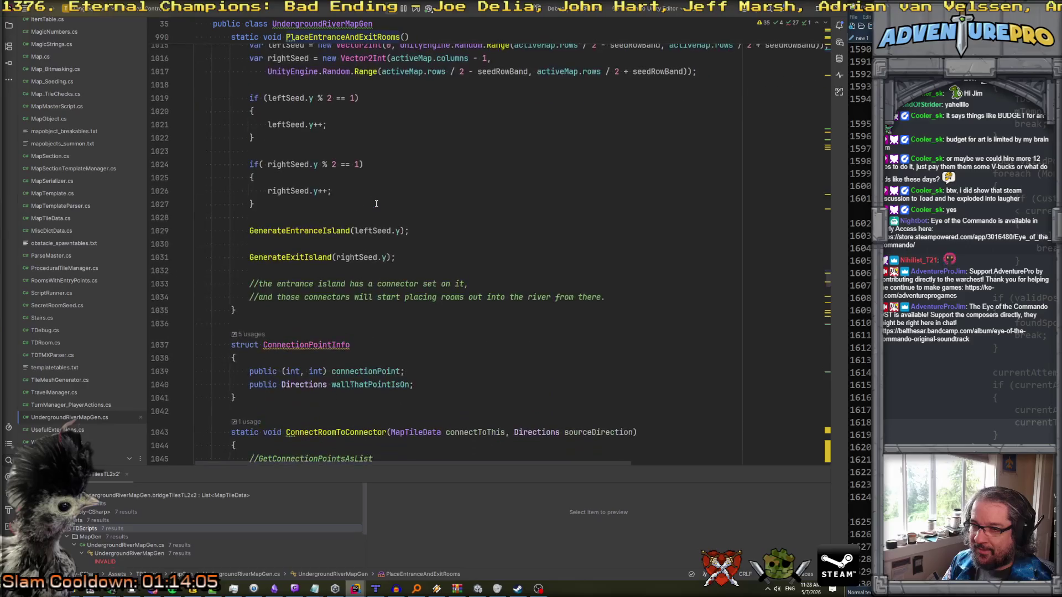
pyautogui.scroll(-3, 340, 245)
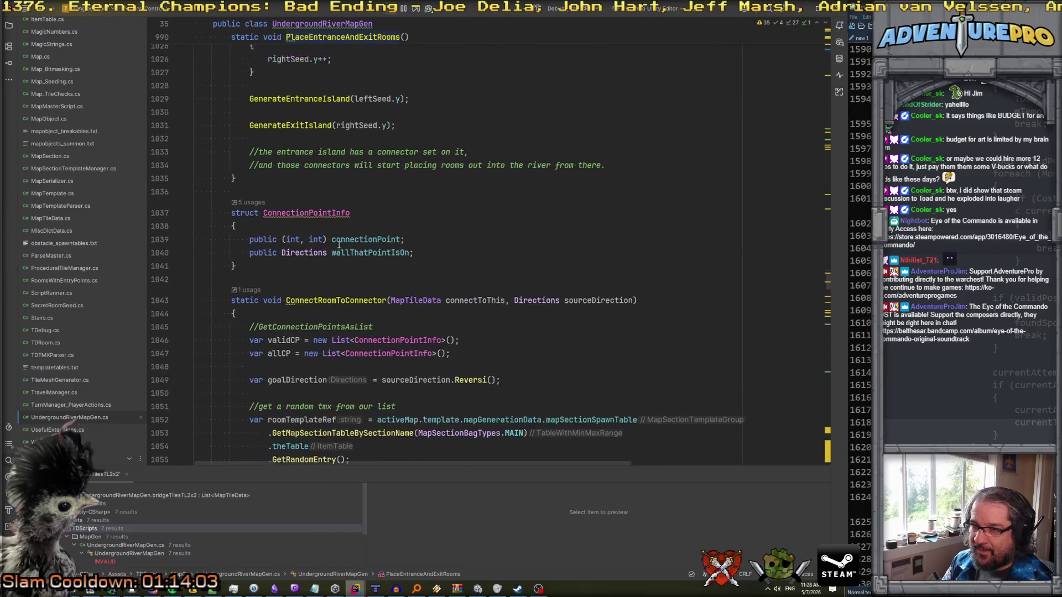
pyautogui.hotkey('ctrl', 'alt', 'Left')
# - Follow the call into the BuildPathOffOfConnector method and read through it
pyautogui.scroll(-5, 339, 244)
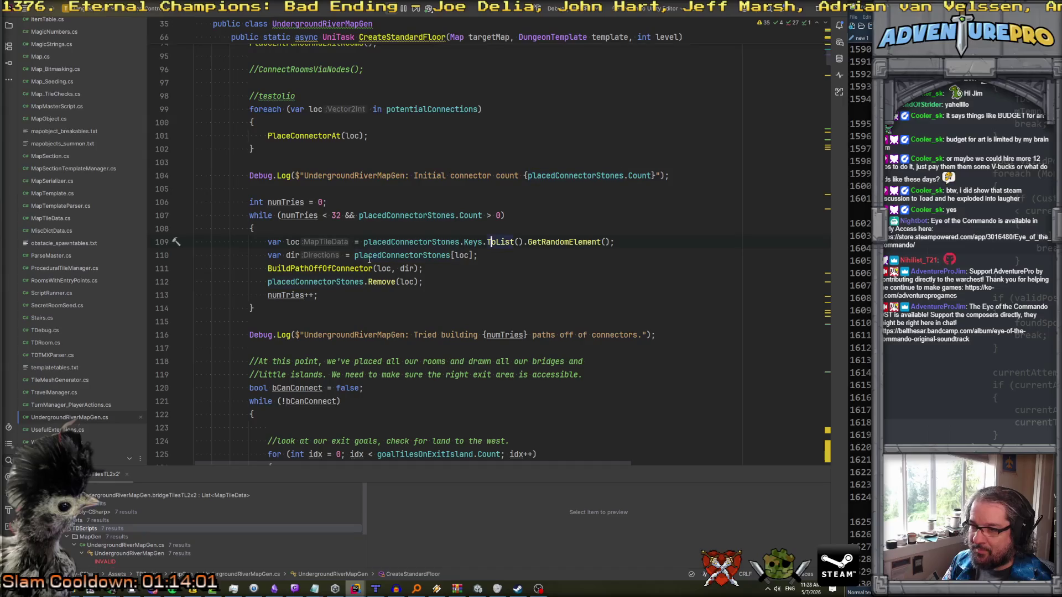
pyautogui.keyDown('ctrl'); pyautogui.click(319, 269); pyautogui.keyUp('ctrl')
pyautogui.scroll(-12, 379, 269)
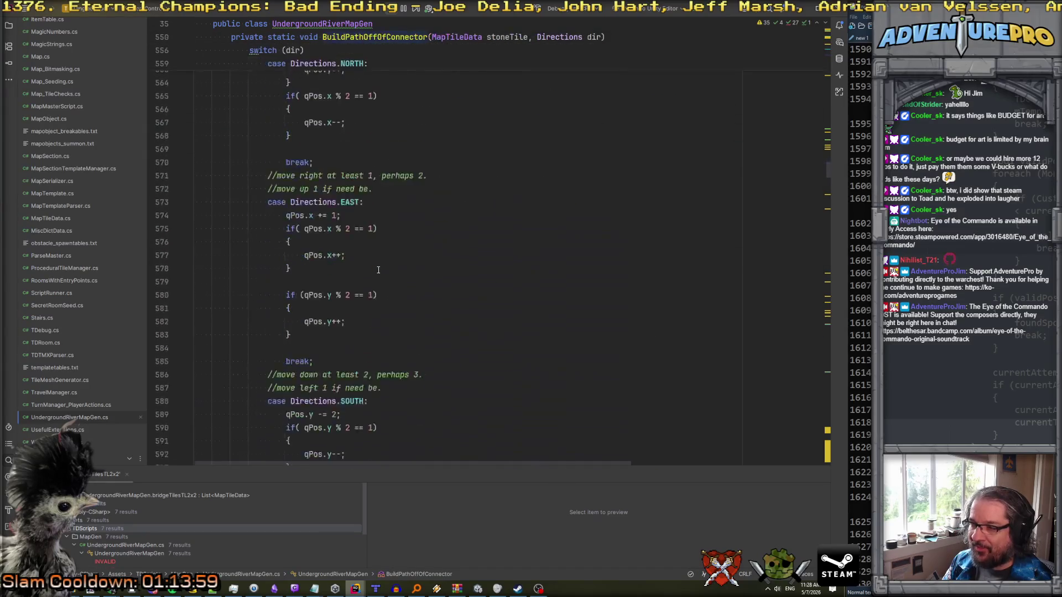
pyautogui.scroll(-9, 379, 269)
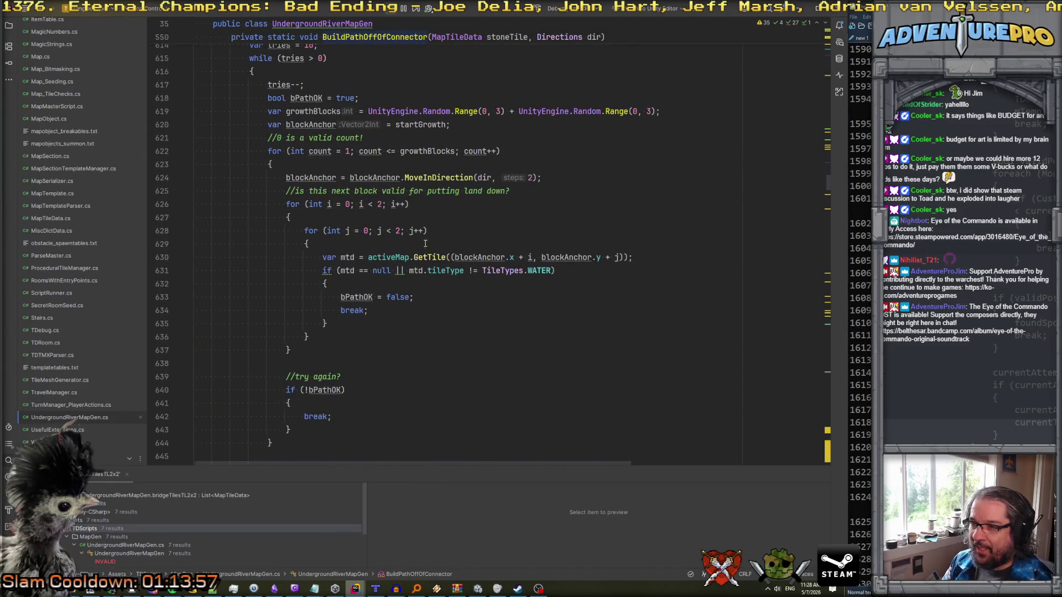
pyautogui.scroll(-1, 425, 240)
pyautogui.scroll(-16, 424, 240)
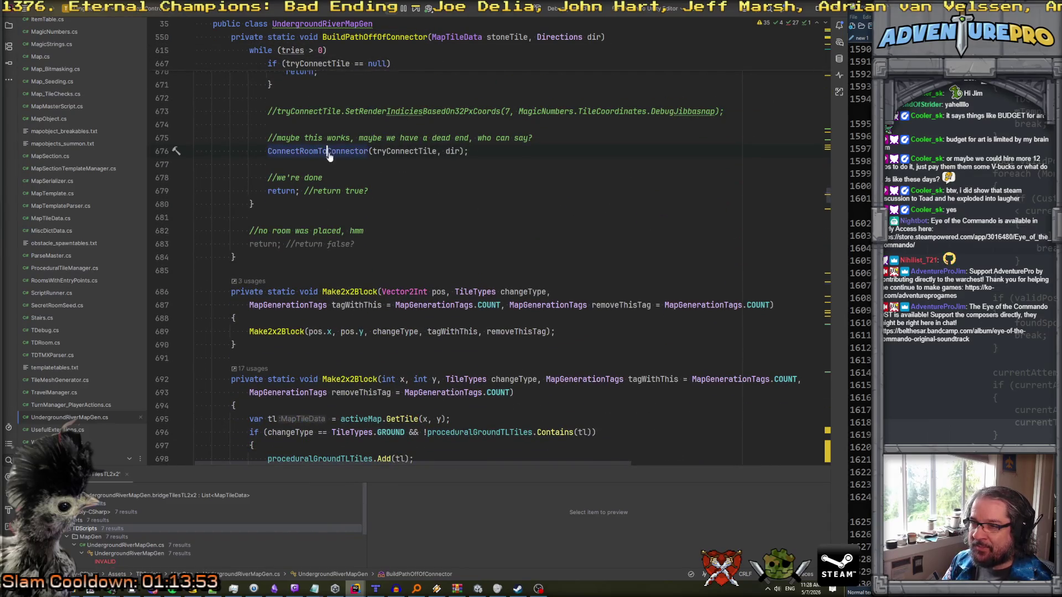
# - Go into ConnectRoomToConnector and select the Room OK log prefix through {activeMap.refName}
pyautogui.keyDown('ctrl'); pyautogui.click(327, 150); pyautogui.keyUp('ctrl')
pyautogui.scroll(-8, 422, 239)
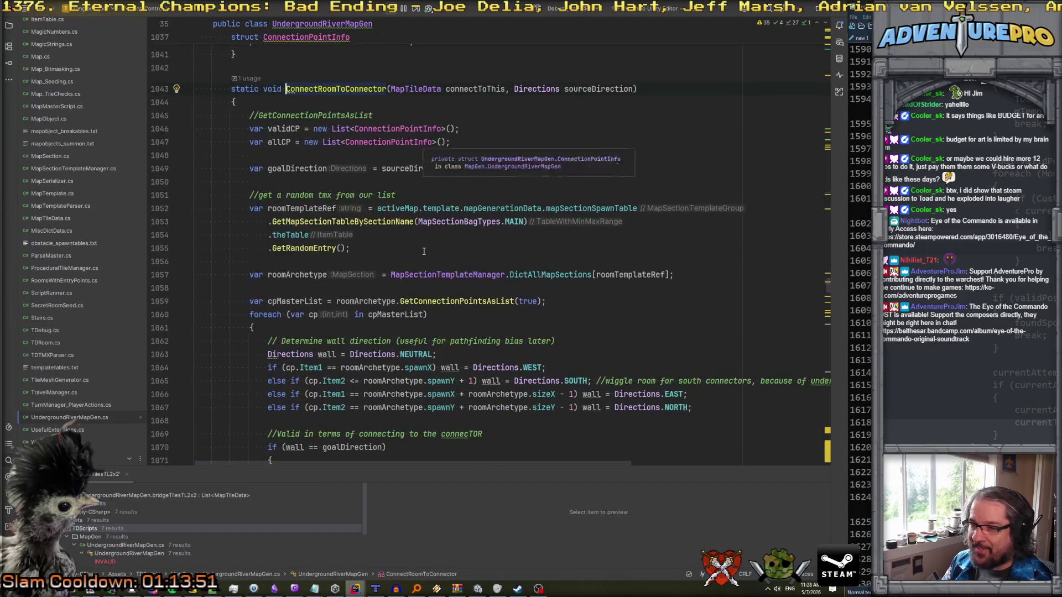
pyautogui.scroll(-2, 470, 252)
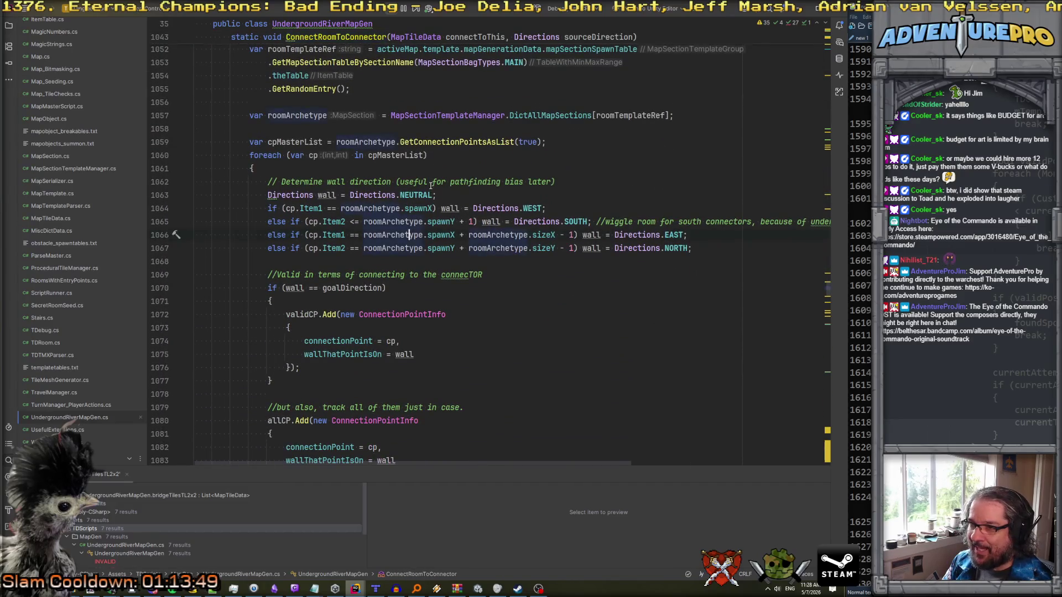
pyautogui.scroll(-8, 420, 221)
pyautogui.scroll(-6, 432, 189)
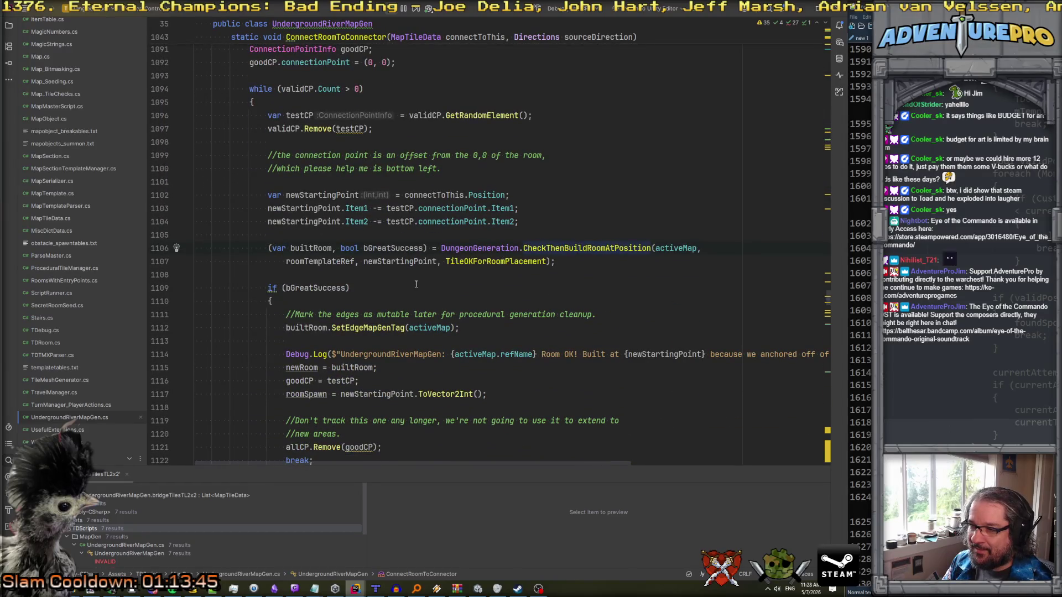
pyautogui.scroll(-1, 416, 284)
pyautogui.hscroll(6, 507, 306)
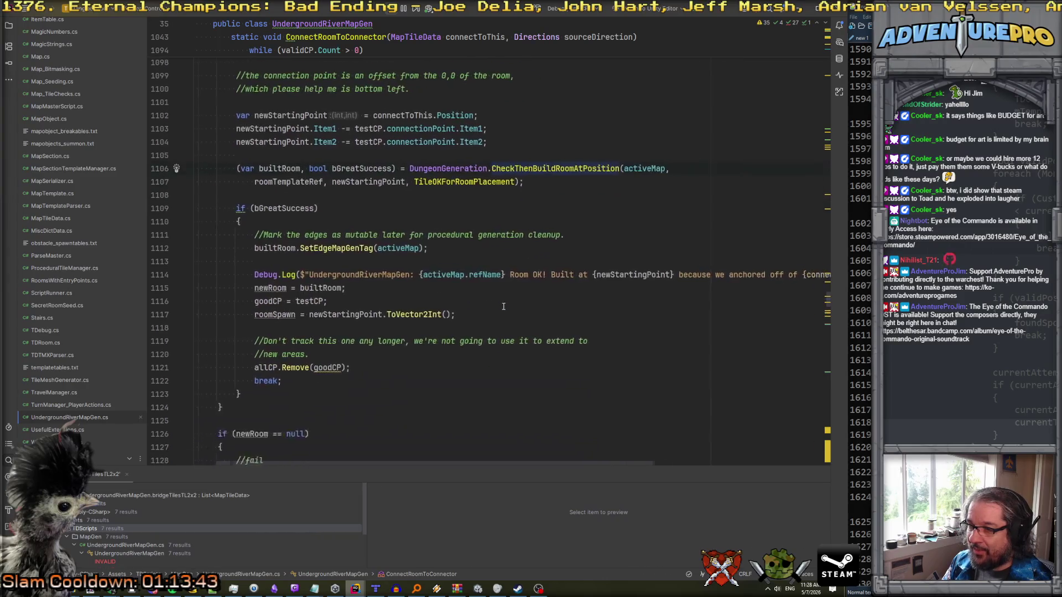
pyautogui.hscroll(-6, 503, 306)
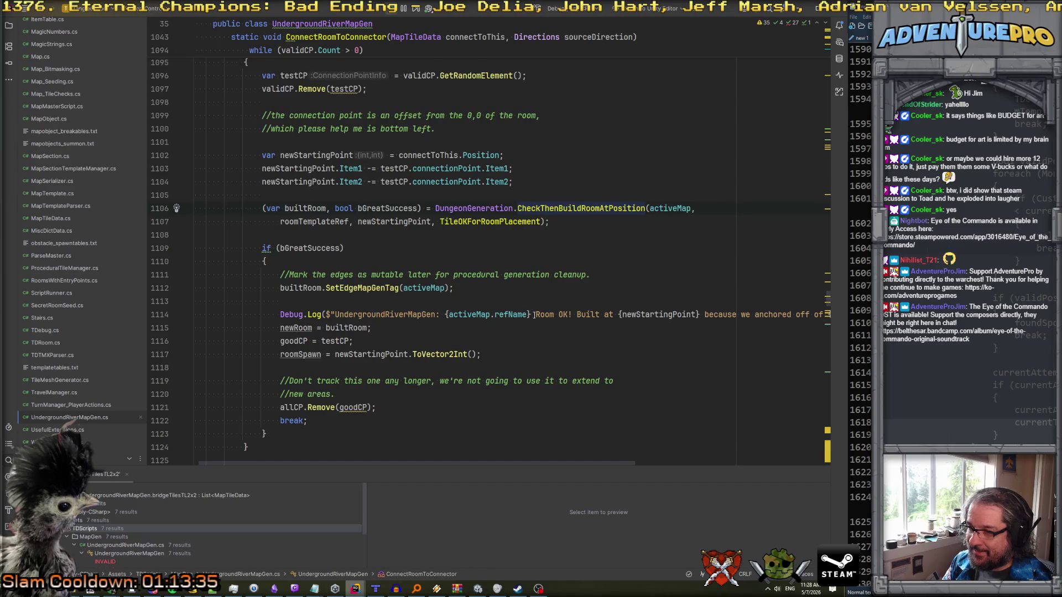
pyautogui.moveTo(532, 314); pyautogui.dragTo(358, 315)
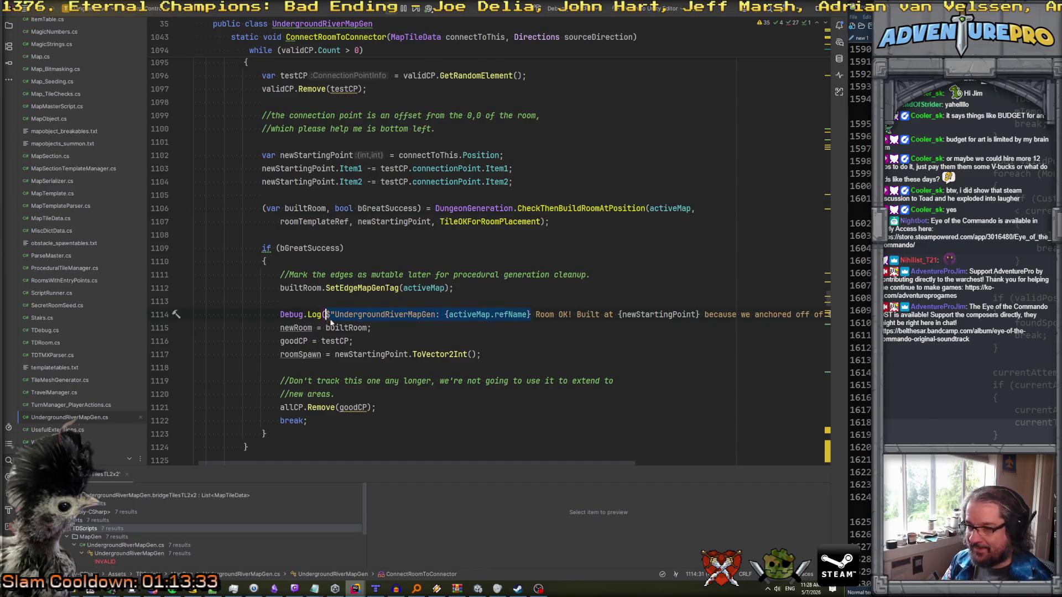
# - Search the file for the $"Under log prefix and undo a mistaken paste on line 104
pyautogui.click(462, 314)
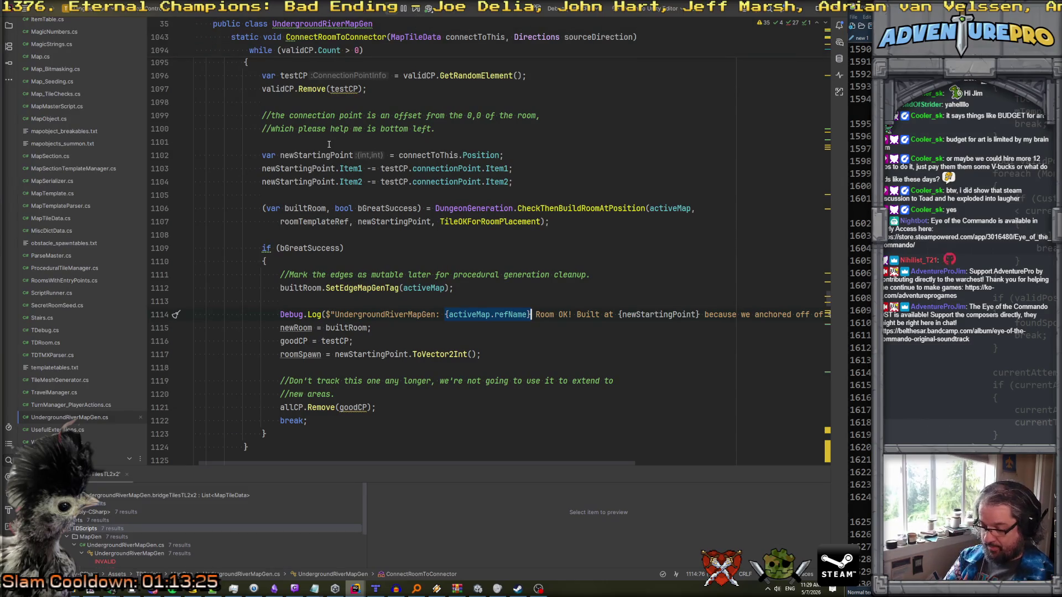
pyautogui.hotkey('ctrl', 'shift', 'f')
pyautogui.press('Escape')
pyautogui.hotkey('ctrl', 'f')
pyautogui.write('$"Under')
pyautogui.click(409, 201)
pyautogui.write('E:\\\\projects\\\\Tangledeeper\\\\Assets\\\\TDScripts\\\\MapGen\\\\UndergroundRiverMapGen.cs')
pyautogui.hotkey('ctrl', 'z')
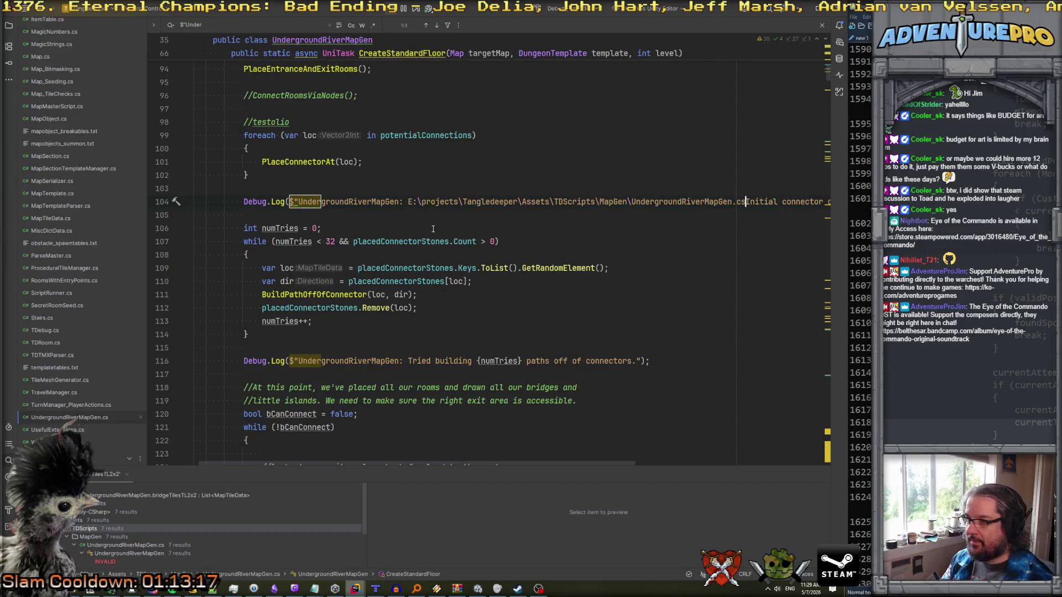
pyautogui.hotkey('ctrl', 'z')
# - Add {activeMap.refName} to the 'Initial connector count' log and paste it into the 'Tried building paths' log
pyautogui.write('{actInitial connector count {placedConnectorStones.Count}");')
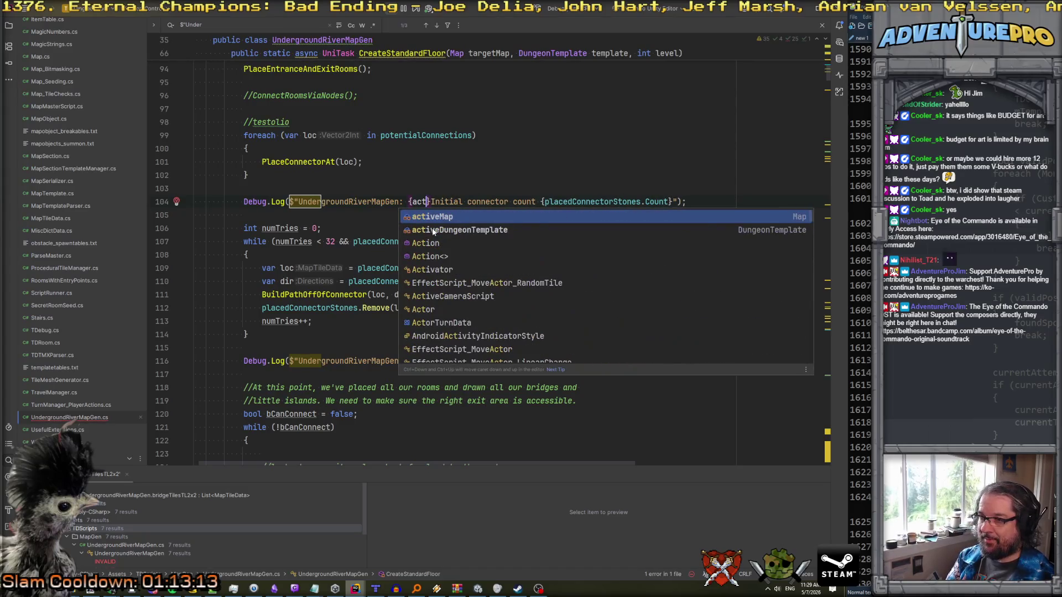
pyautogui.press('Return')
pyautogui.write('.ref')
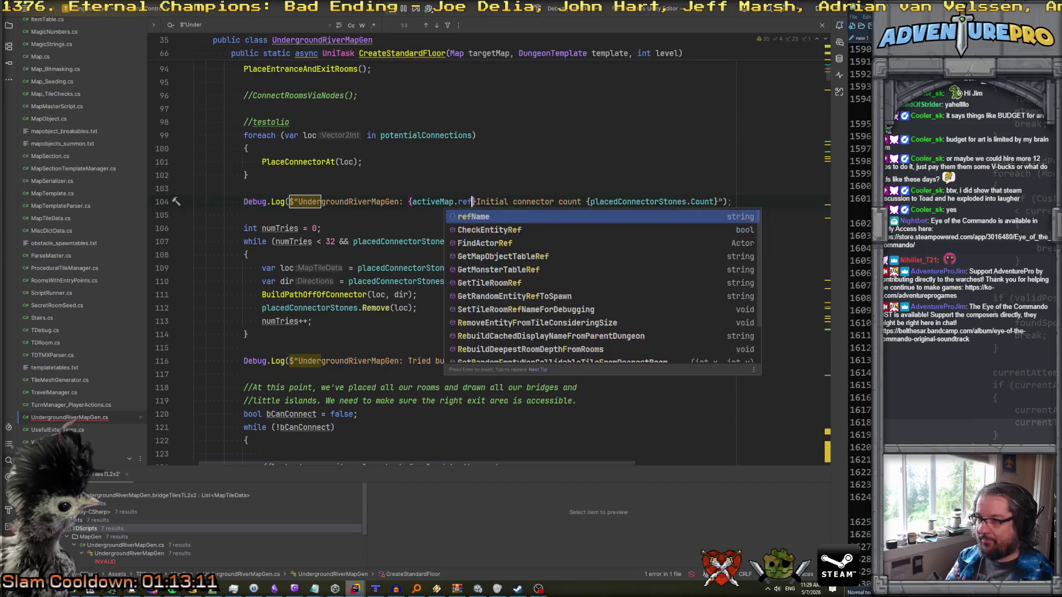
pyautogui.press('Return')
pyautogui.press('Left')
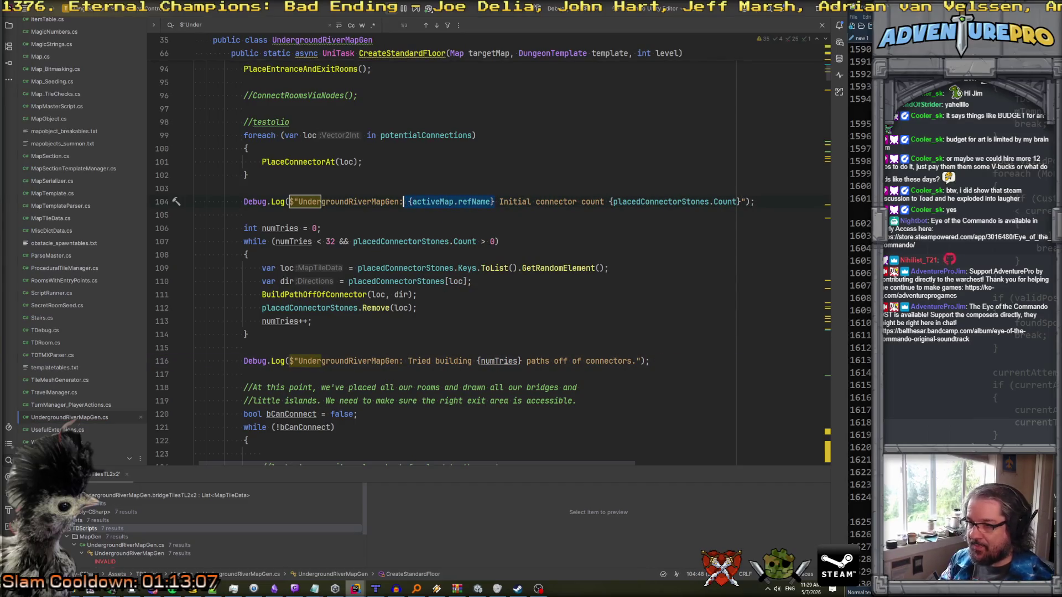
pyautogui.write('{activeMap.refName}')
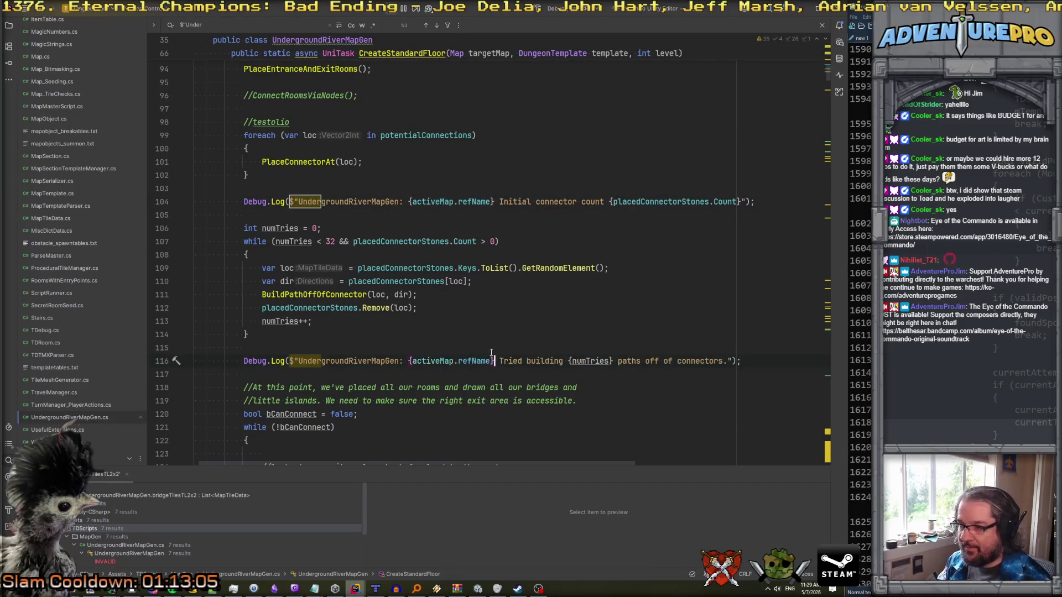
# - Jump from CreateStandardFloor to the BuildPathOffOfConnector definition
pyautogui.scroll(-20, 583, 357)
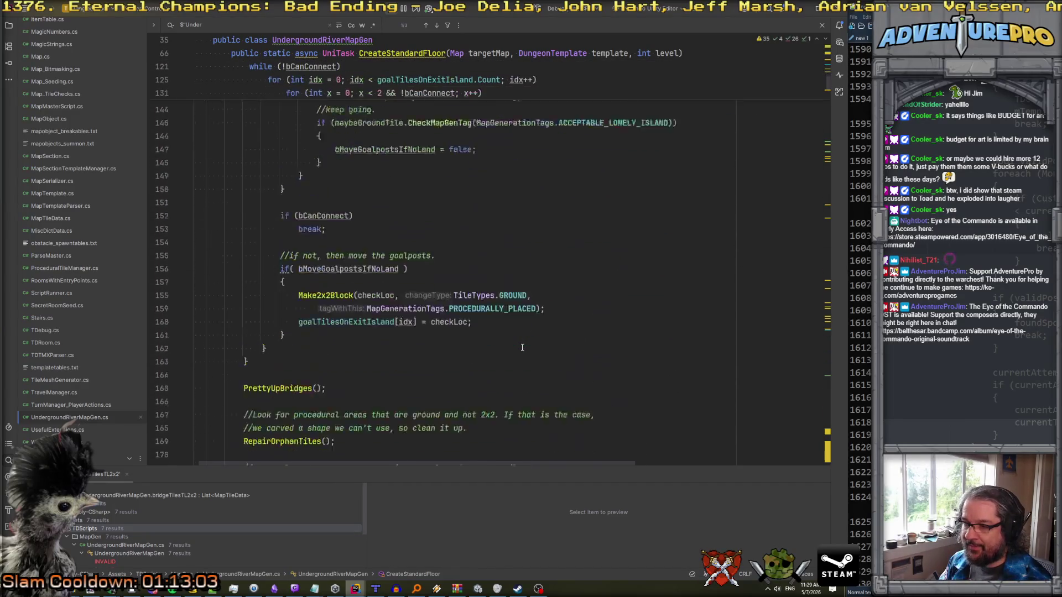
pyautogui.scroll(-3, 522, 348)
pyautogui.scroll(11, 522, 347)
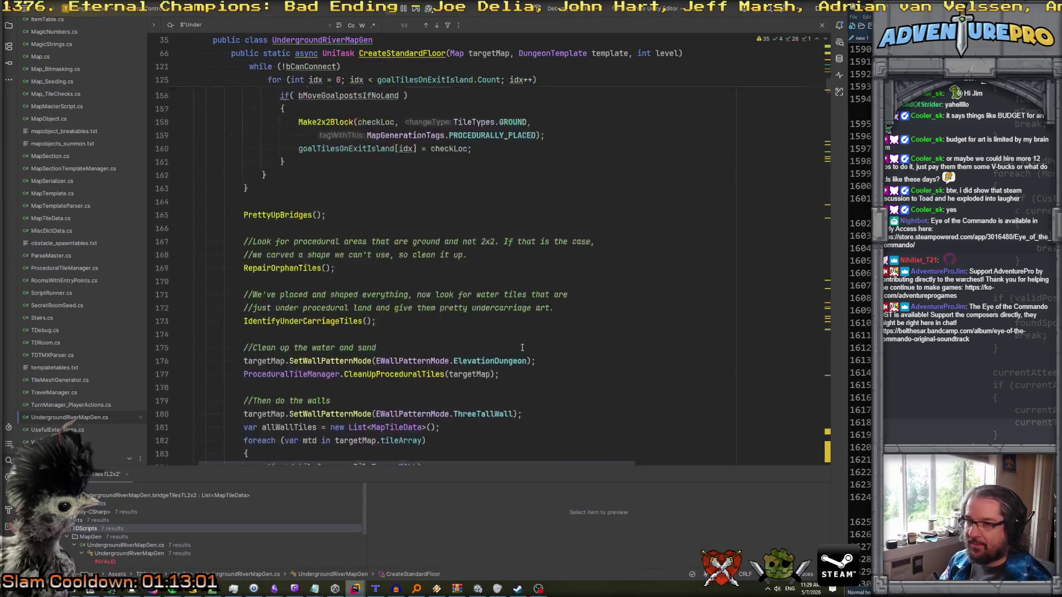
pyautogui.scroll(12, 522, 348)
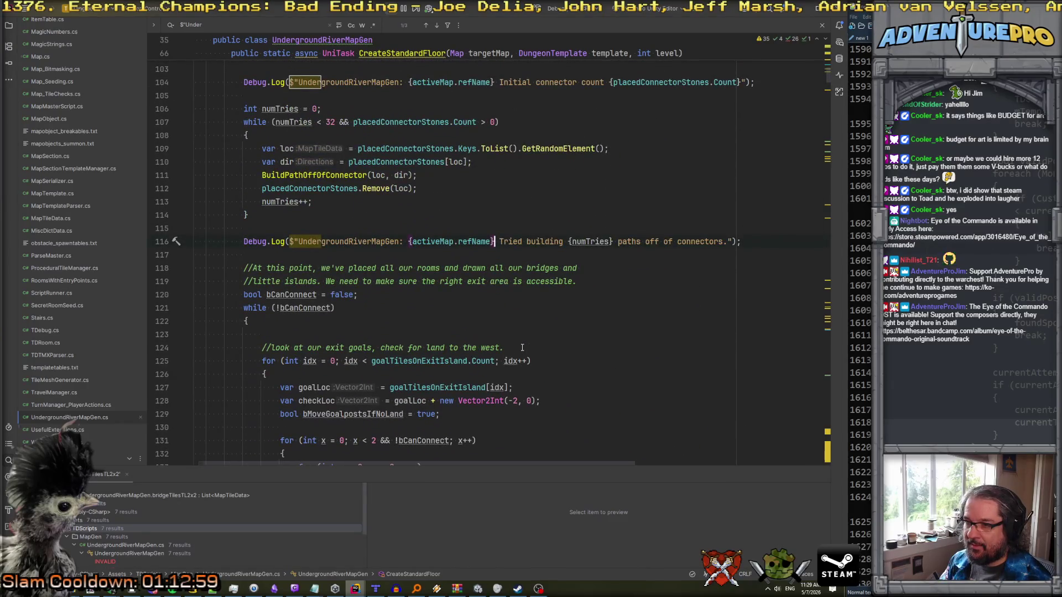
pyautogui.scroll(12, 522, 348)
pyautogui.click(522, 331)
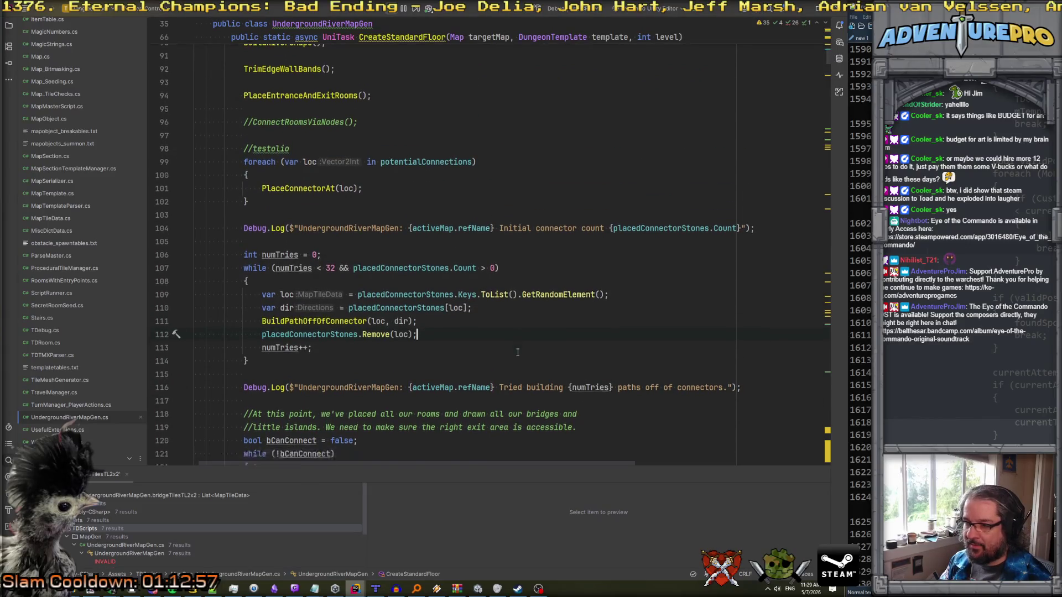
pyautogui.scroll(-4, 514, 337)
pyautogui.keyDown('ctrl'); pyautogui.click(332, 176); pyautogui.keyUp('ctrl')
pyautogui.scroll(-10, 484, 265)
pyautogui.scroll(-20, 485, 265)
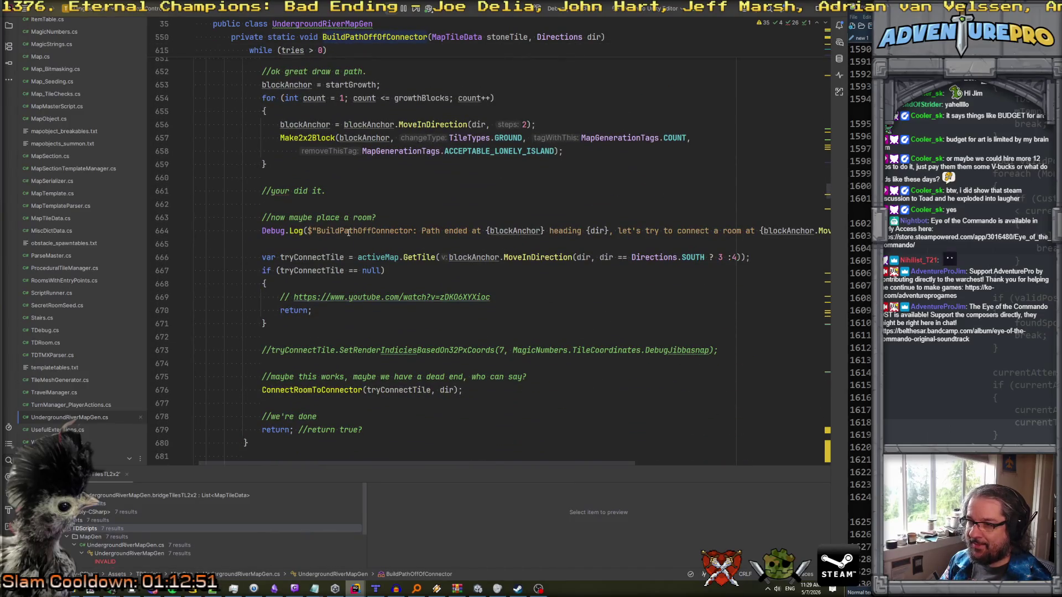
# - Insert {activeMap.refName} into BuildPathOffOfConnector's path-ended log message
pyautogui.click(418, 230)
pyautogui.write('{activeMap.refName}')
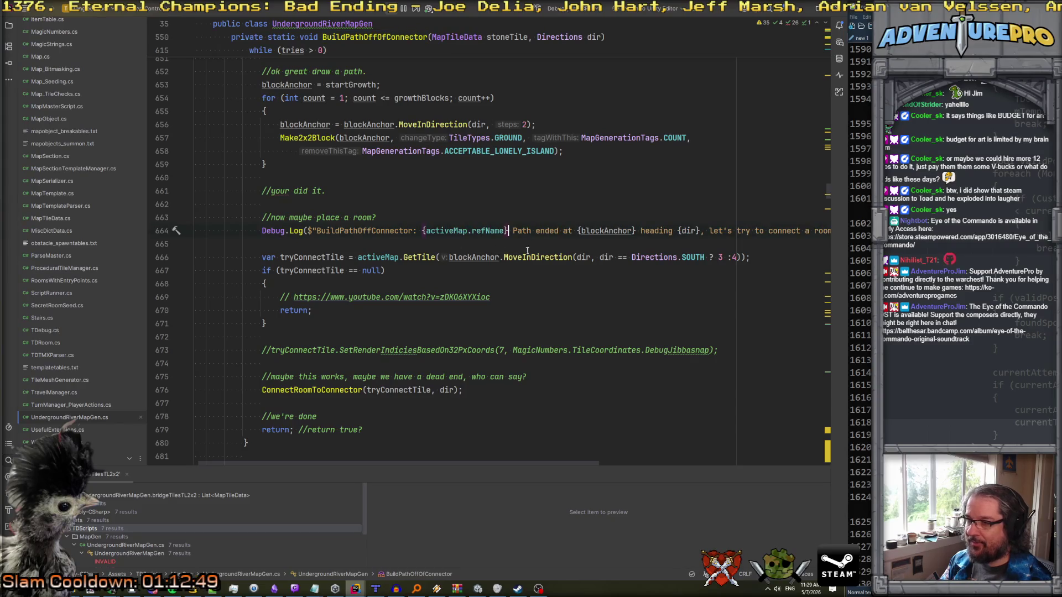
pyautogui.scroll(-1, 532, 249)
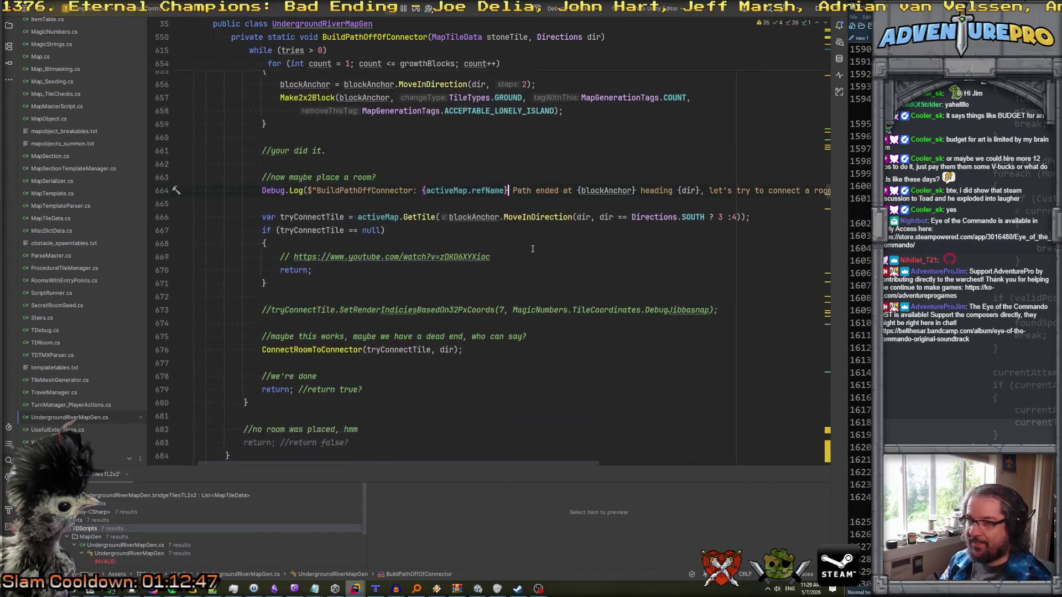
pyautogui.scroll(-5, 532, 248)
pyautogui.scroll(-1, 532, 248)
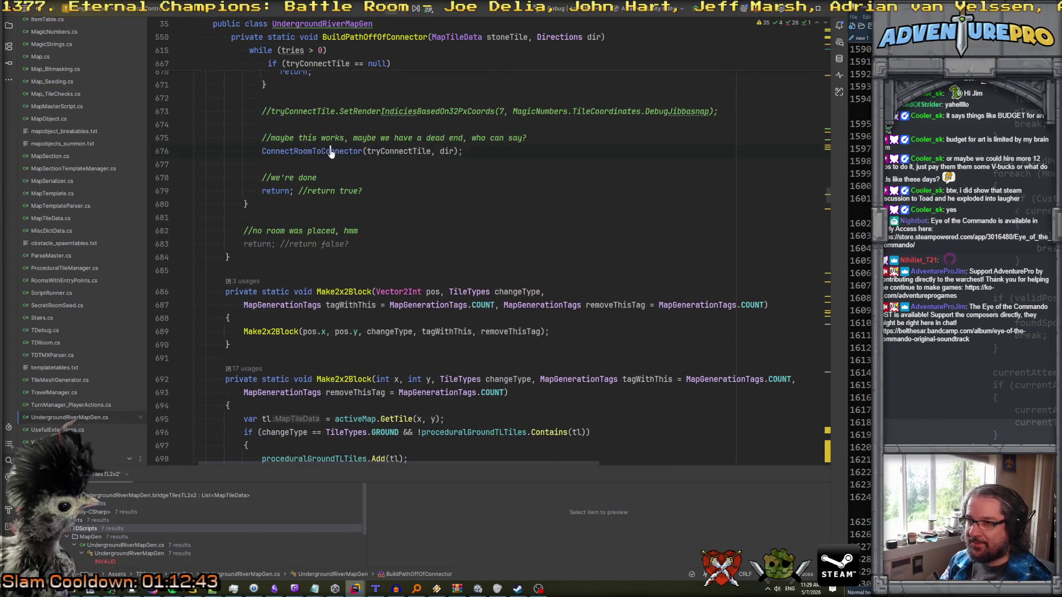
# - Go to the ConnectRoomToConnector definition and read its room-placement logic
pyautogui.keyDown('ctrl'); pyautogui.click(330, 151); pyautogui.keyUp('ctrl')
pyautogui.scroll(-10, 402, 243)
pyautogui.scroll(-10, 402, 244)
pyautogui.scroll(-13, 446, 237)
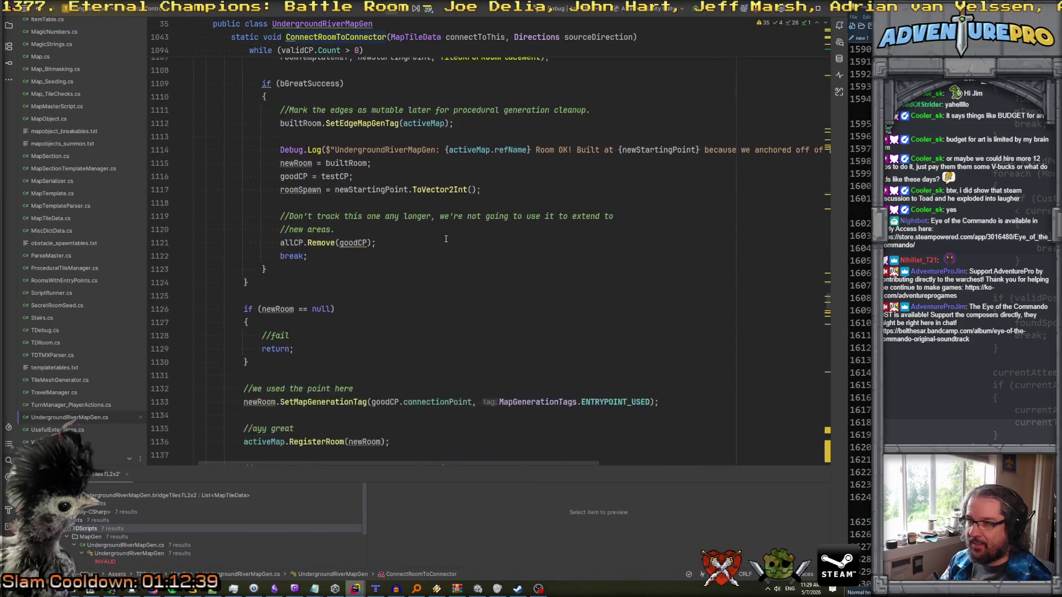
pyautogui.scroll(-3, 445, 238)
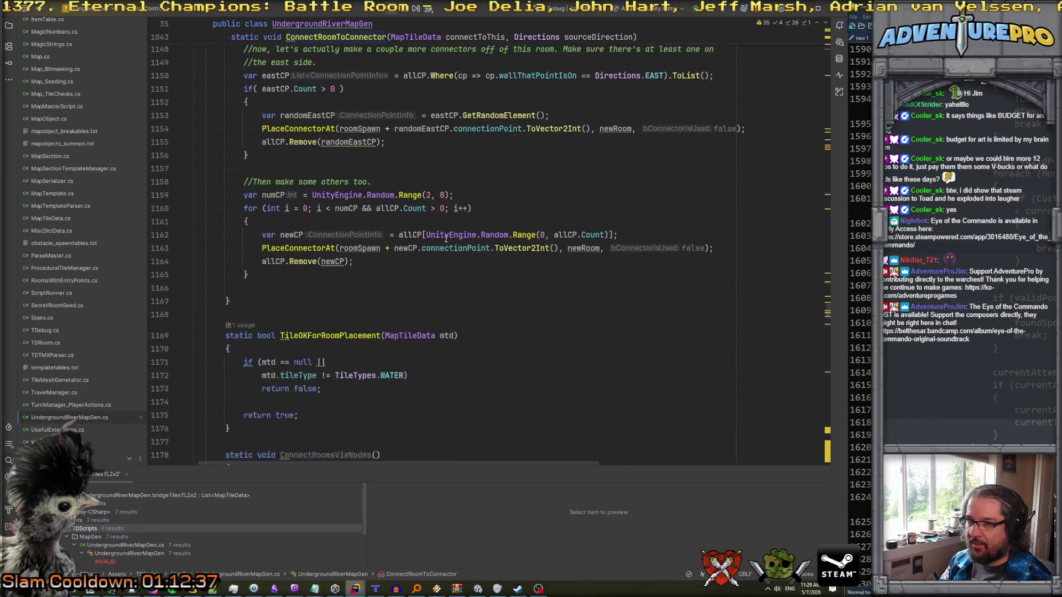
pyautogui.scroll(15, 445, 237)
pyautogui.scroll(1, 446, 238)
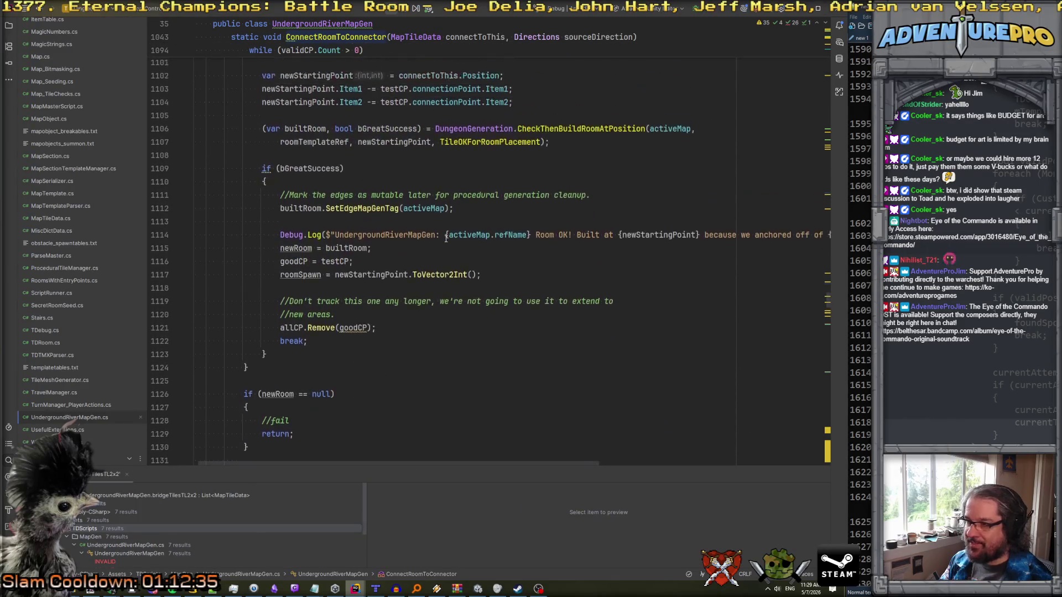
pyautogui.hscroll(3, 446, 238)
pyautogui.hscroll(3, 446, 238)
pyautogui.hscroll(-6, 445, 246)
pyautogui.scroll(-3, 444, 254)
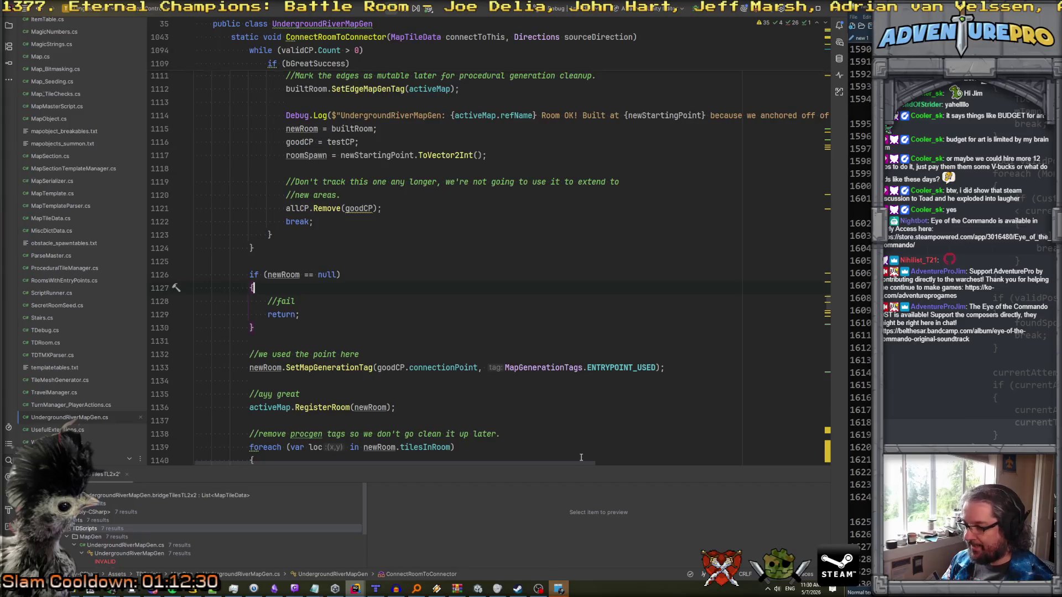
# - Close the stray window and read on to the east-side connector and 2–7 random connectors
pyautogui.moveTo(560, 589)
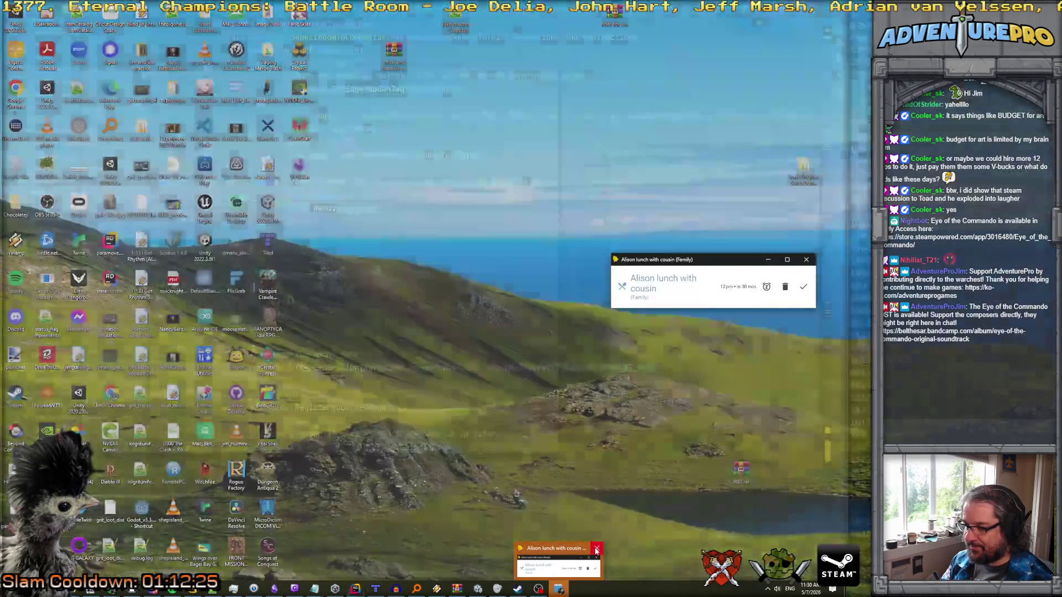
pyautogui.click(596, 549)
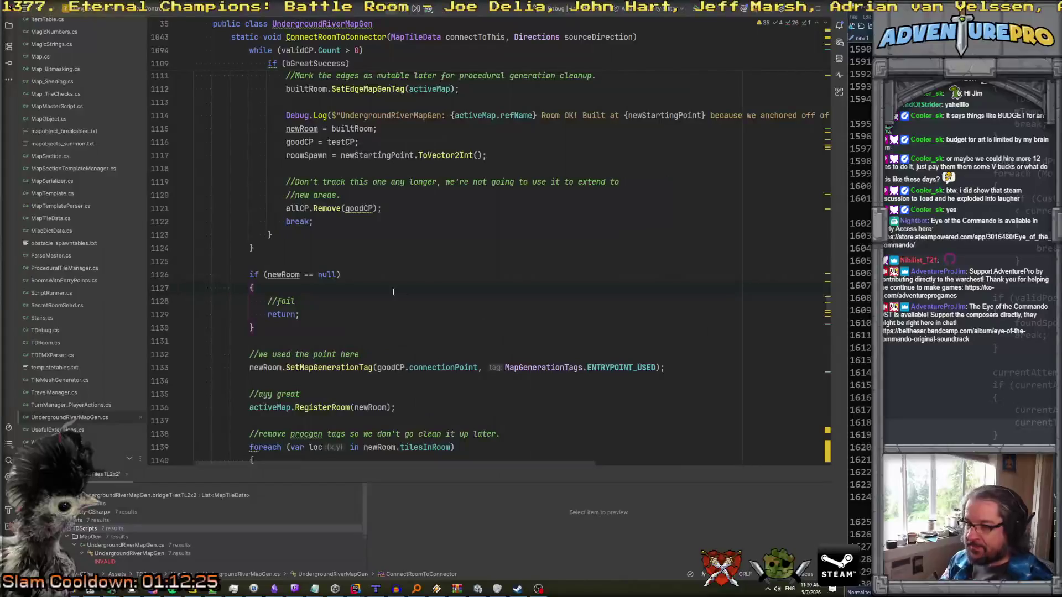
pyautogui.scroll(-4, 413, 279)
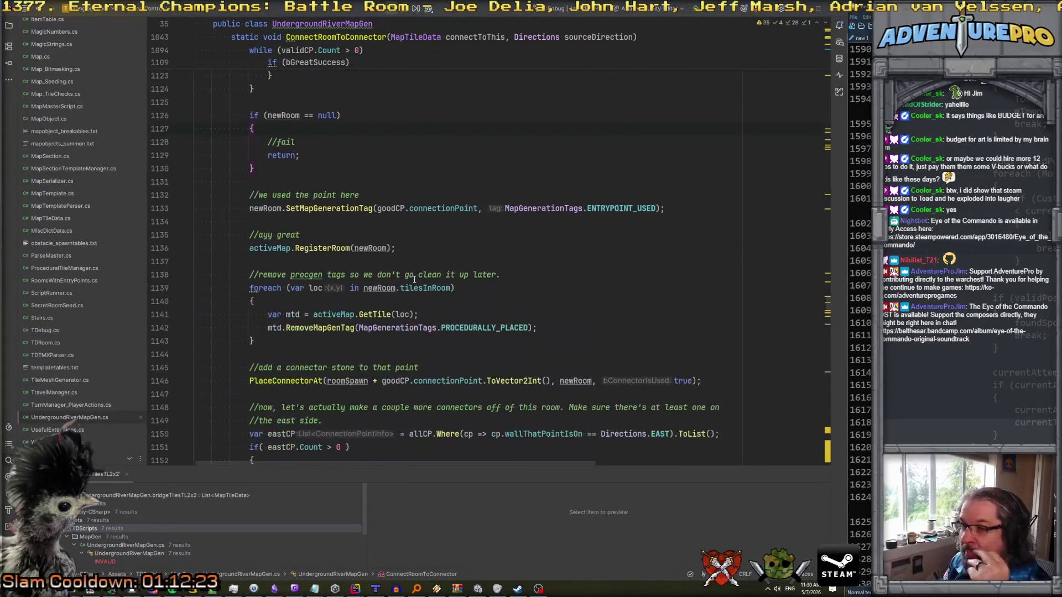
pyautogui.scroll(-7, 399, 249)
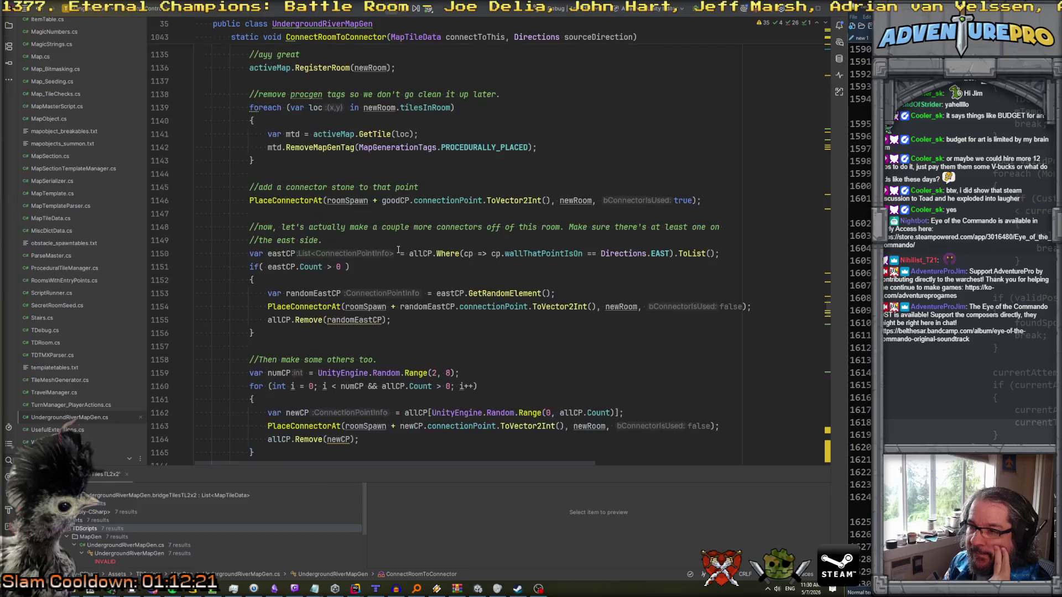
pyautogui.scroll(-1, 399, 250)
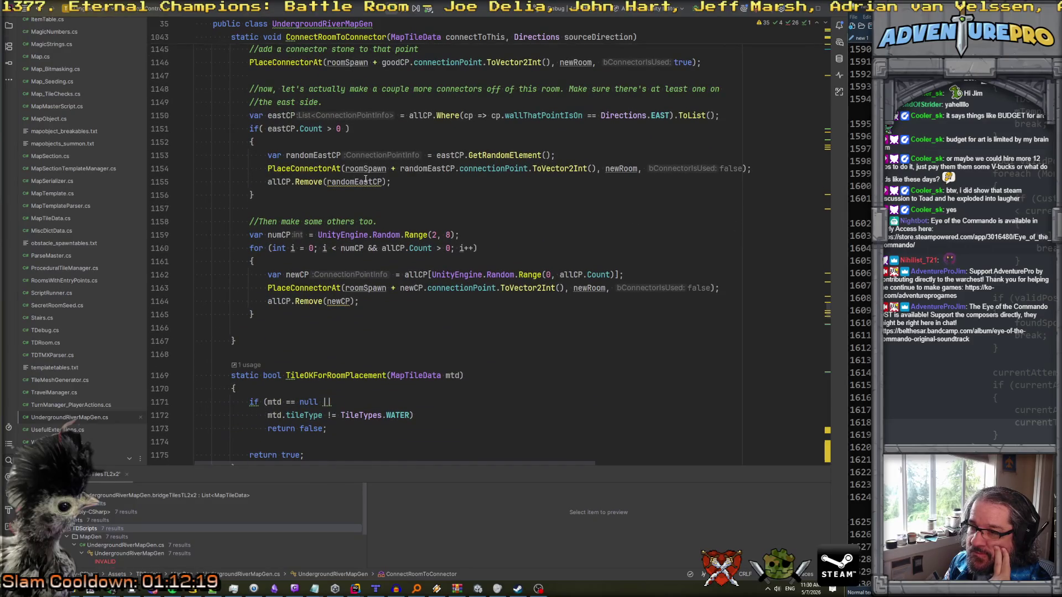
pyautogui.scroll(-2, 365, 180)
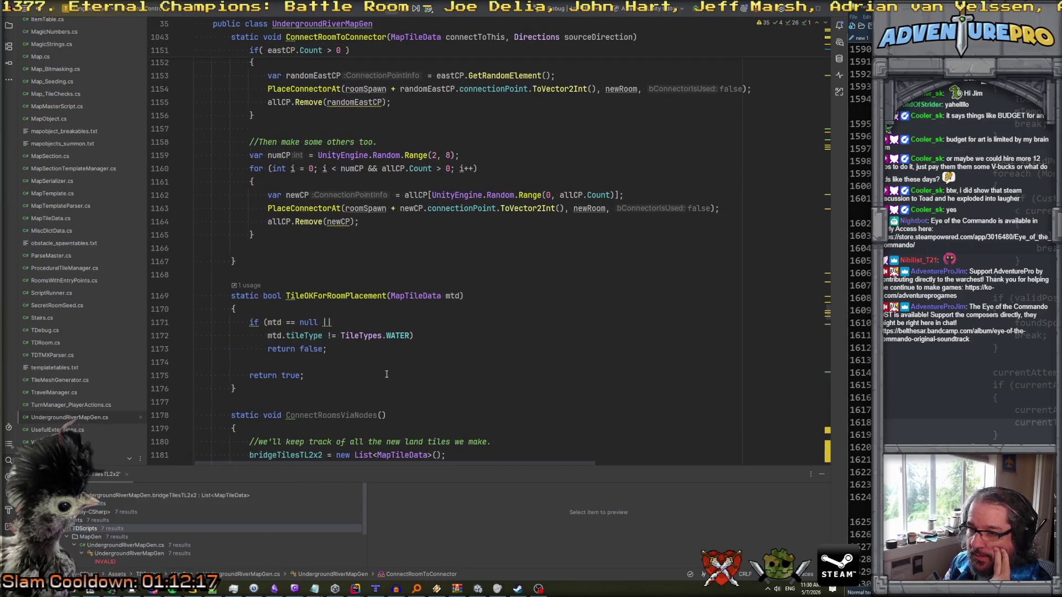
pyautogui.scroll(-8, 387, 374)
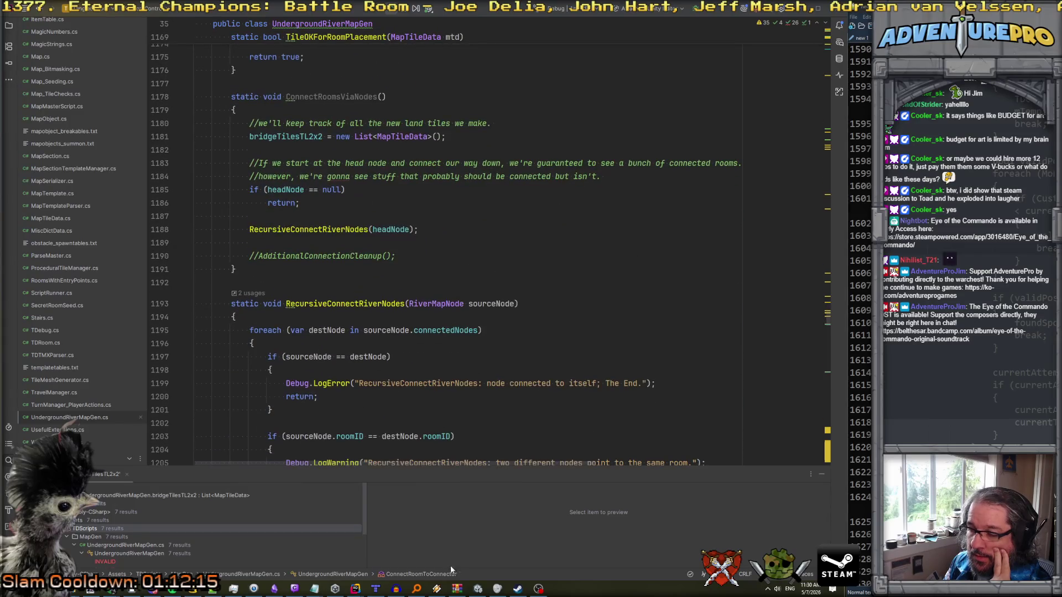
# - Stop and restart play mode to generate a fresh underground river dungeon
pyautogui.click(478, 588)
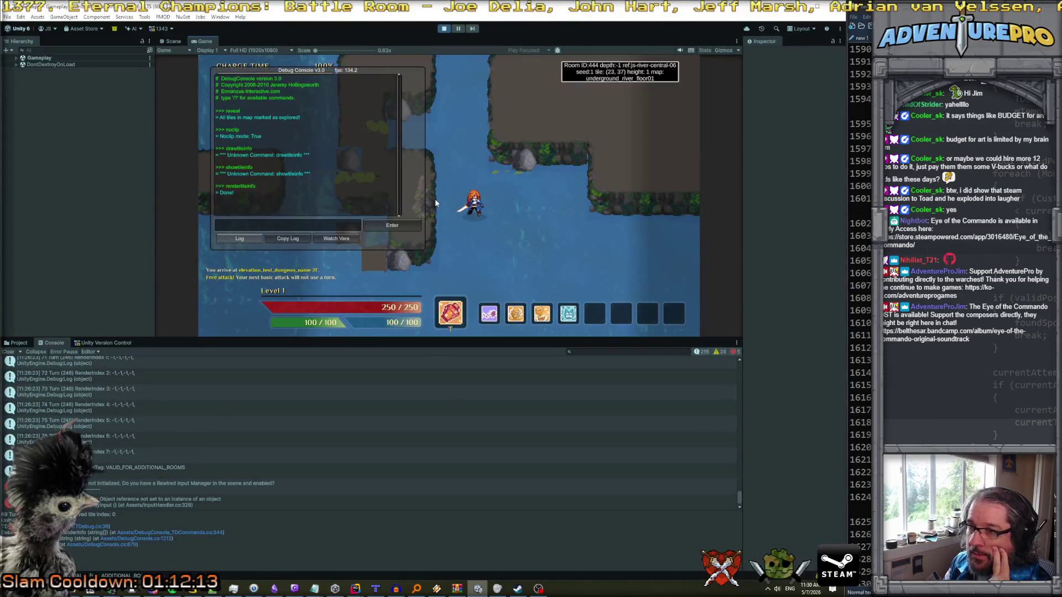
pyautogui.click(444, 30)
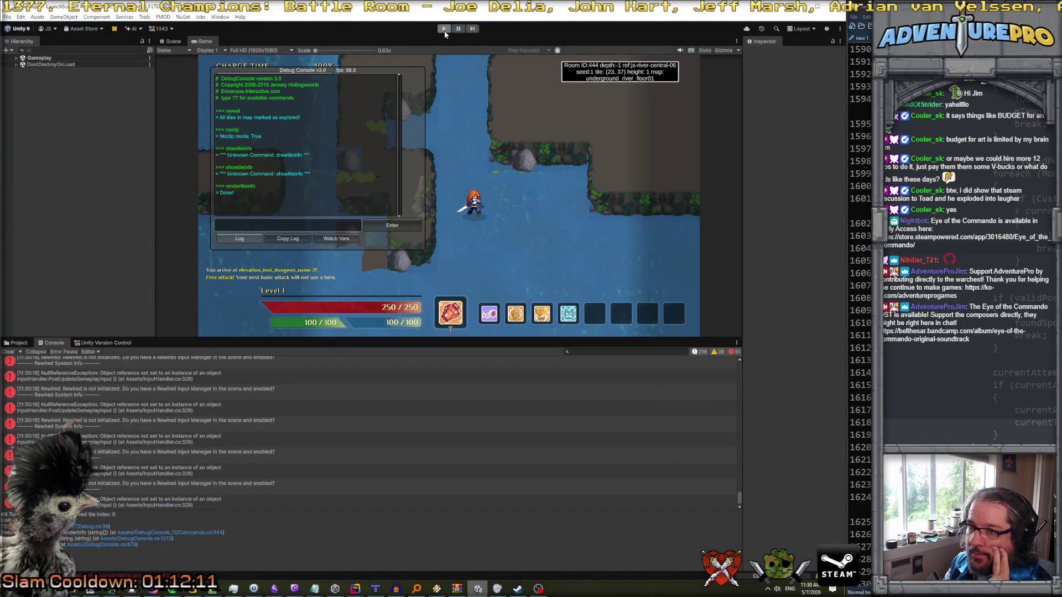
pyautogui.click(442, 30)
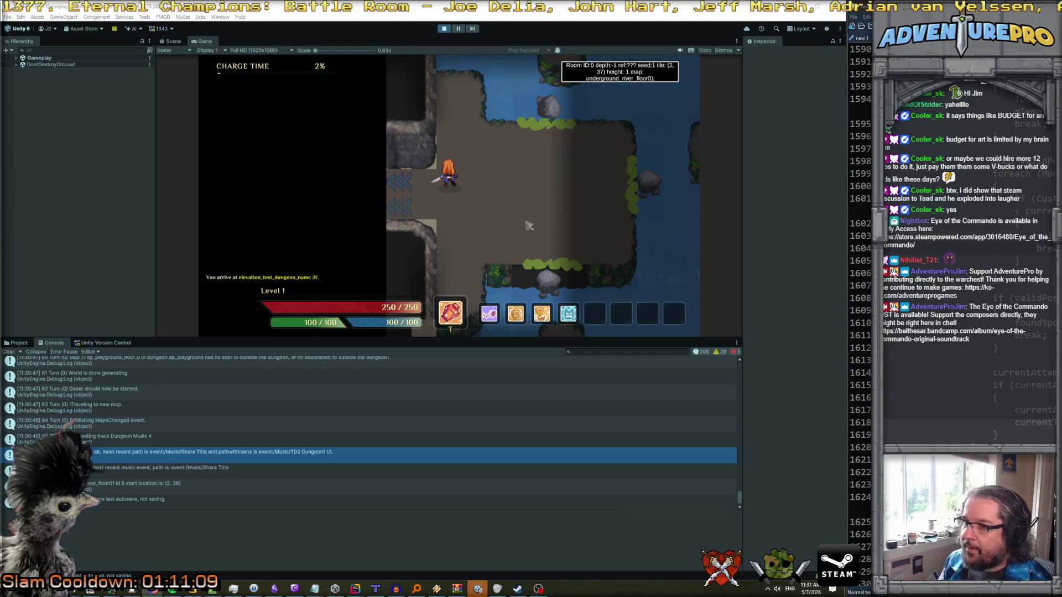
# - Walk the hero right onto the river island and one tile north, then show pending version-control changes
pyautogui.click(568, 180)
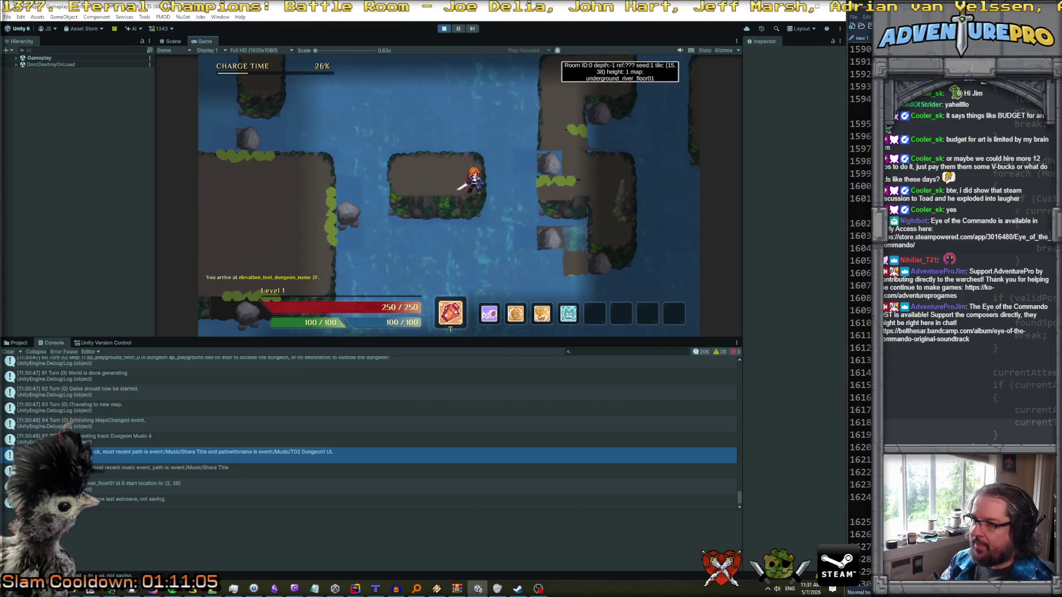
pyautogui.click(550, 167)
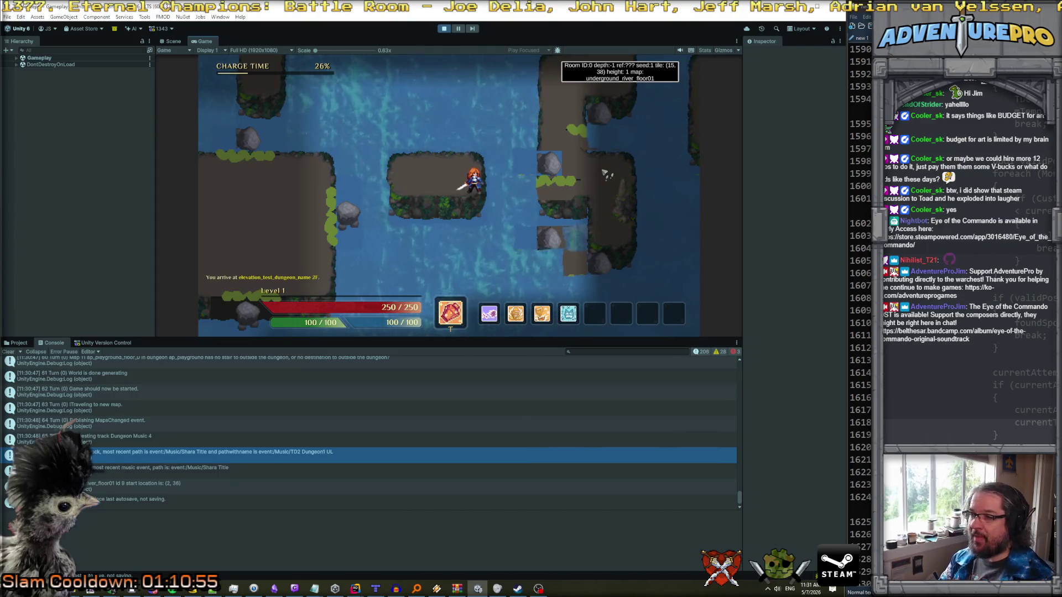
pyautogui.press('Up')
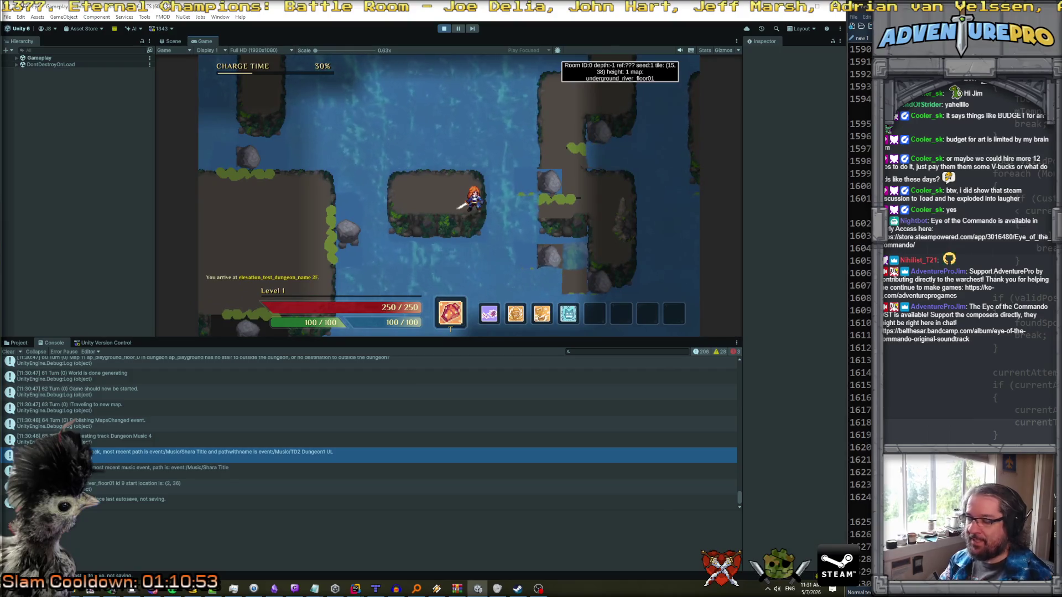
pyautogui.scroll(5, 249, 437)
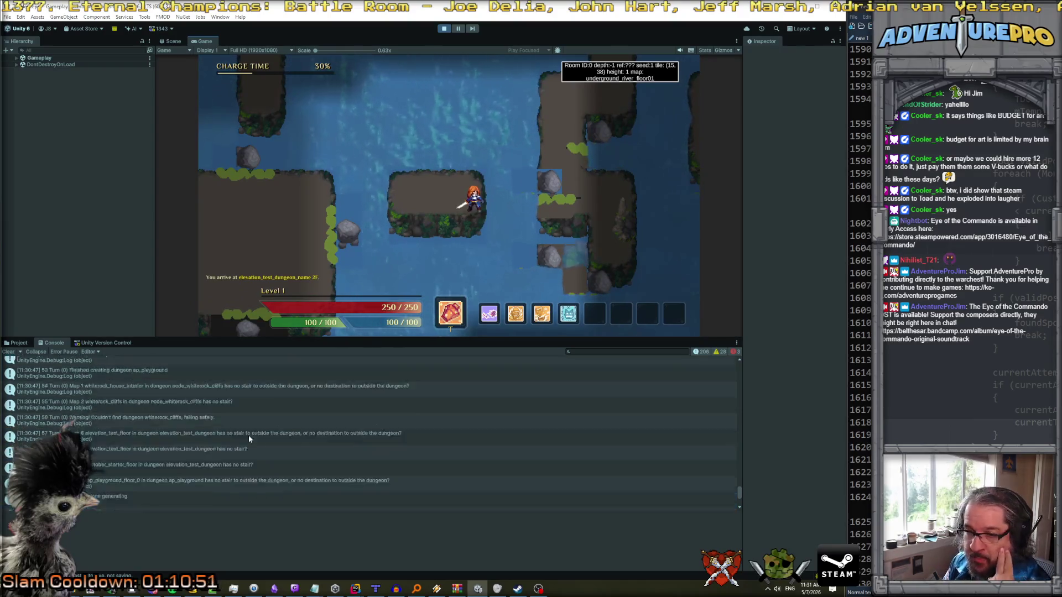
pyautogui.scroll(-5, 247, 434)
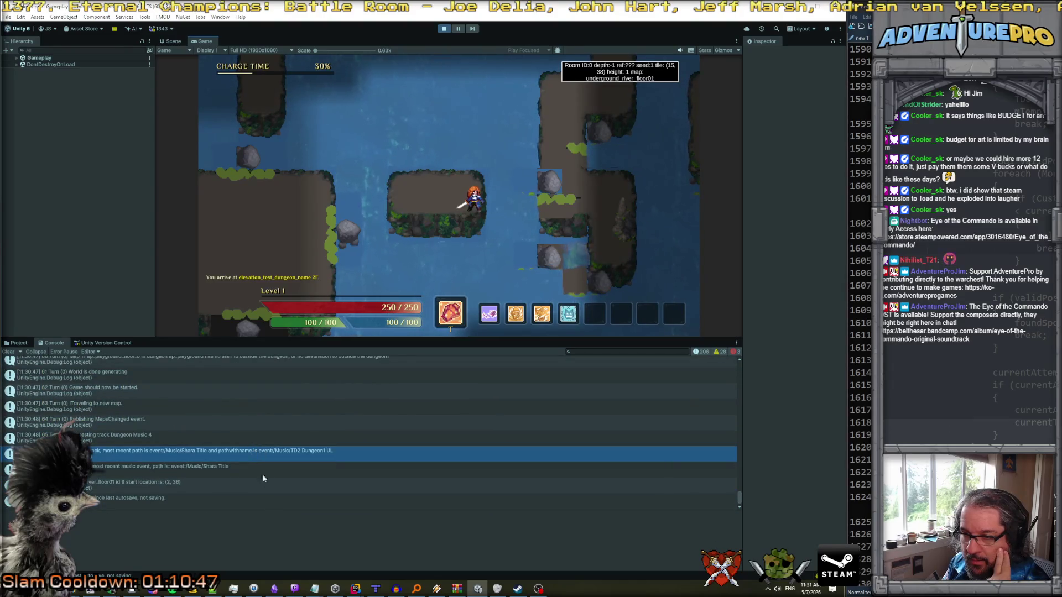
pyautogui.click(102, 341)
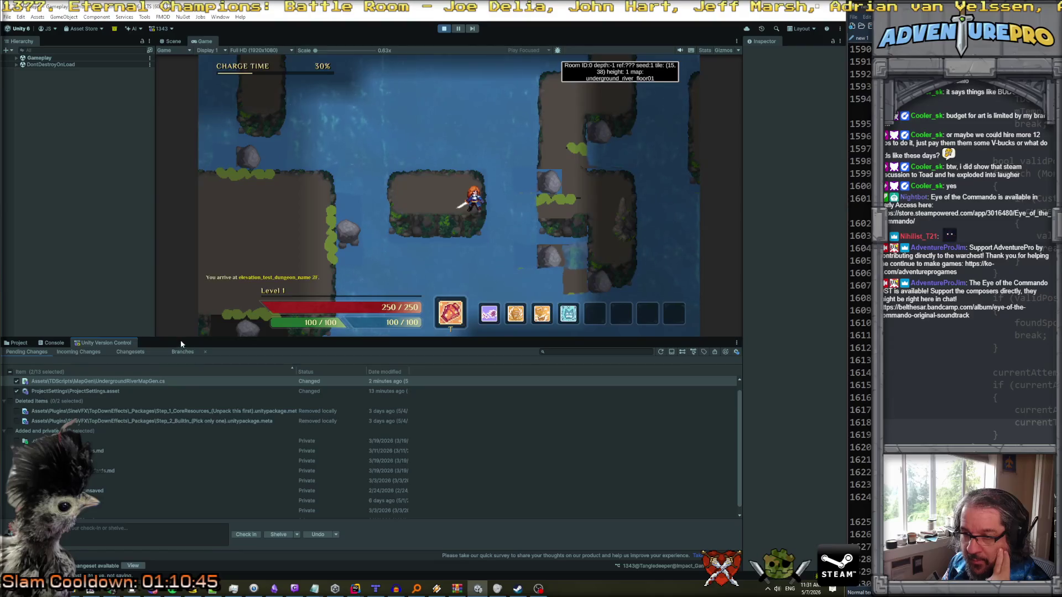
# - Enlarge the bottom panel, browse changesets 1342–1344, and open changeset 1343's UndergroundRiverMapGen.cs diff
pyautogui.moveTo(181, 338); pyautogui.dragTo(166, 242)
pyautogui.click(131, 256)
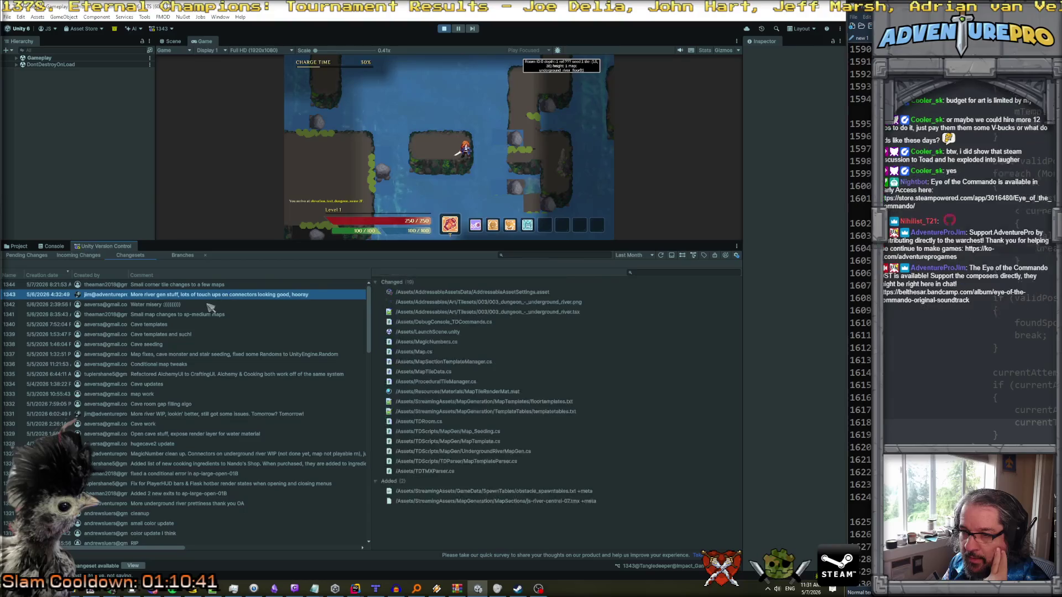
pyautogui.click(195, 305)
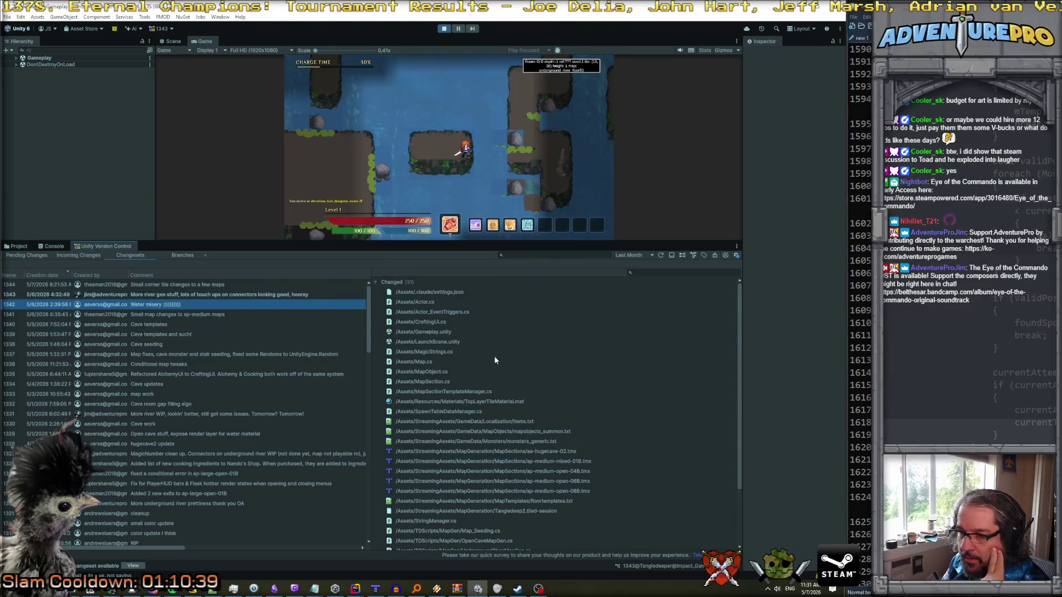
pyautogui.click(266, 297)
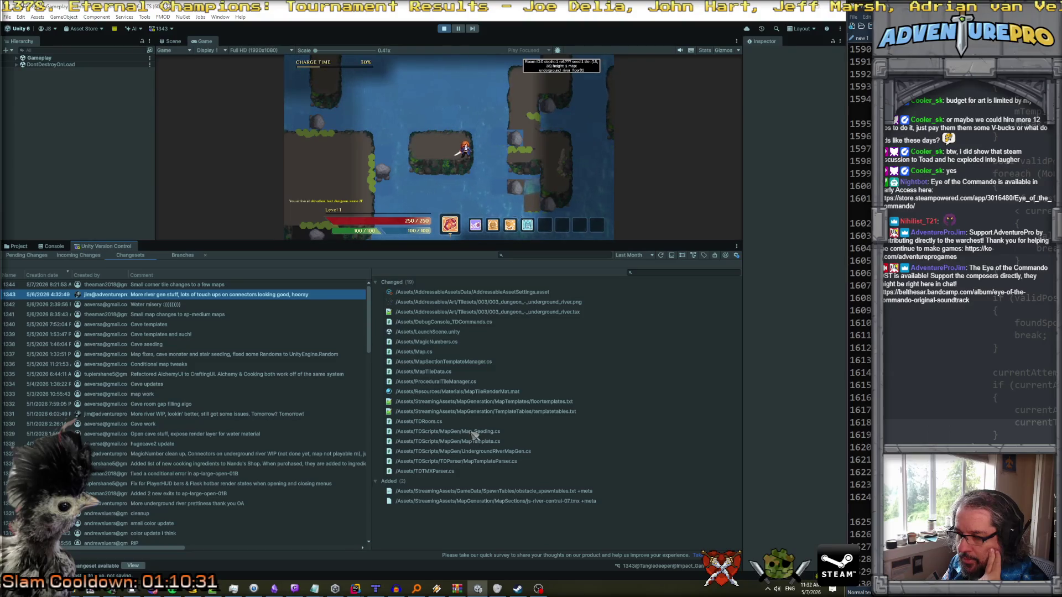
pyautogui.click(473, 451)
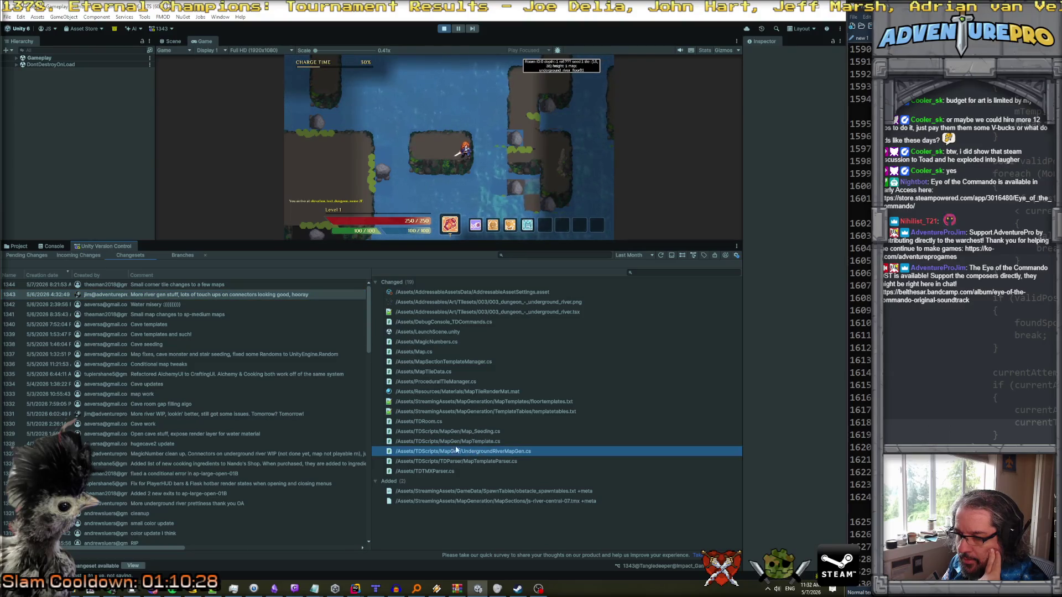
pyautogui.click(204, 287)
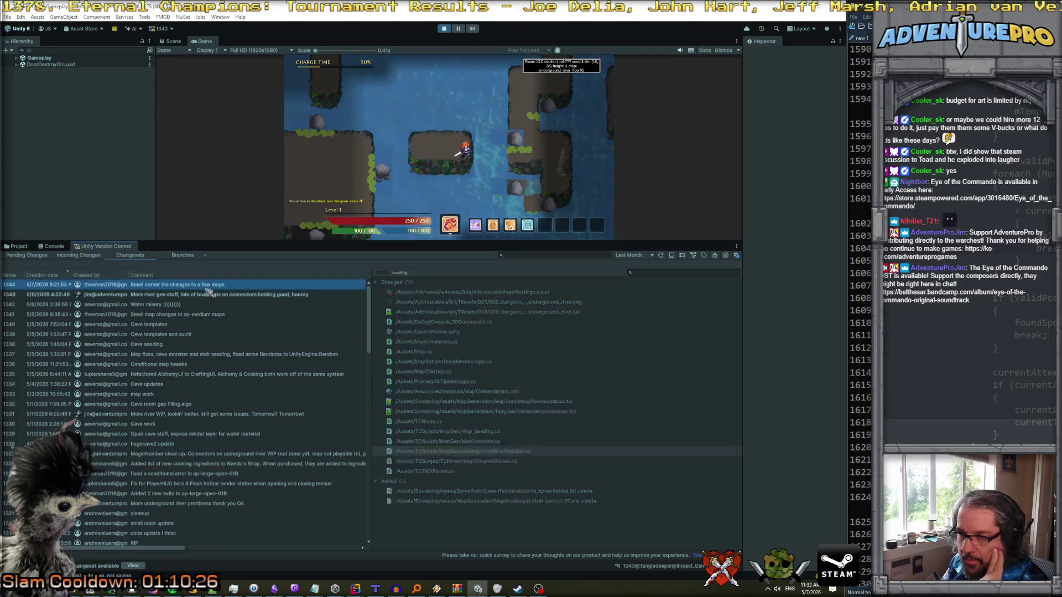
pyautogui.click(232, 305)
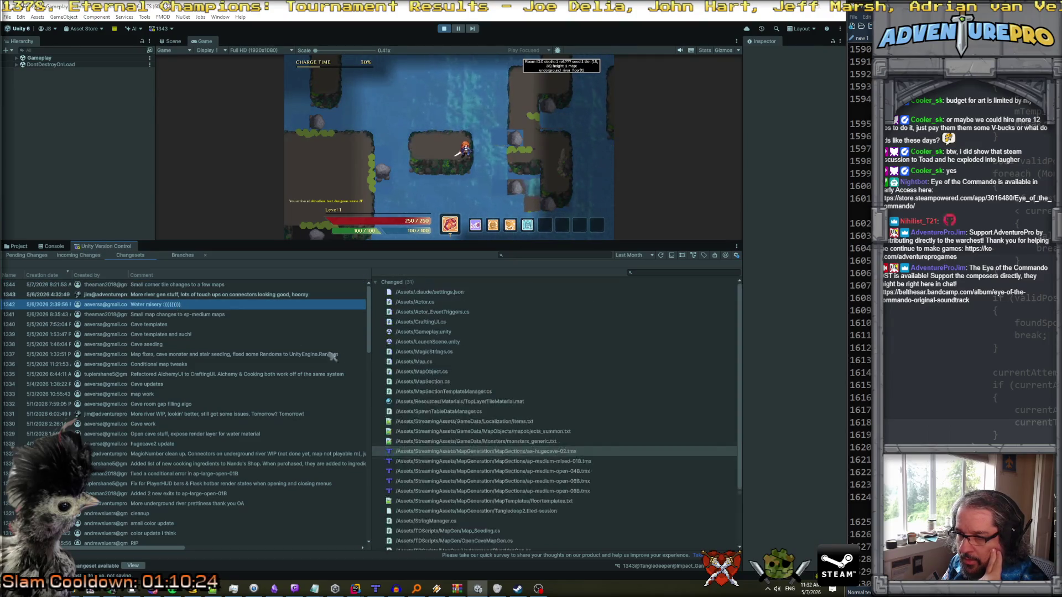
pyautogui.scroll(-3, 492, 408)
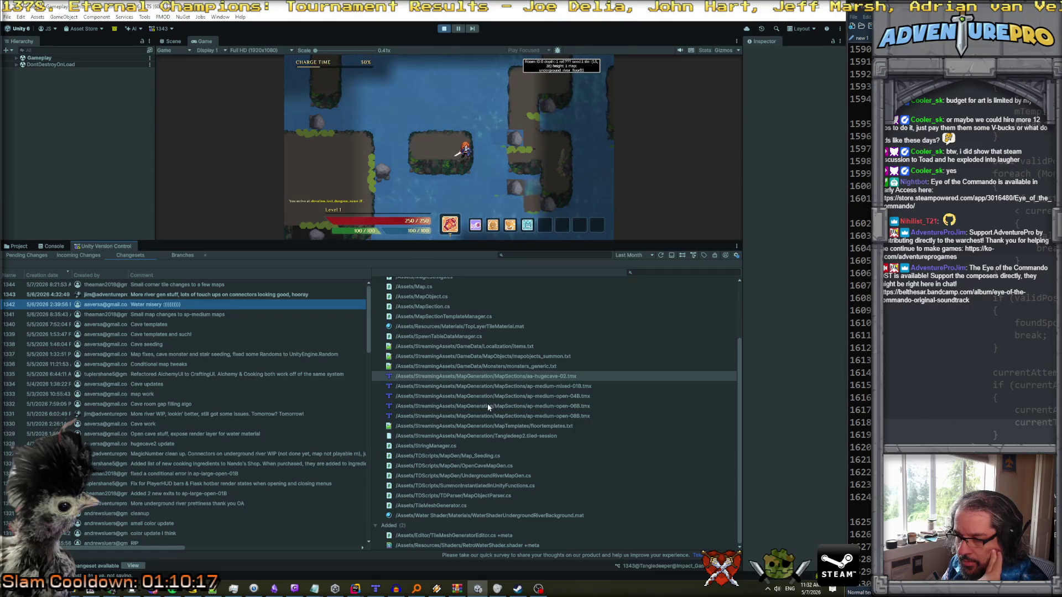
pyautogui.click(232, 297)
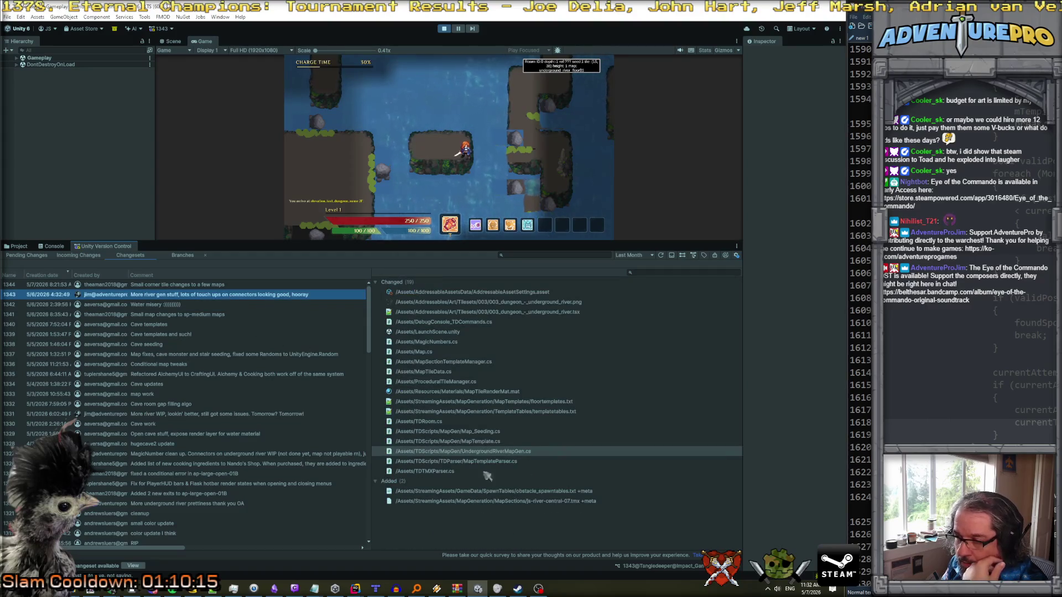
pyautogui.rightClick(486, 452)
pyautogui.click(527, 464)
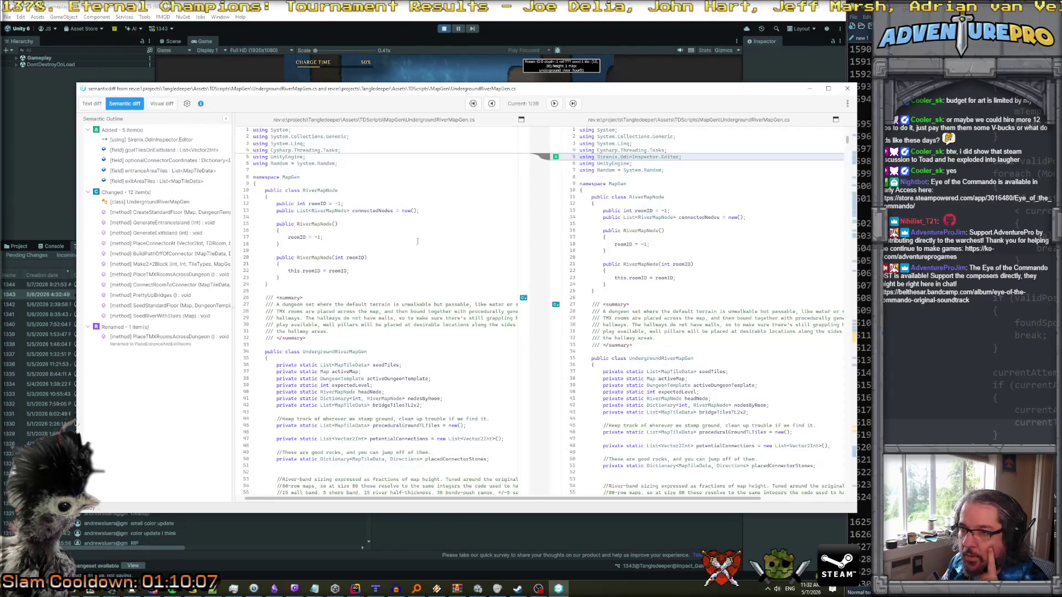
# - Step through the UndergroundRiverMapGen.cs diff to difference 32 of 39, then close the diff window
pyautogui.click(555, 104)
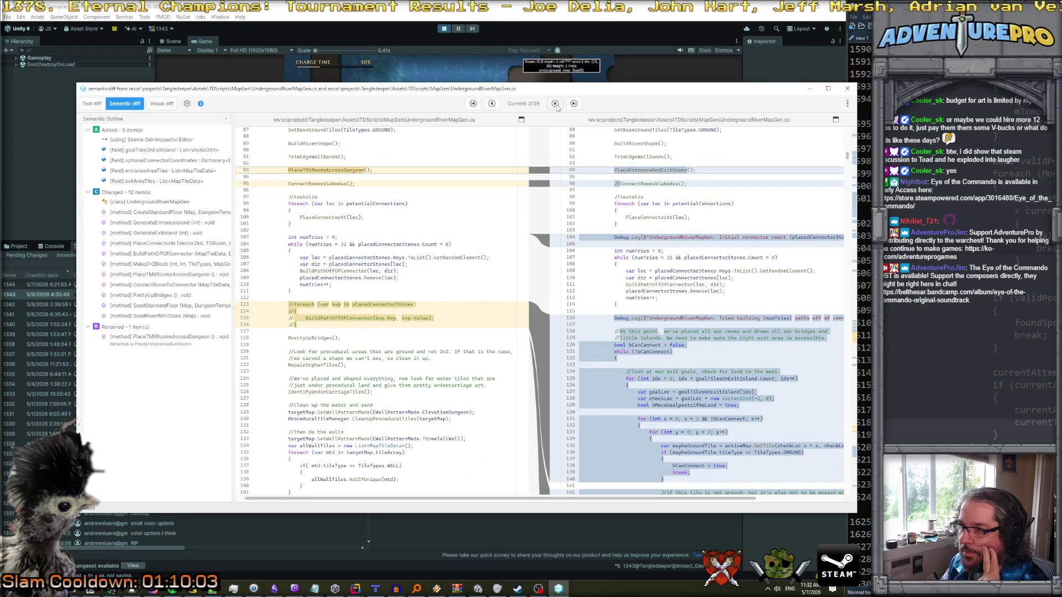
pyautogui.click(556, 104)
pyautogui.click(555, 105)
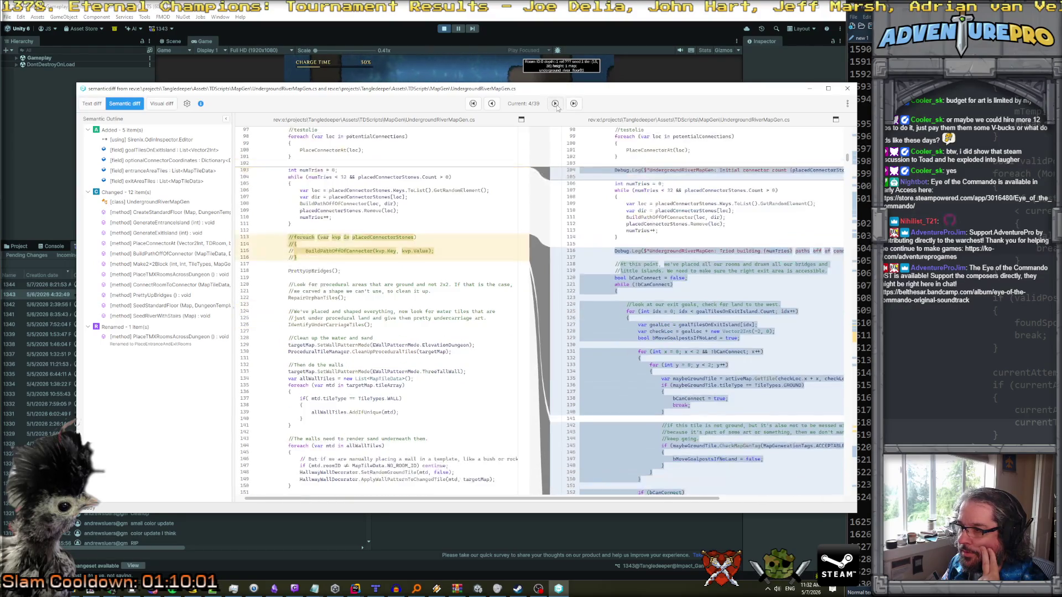
pyautogui.click(556, 105)
pyautogui.click(555, 104)
pyautogui.click(555, 104)
pyautogui.click(555, 104)
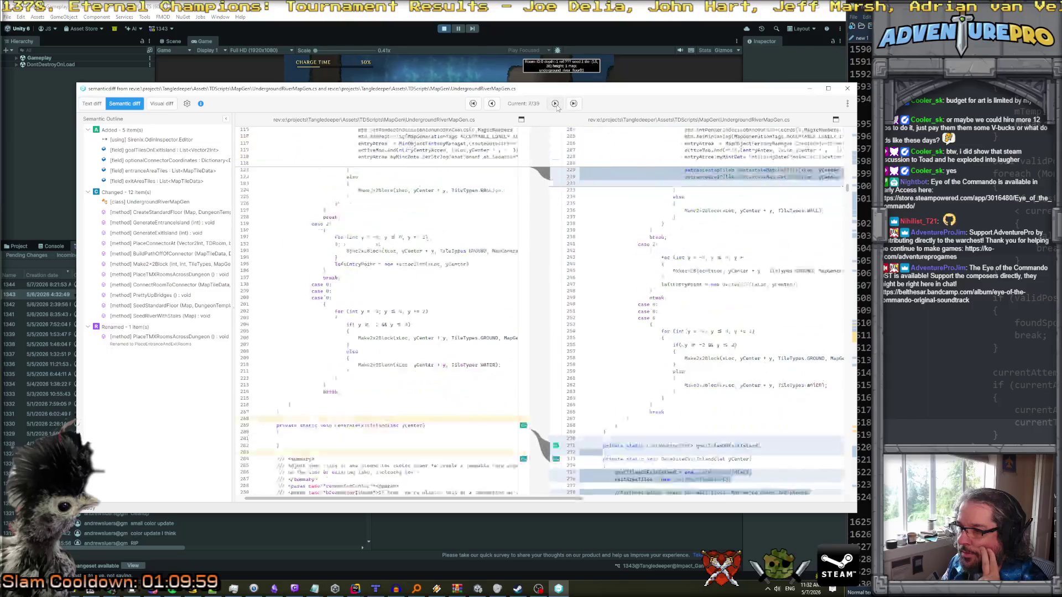
pyautogui.click(555, 104)
pyautogui.click(555, 104)
pyautogui.click(555, 104)
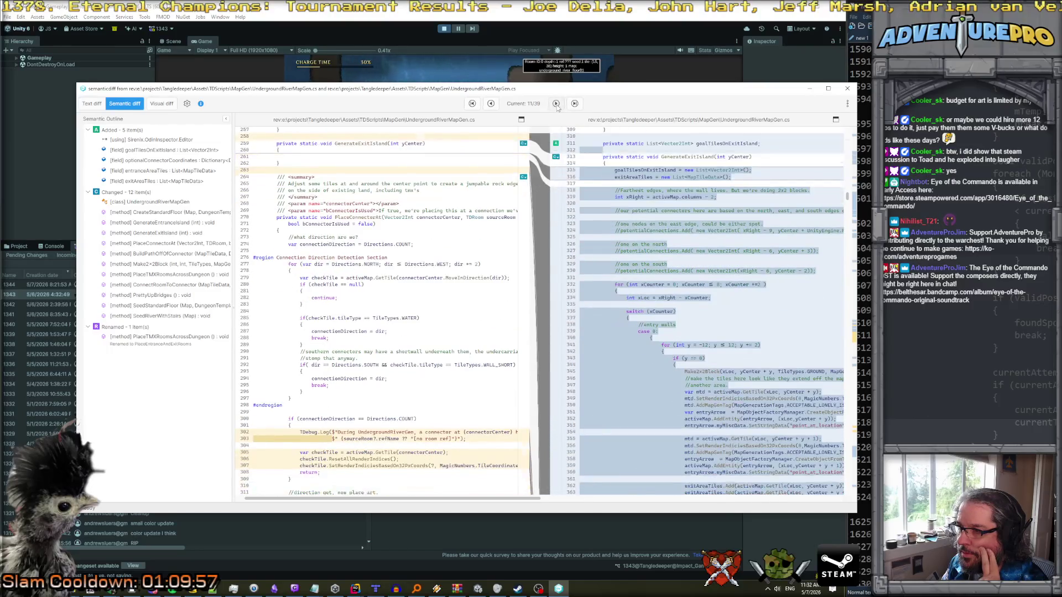
pyautogui.click(555, 104)
pyautogui.click(555, 104)
pyautogui.click(555, 104)
pyautogui.click(555, 104)
pyautogui.click(555, 104)
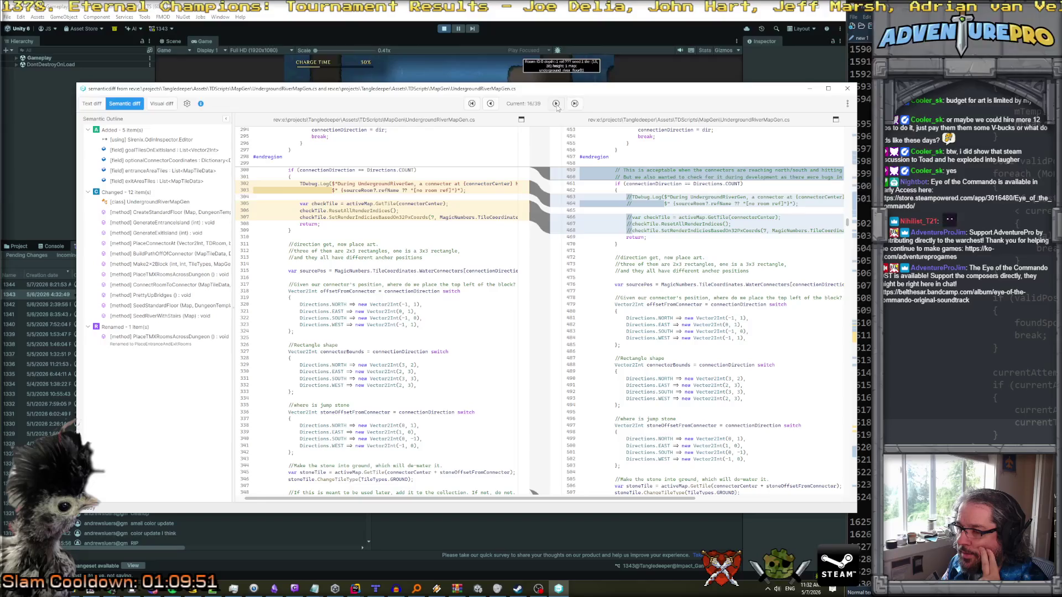
pyautogui.click(556, 105)
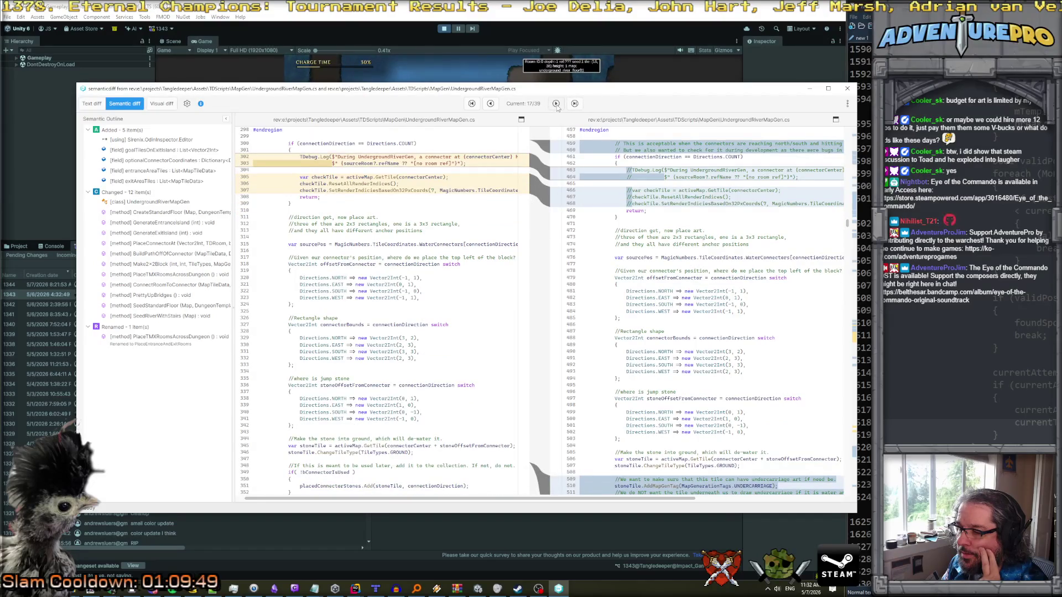
pyautogui.click(556, 104)
pyautogui.click(555, 104)
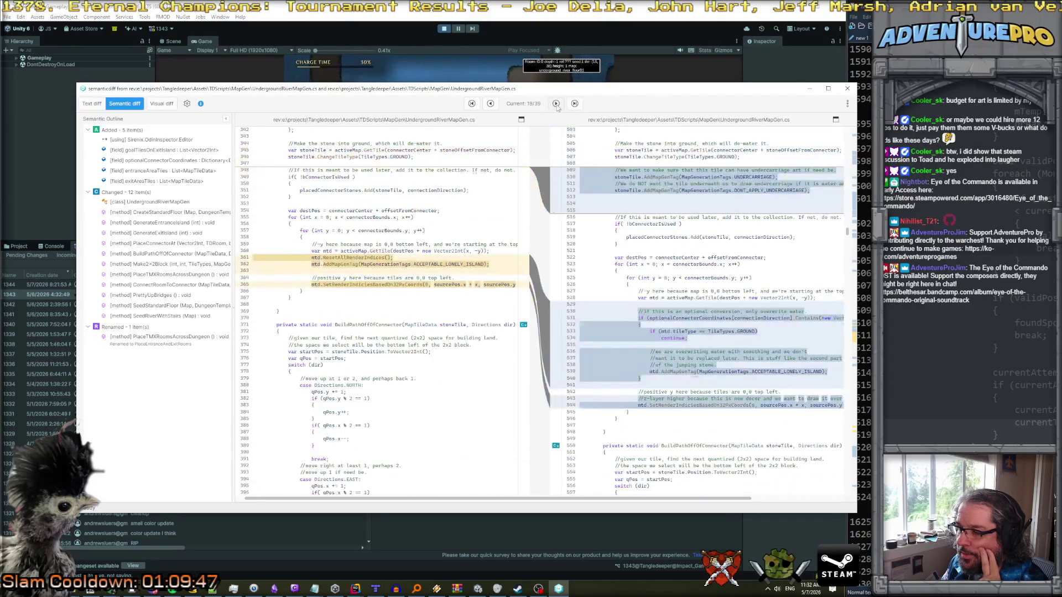
pyautogui.click(556, 104)
pyautogui.click(556, 104)
pyautogui.click(555, 104)
pyautogui.click(556, 104)
pyautogui.click(555, 104)
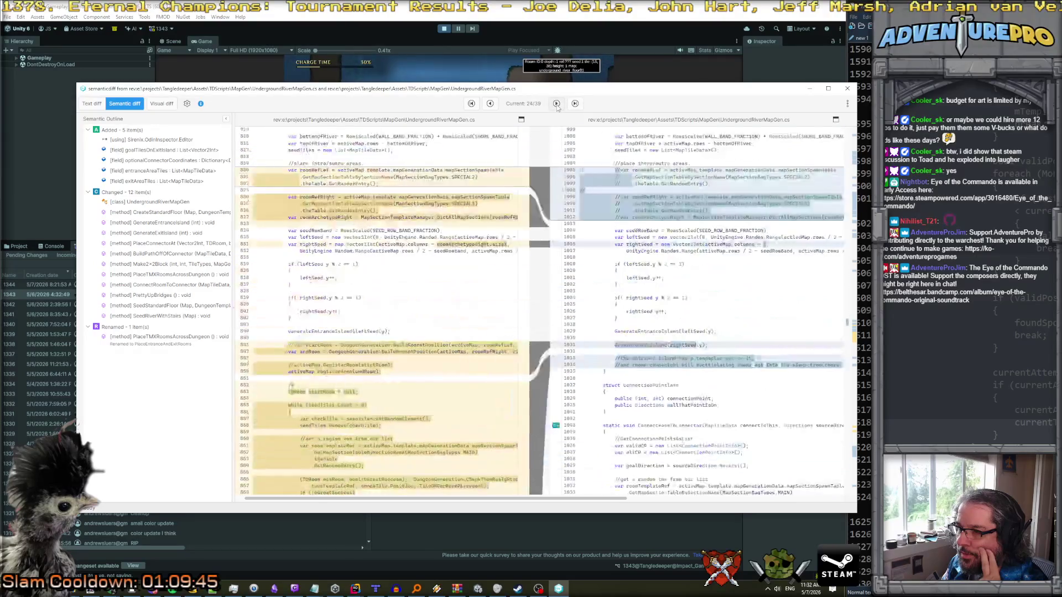
pyautogui.click(556, 104)
pyautogui.click(556, 104)
pyautogui.click(556, 104)
pyautogui.click(556, 104)
pyautogui.click(556, 104)
pyautogui.click(556, 104)
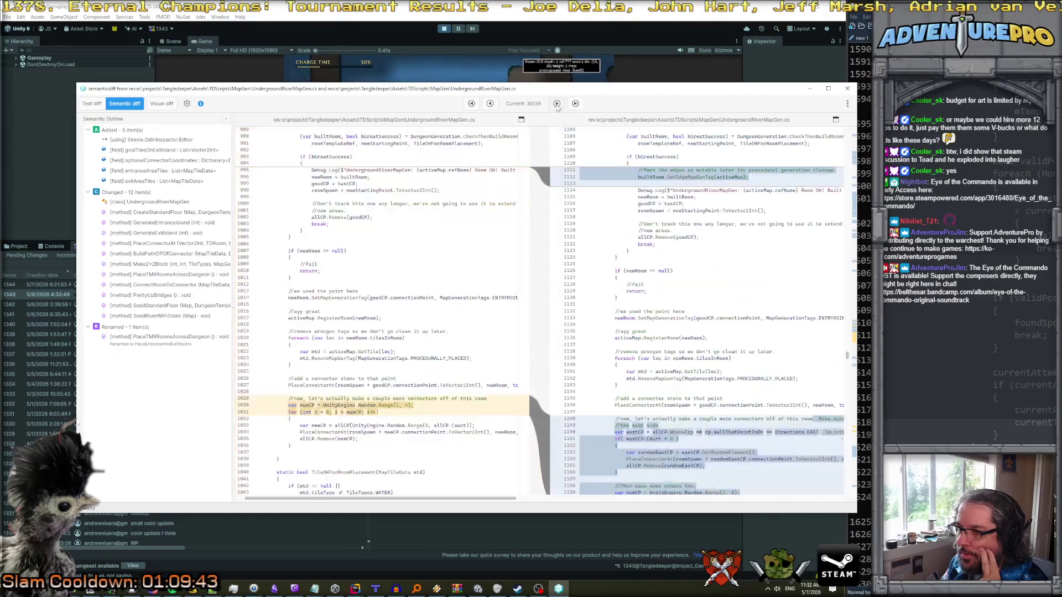
pyautogui.click(555, 104)
pyautogui.click(556, 104)
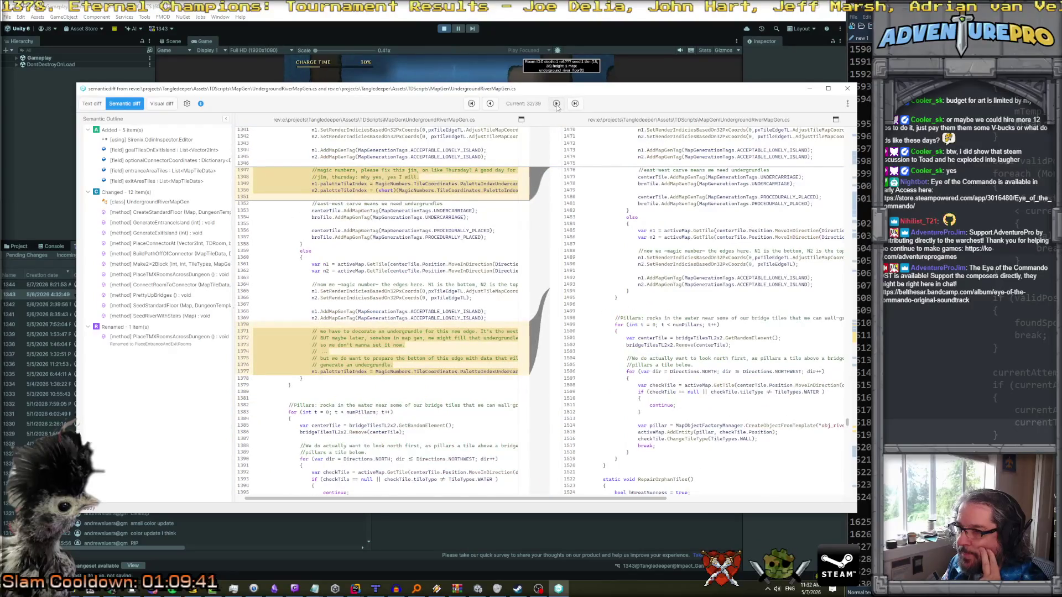
pyautogui.click(556, 104)
pyautogui.click(556, 104)
pyautogui.click(846, 89)
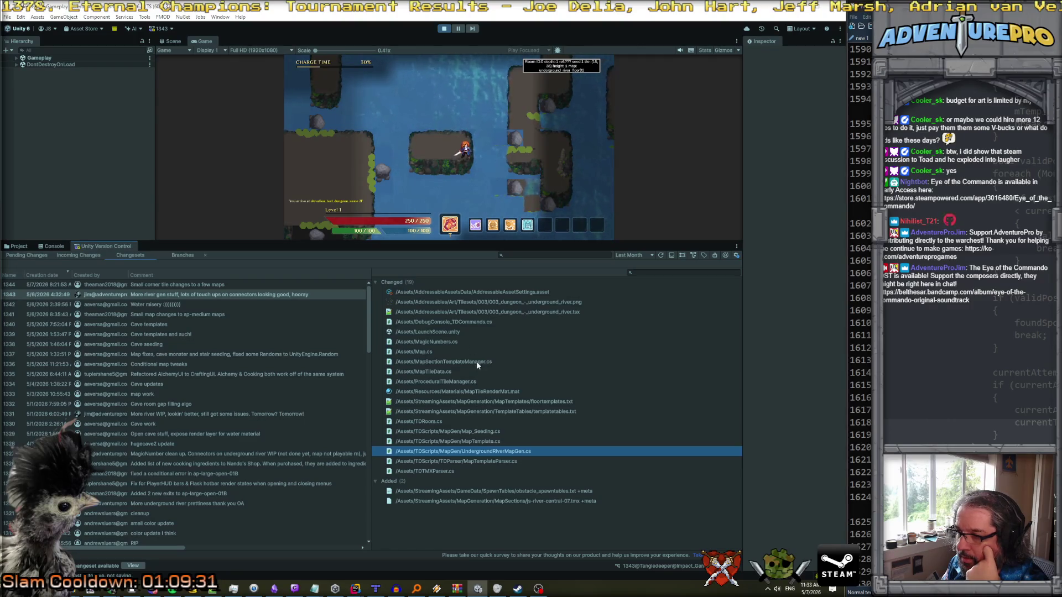
# - Turn on the tile-grid overlay with G and drag the Game view splitter down for more space
pyautogui.click(496, 164)
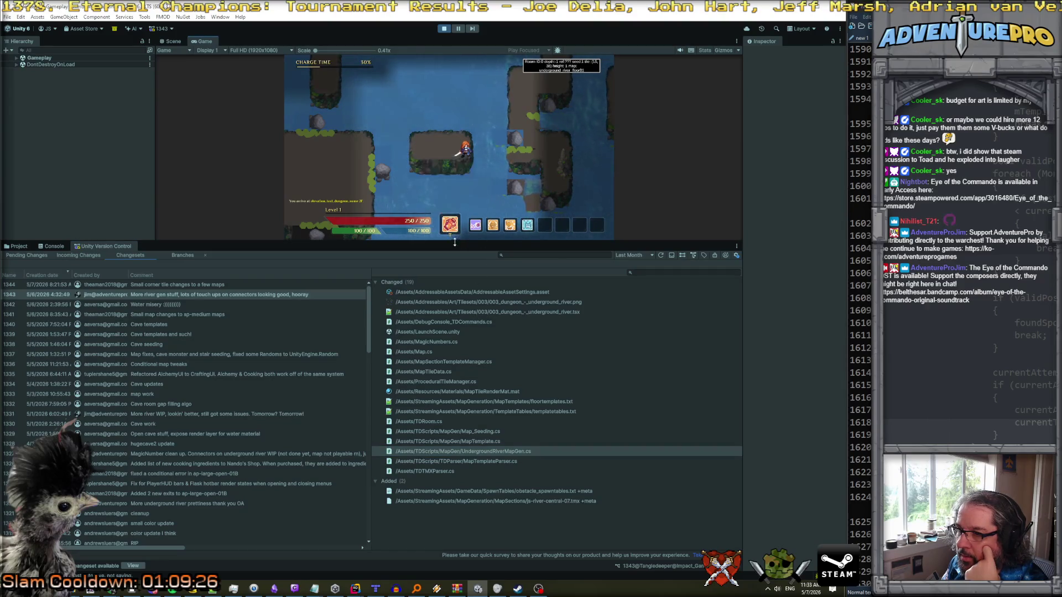
pyautogui.press('g')
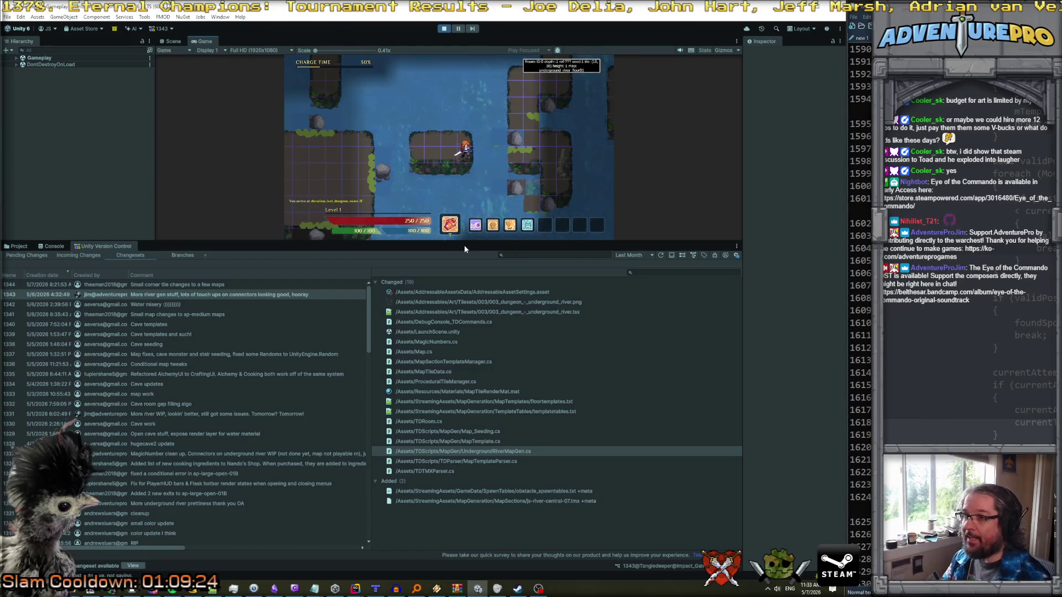
pyautogui.moveTo(468, 243); pyautogui.dragTo(468, 436)
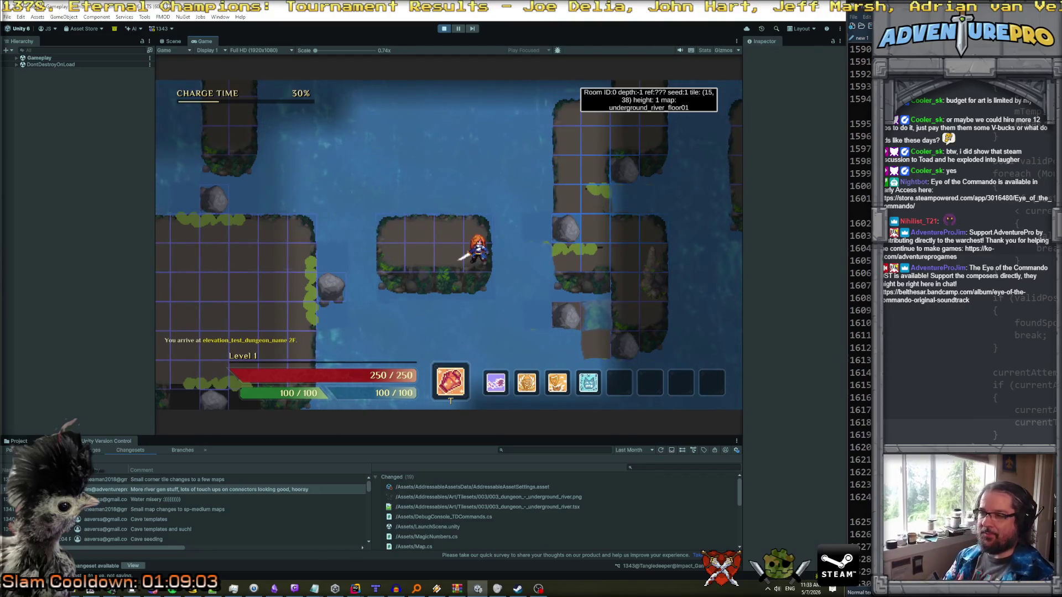
# - Enable noclip in the in-game debug console and walk the hero into room 266, js-river-central-06
pyautogui.press('`')
pyautogui.write('moclip')
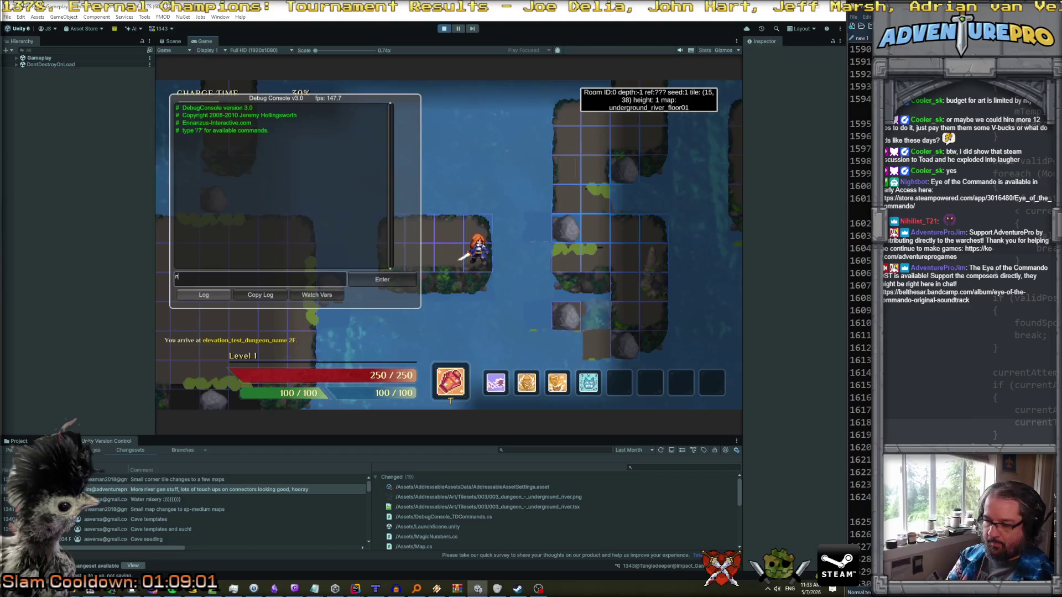
pyautogui.press('Return')
pyautogui.press('d')
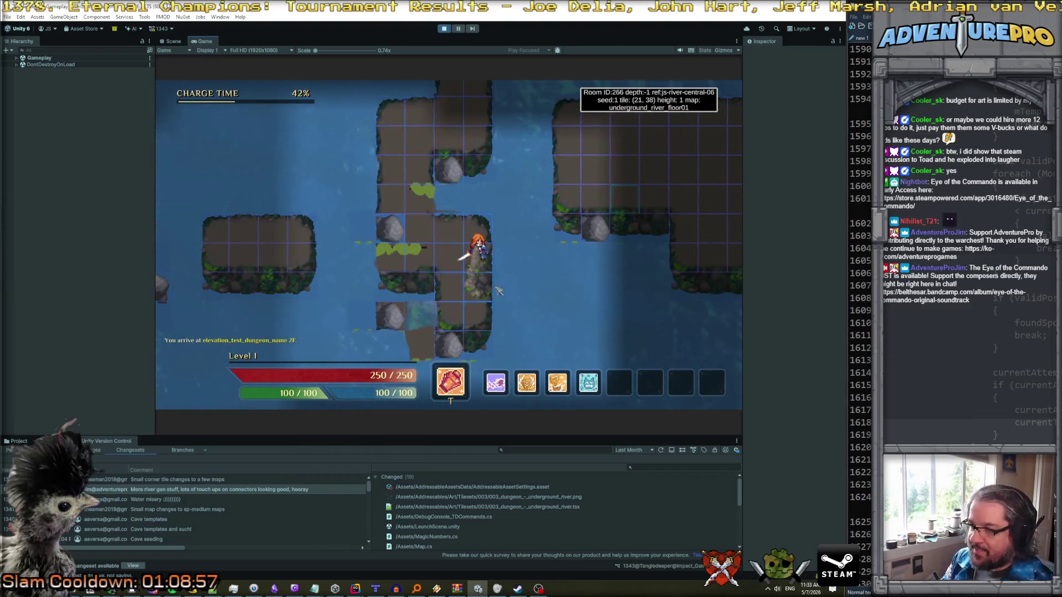
pyautogui.press('s')
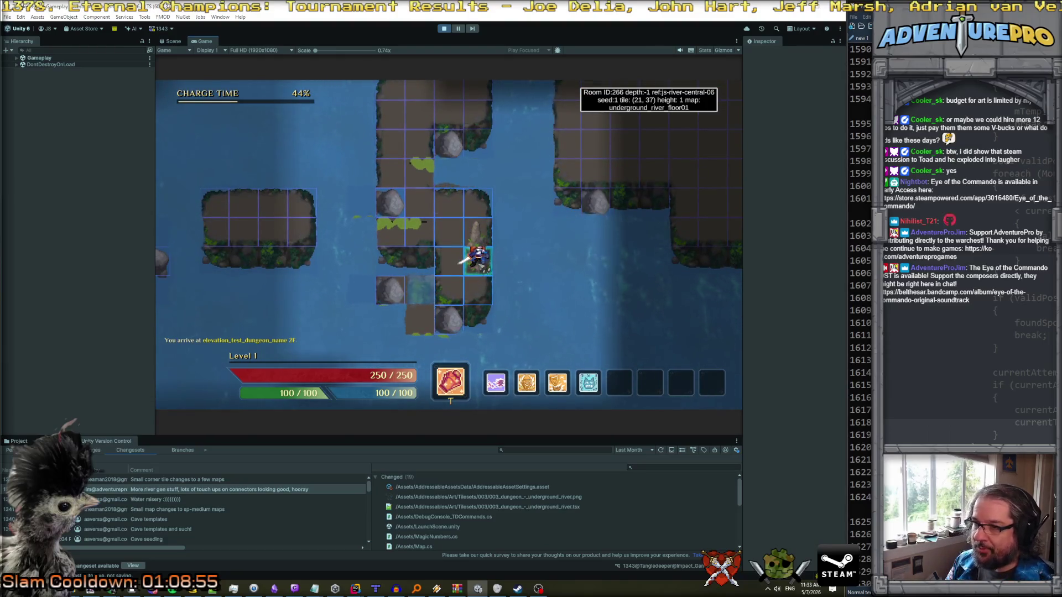
pyautogui.press('a')
pyautogui.press('a')
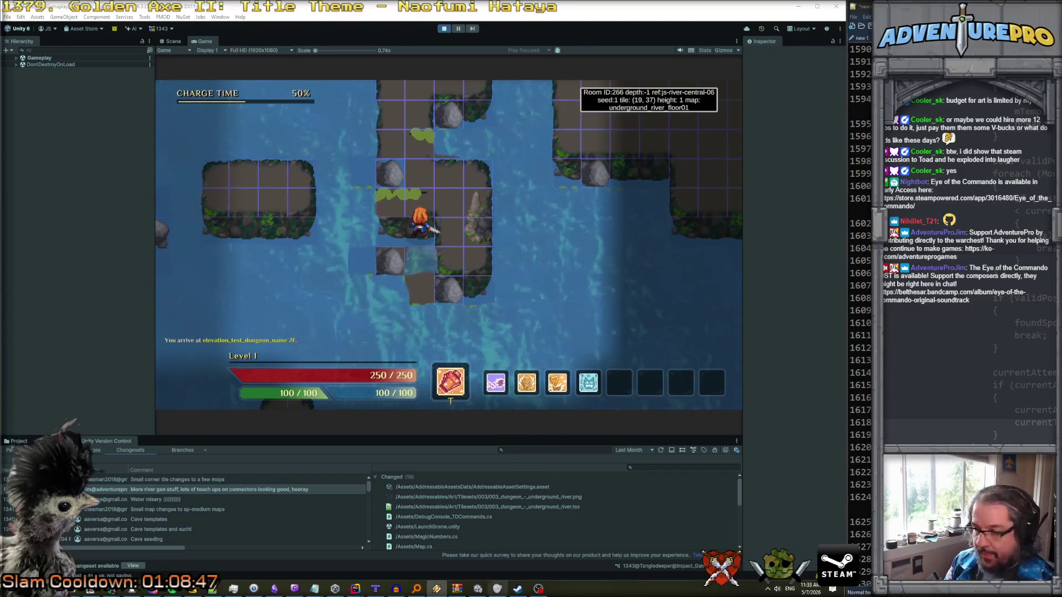
pyautogui.click(373, 589)
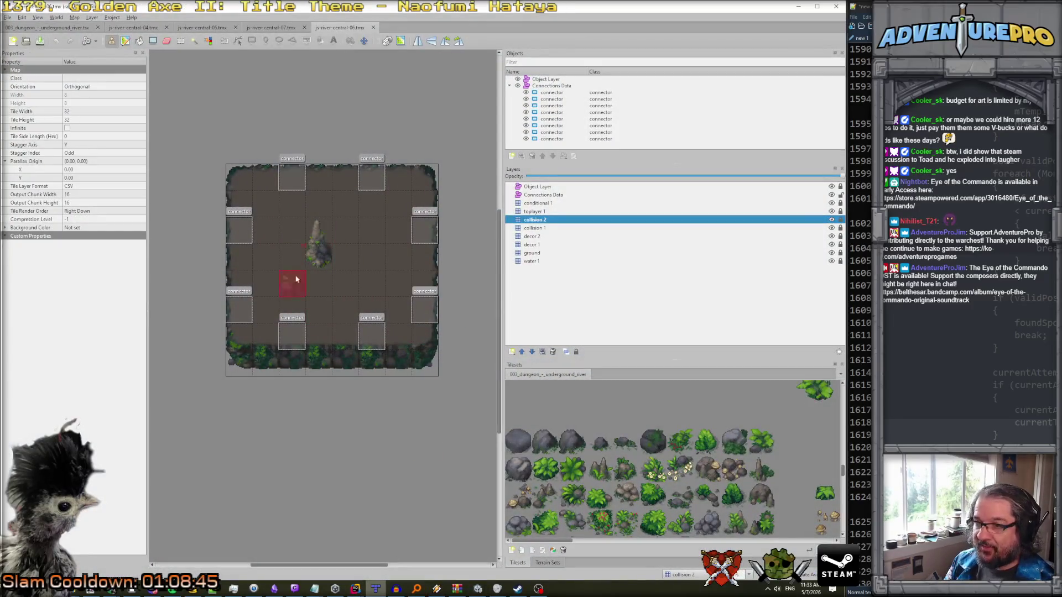
pyautogui.click(798, 6)
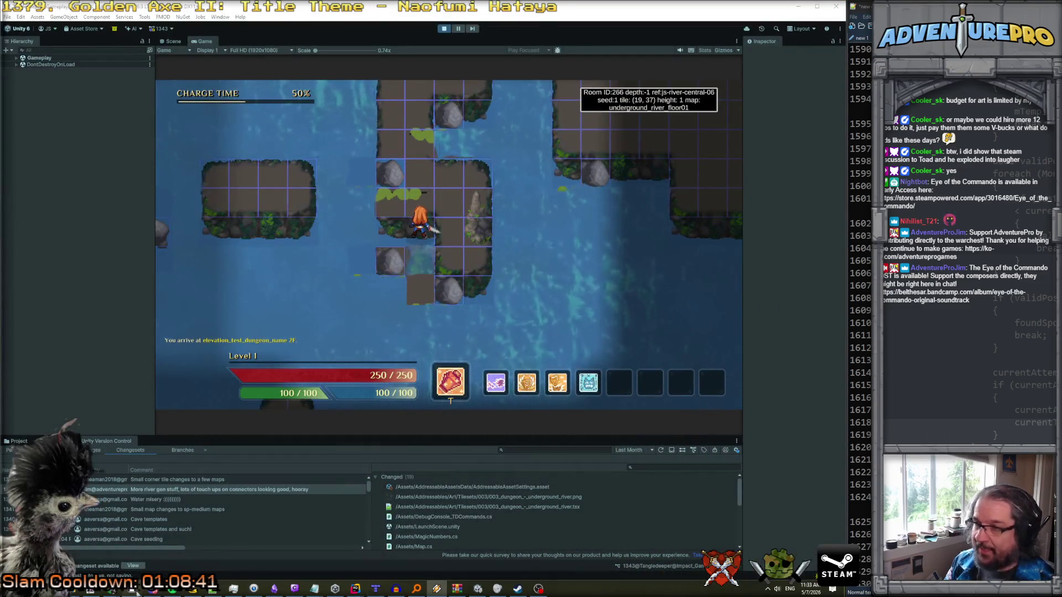
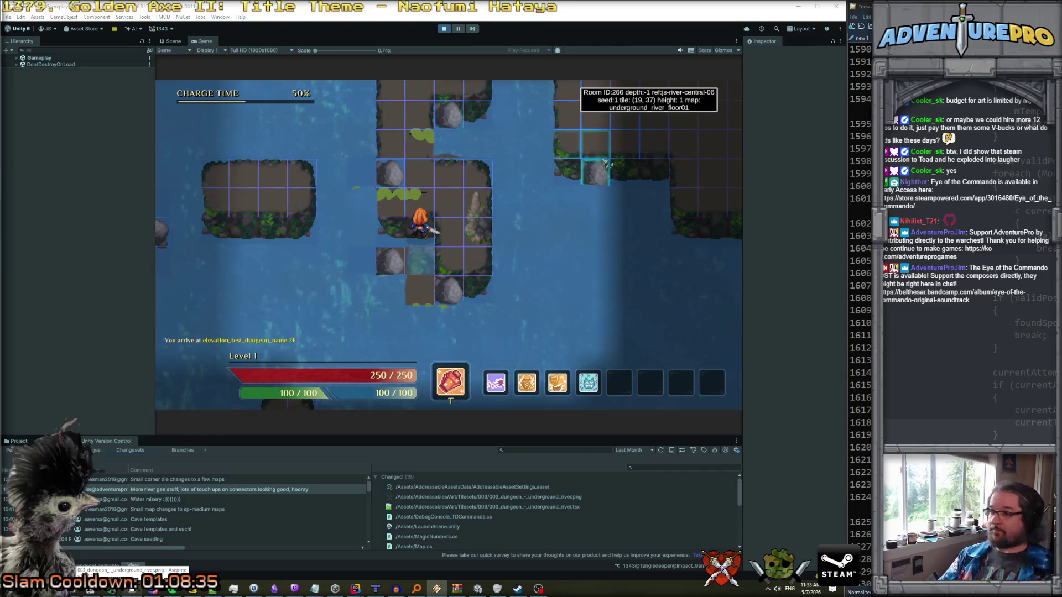
# - Walk the character right, up, left and down across the river islands and over the water
pyautogui.press('d')
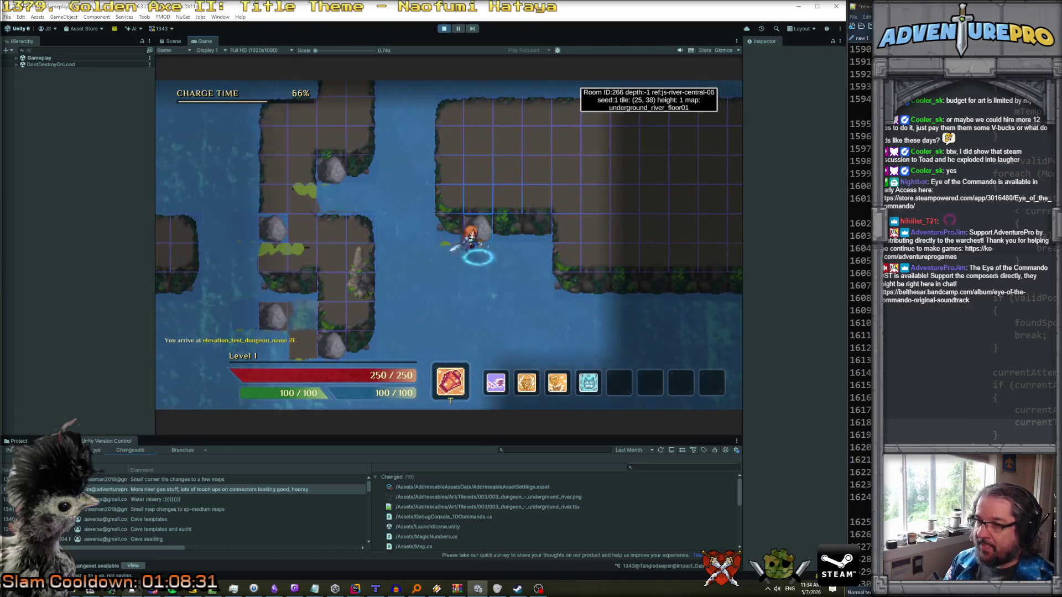
pyautogui.press('w')
pyautogui.press('a')
pyautogui.press('s')
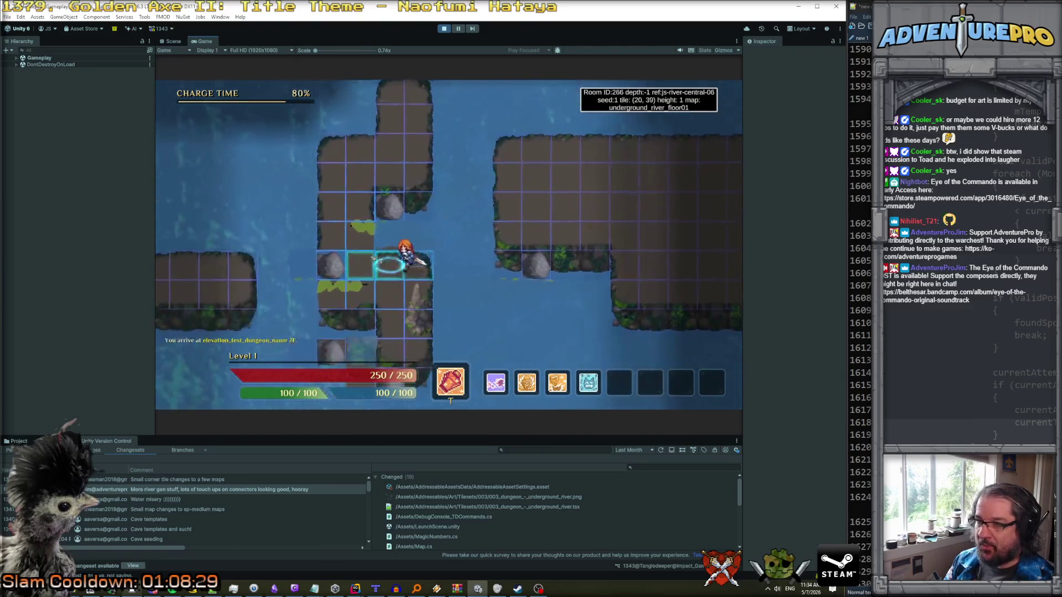
pyautogui.press('a')
pyautogui.press('s')
pyautogui.press('a')
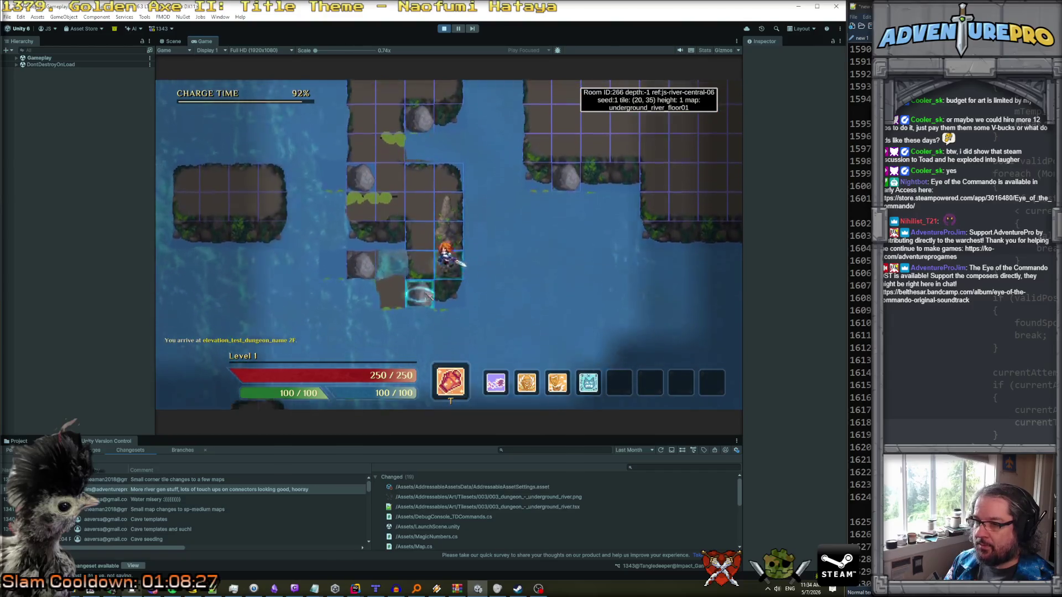
pyautogui.press('s')
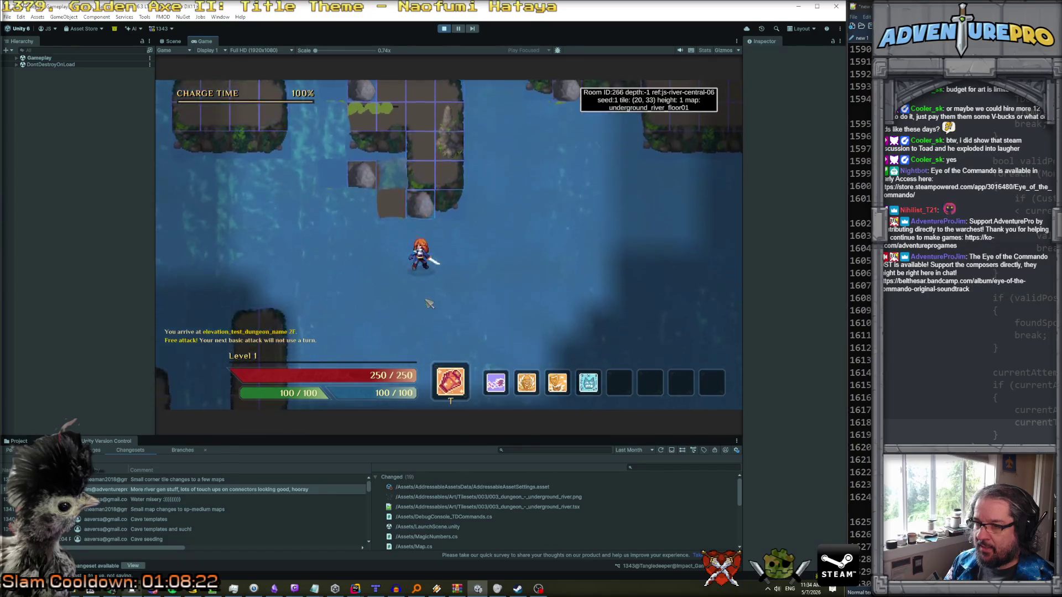
pyautogui.press('s')
pyautogui.press('s')
pyautogui.press('s')
pyautogui.press('s')
pyautogui.write('map 4')
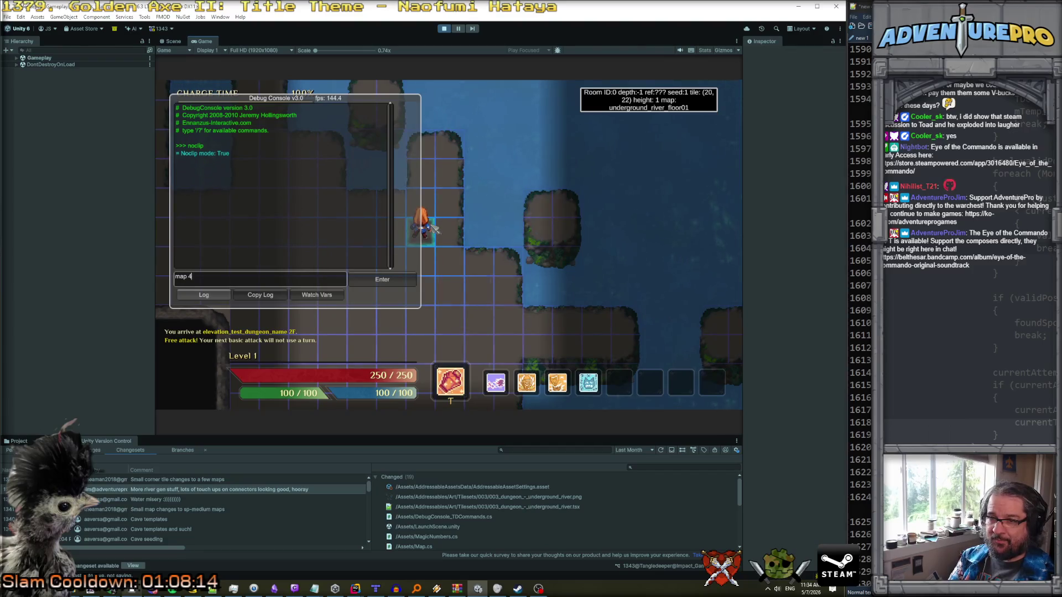
# - Load map 4 and walk the character right and down through the lagoon rooms
pyautogui.press('Return')
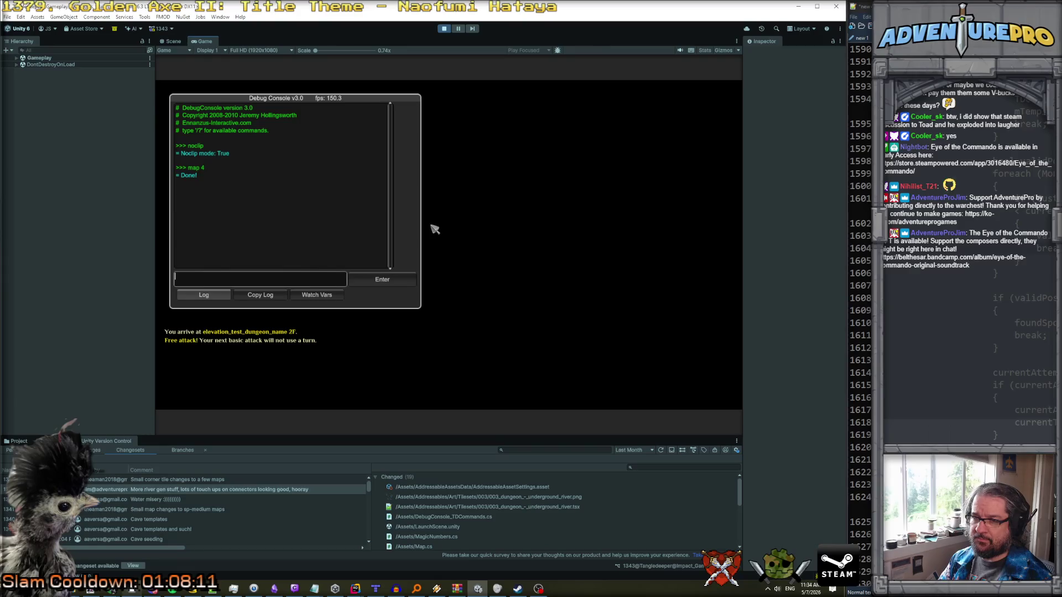
pyautogui.press('`')
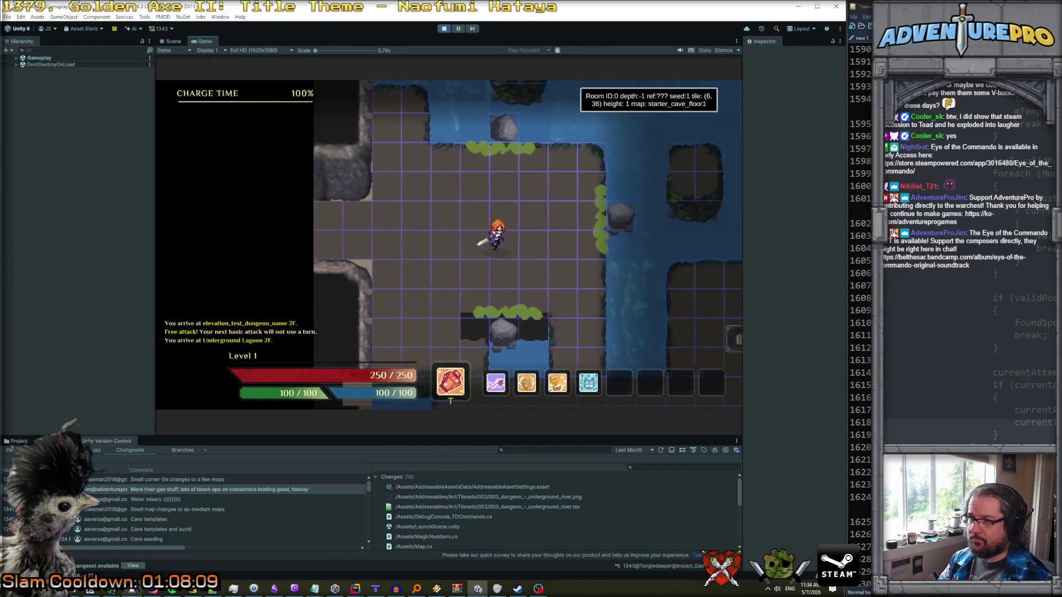
pyautogui.press('Right')
pyautogui.press('Right')
pyautogui.press('Right')
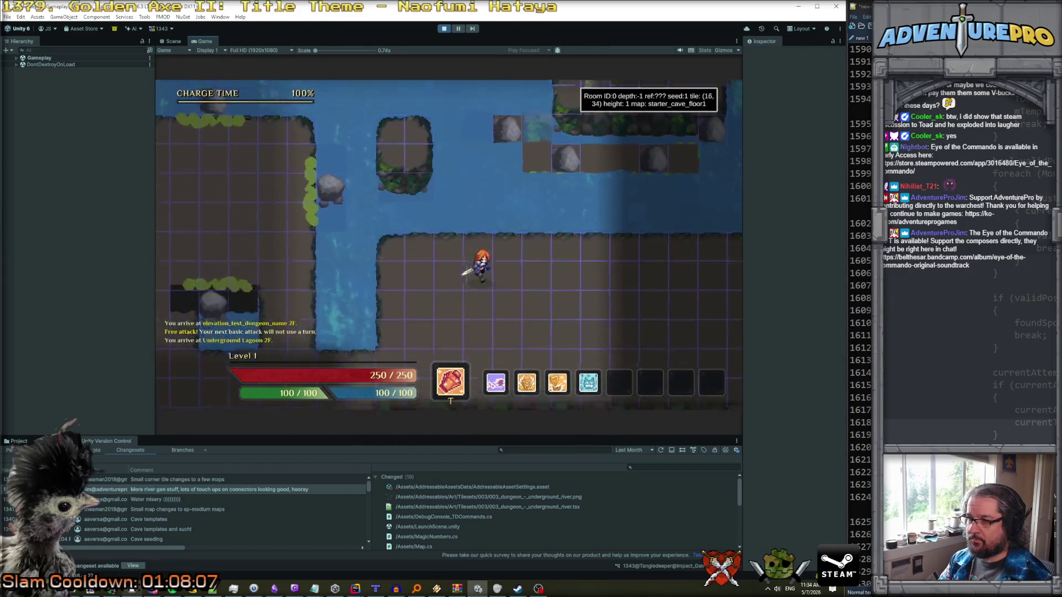
pyautogui.press('Right')
pyautogui.press('Right')
pyautogui.press('Right')
pyautogui.press('Down')
pyautogui.press('Down')
pyautogui.press('Down')
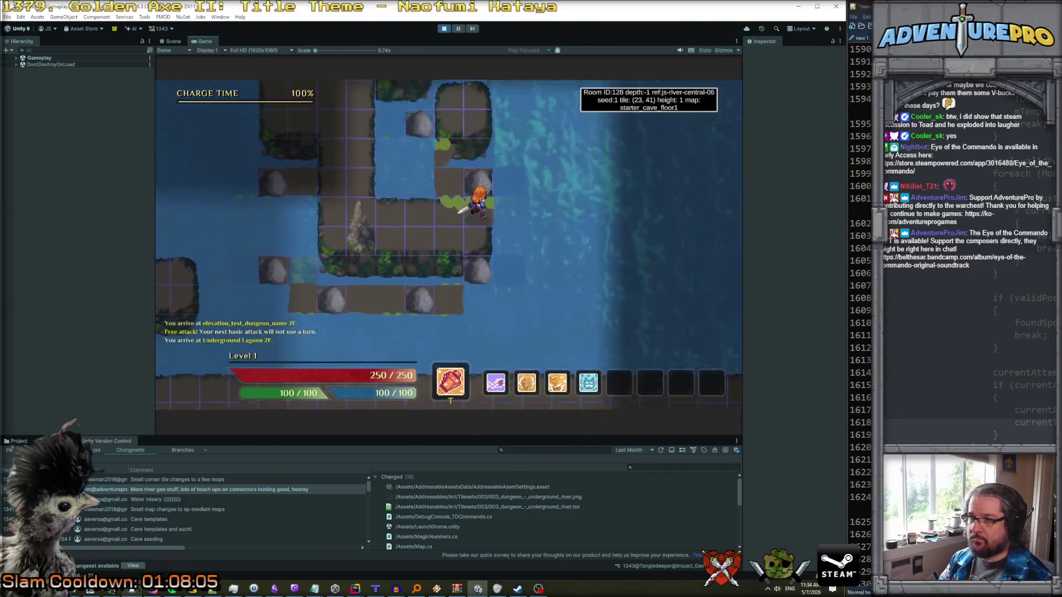
pyautogui.press('Down')
pyautogui.press('Down')
pyautogui.press('Down')
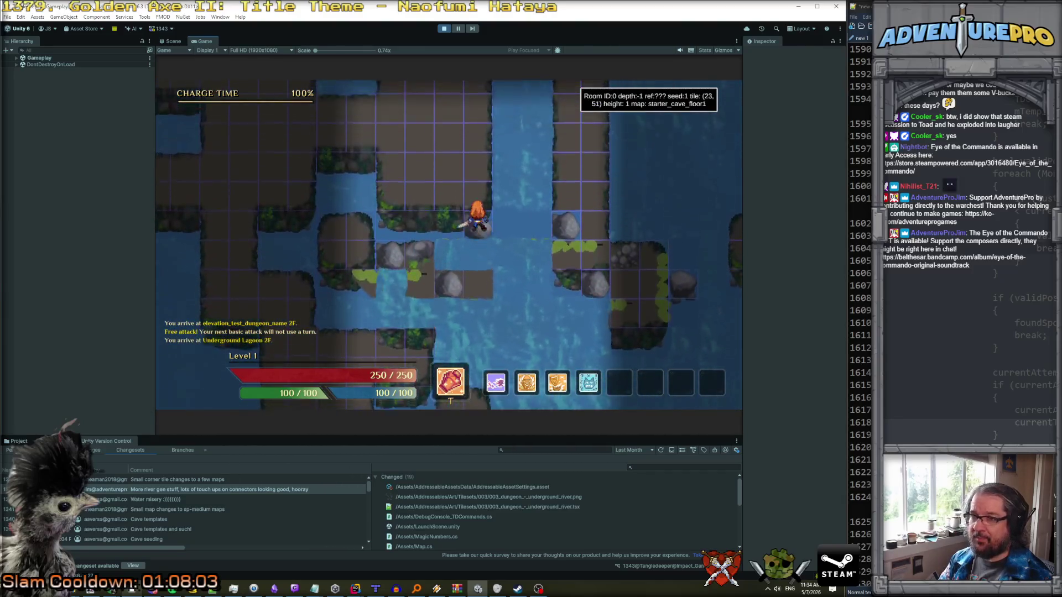
pyautogui.press('Right')
pyautogui.press('Right')
pyautogui.press('Right')
pyautogui.press('Up')
pyautogui.press('Up')
pyautogui.press('Up')
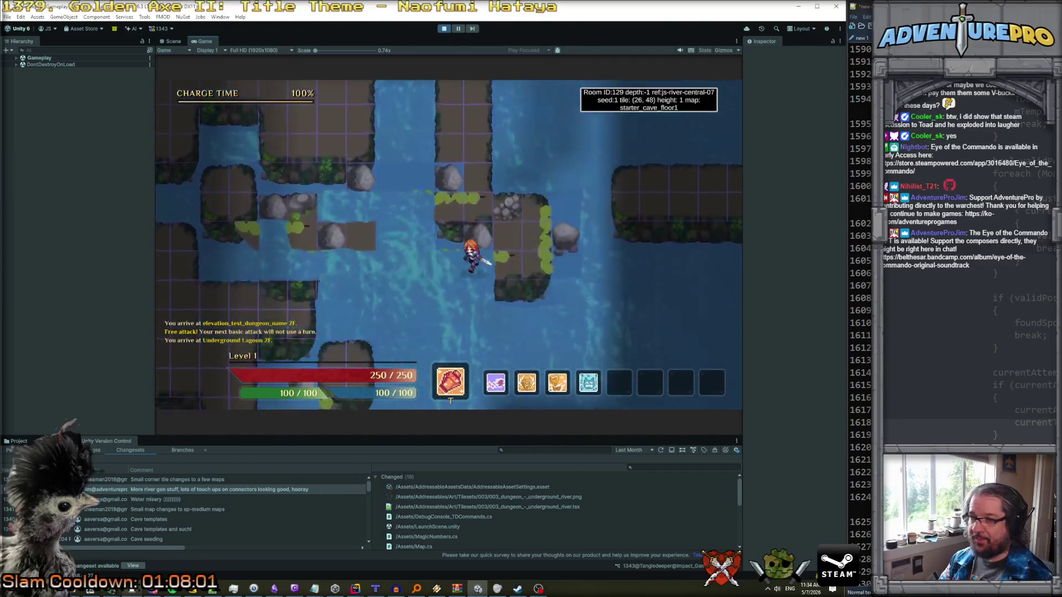
pyautogui.press('Right')
pyautogui.press('Right')
pyautogui.press('Right')
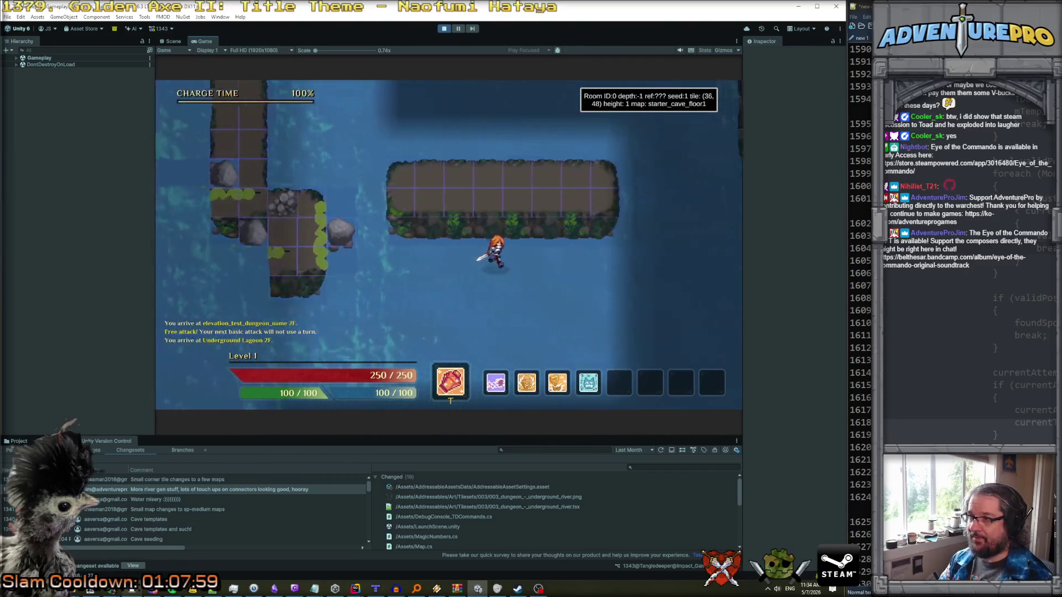
# - Load map 5, walk toward the Brawlflower enemies, and run detonate to kill them
pyautogui.press('Right')
pyautogui.press('`')
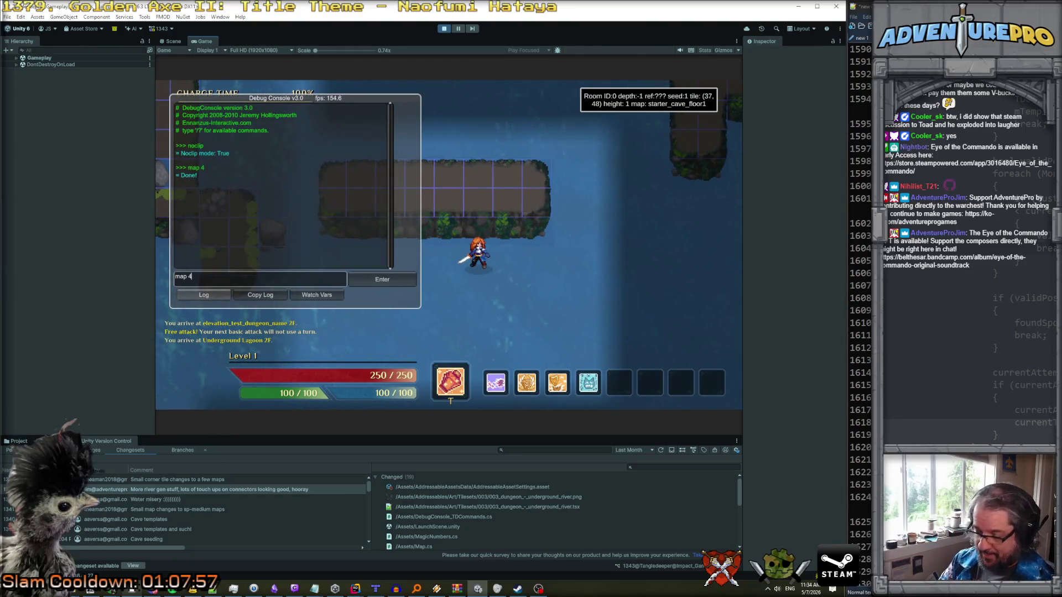
pyautogui.press('Return')
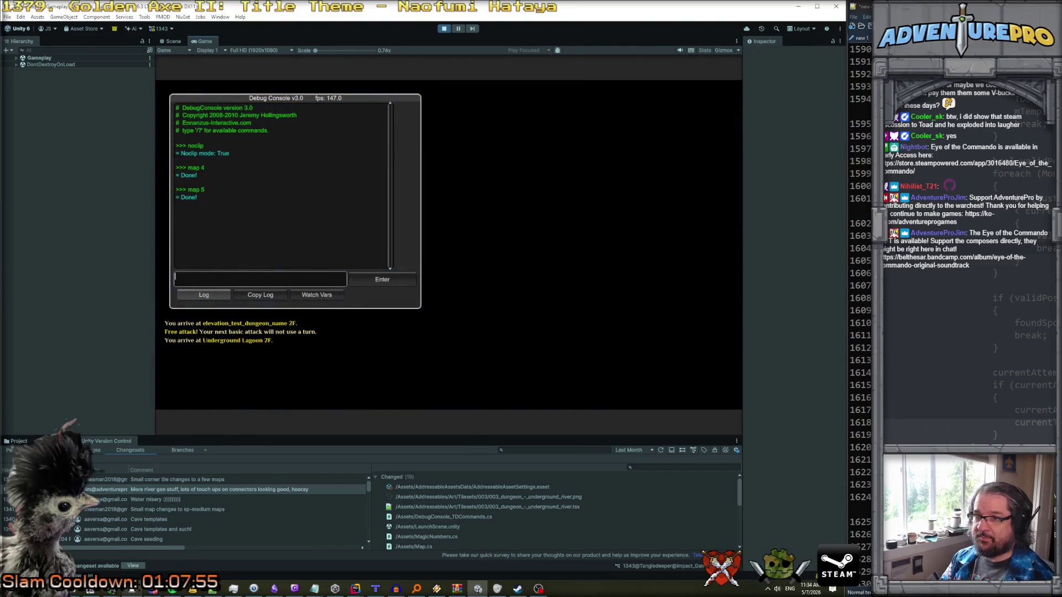
pyautogui.press('`')
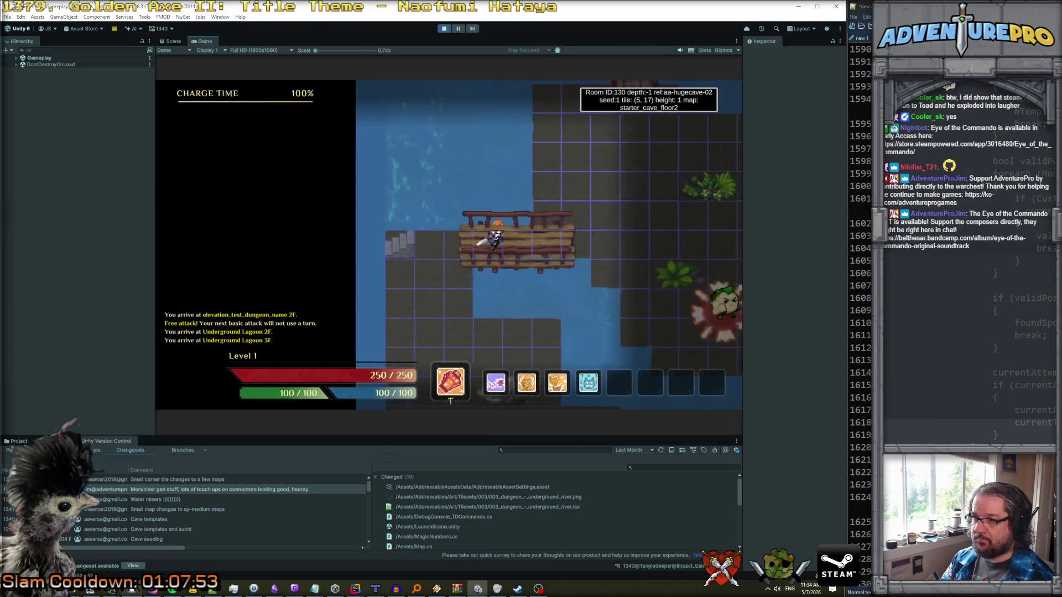
pyautogui.press('Right')
pyautogui.press('Right')
pyautogui.press('Right')
pyautogui.press('Right')
pyautogui.press('Right')
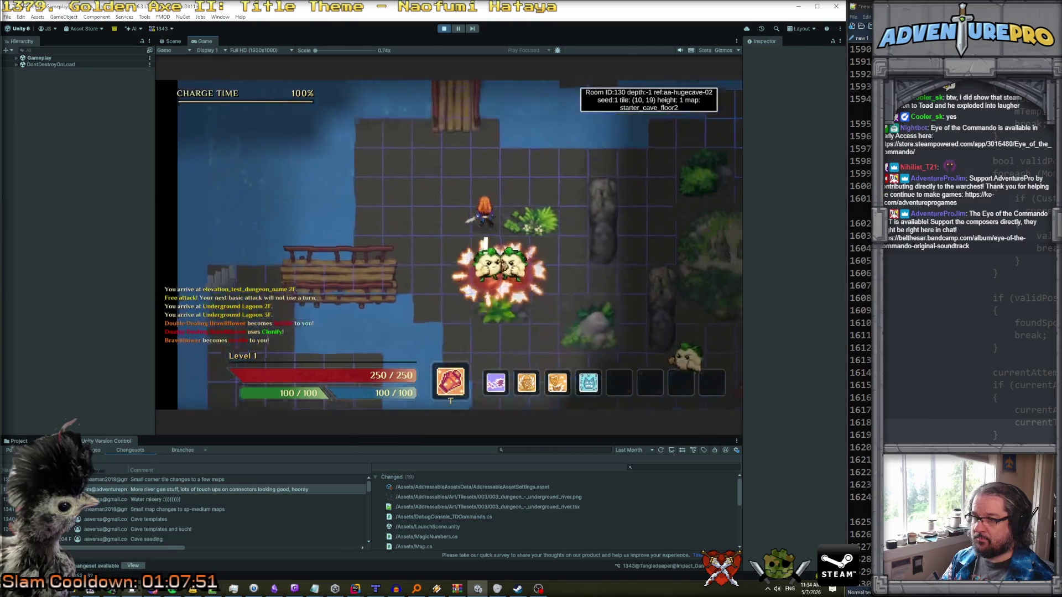
pyautogui.press('Right')
pyautogui.press('Right')
pyautogui.press('Right')
pyautogui.press('Up')
pyautogui.press('Up')
pyautogui.press('Up')
pyautogui.press('Right')
pyautogui.press('Right')
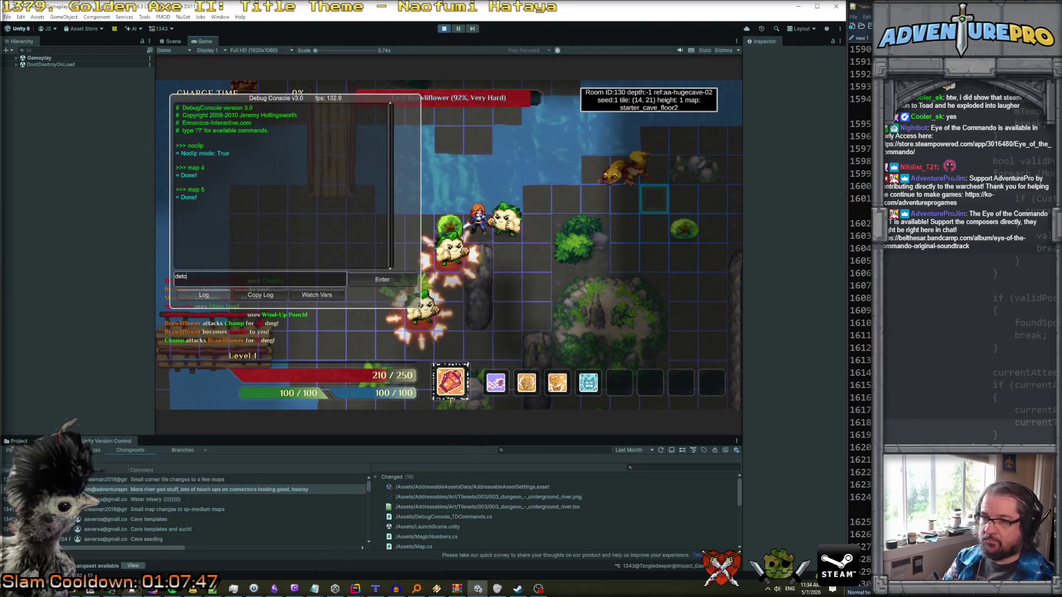
pyautogui.press('Return')
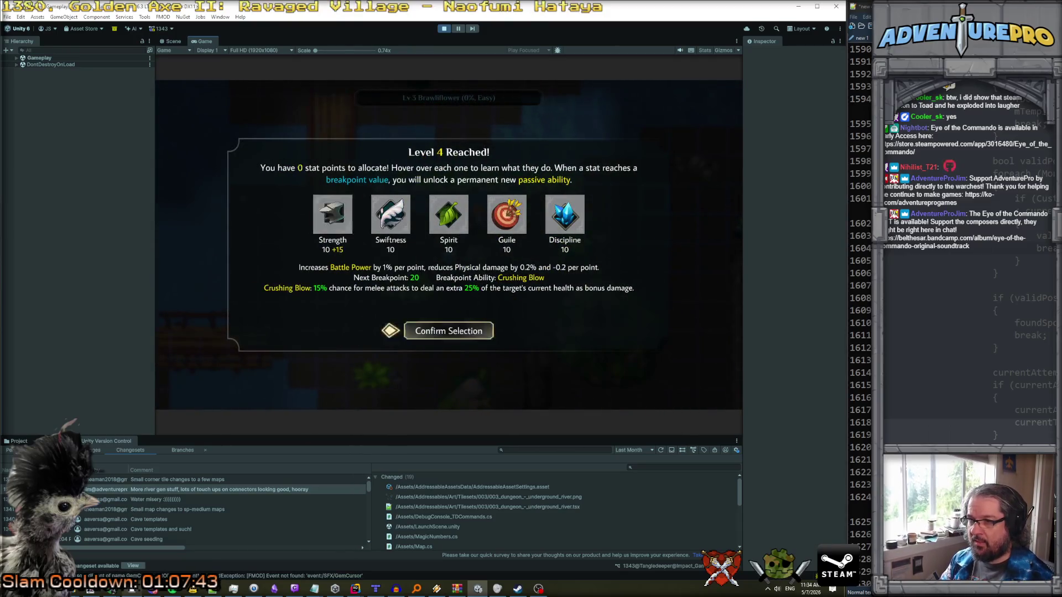
# - Confirm the Level 4 stat choice and walk the character north and west through the cave
pyautogui.press('Return')
pyautogui.press('Return')
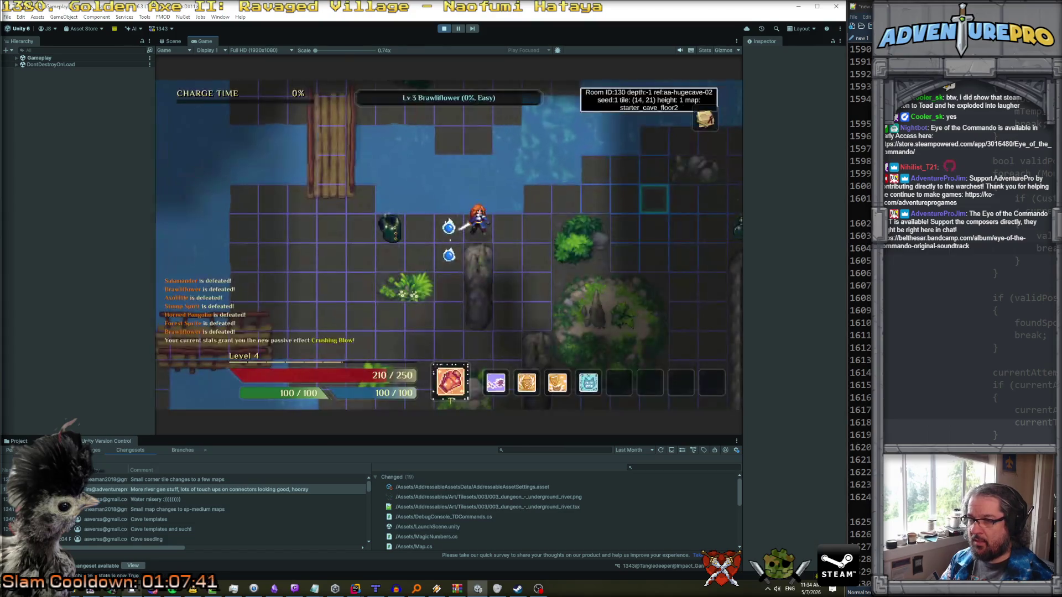
pyautogui.press('w')
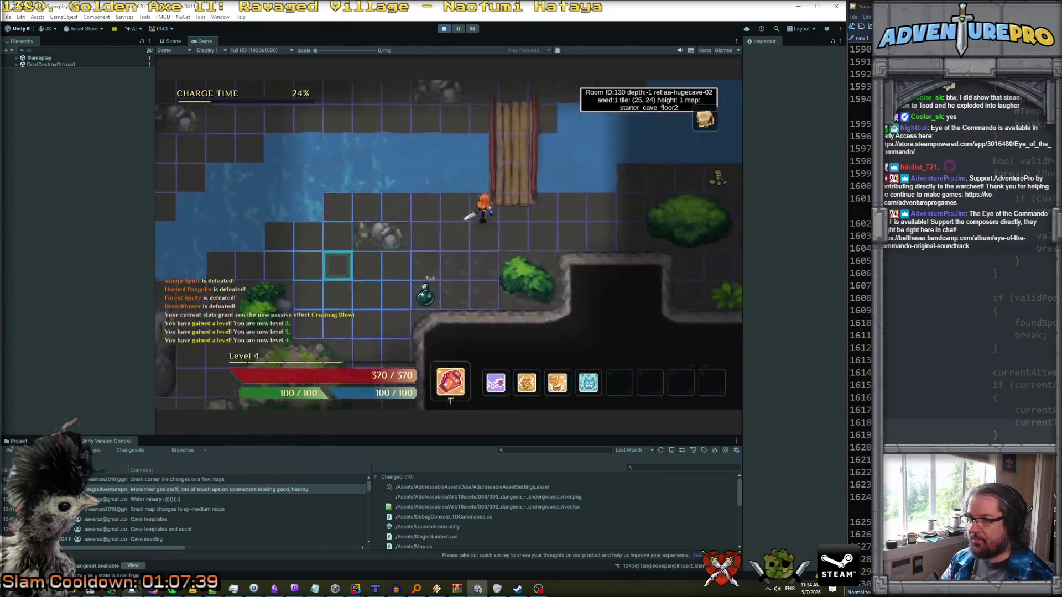
pyautogui.press('w')
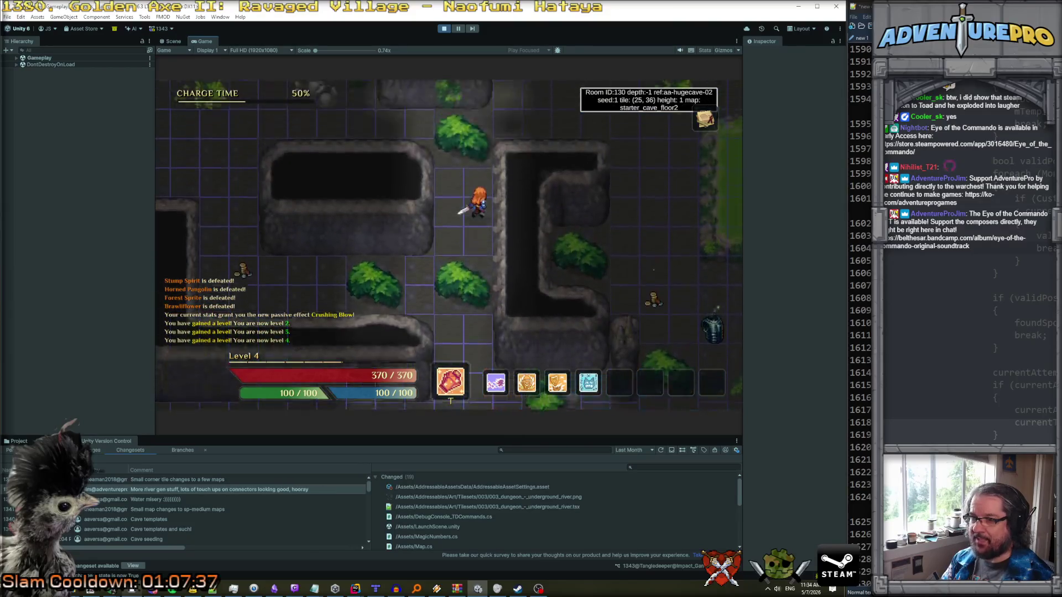
pyautogui.press('a')
pyautogui.press('w')
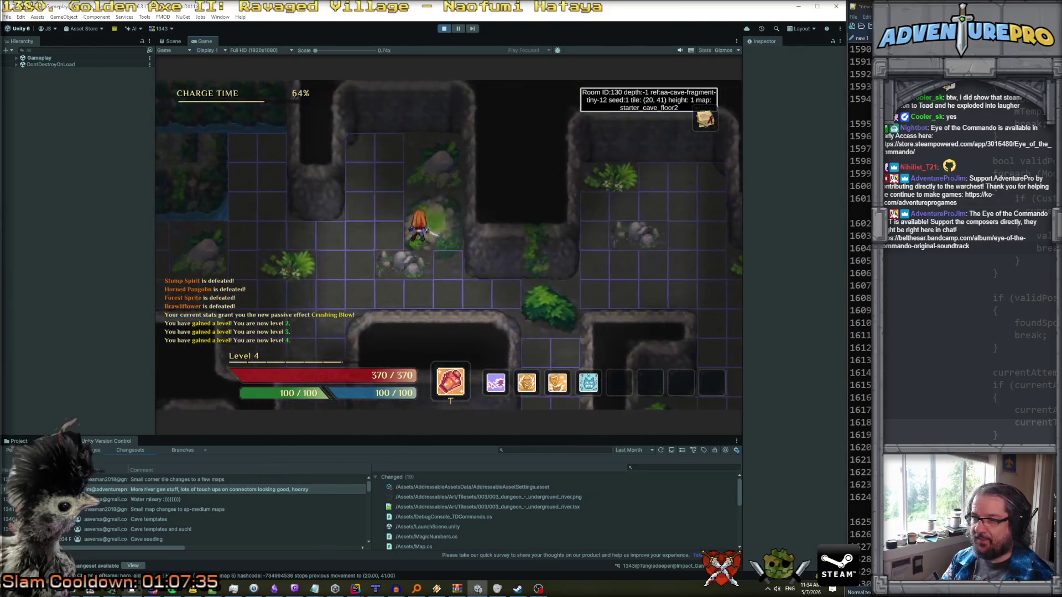
pyautogui.press('a')
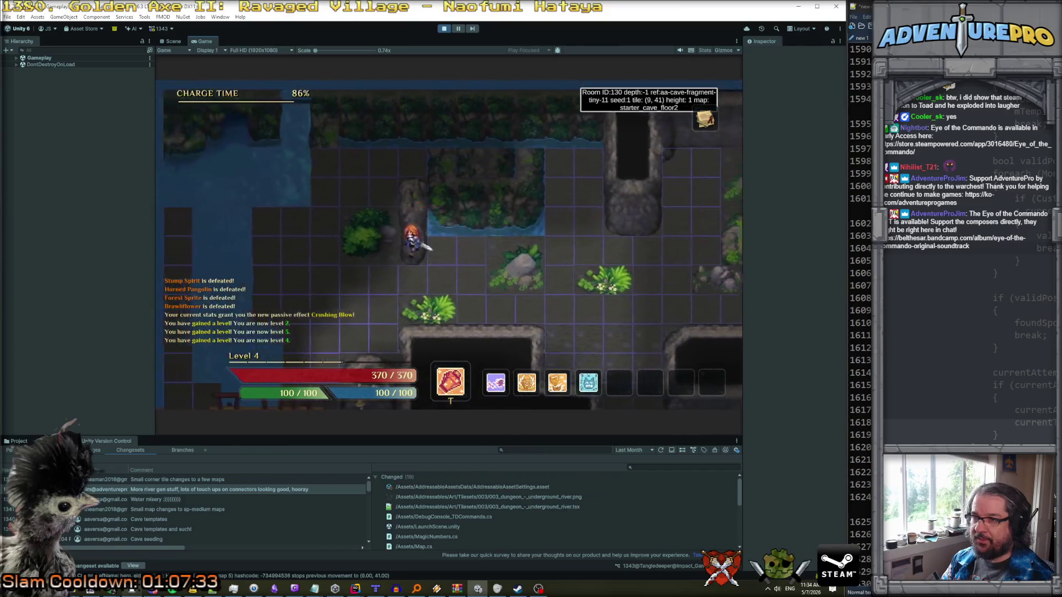
pyautogui.press('w')
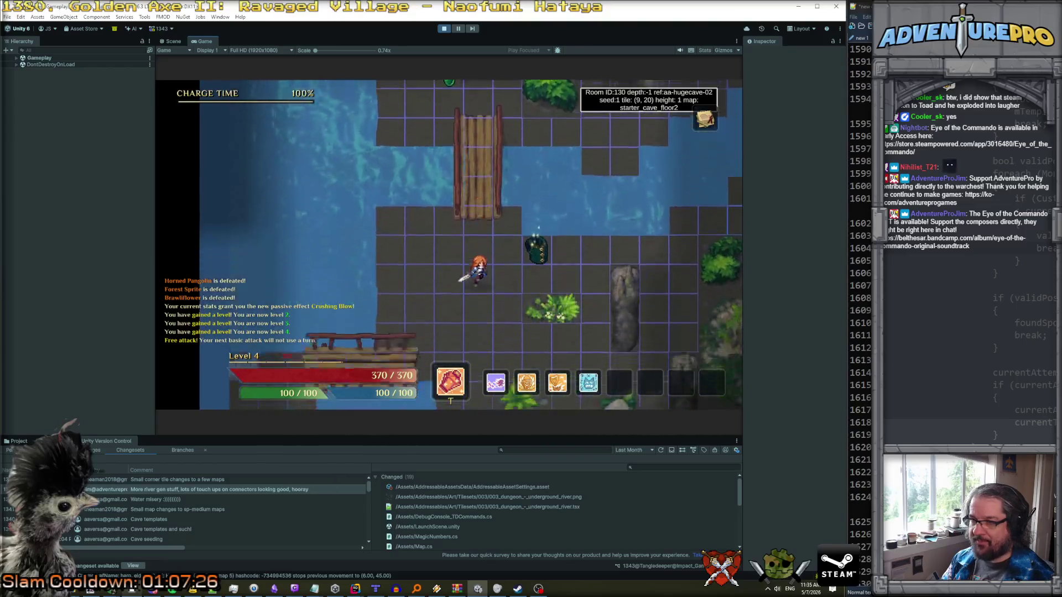
# - Walk the character south-east past the coin into a new cave room
pyautogui.press('d')
pyautogui.press('s')
pyautogui.press('d')
pyautogui.press('s')
pyautogui.press('d')
pyautogui.press('s')
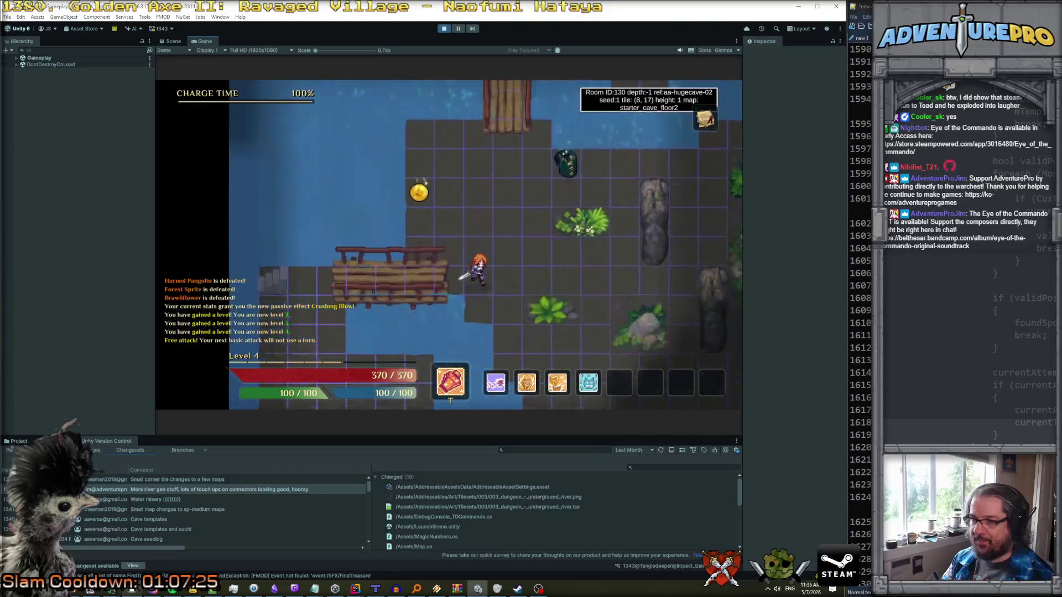
pyautogui.press('d')
pyautogui.press('s')
pyautogui.press('d')
pyautogui.press('s')
pyautogui.press('d')
pyautogui.press('s')
pyautogui.press('d')
pyautogui.press('s')
pyautogui.press('d')
pyautogui.press('s')
pyautogui.press('d')
pyautogui.press('s')
pyautogui.press('d')
pyautogui.press('d')
pyautogui.press('d')
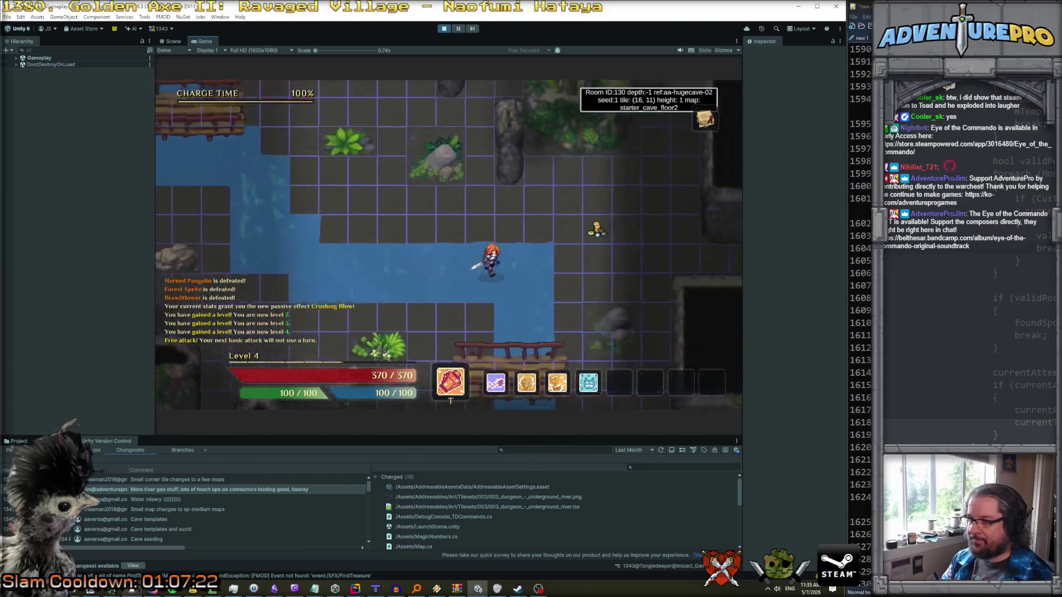
pyautogui.press('d')
pyautogui.press('d')
pyautogui.press('d')
pyautogui.press('s')
pyautogui.press('d')
pyautogui.press('d')
pyautogui.press('d')
pyautogui.press('s')
pyautogui.press('d')
pyautogui.press('d')
pyautogui.press('d')
pyautogui.press('s')
pyautogui.press('d')
pyautogui.press('d')
pyautogui.press('d')
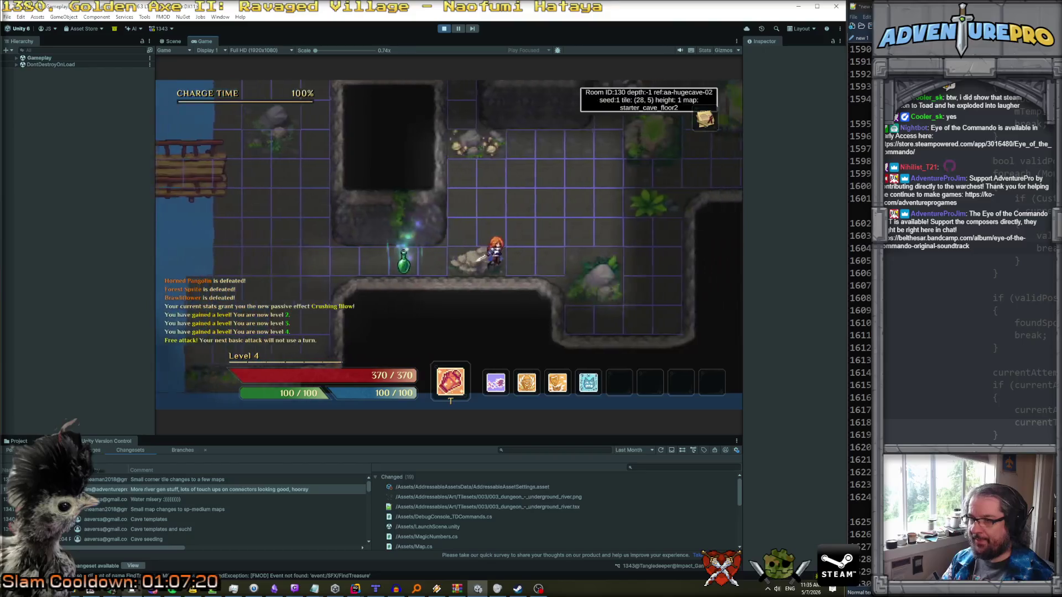
# - Walk north-east into the huge cave room and open the debug console
pyautogui.press('w')
pyautogui.press('d')
pyautogui.press('w')
pyautogui.press('d')
pyautogui.press('w')
pyautogui.press('d')
pyautogui.press('w')
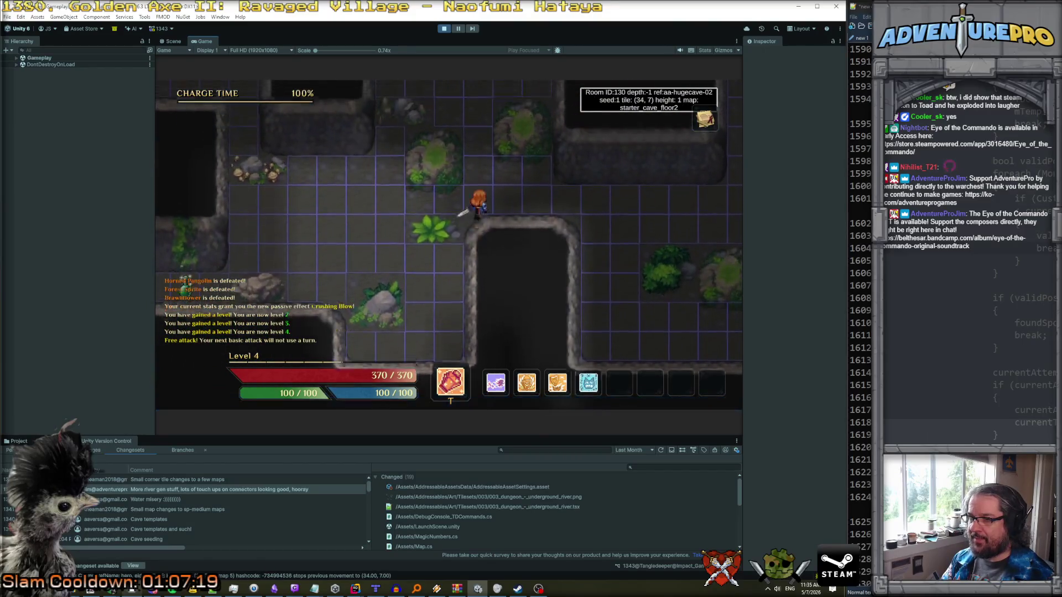
pyautogui.press('w')
pyautogui.press('w')
pyautogui.press('w')
pyautogui.press('d')
pyautogui.press('w')
pyautogui.press('w')
pyautogui.press('w')
pyautogui.press('d')
pyautogui.press('w')
pyautogui.press('w')
pyautogui.press('d')
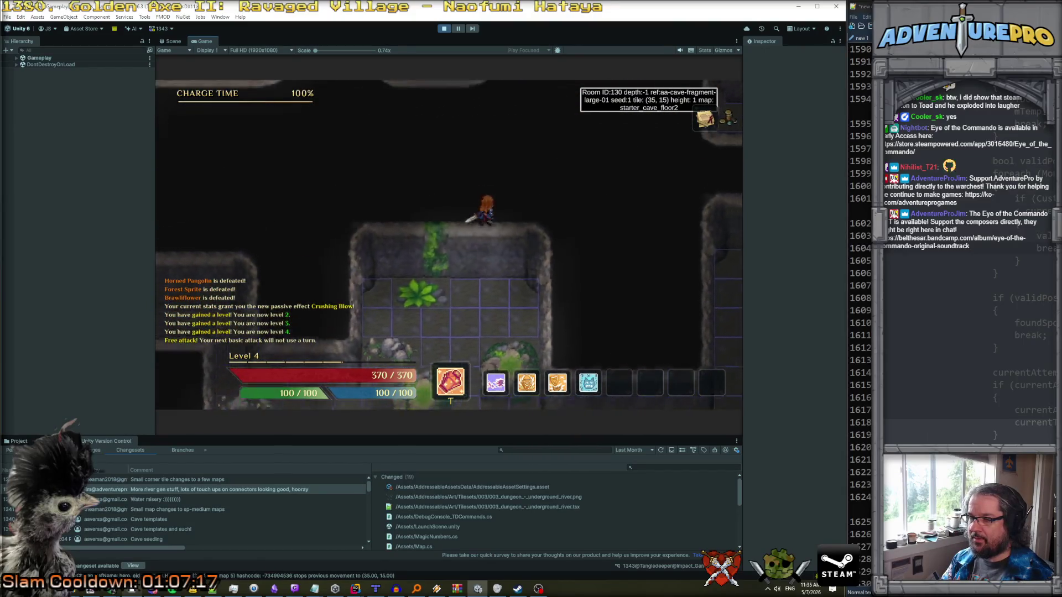
pyautogui.press('w')
pyautogui.press('w')
pyautogui.press('d')
pyautogui.press('w')
pyautogui.press('w')
pyautogui.press('d')
pyautogui.press('w')
pyautogui.press('w')
pyautogui.press('d')
pyautogui.press('w')
pyautogui.press('d')
pyautogui.press('w')
pyautogui.press('w')
pyautogui.press('d')
pyautogui.press('d')
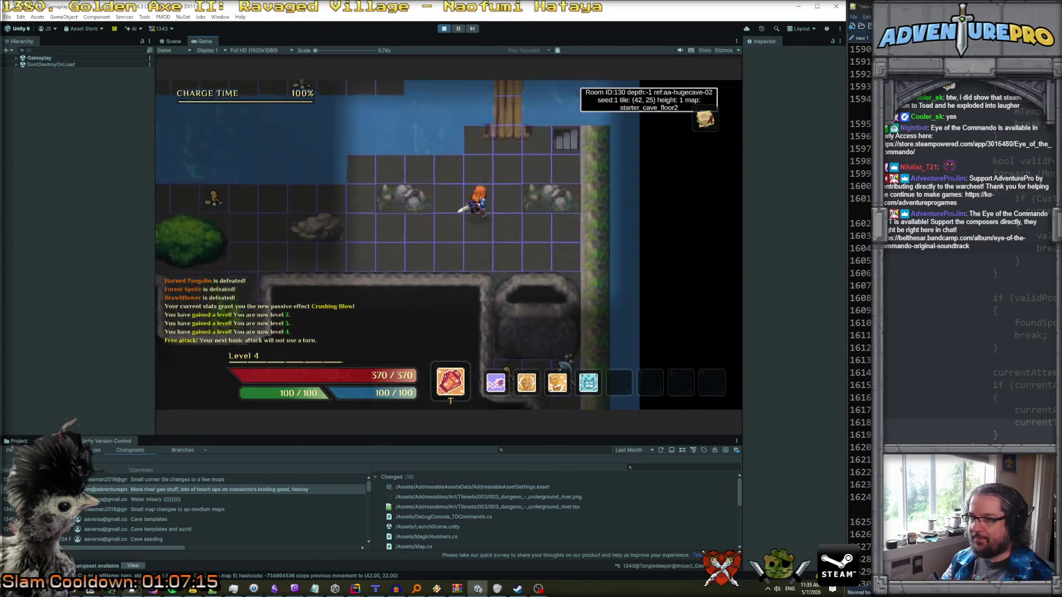
pyautogui.press('`')
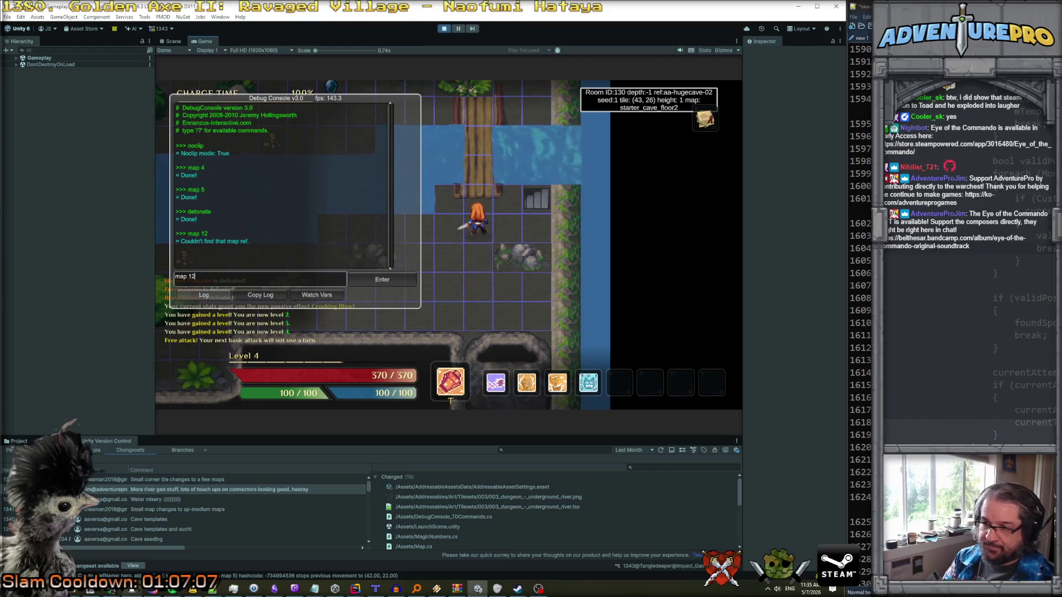
# - Load map 9 and walk east across the river onto the large platform
pyautogui.press('Return')
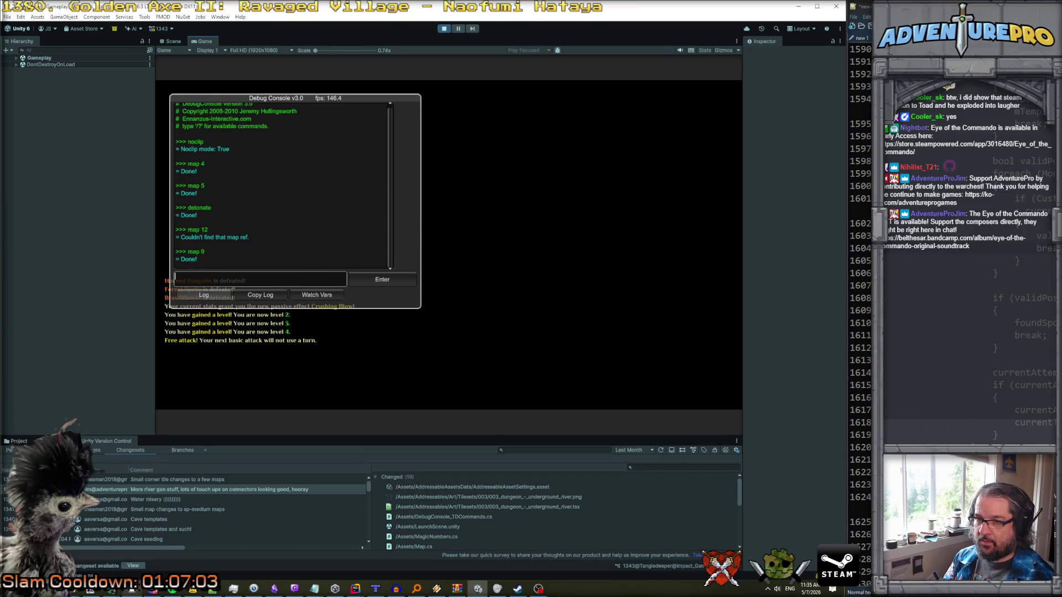
pyautogui.press('`')
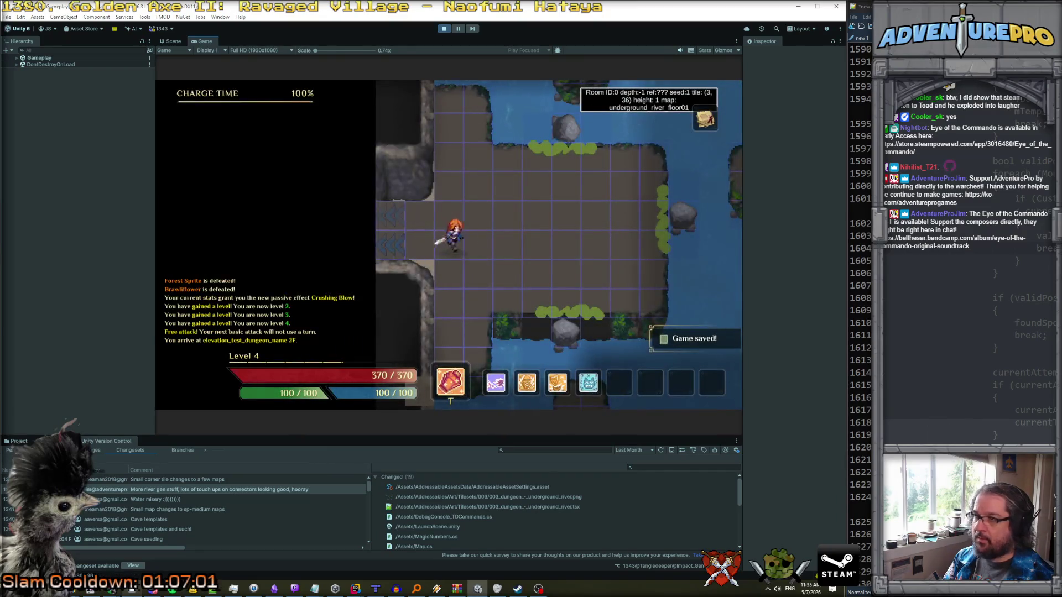
pyautogui.press('Right')
pyautogui.press('Right')
pyautogui.press('Right')
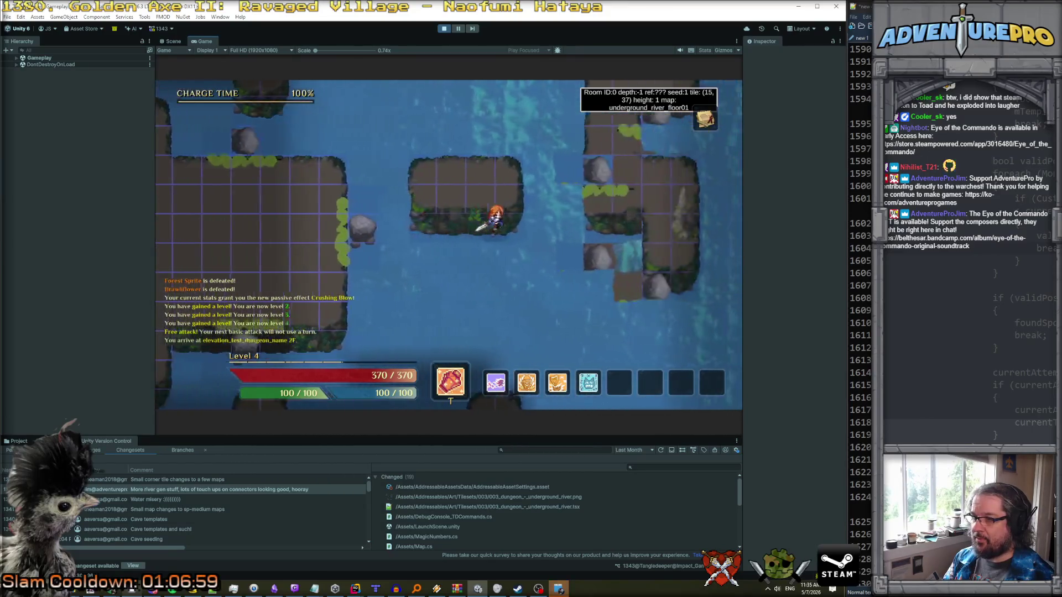
pyautogui.press('Right')
pyautogui.press('Right')
pyautogui.press('Right')
pyautogui.press('Down')
pyautogui.press('Down')
pyautogui.press('Down')
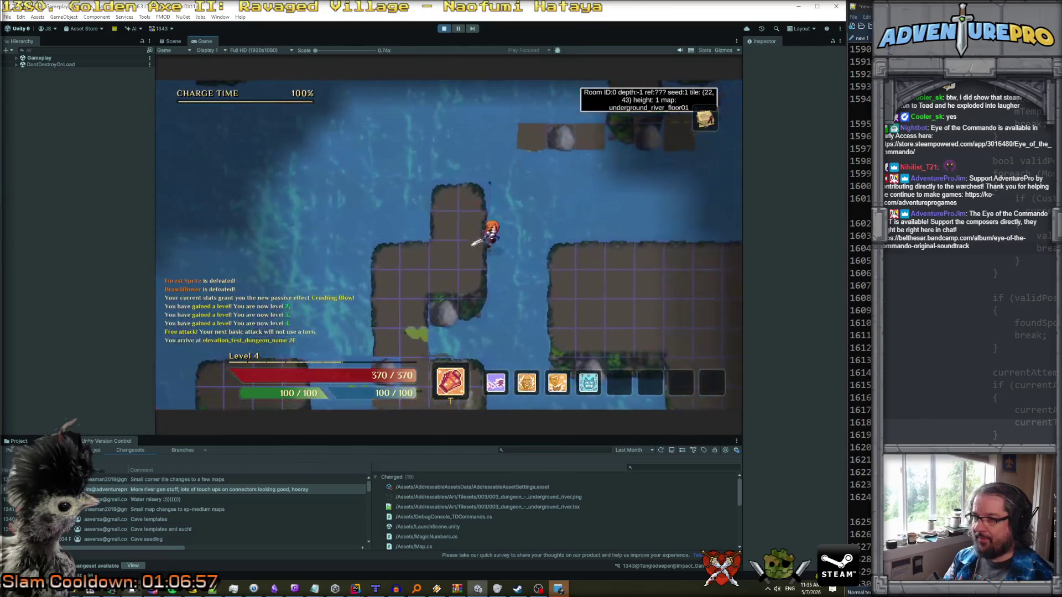
pyautogui.press('Up')
pyautogui.press('Up')
pyautogui.press('Right')
pyautogui.press('Right')
pyautogui.press('Right')
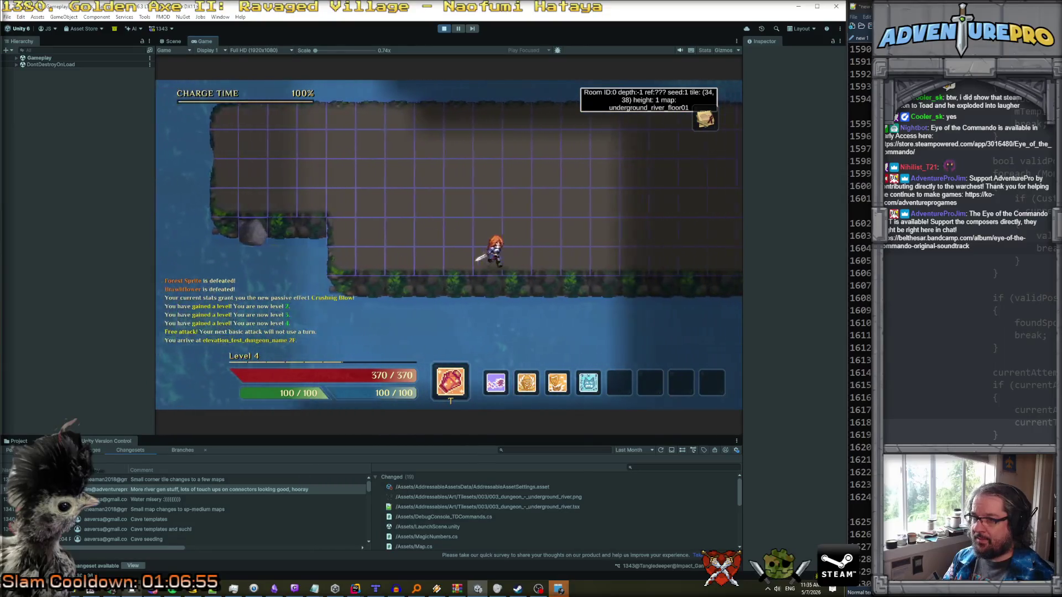
# - Walk back left across the river, then down onto the lower island
pyautogui.press('Left')
pyautogui.press('Left')
pyautogui.press('Left')
pyautogui.press('Up')
pyautogui.press('Up')
pyautogui.press('Up')
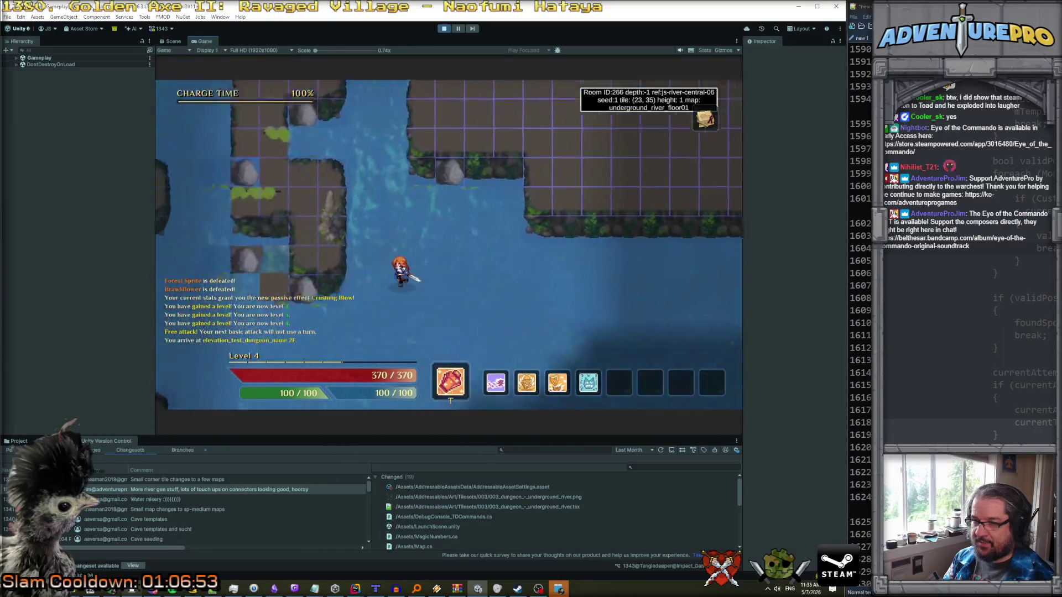
pyautogui.press('Up')
pyautogui.press('Up')
pyautogui.press('Up')
pyautogui.press('Left')
pyautogui.press('Left')
pyautogui.press('Left')
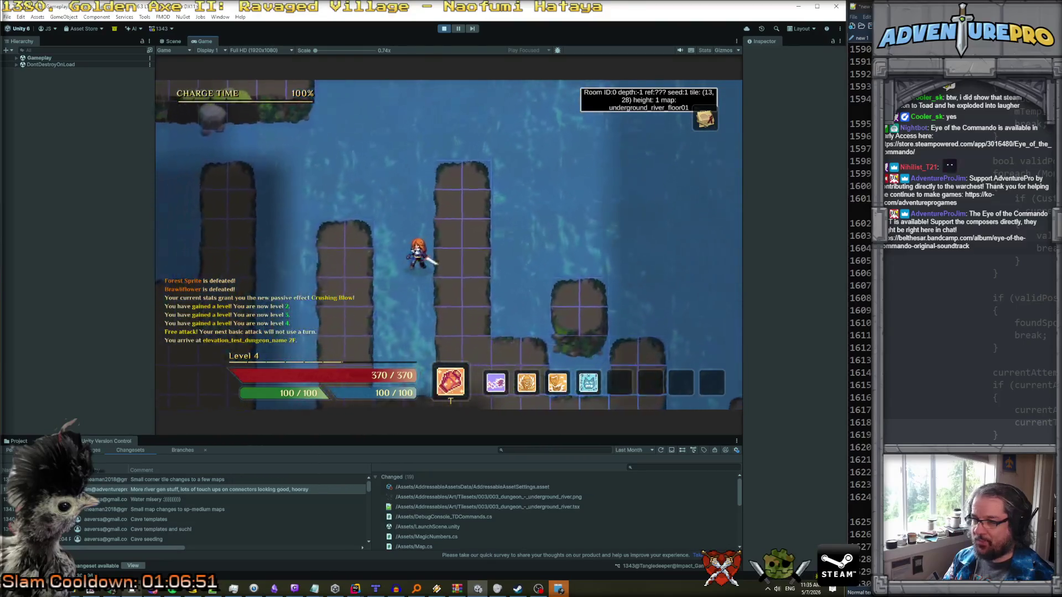
pyautogui.press('Down')
pyautogui.press('Down')
pyautogui.press('Down')
pyautogui.press('Right')
pyautogui.press('Right')
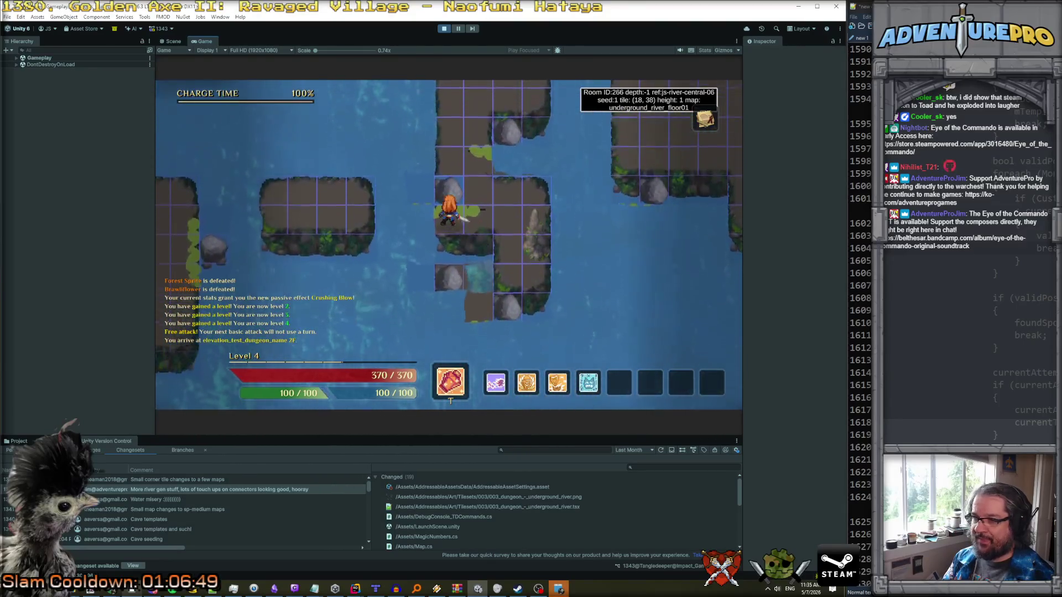
pyautogui.press('Right')
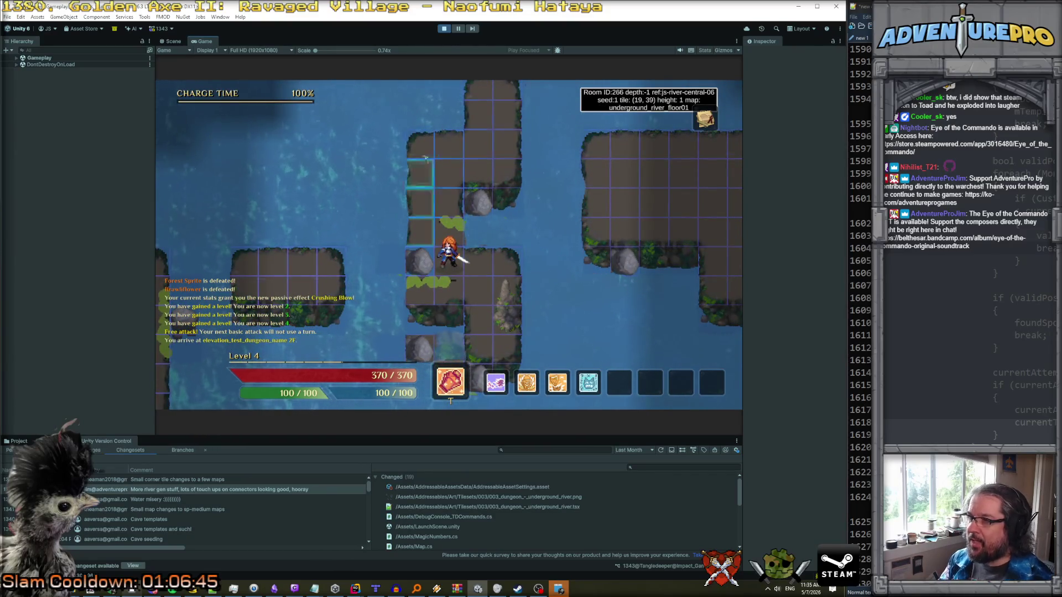
# - Stop play mode, dismiss the calendar reminder, and return to the code editor
pyautogui.click(443, 28)
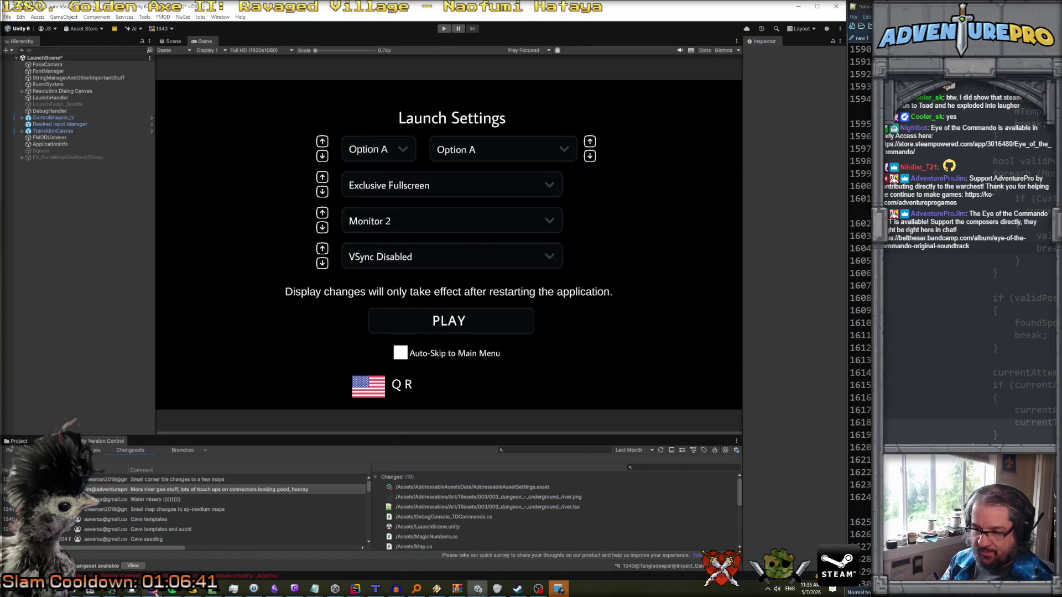
pyautogui.click(559, 590)
pyautogui.click(802, 287)
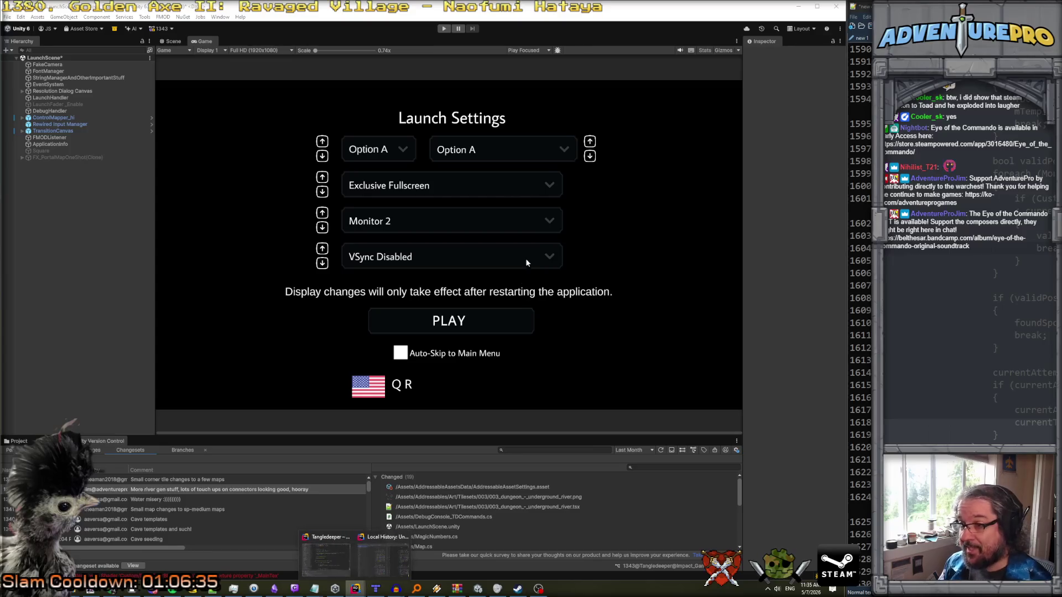
pyautogui.click(356, 590)
# - Review ConnectRoomsViaNodes and RecursiveConnectRiverNodes, glance at the Tiled map, then bring up Unity Hub
pyautogui.scroll(3, 523, 235)
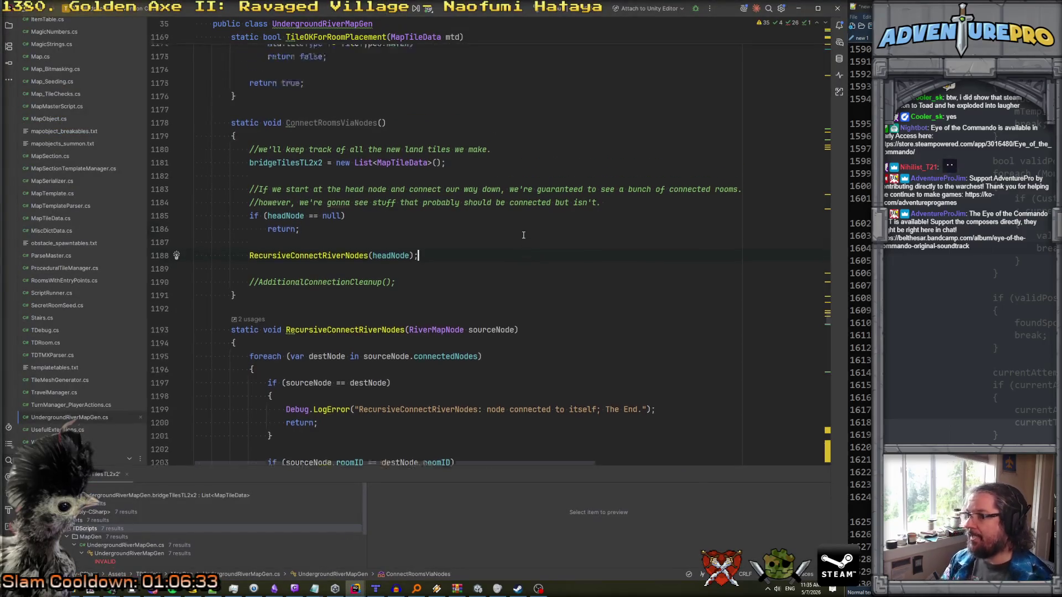
pyautogui.scroll(-13, 506, 248)
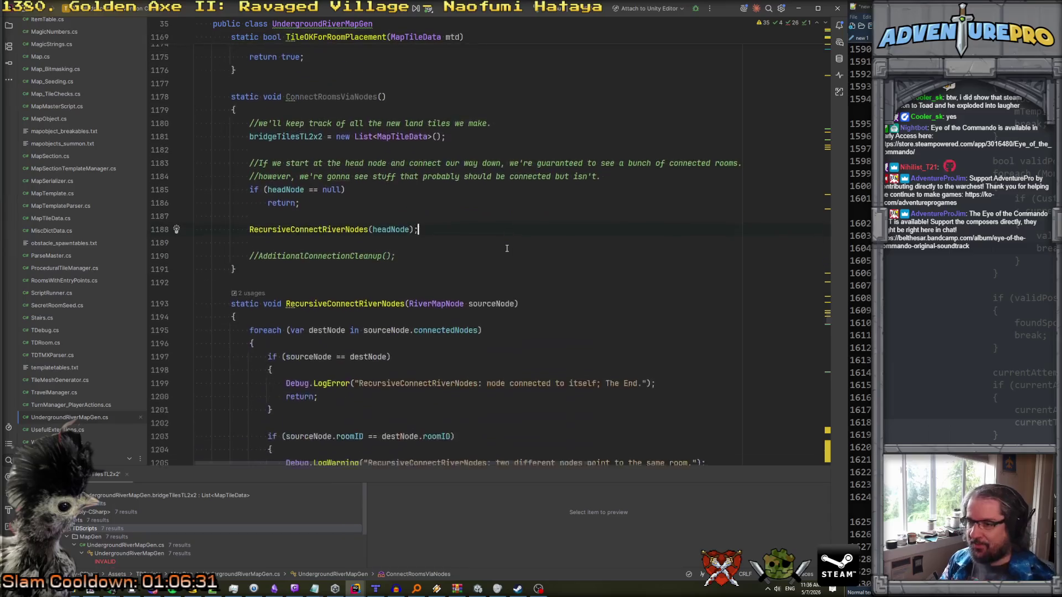
pyautogui.scroll(-3, 506, 248)
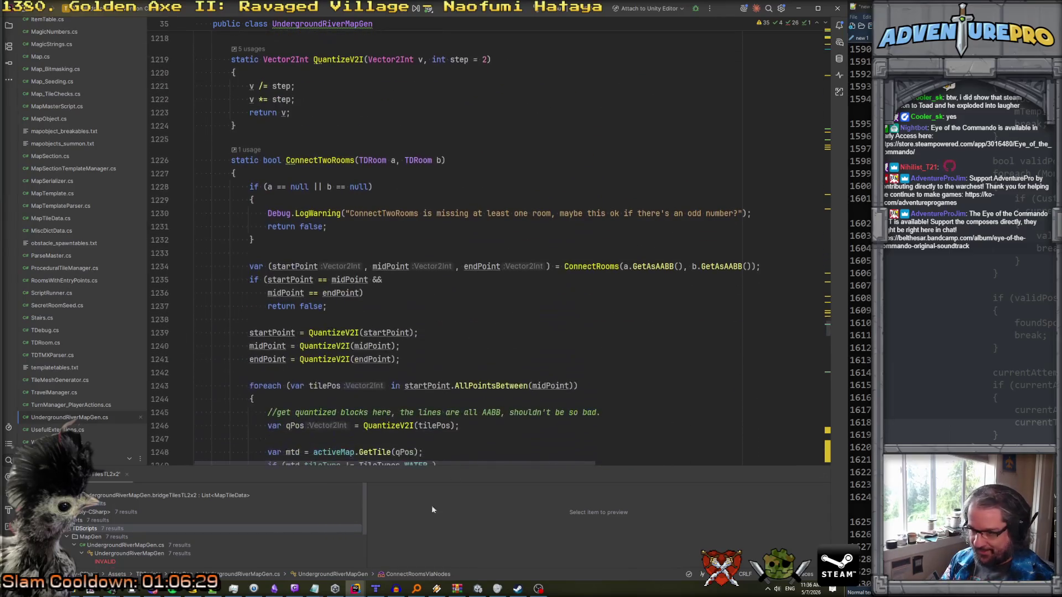
pyautogui.click(376, 590)
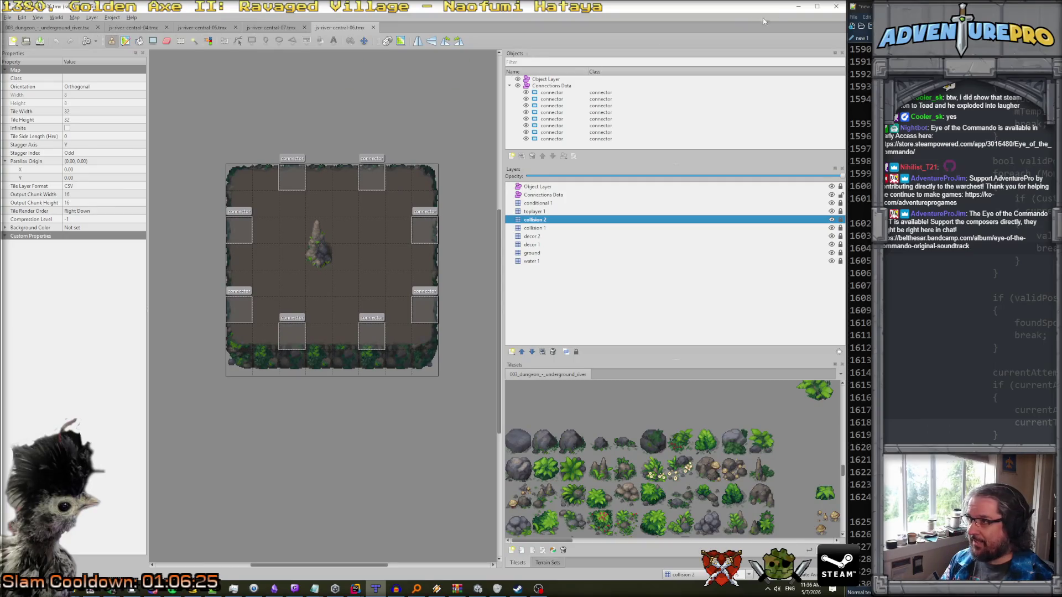
pyautogui.click(799, 8)
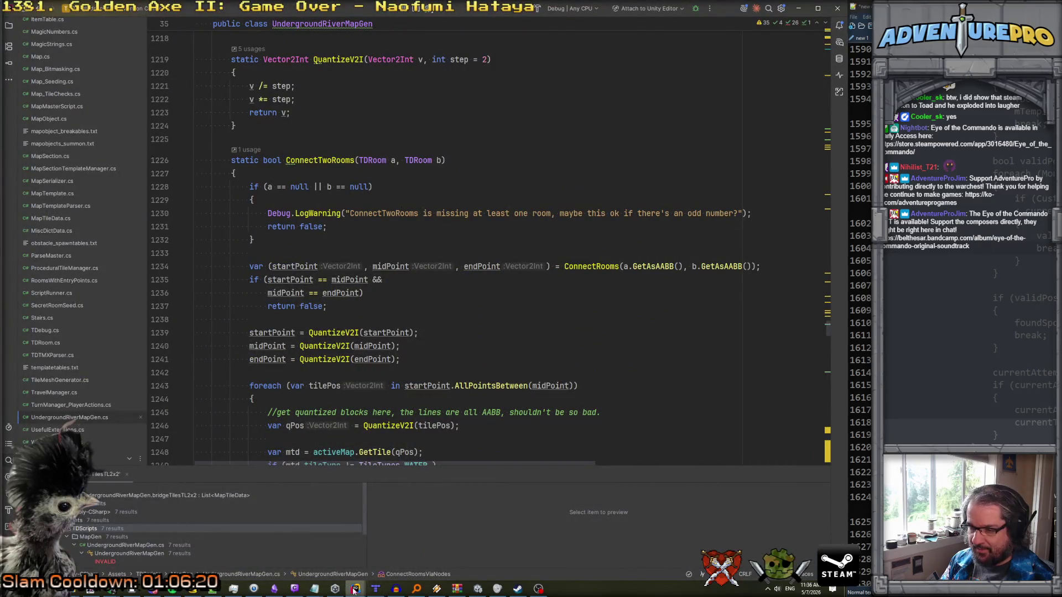
pyautogui.scroll(6, 310, 304)
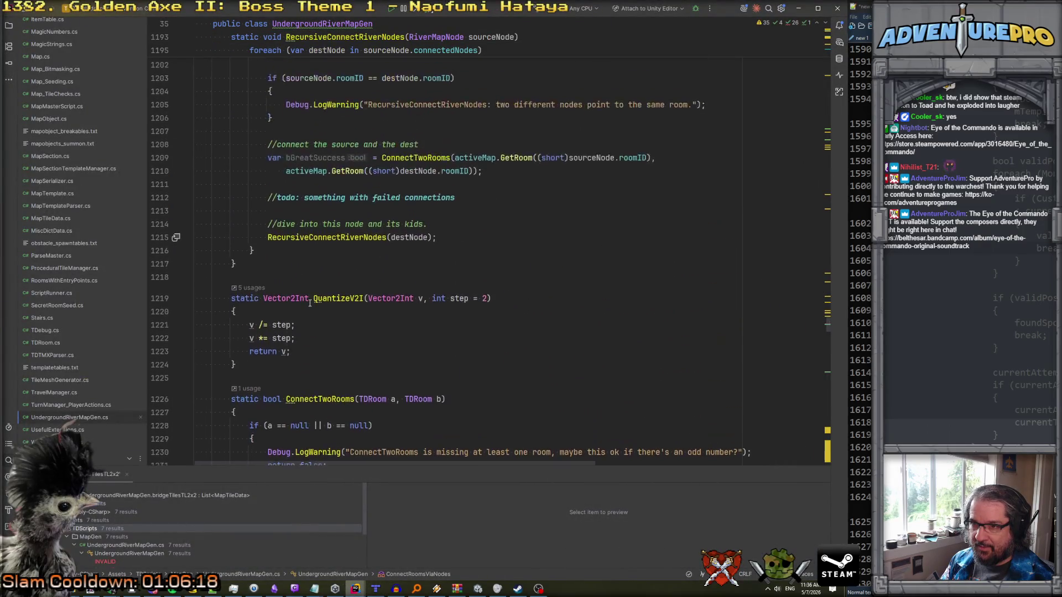
pyautogui.scroll(4, 310, 304)
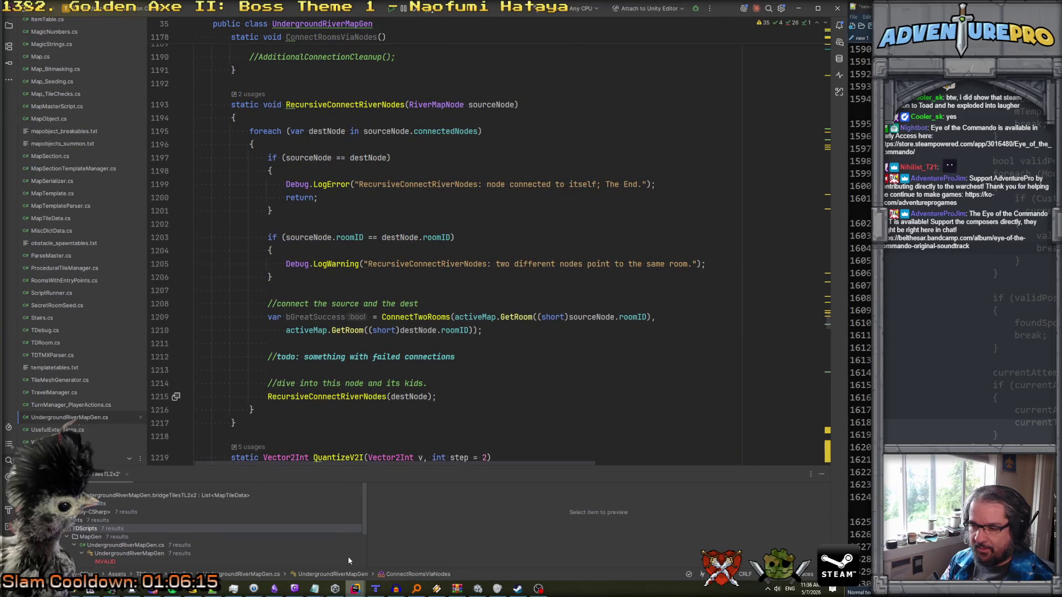
pyautogui.click(335, 589)
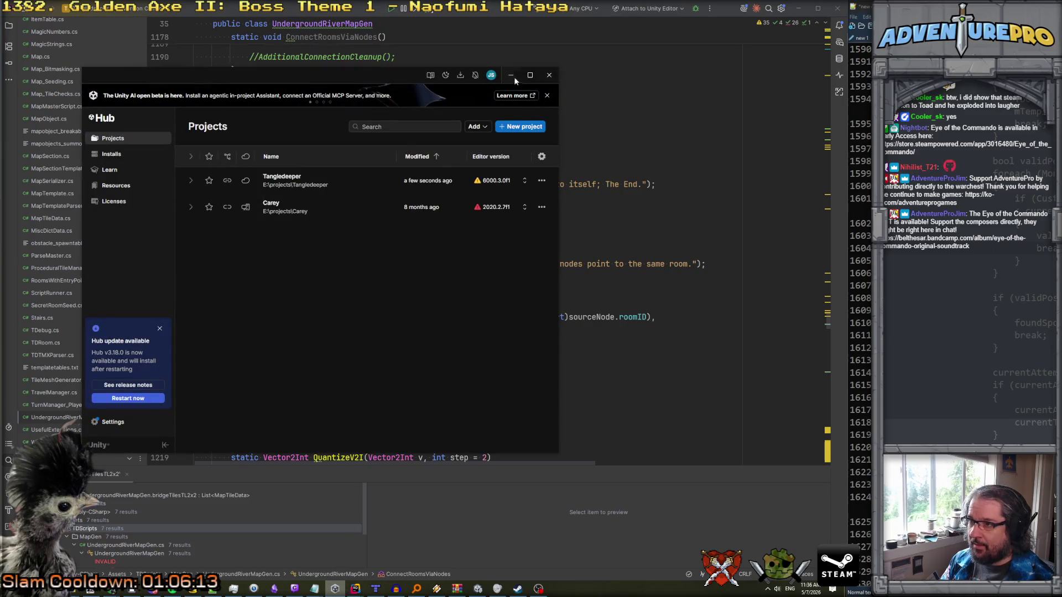
# - Hide Unity Hub, pick changeset 1343 in Version Control, and diff its ProceduralTileManager.cs
pyautogui.click(511, 76)
pyautogui.click(457, 589)
pyautogui.click(184, 500)
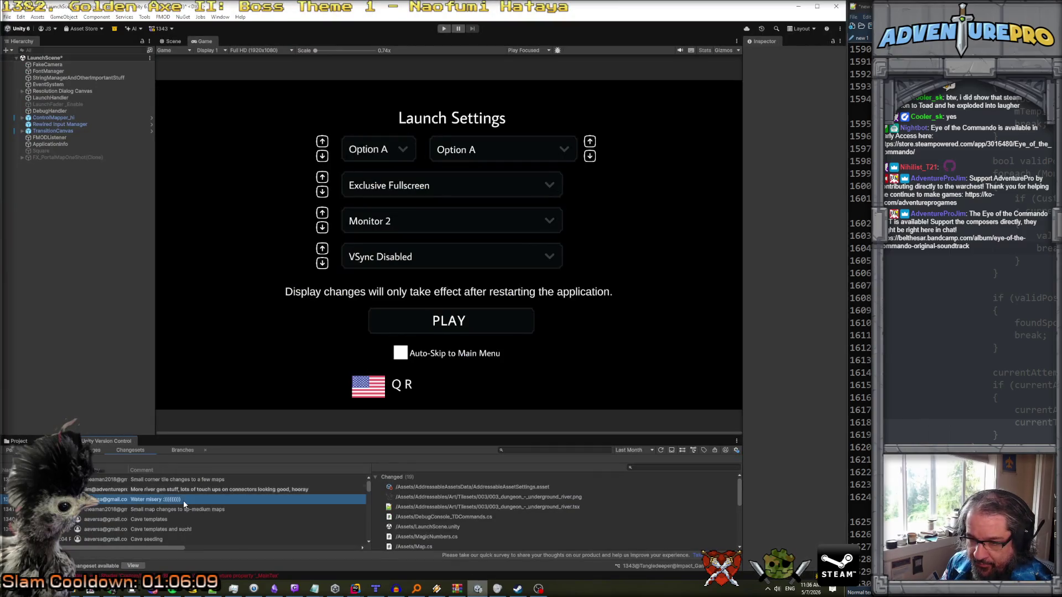
pyautogui.click(183, 510)
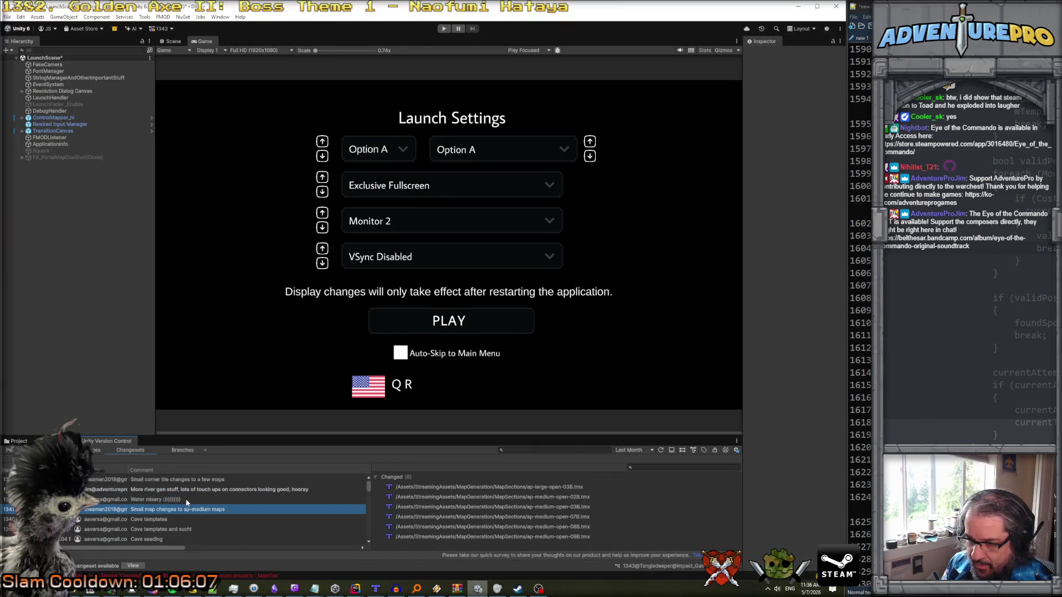
pyautogui.click(185, 490)
pyautogui.moveTo(220, 435); pyautogui.dragTo(253, 247)
pyautogui.click(448, 386)
pyautogui.rightClick(448, 386)
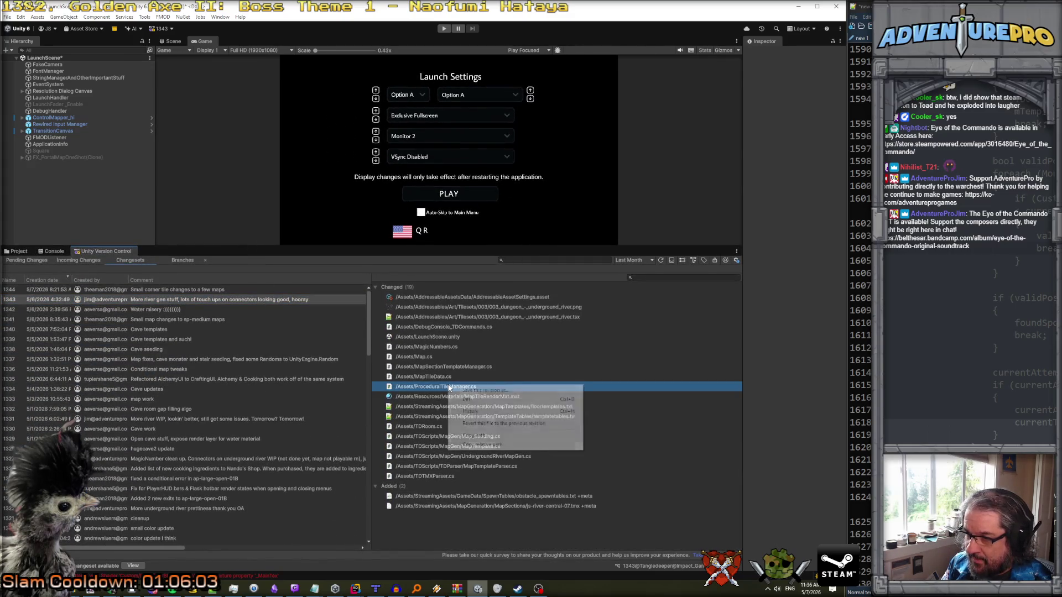
pyautogui.click(476, 398)
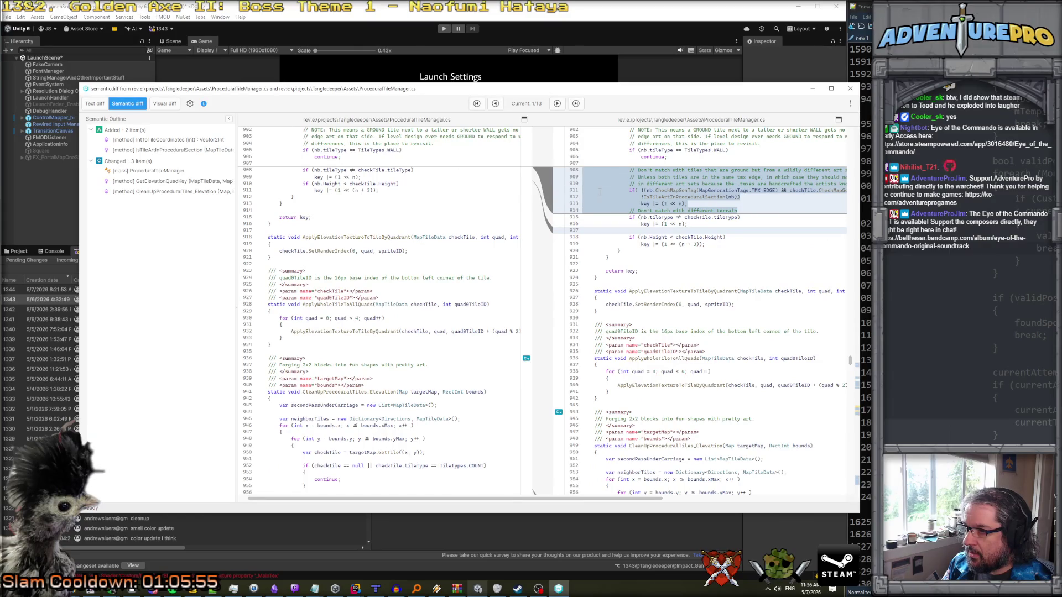
# - Step through later change blocks of ProceduralTileManager.cs, close the diff, and enlarge the Game view
pyautogui.hscroll(3, 599, 192)
pyautogui.hscroll(3, 599, 192)
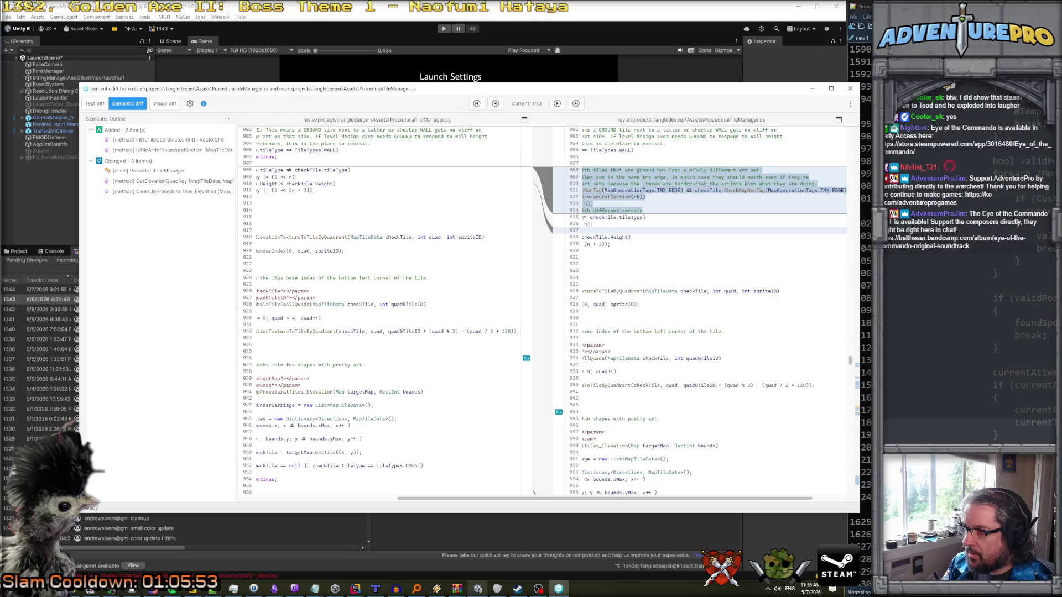
pyautogui.hscroll(-5, 600, 192)
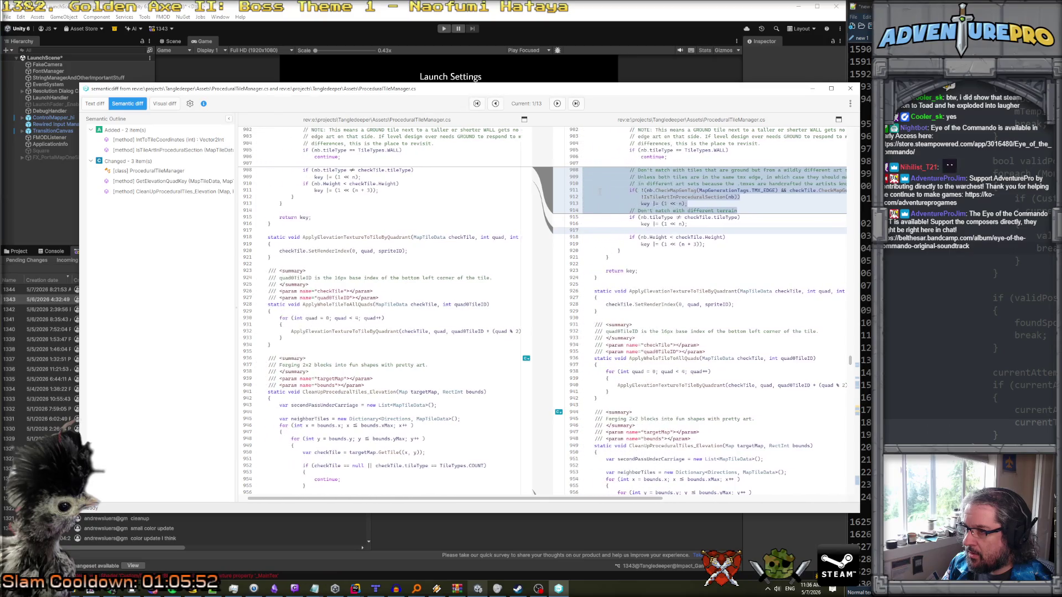
pyautogui.click(557, 104)
pyautogui.click(557, 103)
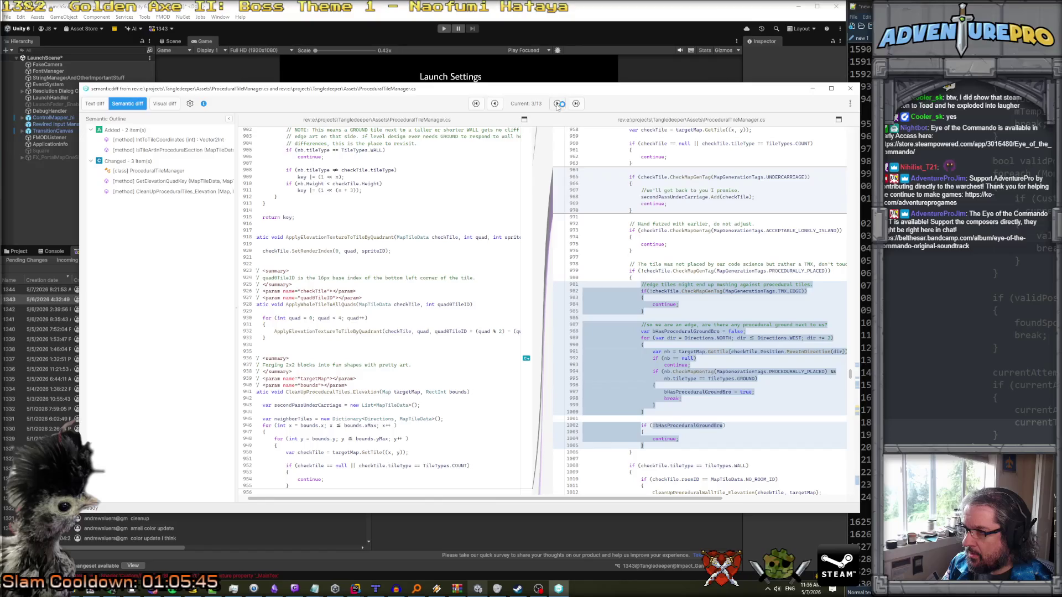
pyautogui.click(557, 103)
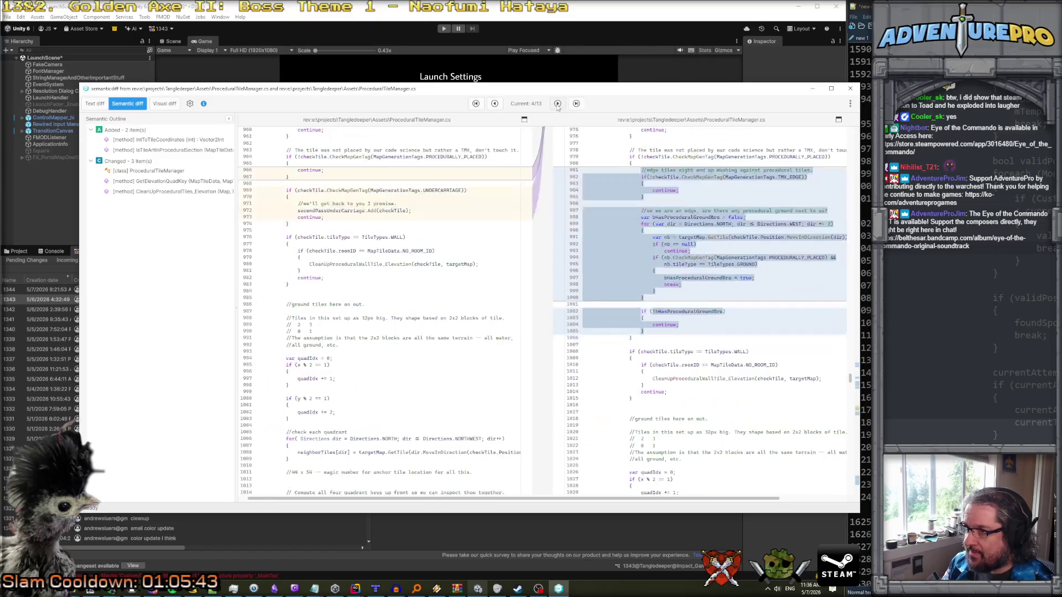
pyautogui.click(556, 103)
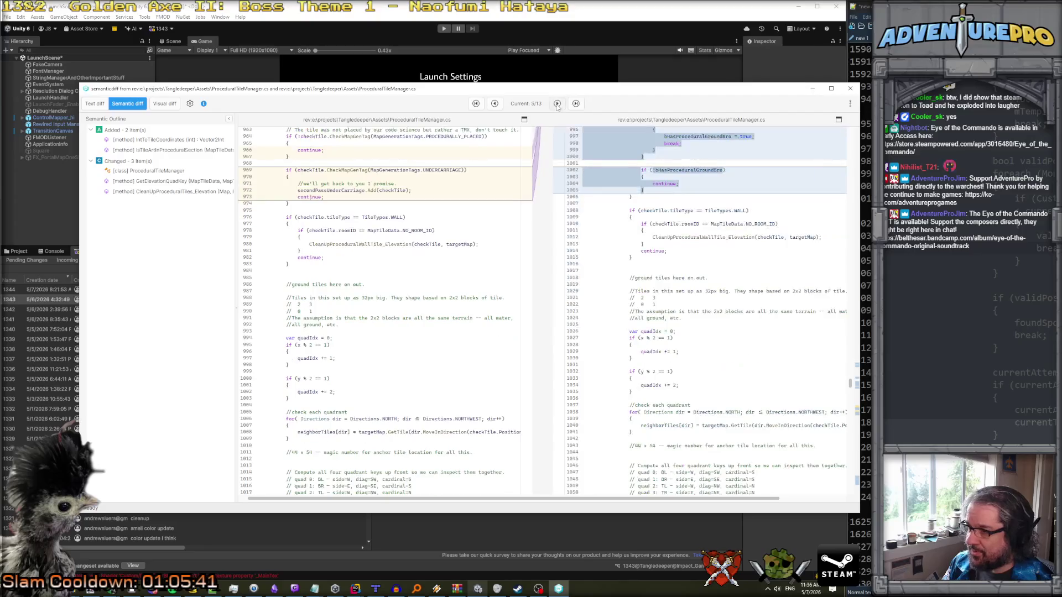
pyautogui.click(557, 103)
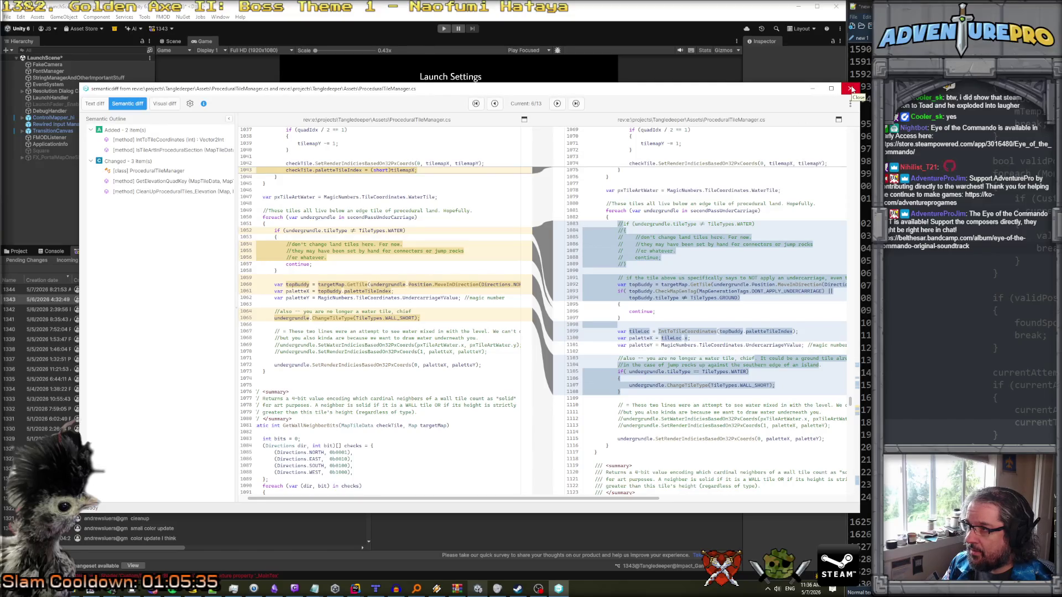
pyautogui.click(850, 89)
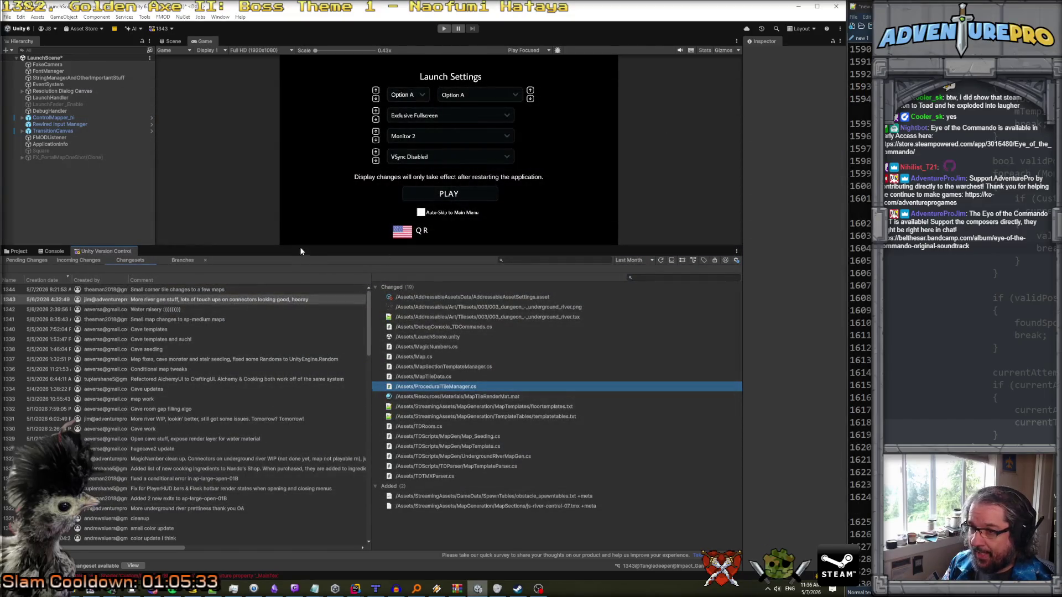
pyautogui.moveTo(301, 249)
pyautogui.mouseDown()
pyautogui.moveTo(327, 379)
pyautogui.moveTo(328, 350)
pyautogui.mouseUp()
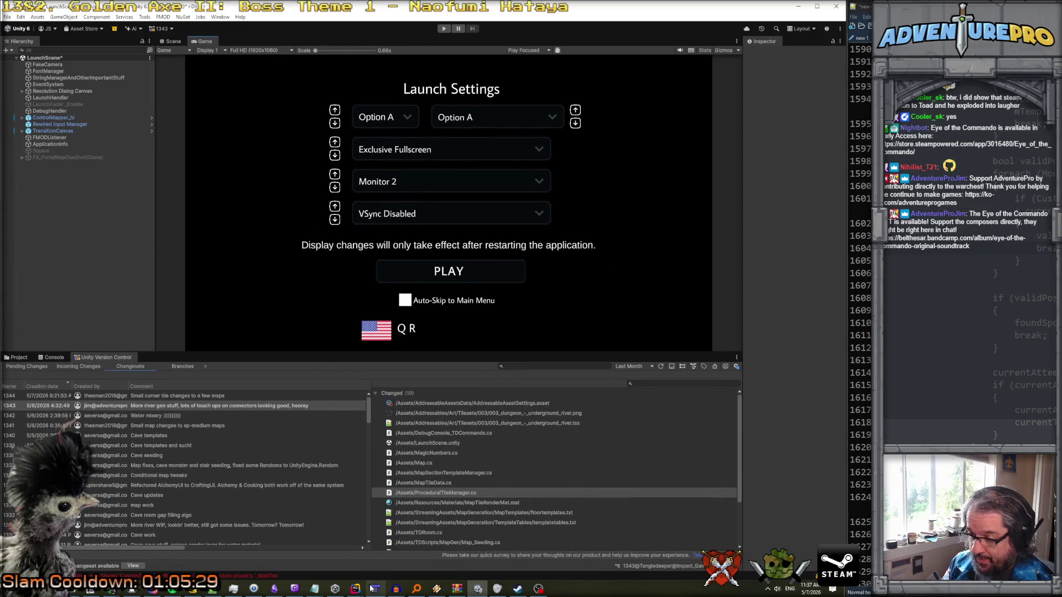
# - In Rider, scroll up to CreateStandardFloor and select its initial connector count Debug.Log line
pyautogui.moveTo(355, 589)
pyautogui.click(331, 564)
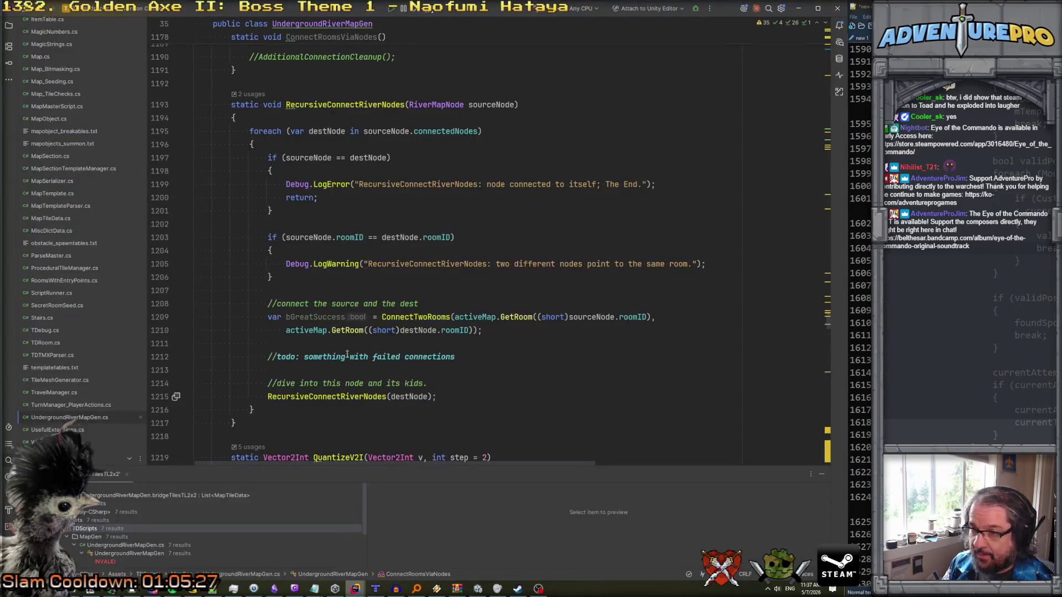
pyautogui.scroll(15, 331, 325)
pyautogui.scroll(20, 332, 325)
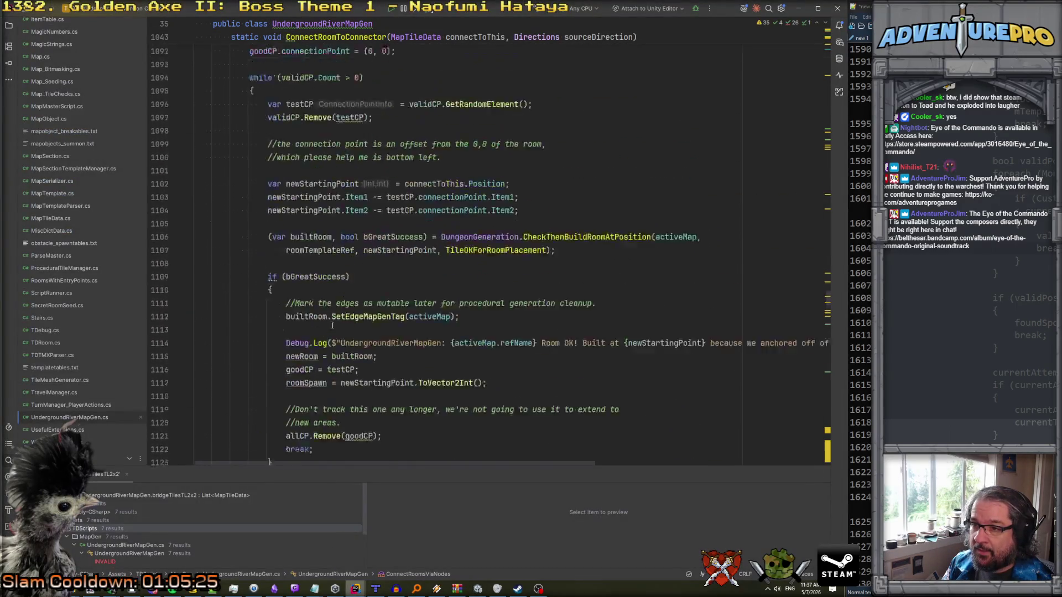
pyautogui.scroll(20, 332, 325)
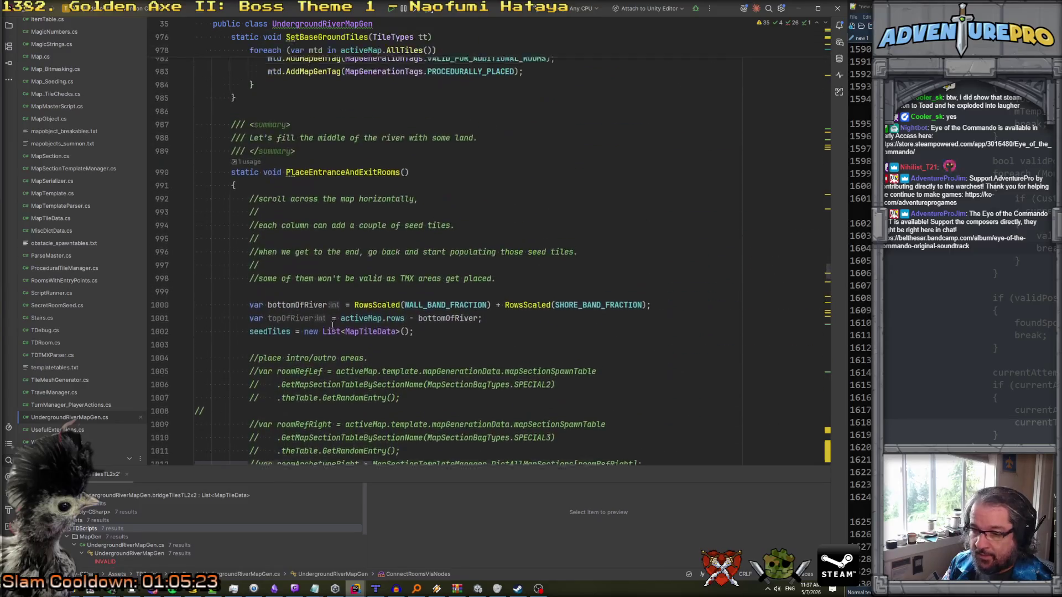
pyautogui.scroll(20, 332, 325)
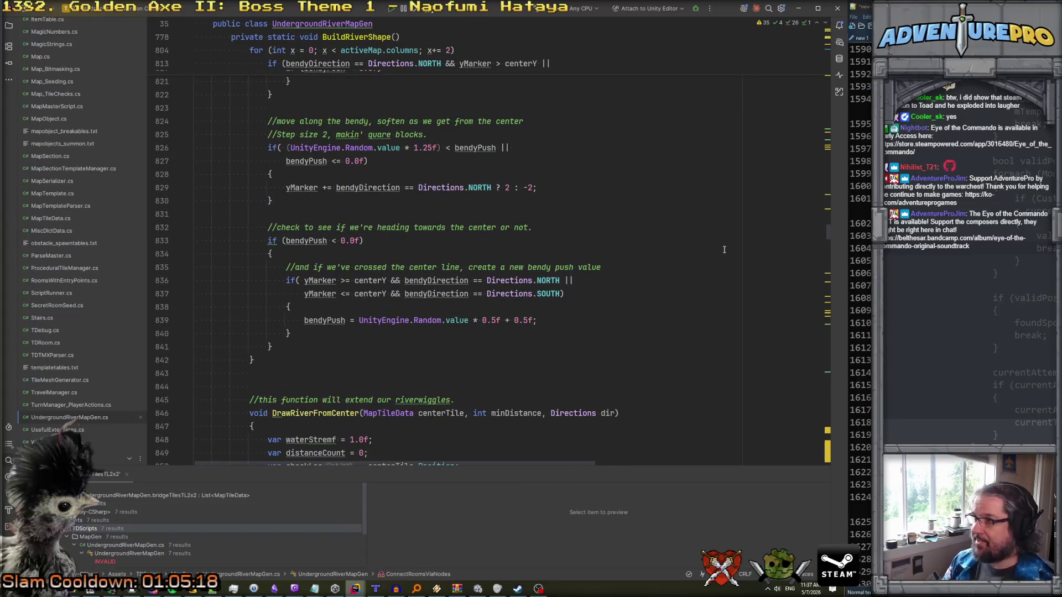
pyautogui.moveTo(828, 232); pyautogui.dragTo(821, 43)
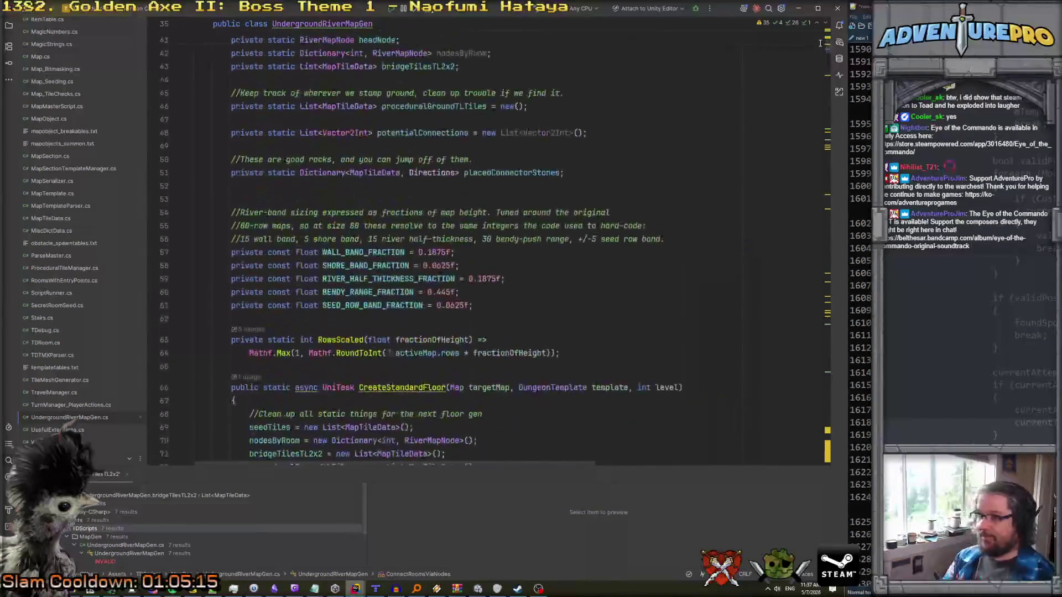
pyautogui.scroll(-3, 494, 268)
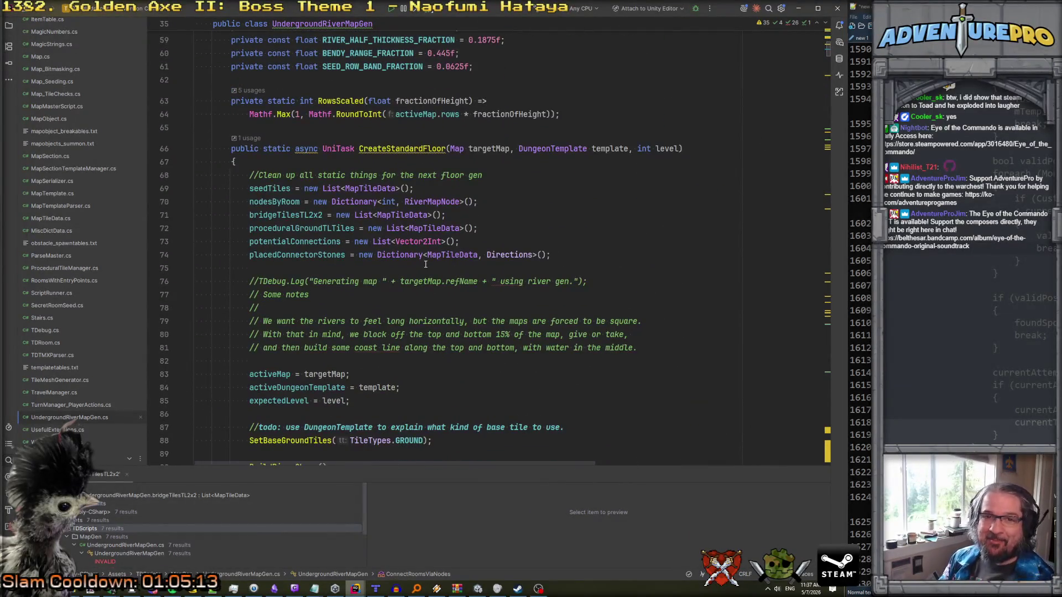
pyautogui.scroll(-5, 425, 264)
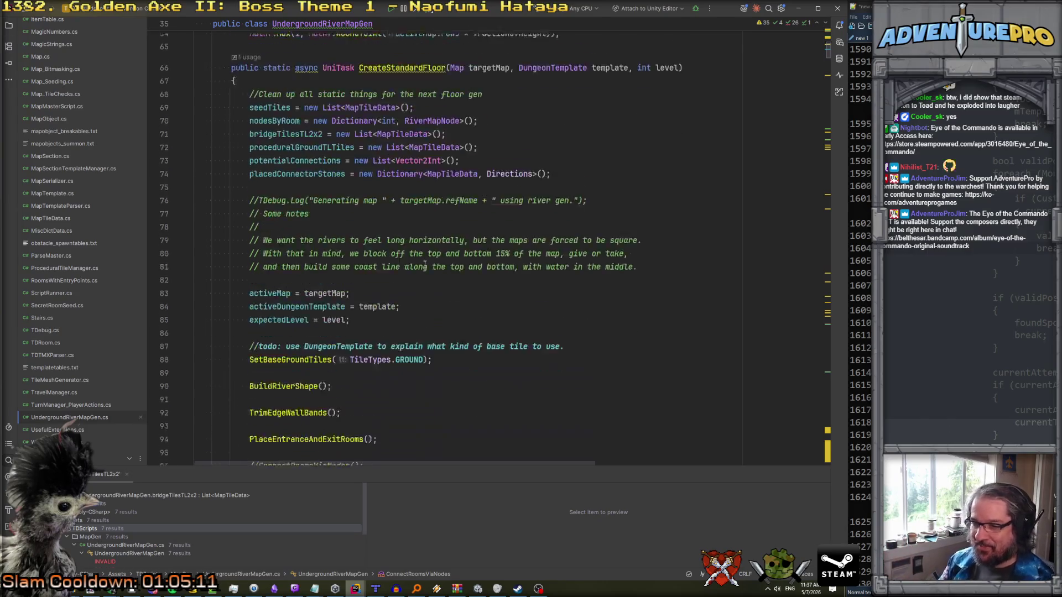
pyautogui.scroll(-5, 417, 276)
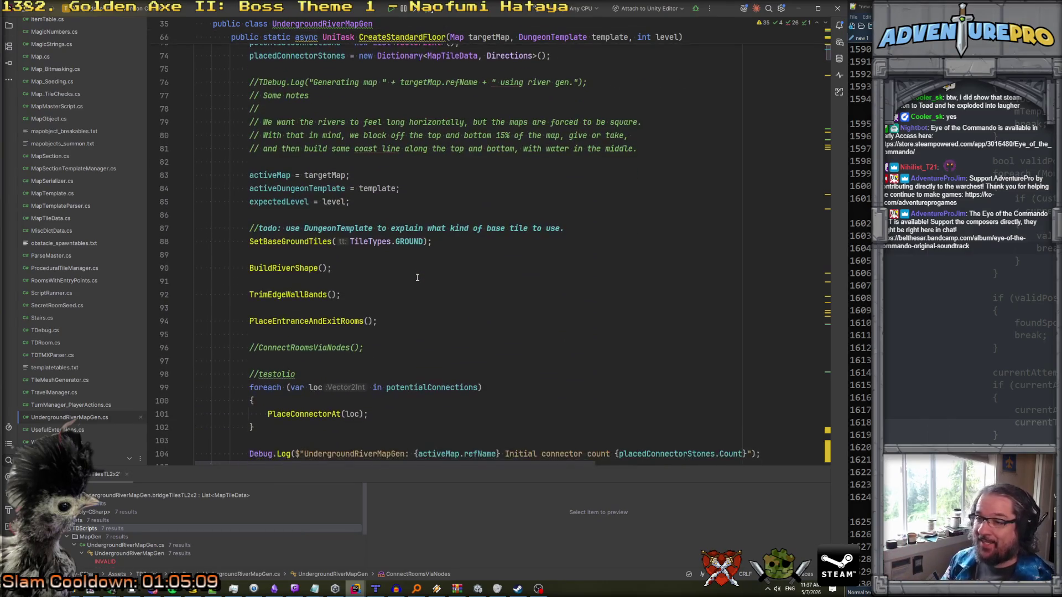
pyautogui.moveTo(250, 310); pyautogui.dragTo(761, 309)
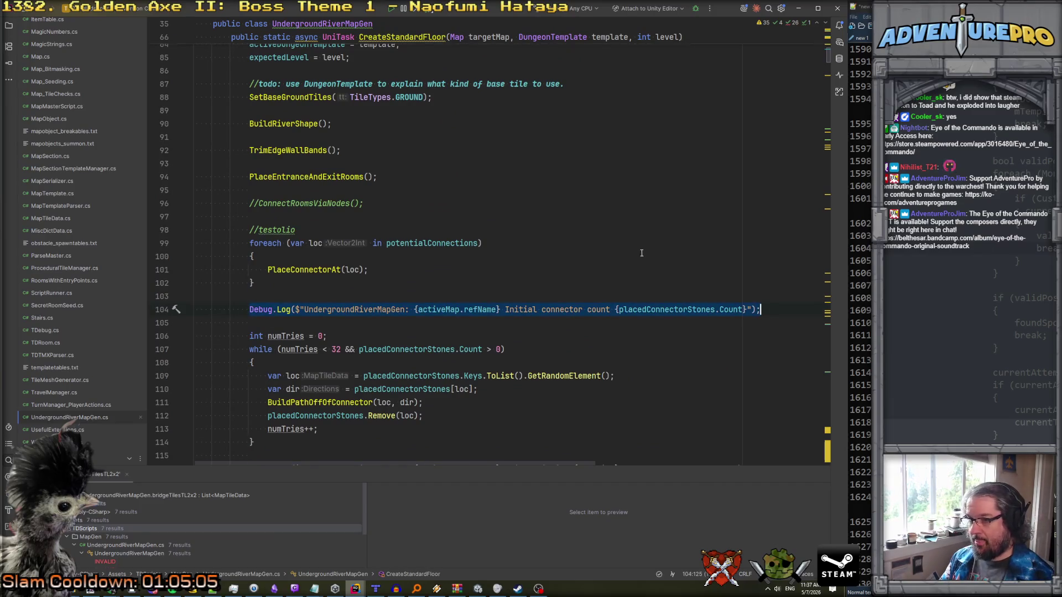
pyautogui.scroll(7, 641, 253)
pyautogui.click(709, 243)
pyautogui.press('Return')
pyautogui.press('Up')
pyautogui.press('Up')
pyautogui.press('Up')
pyautogui.press('Return')
pyautogui.press('Return')
pyautogui.write('Debug.Log($"UndergroundRiverMapGen: {activeMap.refName} Initial connector count {placedConnectorStones.Count}");')
pyautogui.press('Up')
pyautogui.press('Up')
pyautogui.press('Up')
pyautogui.press('Down')
pyautogui.press('Down')
pyautogui.press('Return')
pyautogui.write('private ')
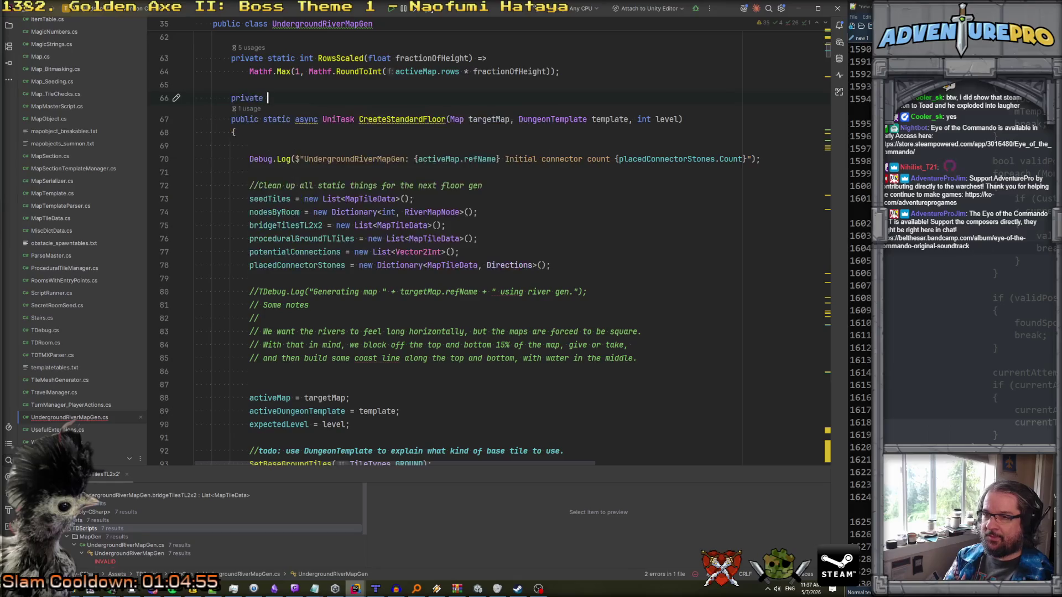
pyautogui.write('static int numTimesTh')
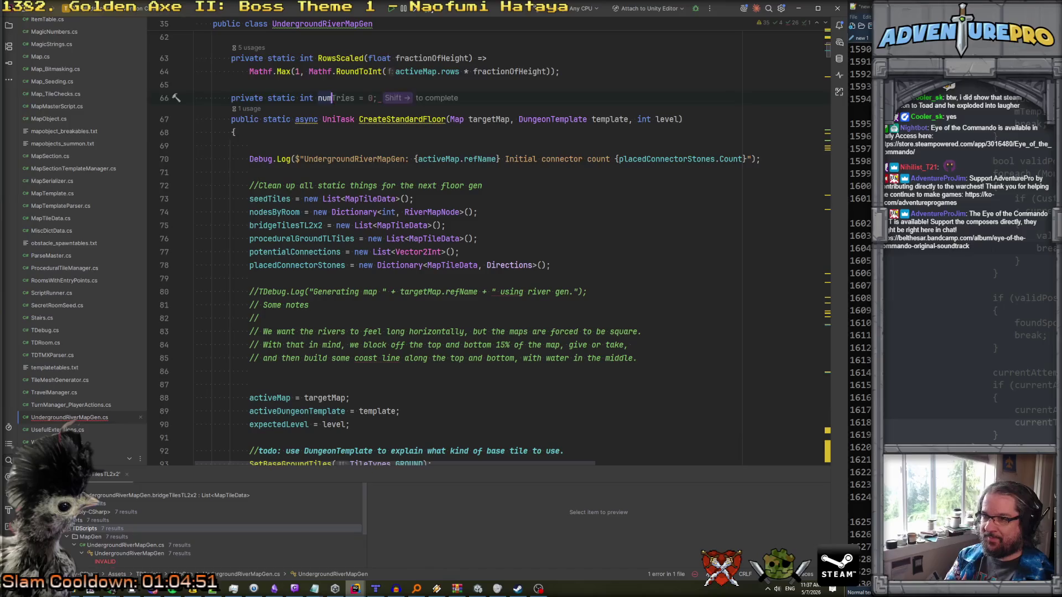
pyautogui.write('isShitHappened = 0;')
pyautogui.press('Left')
pyautogui.press('Left')
pyautogui.press('Left')
pyautogui.click(316, 144)
pyautogui.write('numTimesThisShitHappened++;')
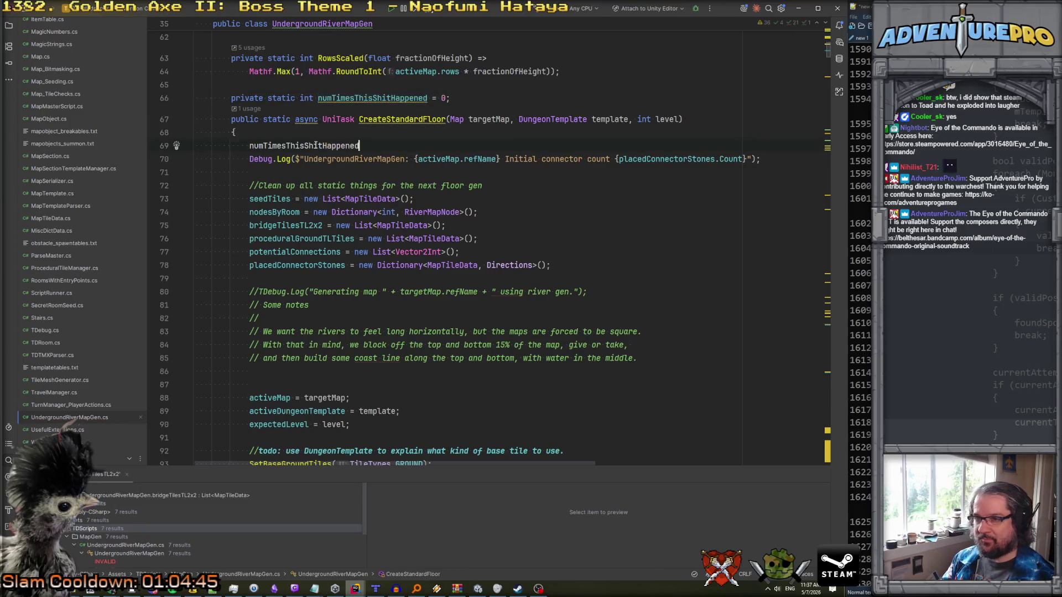
pyautogui.click(501, 158)
pyautogui.write('Attempt')
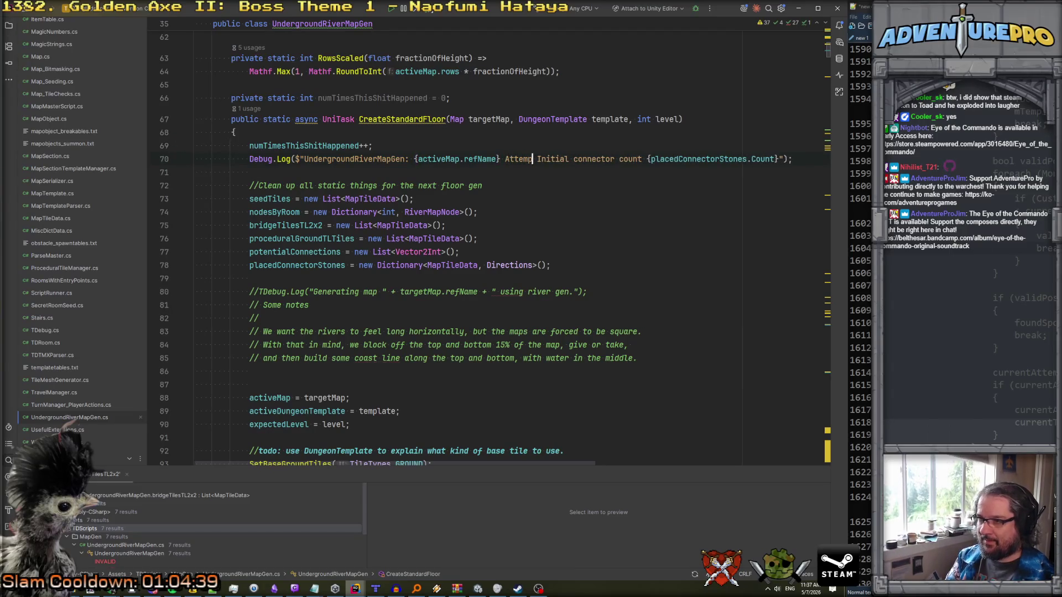
pyautogui.press('BackSpace')
pyautogui.write('({n')
pyautogui.write('um')
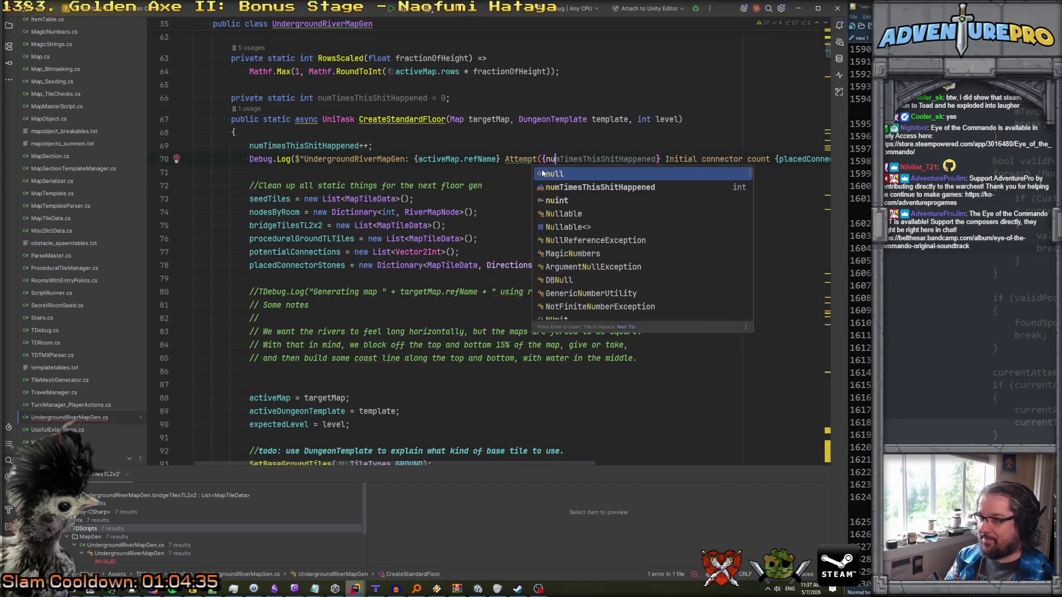
pyautogui.press('Tab')
pyautogui.press('Right')
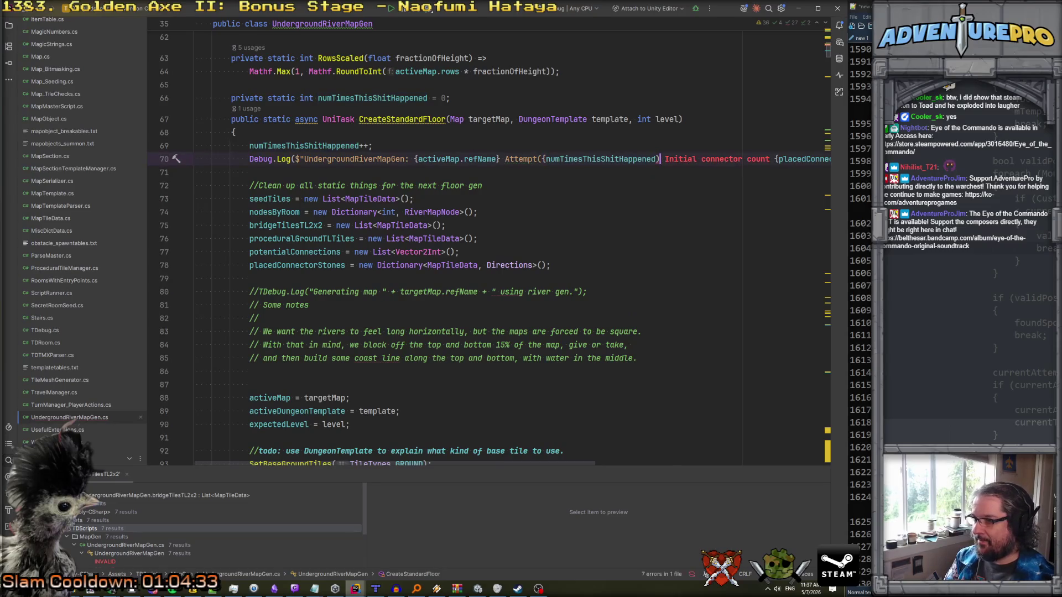
pyautogui.write(')')
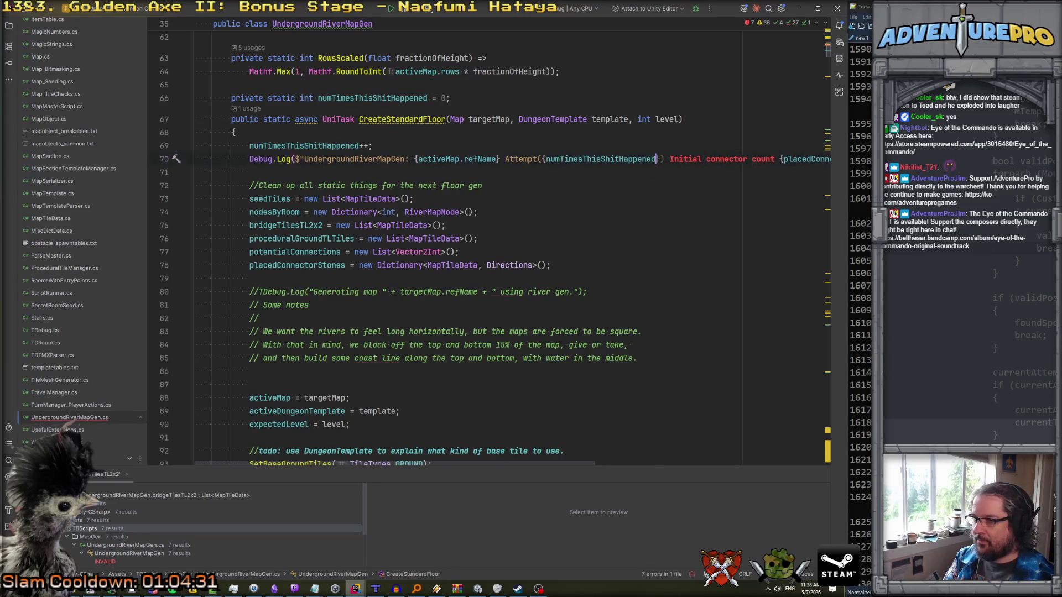
pyautogui.write('";')
pyautogui.hotkey('shift', 'Down')
pyautogui.press('Delete')
pyautogui.press('BackSpace')
pyautogui.press('Return')
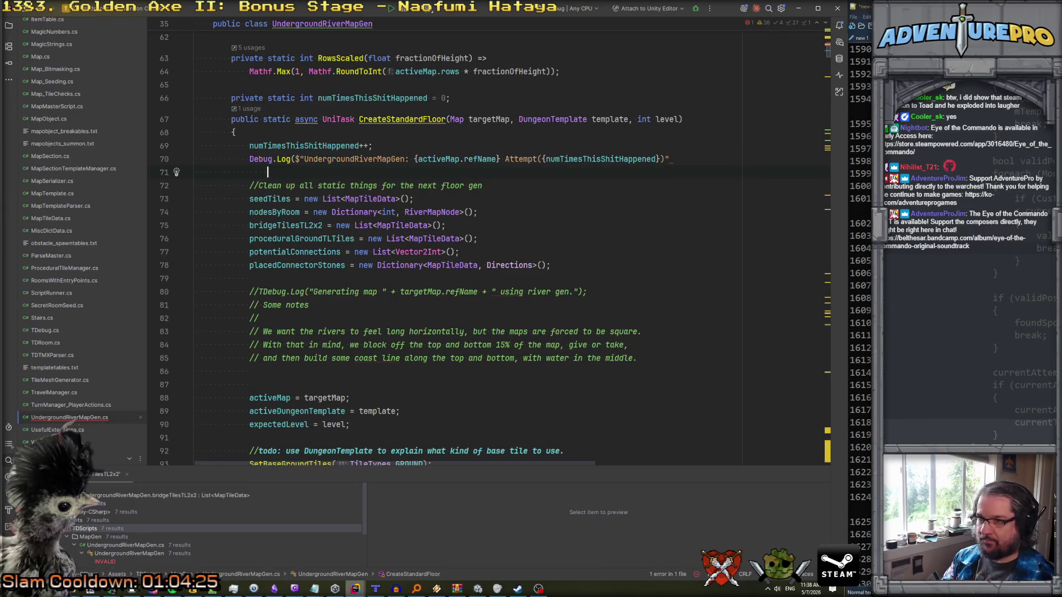
pyautogui.press('Up')
pyautogui.press('End')
pyautogui.write(';')
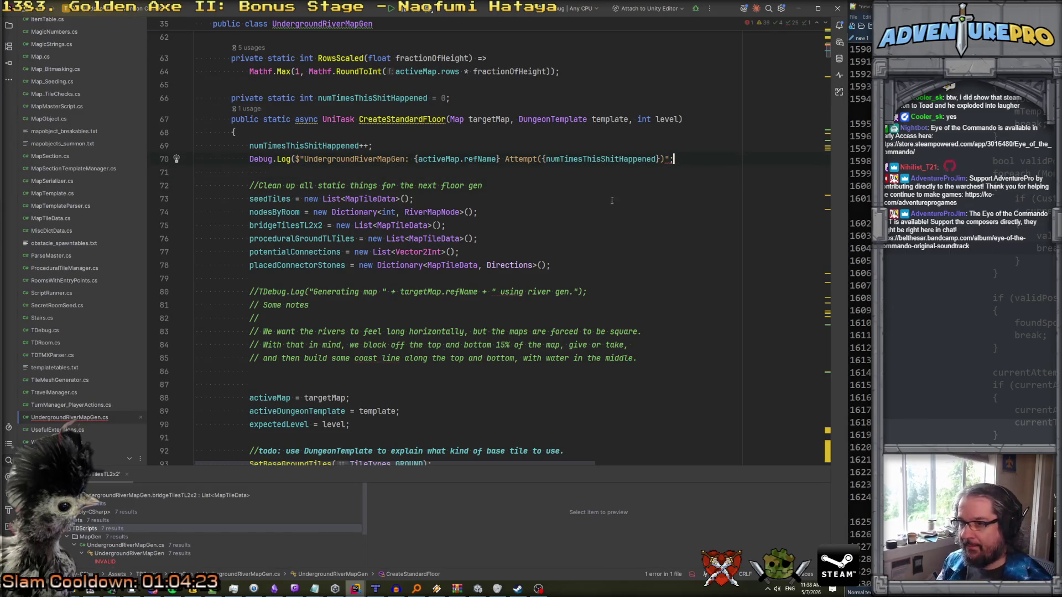
pyautogui.press('Left')
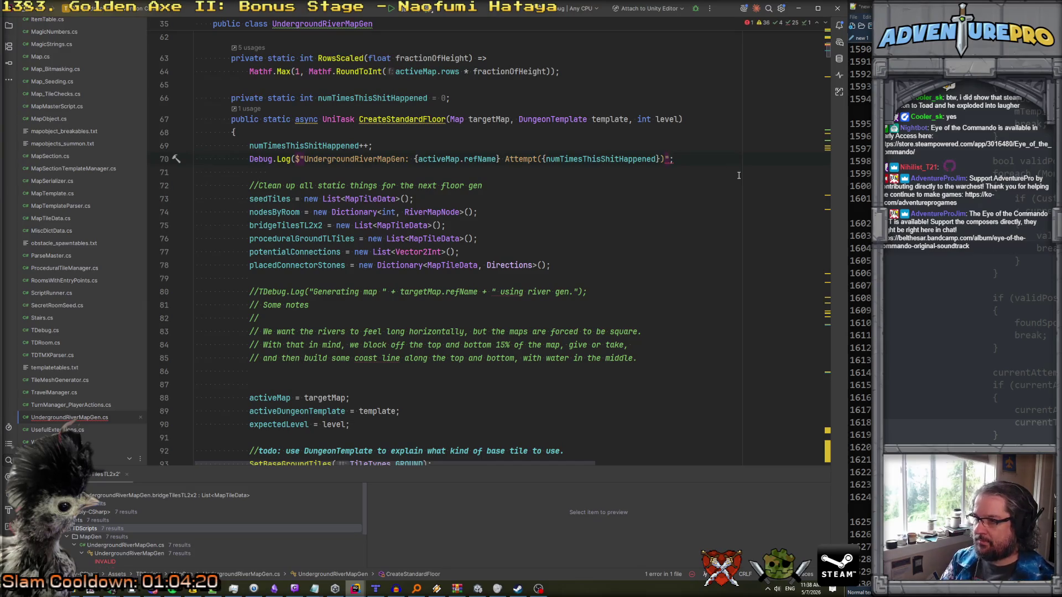
pyautogui.write(')')
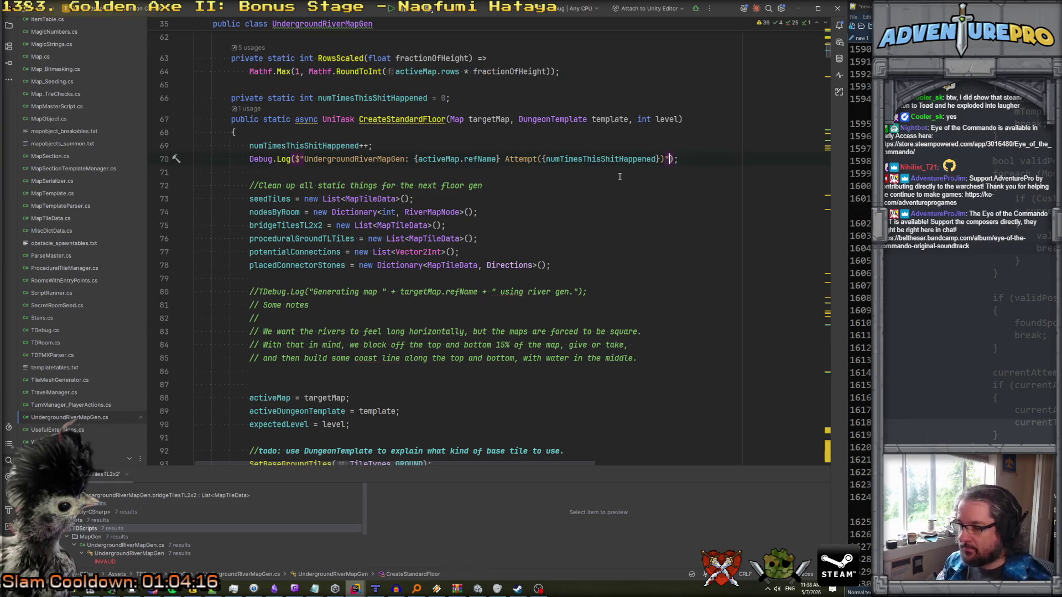
pyautogui.scroll(-1, 517, 190)
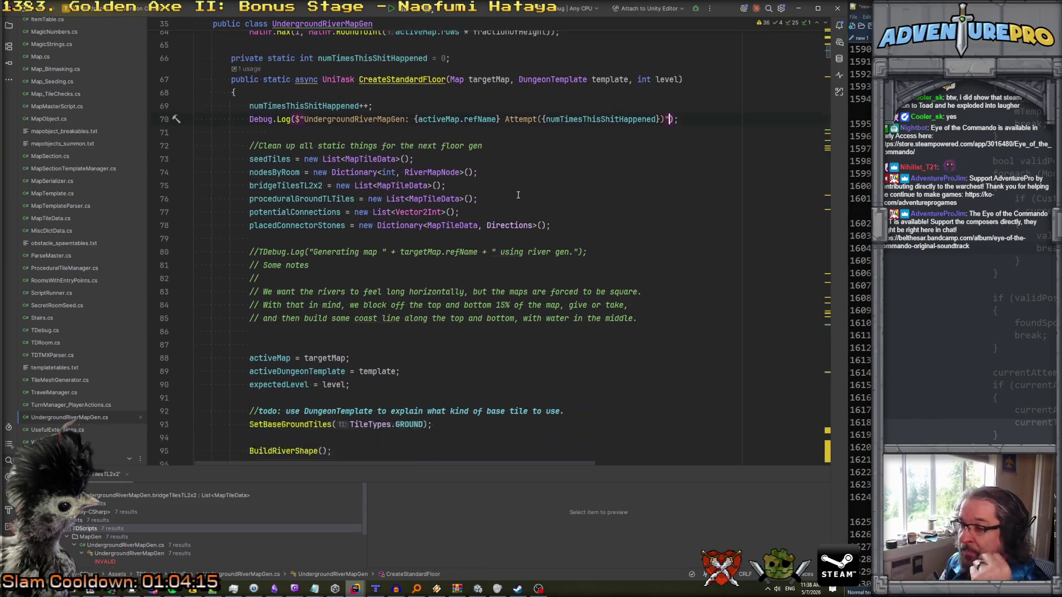
pyautogui.scroll(1, 518, 194)
pyautogui.scroll(3, 518, 194)
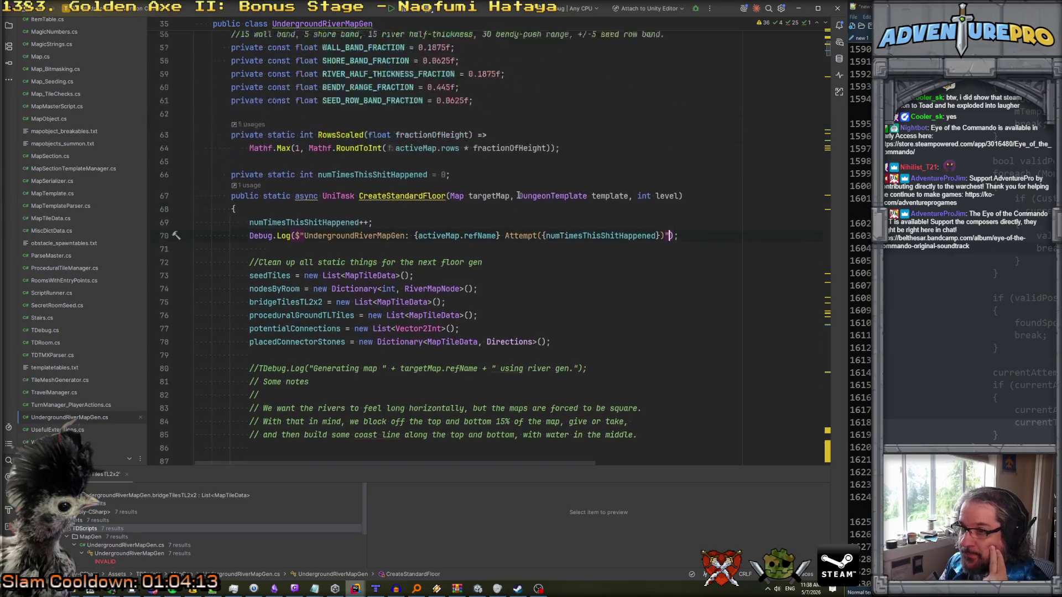
pyautogui.hotkey('ctrl', 'a')
pyautogui.click(369, 211)
pyautogui.press('Down')
pyautogui.press('Down')
pyautogui.scroll(-1, 349, 176)
pyautogui.click(377, 177)
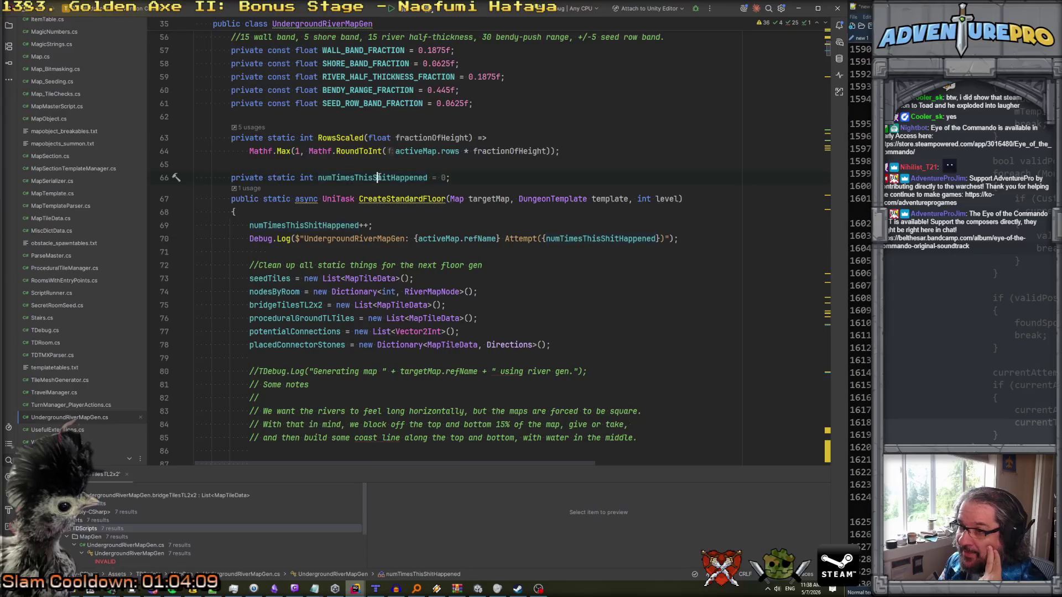
pyautogui.scroll(5, 387, 188)
pyautogui.scroll(4, 389, 201)
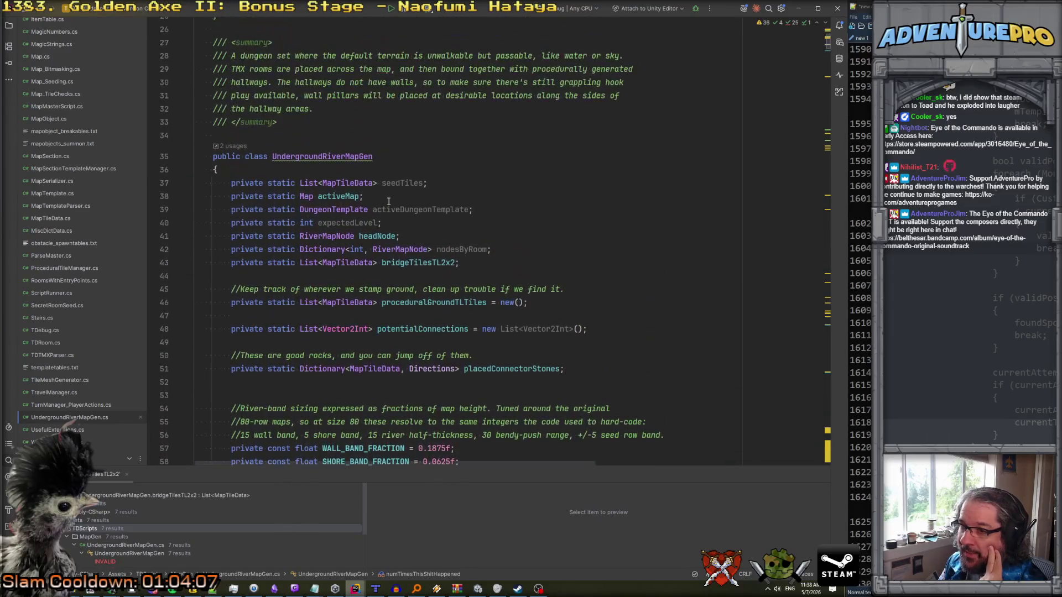
pyautogui.scroll(-3, 389, 201)
pyautogui.scroll(3, 388, 200)
pyautogui.scroll(-4, 389, 200)
pyautogui.scroll(5, 389, 201)
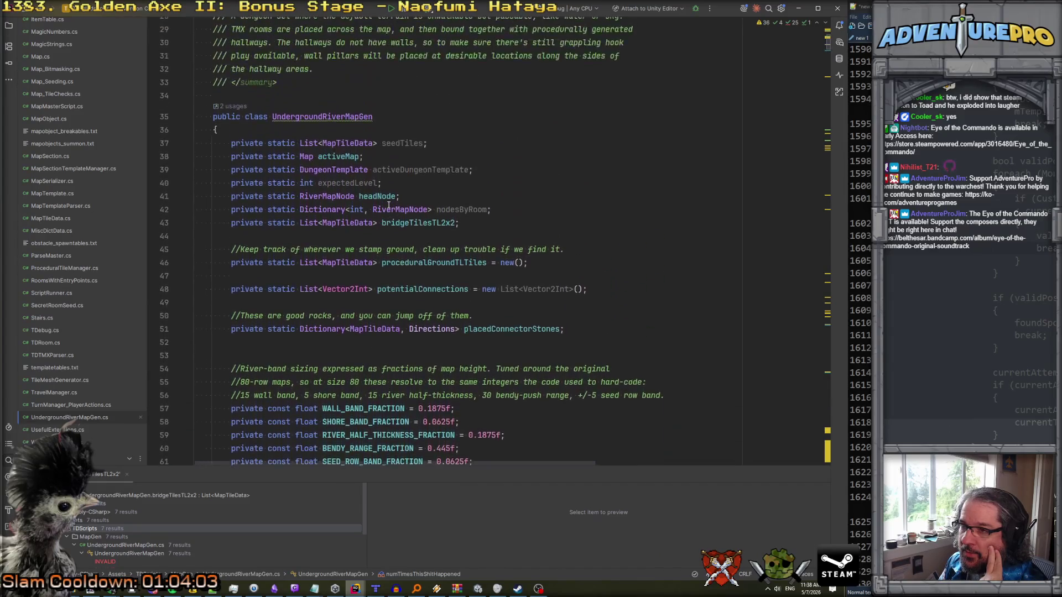
pyautogui.scroll(-2, 389, 202)
pyautogui.scroll(3, 388, 205)
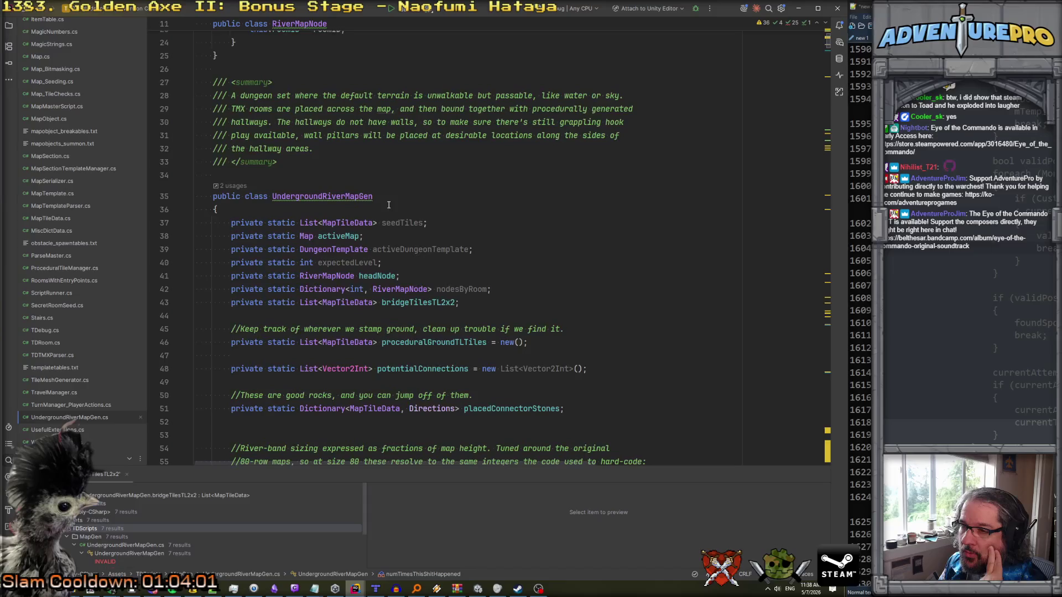
# - Find 'OnRe' in files and select the ExecuteOnReload ResetOnReload block in AbilityRuleManager.cs
pyautogui.scroll(-7, 389, 205)
pyautogui.scroll(-2, 389, 204)
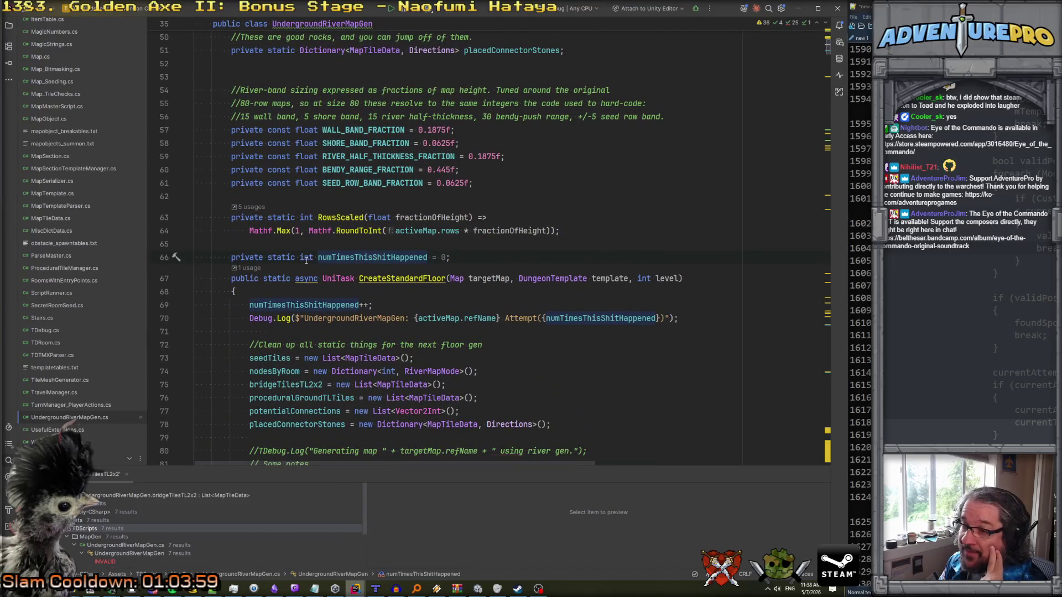
pyautogui.scroll(3, 352, 251)
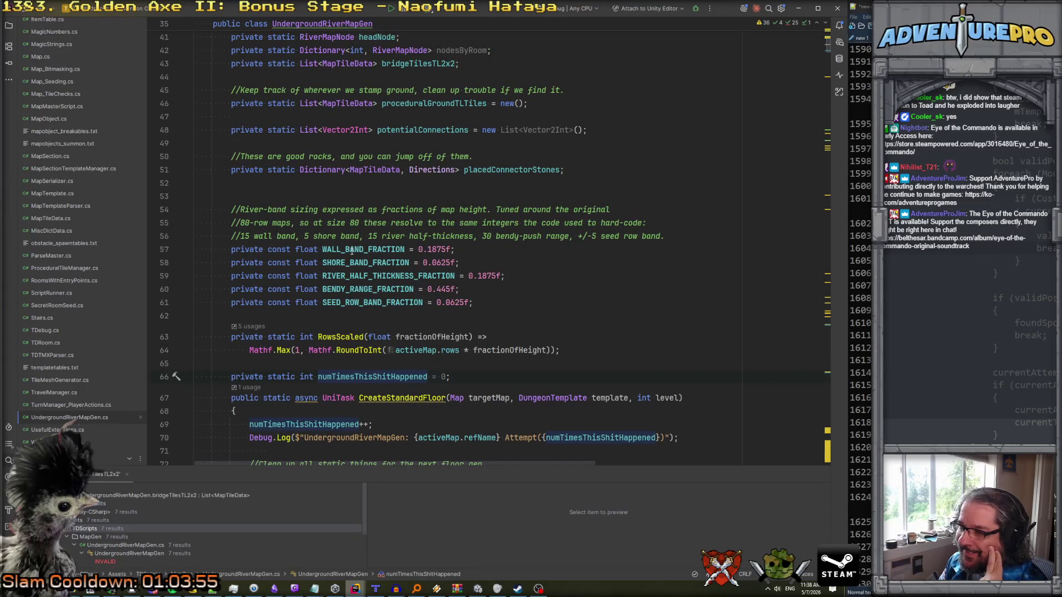
pyautogui.scroll(-2, 352, 251)
pyautogui.scroll(8, 351, 251)
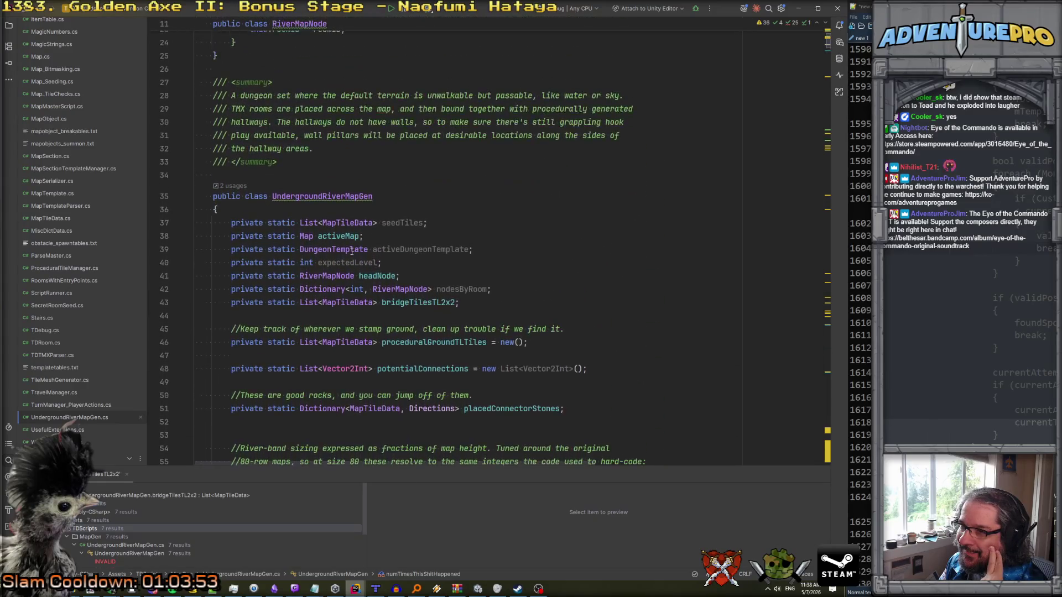
pyautogui.scroll(4, 352, 251)
pyautogui.scroll(4, 351, 251)
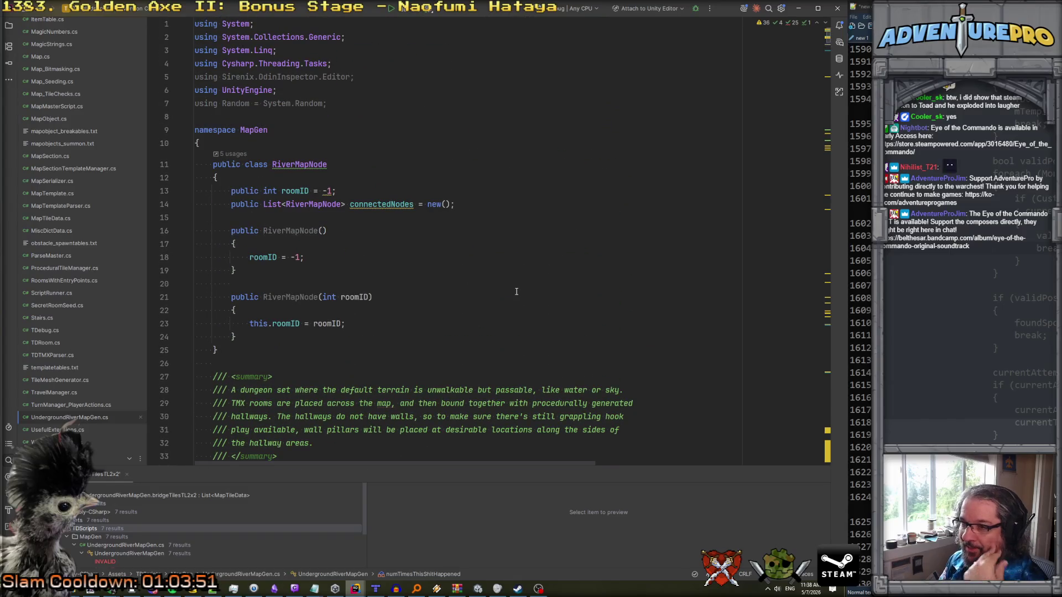
pyautogui.hotkey('ctrl', 'shift', 'f')
pyautogui.write('OnRe')
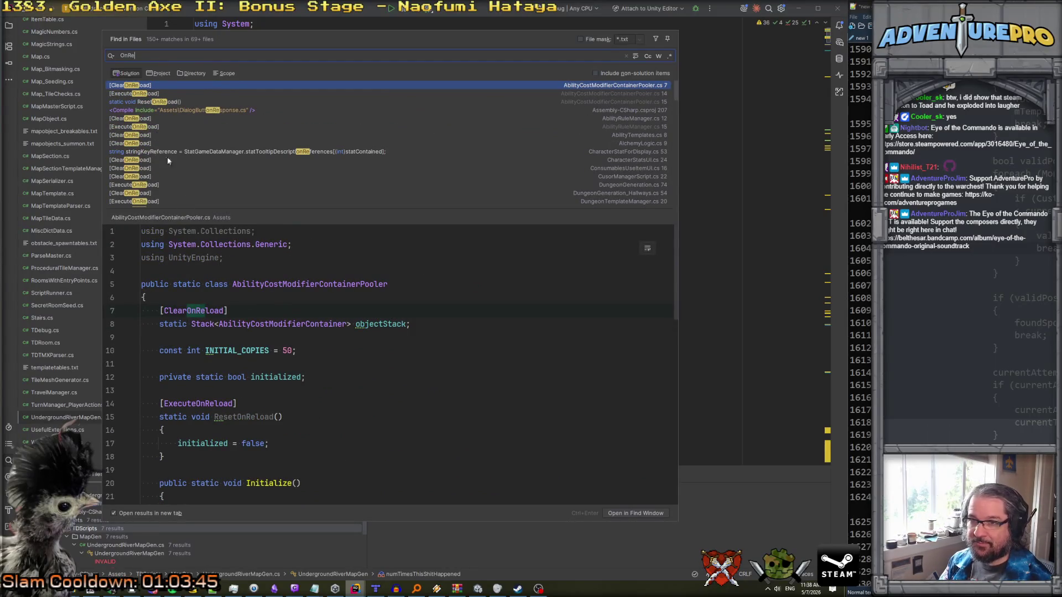
pyautogui.click(132, 127)
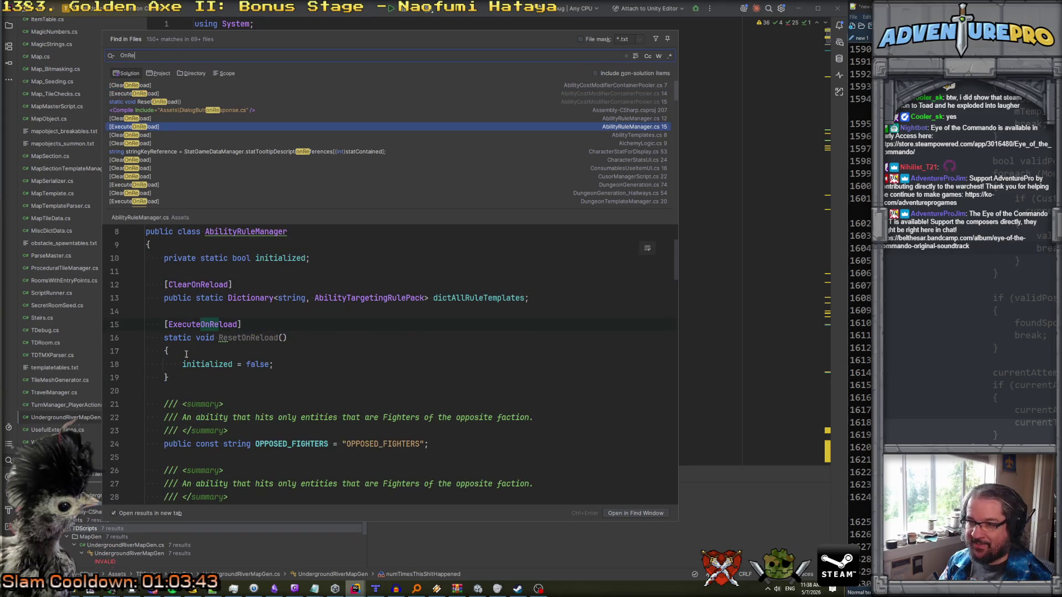
pyautogui.moveTo(177, 381); pyautogui.dragTo(146, 324)
pyautogui.hotkey('ctrl', 'c')
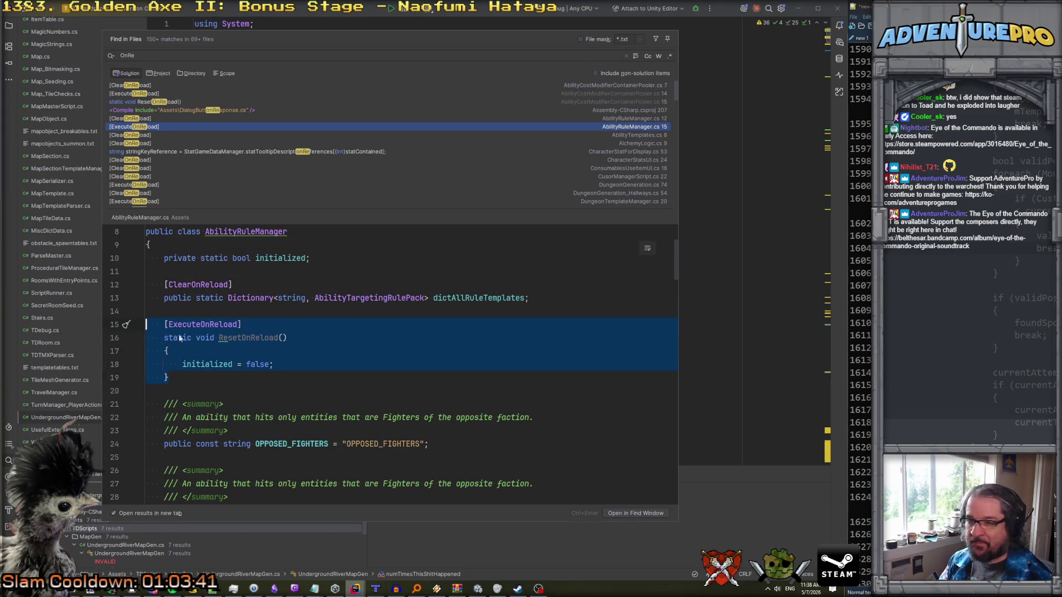
pyautogui.press('Escape')
# - Paste the ResetOnReload method below the numTimesThisShitHappened field
pyautogui.scroll(-15, 475, 316)
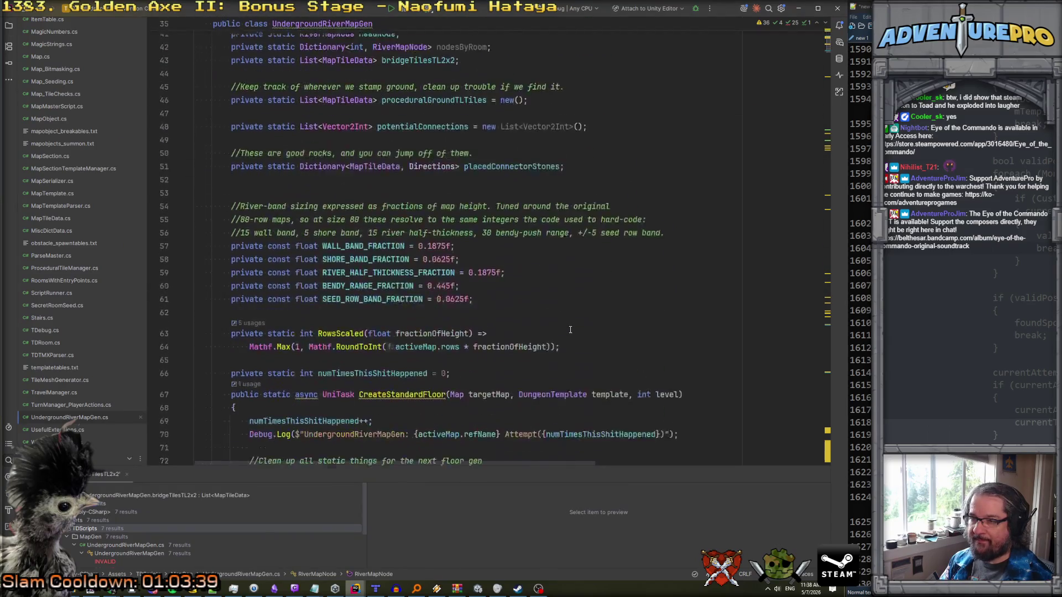
pyautogui.scroll(-4, 476, 316)
pyautogui.scroll(2, 476, 248)
pyautogui.click(475, 191)
pyautogui.press('Return')
pyautogui.press('Return')
pyautogui.hotkey('ctrl', 'v')
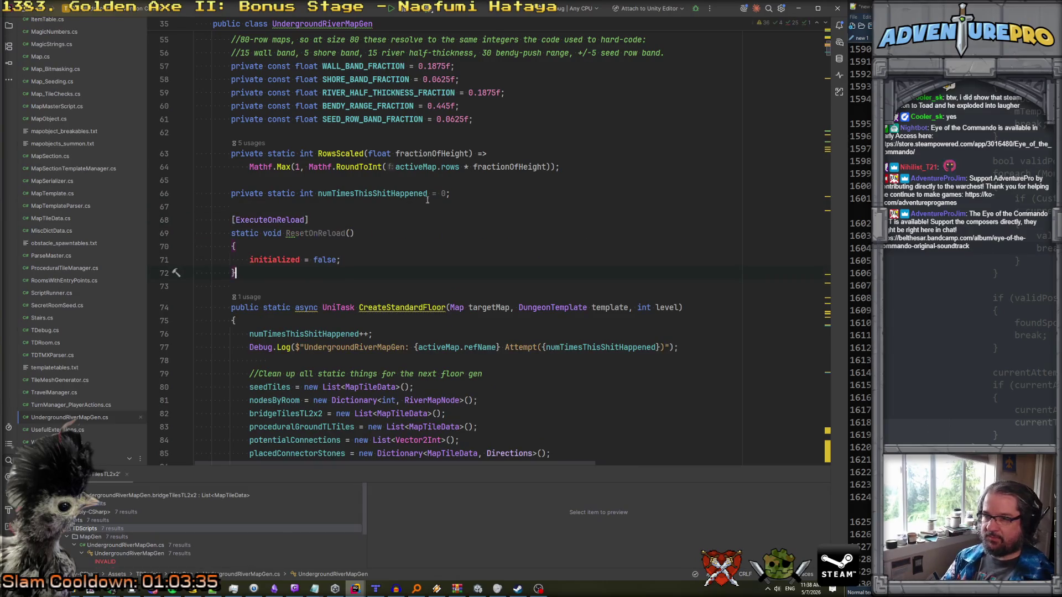
# - Make the method reset numTimesThisShitHappened to 0, save, and switch to Unity
pyautogui.doubleClick(273, 259)
pyautogui.write('numTimesThisShitHappened')
pyautogui.doubleClick(378, 260)
pyautogui.write('0')
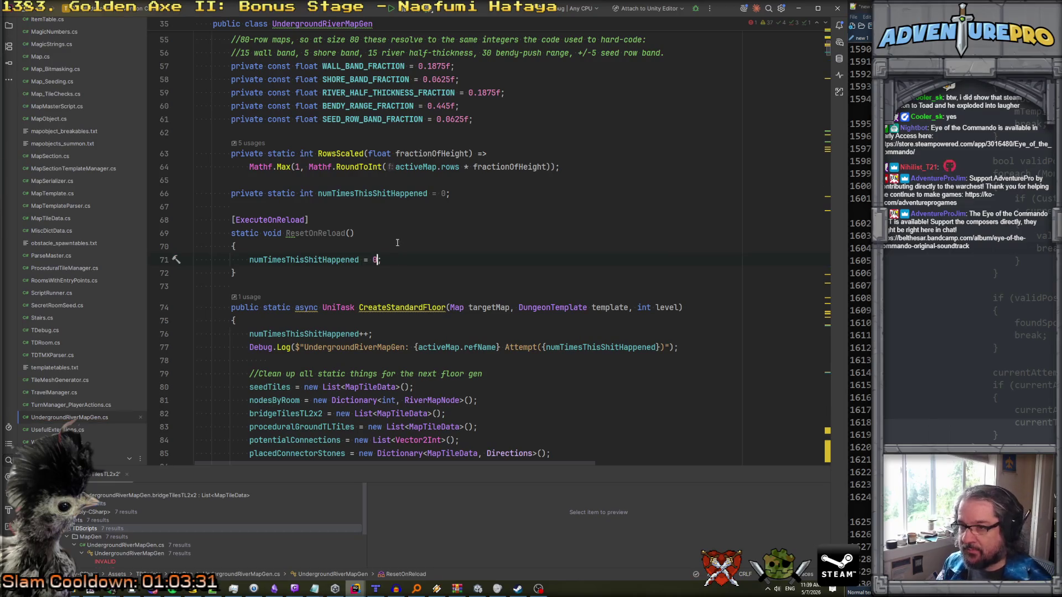
pyautogui.click(397, 243)
pyautogui.hotkey('ctrl', 's')
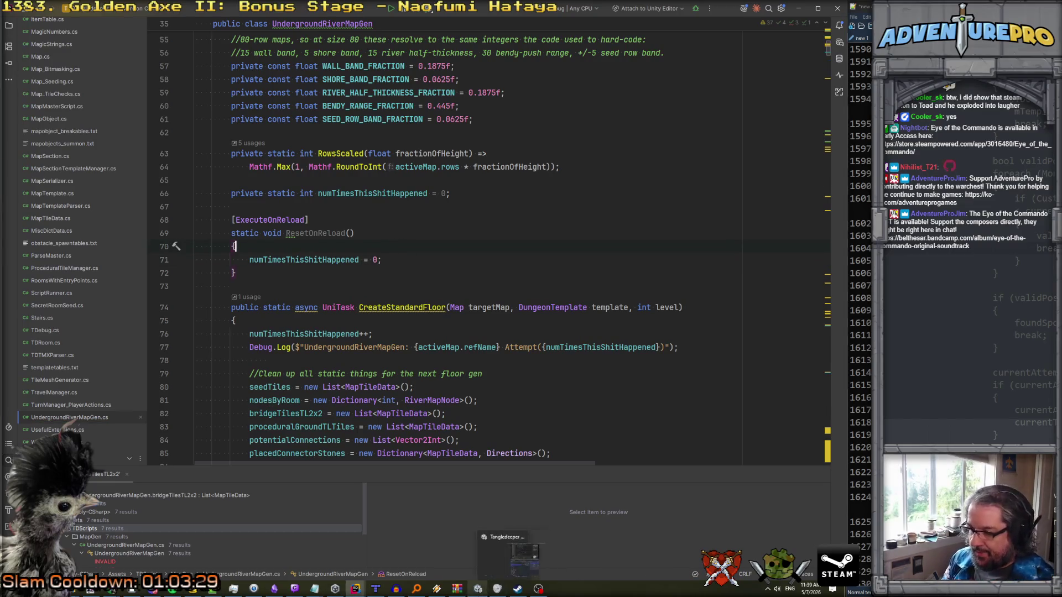
pyautogui.click(478, 590)
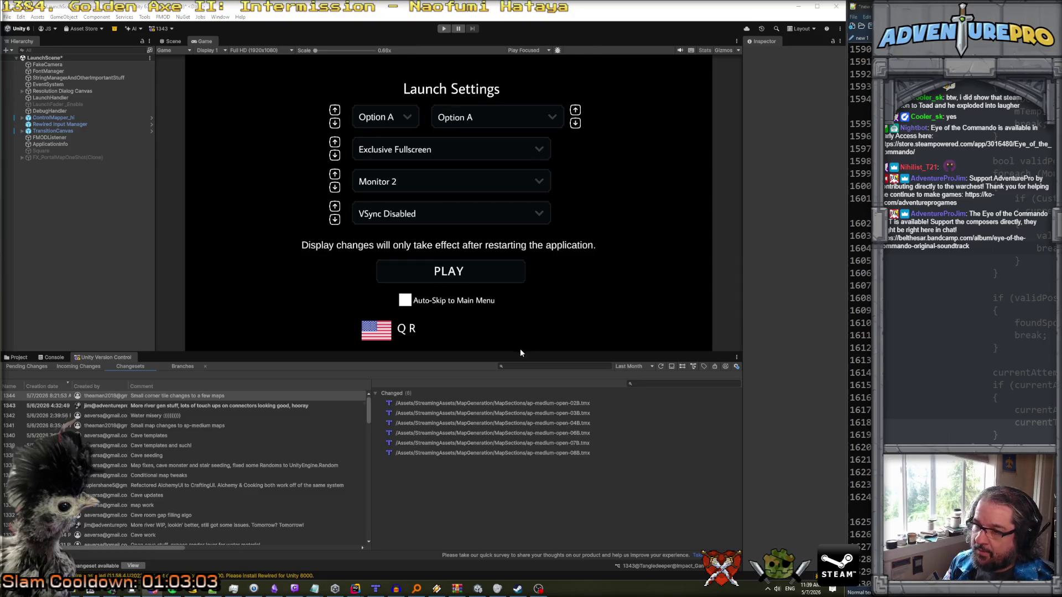
# - Enlarge the Game view and start play mode once compilation finishes
pyautogui.moveTo(520, 353)
pyautogui.mouseDown()
pyautogui.moveTo(519, 421)
pyautogui.moveTo(518, 372)
pyautogui.mouseUp()
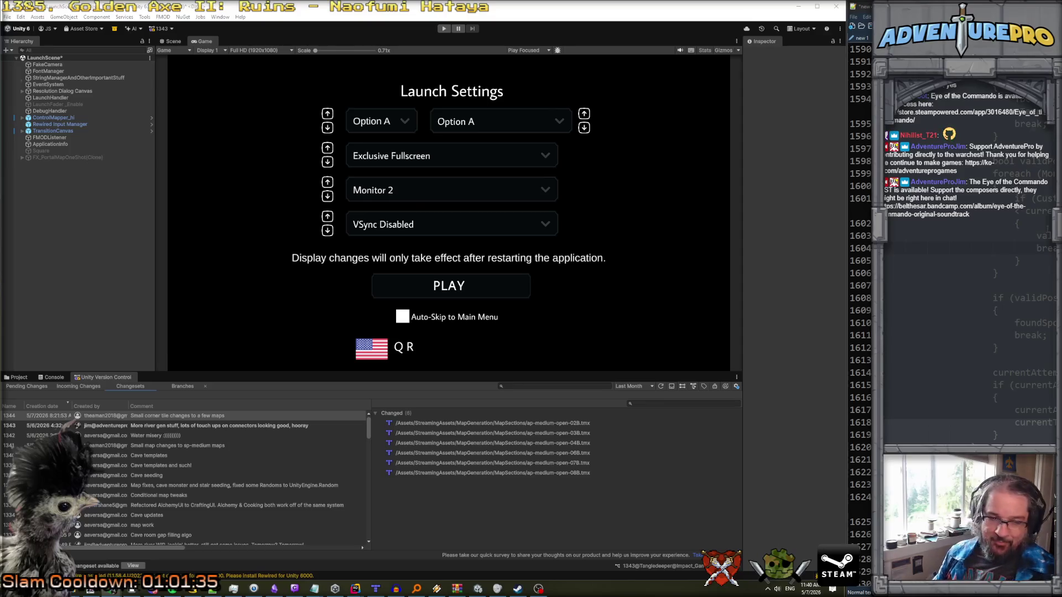
pyautogui.click(448, 31)
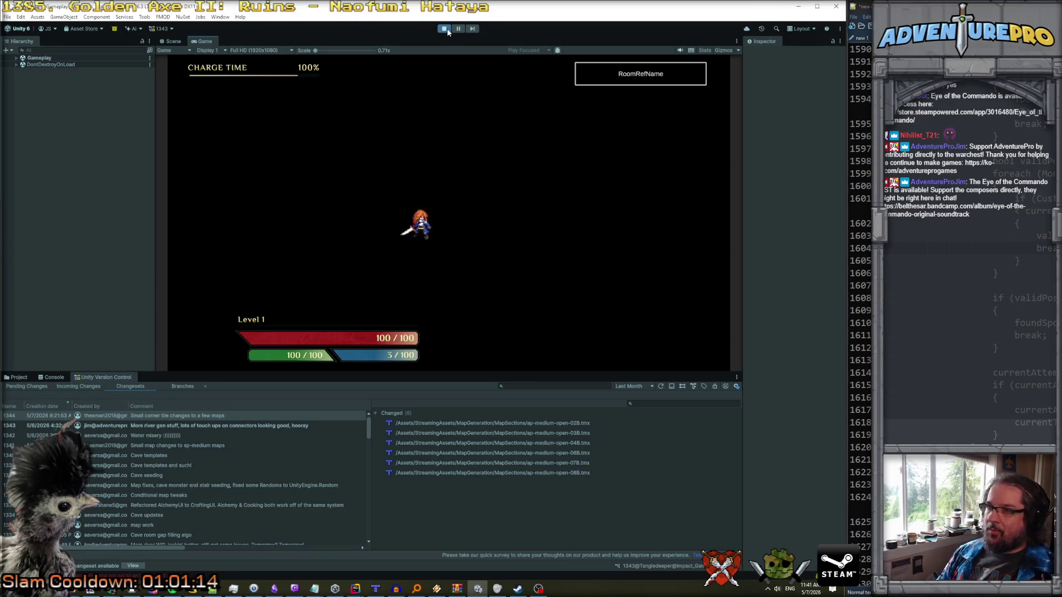
# - Enlarge the bottom panel, browse the Console, Project and Changesets tabs, and resize the Game view
pyautogui.click(53, 377)
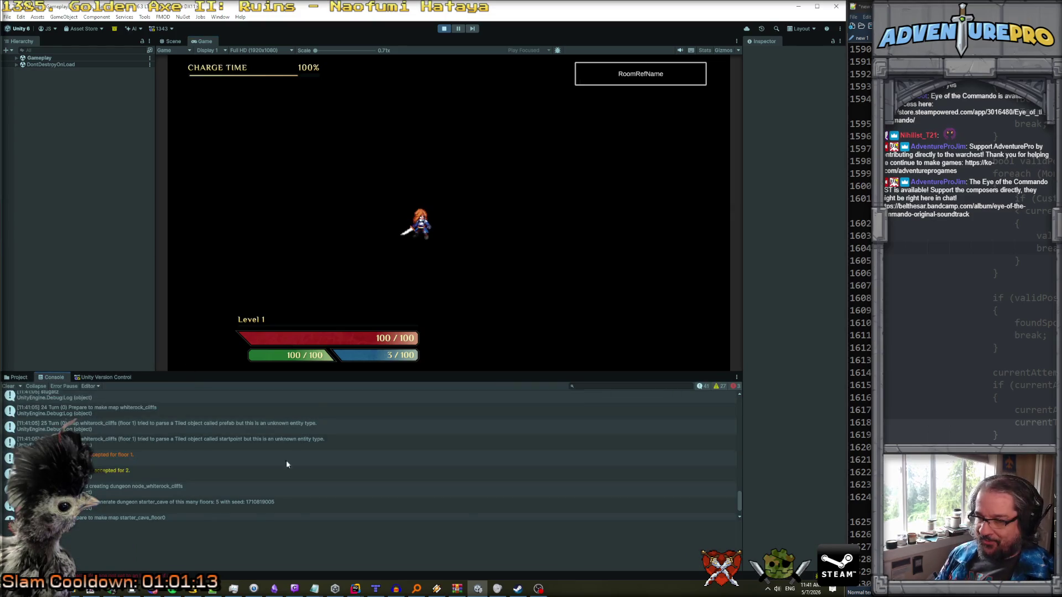
pyautogui.scroll(-1, 287, 460)
pyautogui.click(150, 510)
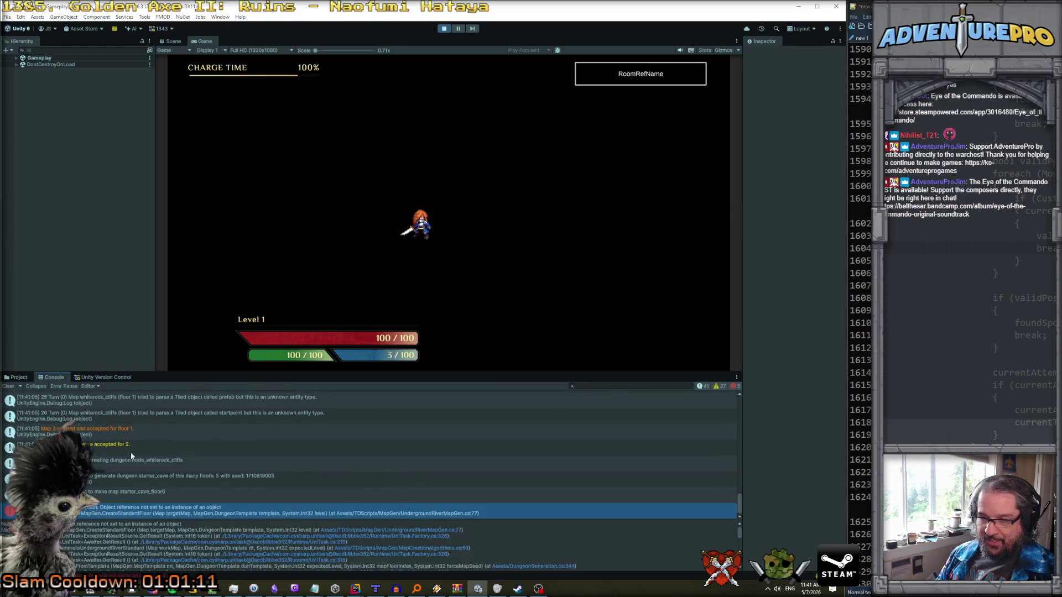
pyautogui.click(17, 377)
pyautogui.moveTo(41, 372); pyautogui.dragTo(42, 306)
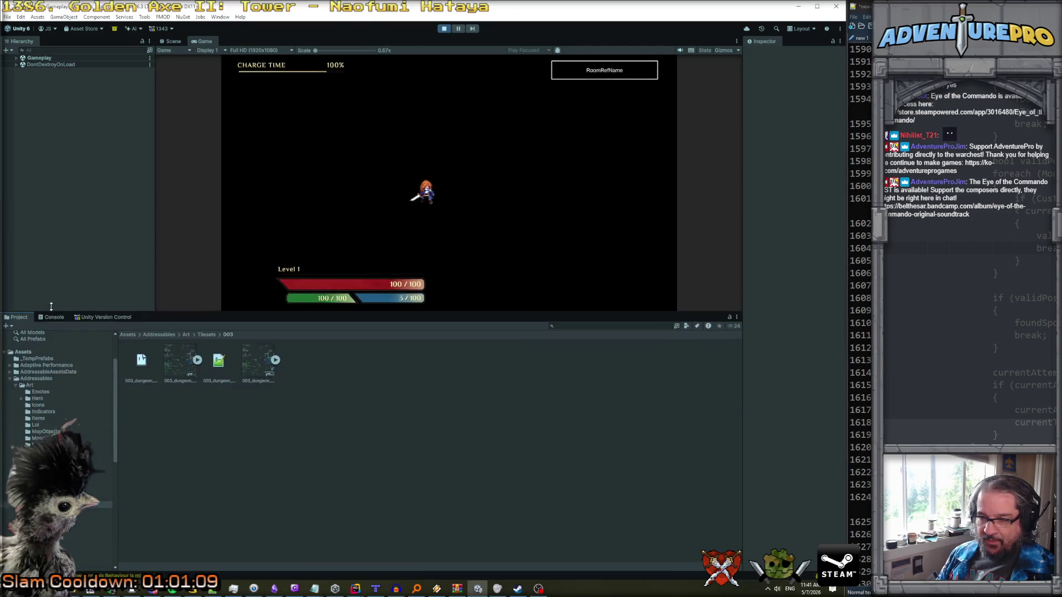
pyautogui.click(50, 310)
pyautogui.click(105, 310)
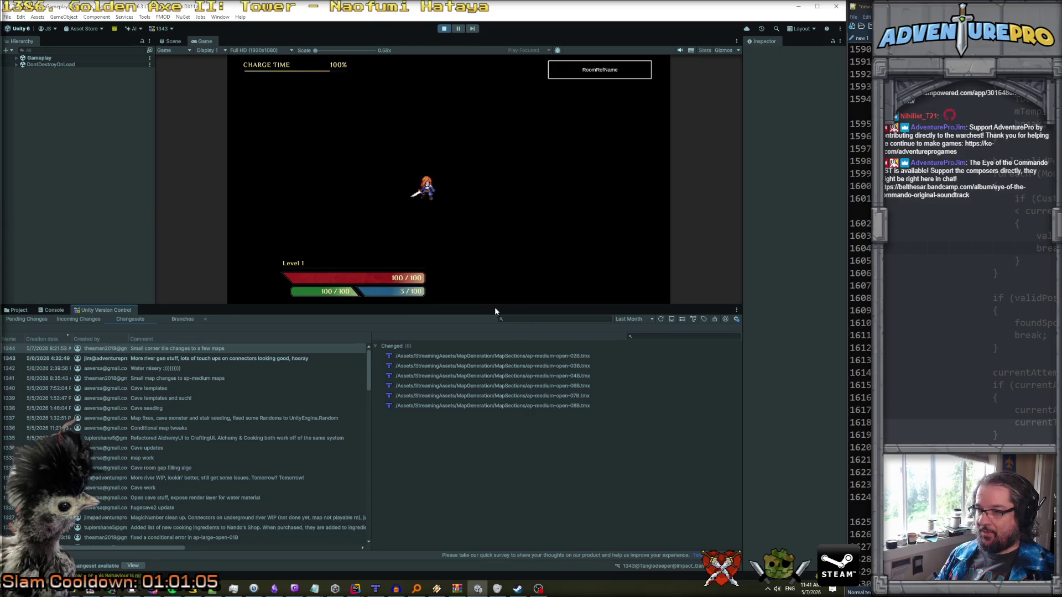
pyautogui.moveTo(494, 307); pyautogui.dragTo(232, 367)
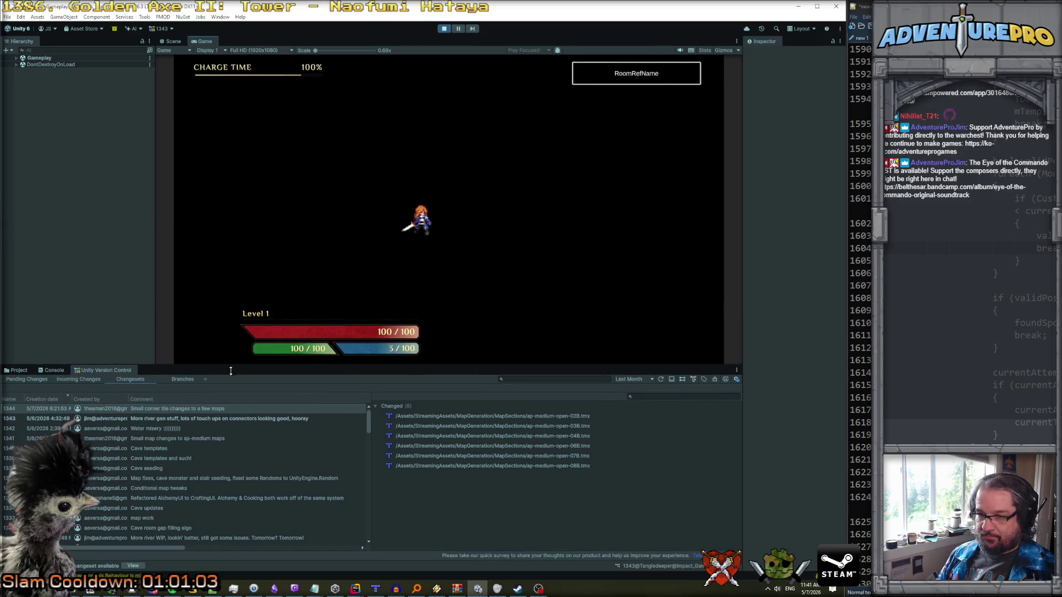
# - Show the NullReferenceException stack trace and jump to line 77 of UndergroundRiverMapGen.cs
pyautogui.click(16, 370)
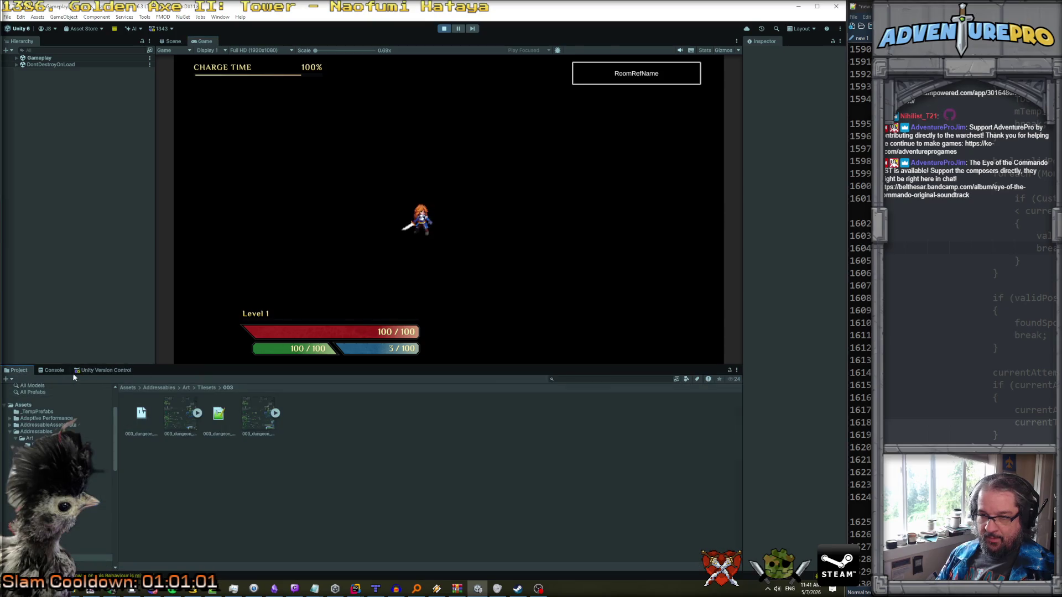
pyautogui.click(61, 369)
pyautogui.click(111, 477)
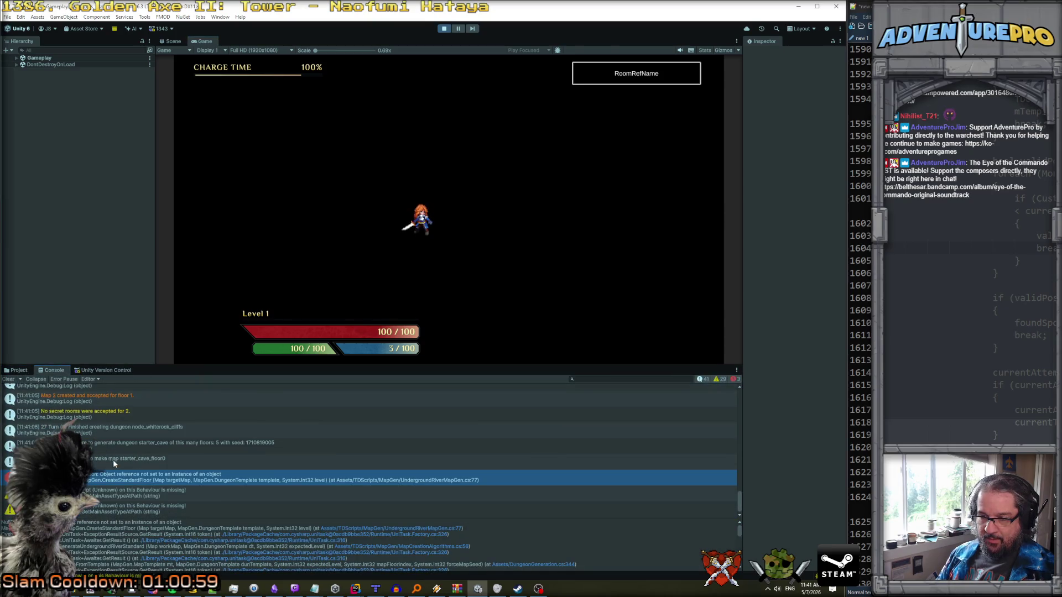
pyautogui.click(143, 507)
pyautogui.click(141, 490)
pyautogui.click(148, 483)
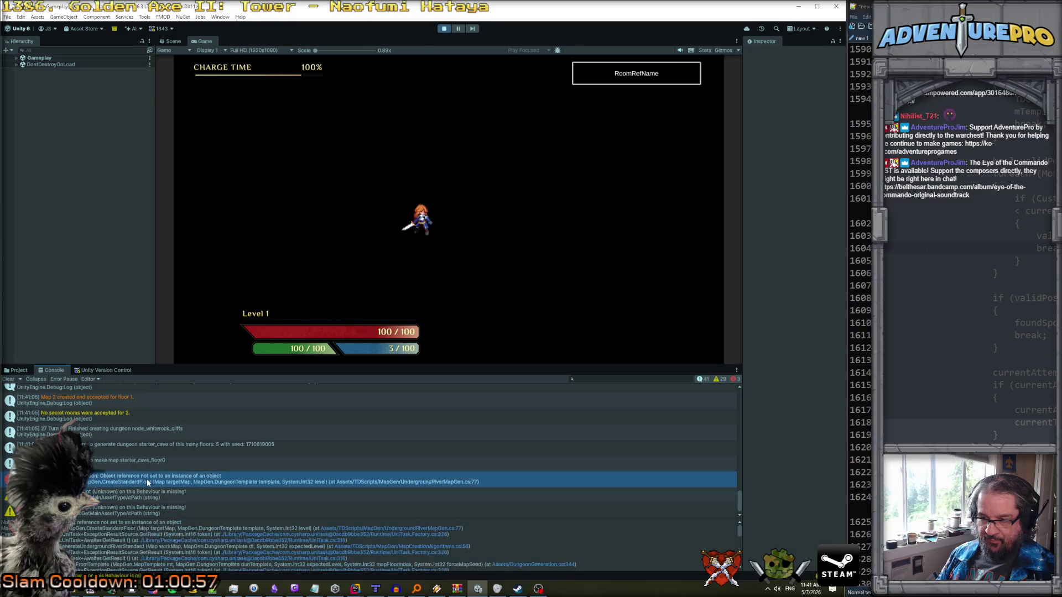
pyautogui.click(153, 481)
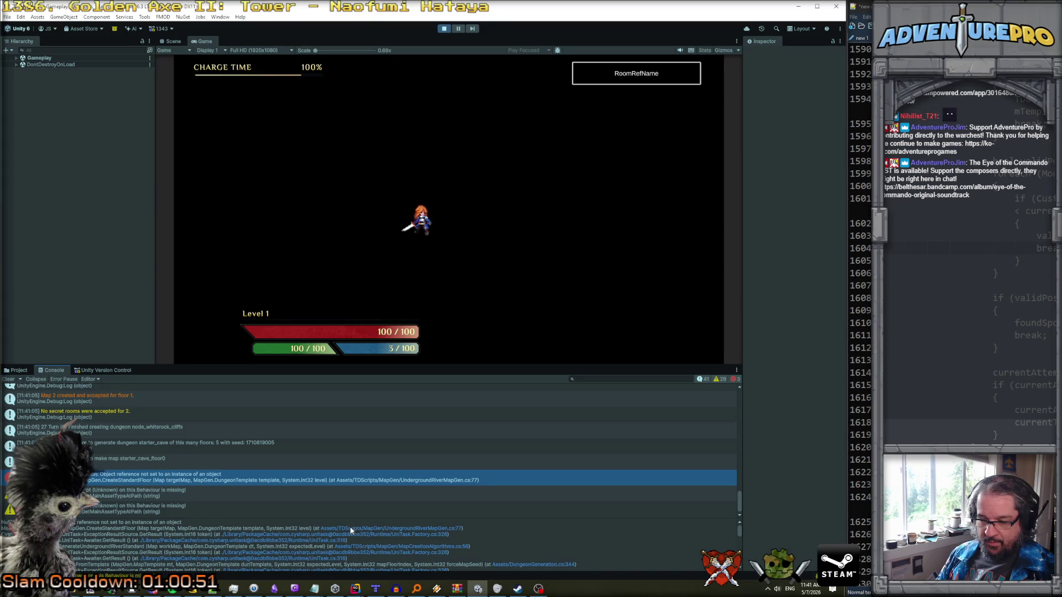
pyautogui.click(396, 529)
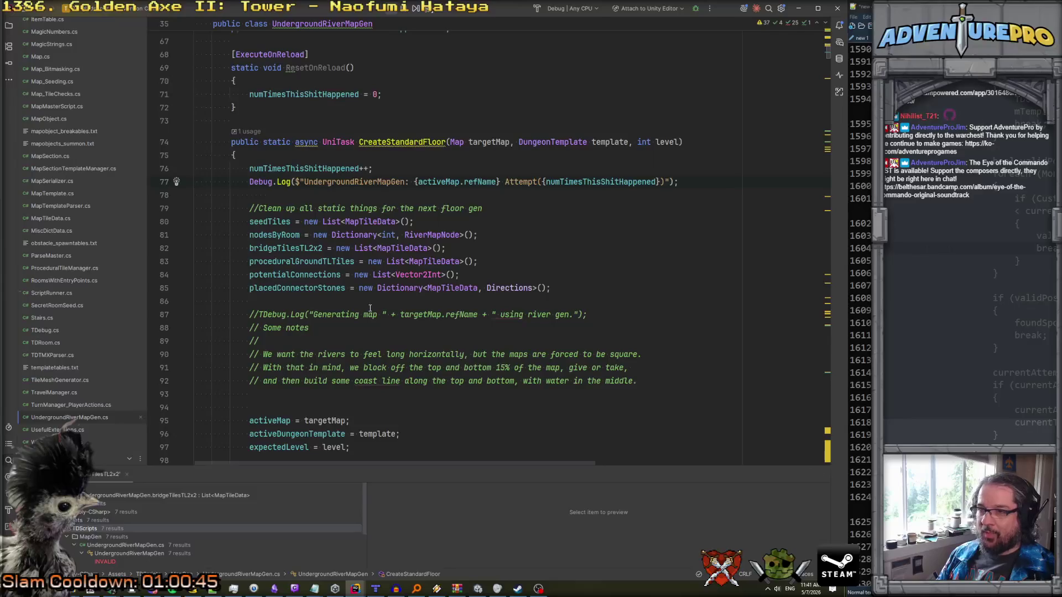
# - Move the attempt-counter increment and its Debug.Log below 'expectedLevel = level;', then return to Unity
pyautogui.doubleClick(446, 181)
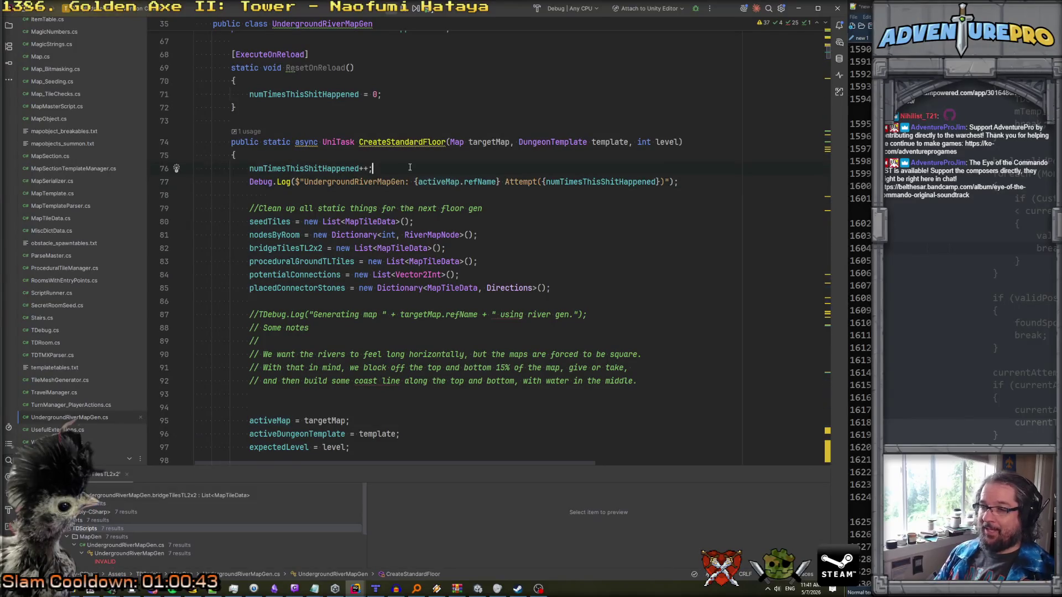
pyautogui.scroll(-1, 410, 167)
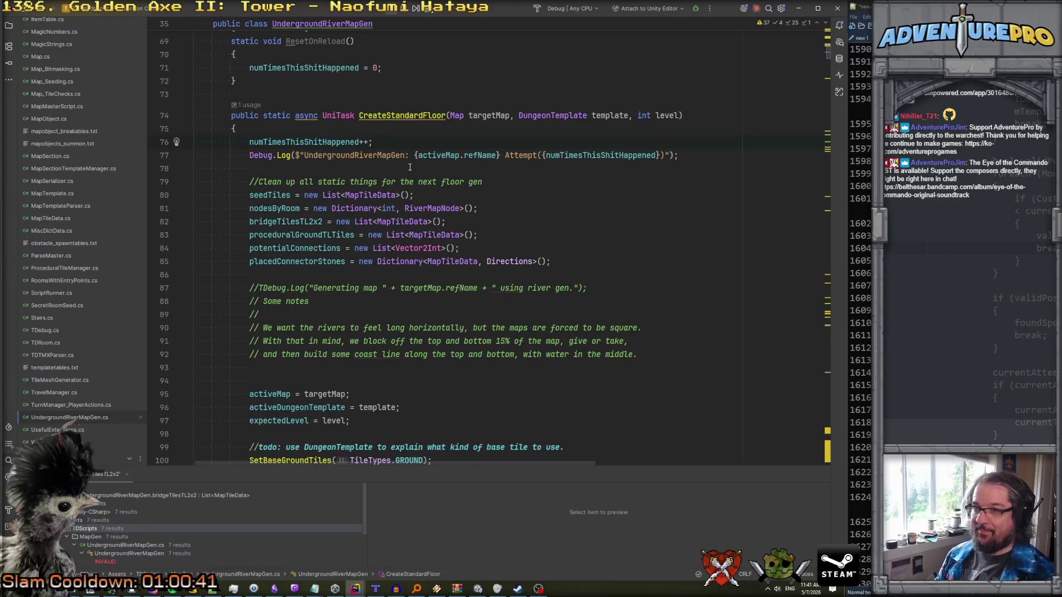
pyautogui.scroll(-1, 410, 167)
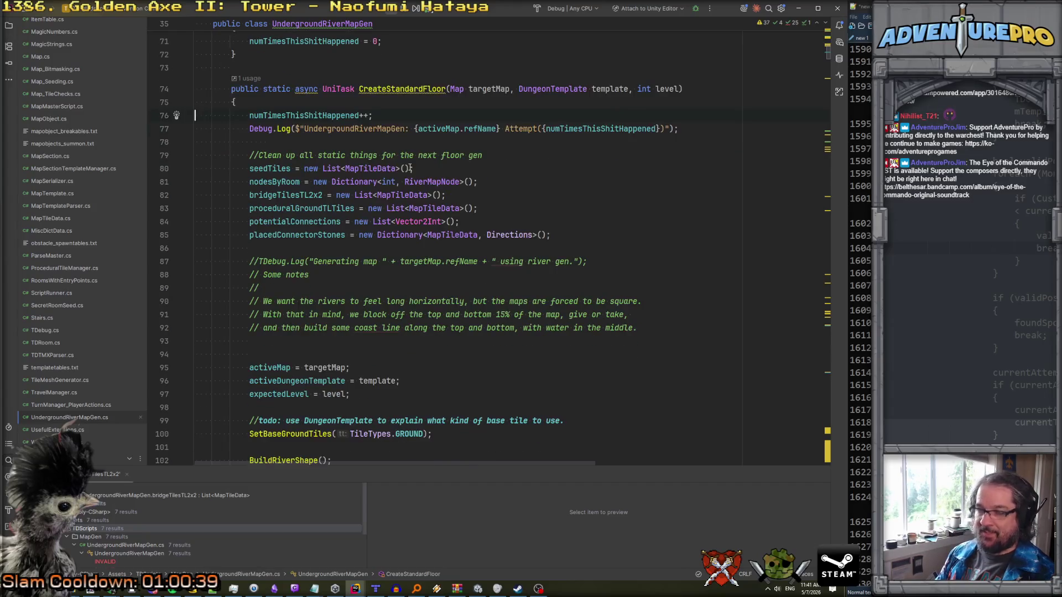
pyautogui.hotkey('shift', 'Down')
pyautogui.hotkey('shift', 'Down')
pyautogui.hotkey('ctrl', 'c')
pyautogui.press('Delete')
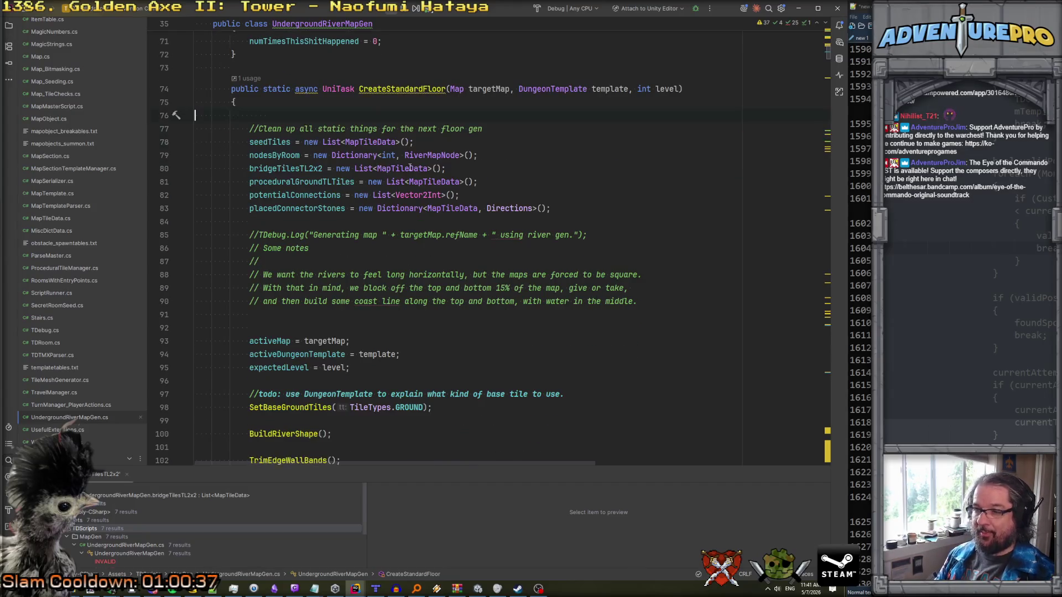
pyautogui.click(418, 384)
pyautogui.hotkey('ctrl', 'v')
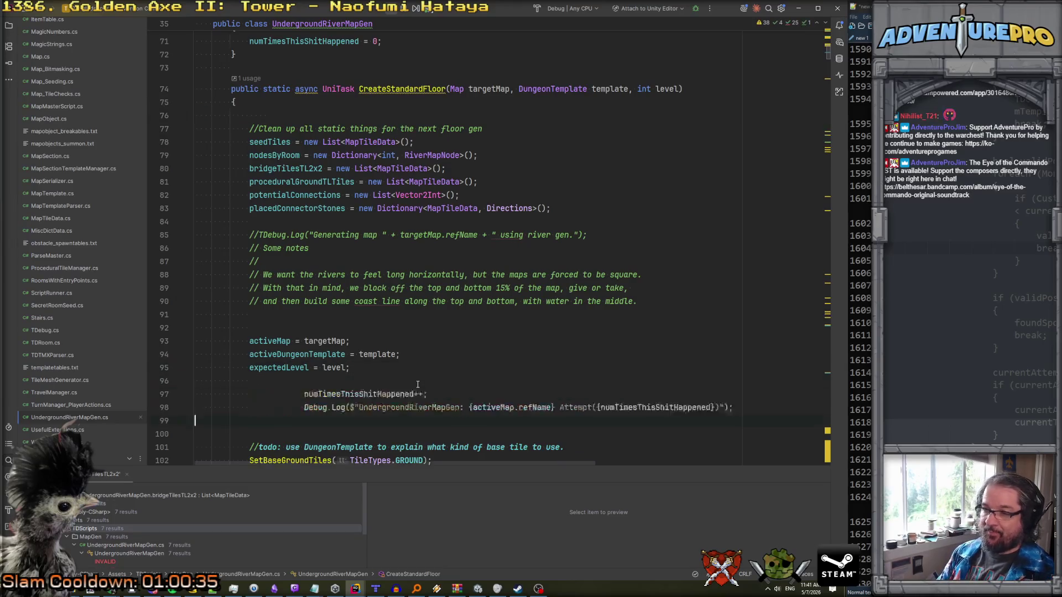
pyautogui.hotkey('alt', 'Tab')
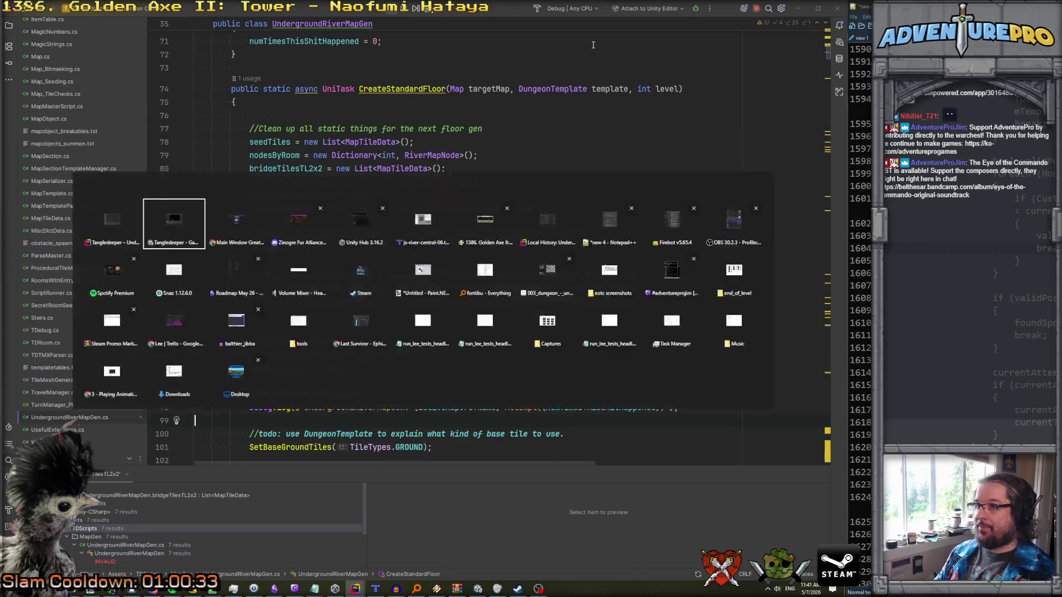
# - Restart Play Mode with the recompiled code and filter the console by 'underground_river'
pyautogui.click(444, 28)
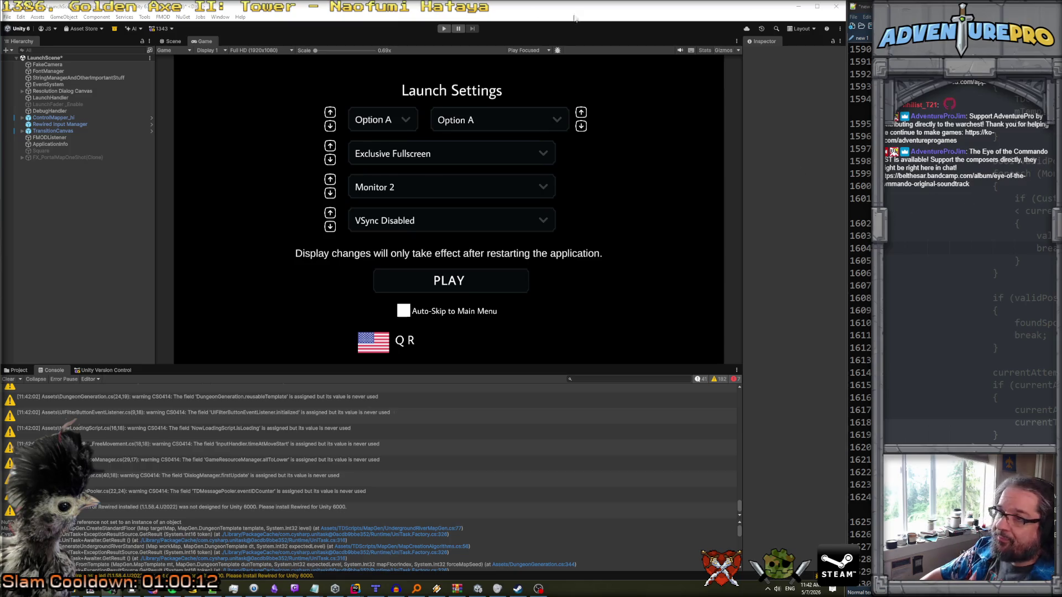
pyautogui.click(444, 30)
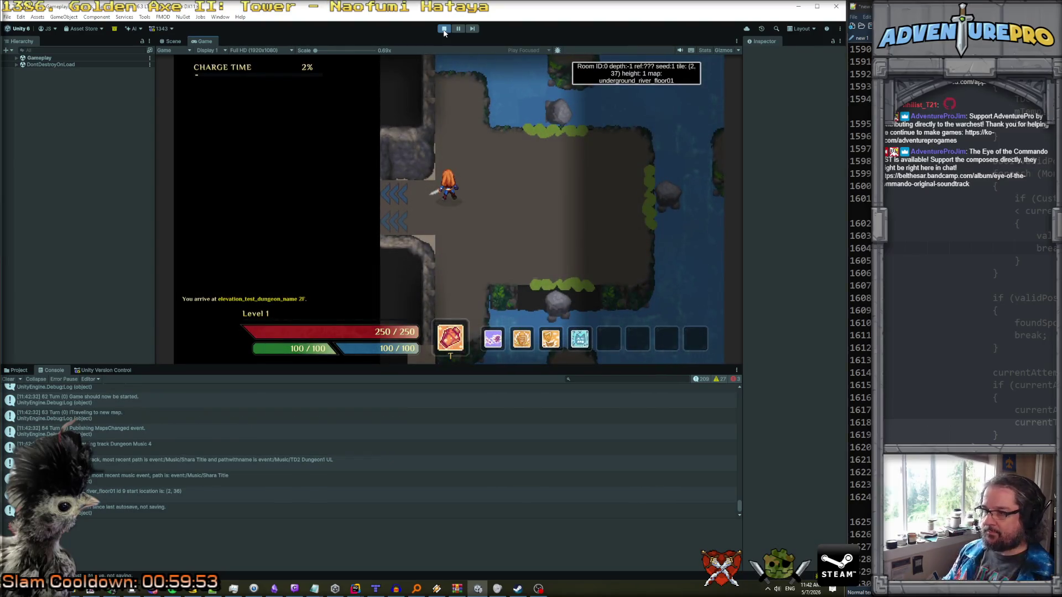
pyautogui.click(607, 379)
pyautogui.write('underground_river')
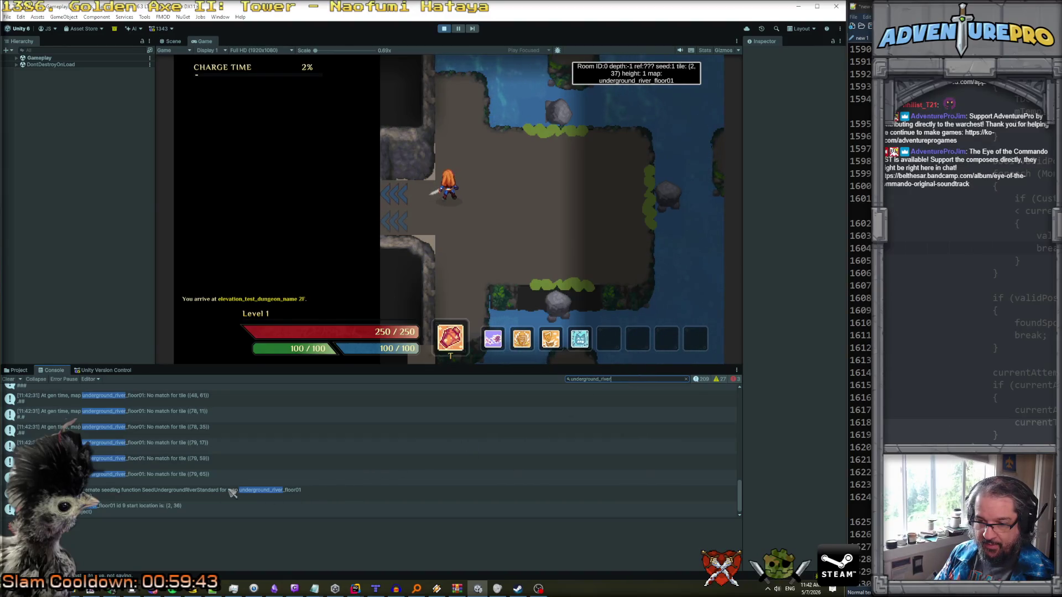
# - Change the console filter to 'undergroundrivermapgen'
pyautogui.scroll(15, 232, 492)
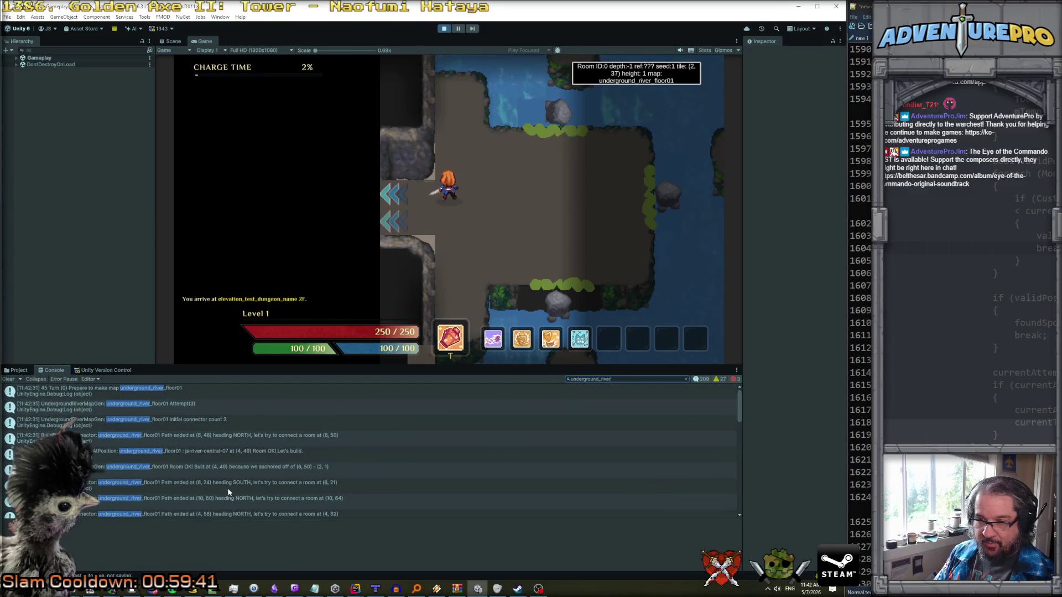
pyautogui.click(621, 381)
pyautogui.write('undergroundrivermapgen')
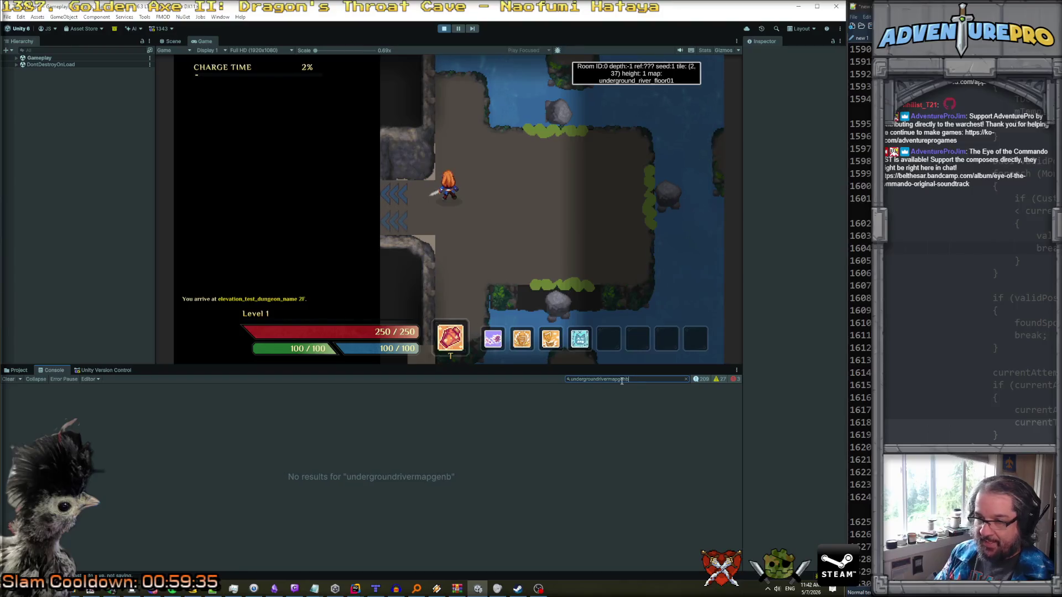
pyautogui.scroll(10, 232, 451)
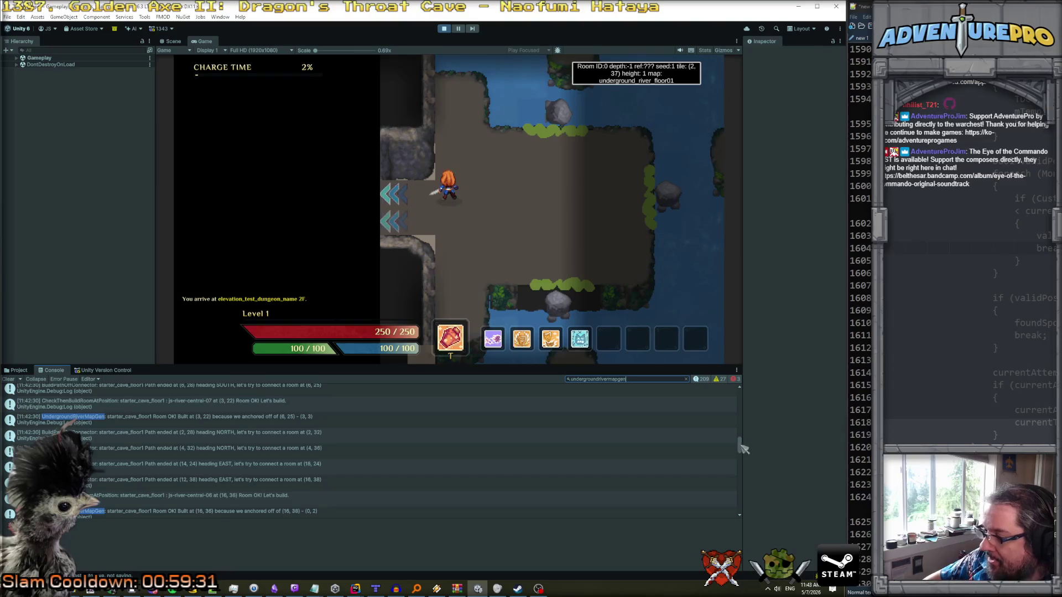
pyautogui.moveTo(731, 443); pyautogui.dragTo(731, 394)
# - Review the attempt logs from starter_cave_floor0 Attempt(1) through underground_river_floor01 Attempt(3)
pyautogui.click(227, 393)
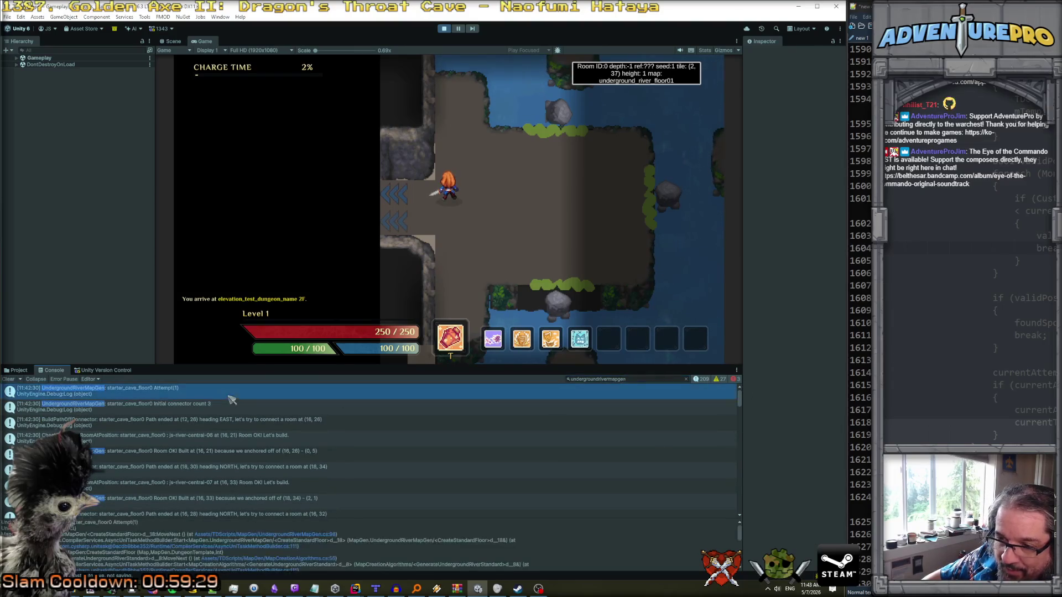
pyautogui.scroll(-3, 217, 407)
pyautogui.scroll(-10, 220, 413)
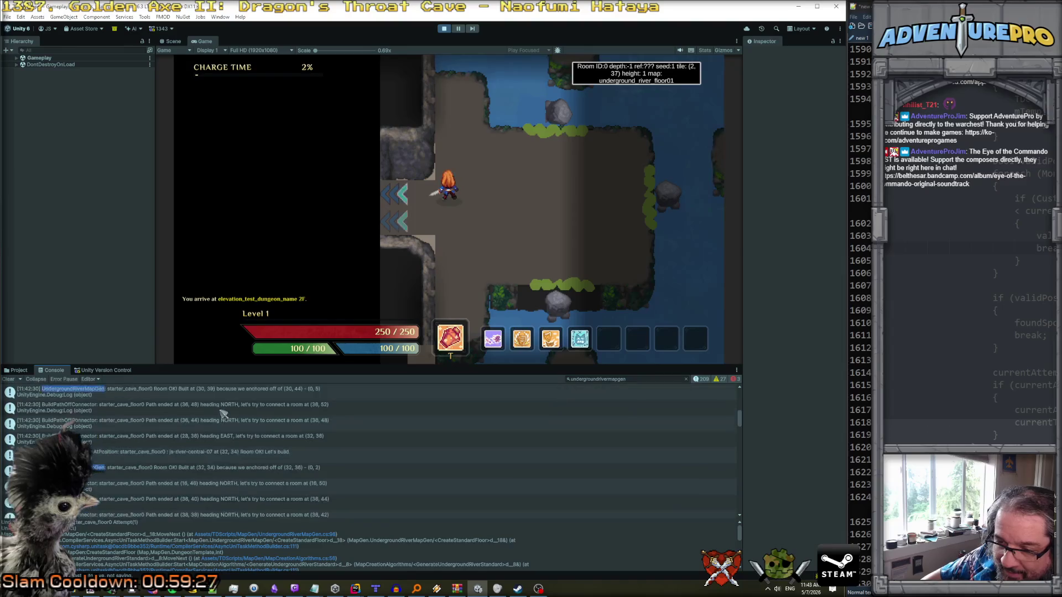
pyautogui.scroll(-10, 205, 439)
pyautogui.scroll(-3, 230, 453)
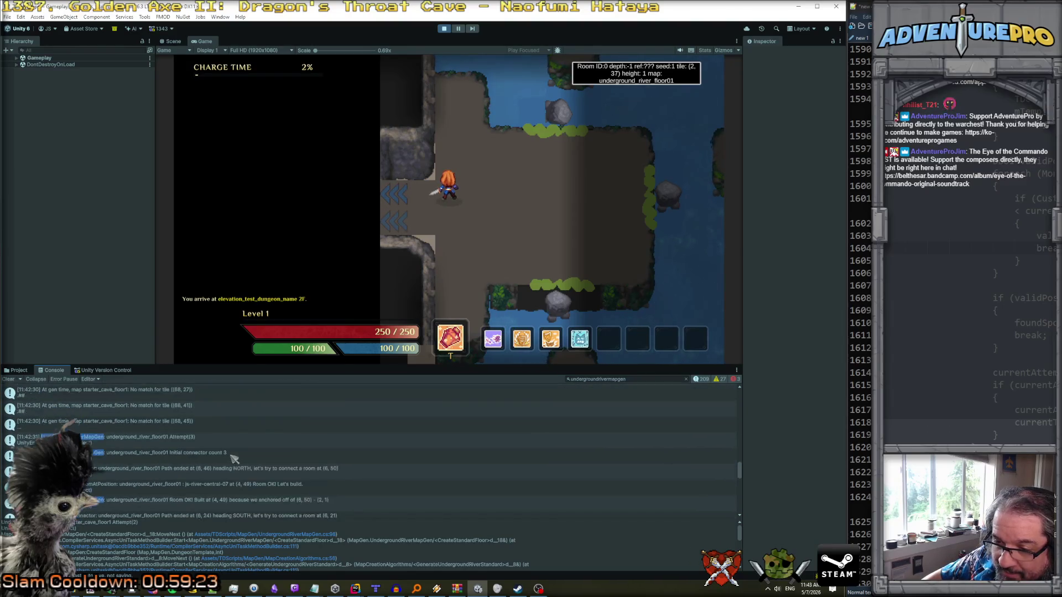
pyautogui.click(233, 416)
pyautogui.scroll(-5, 245, 448)
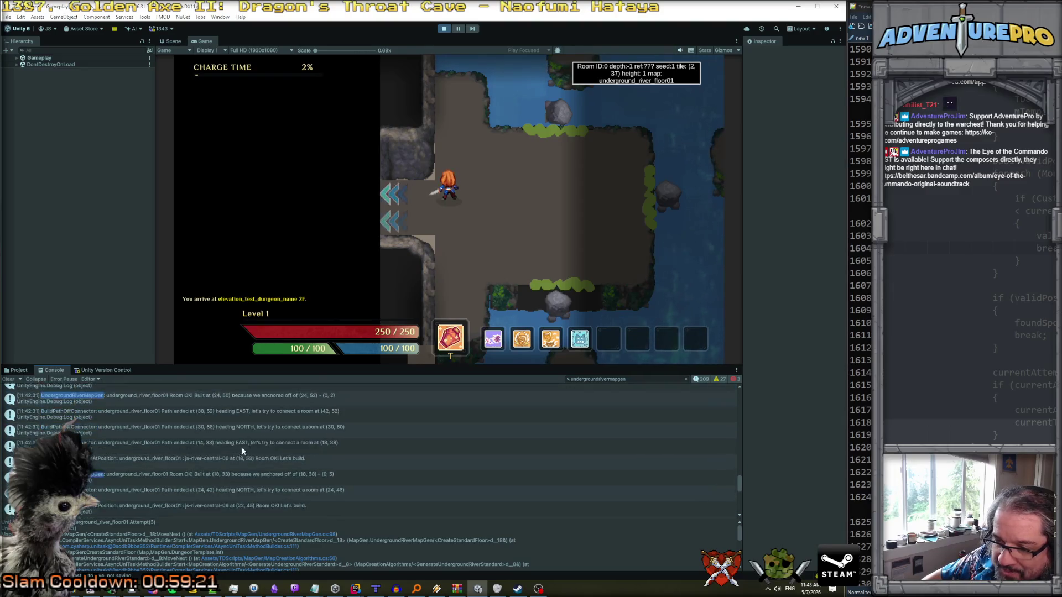
pyautogui.scroll(8, 247, 443)
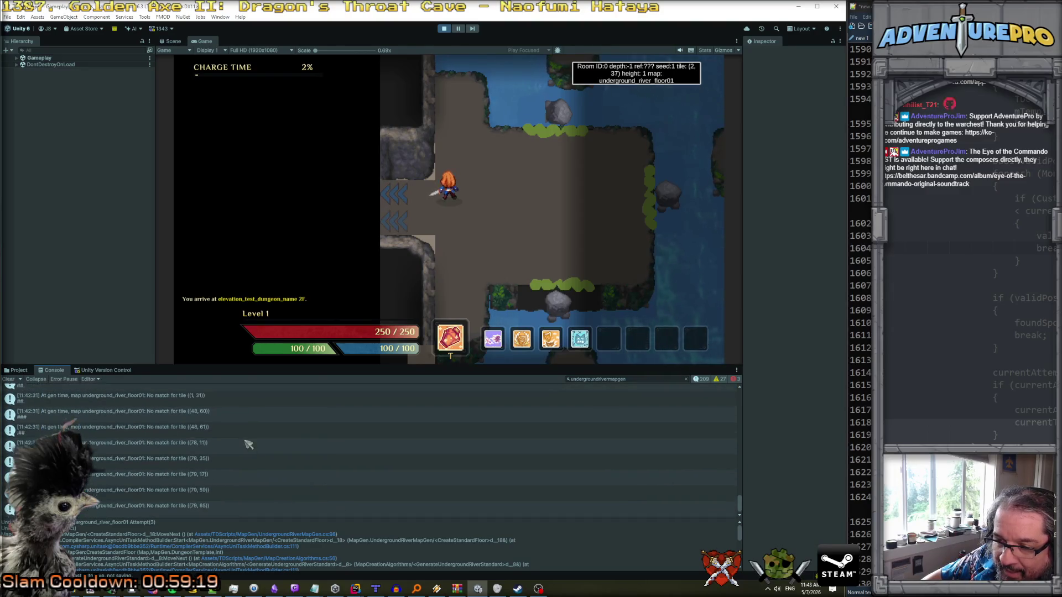
pyautogui.scroll(5, 247, 443)
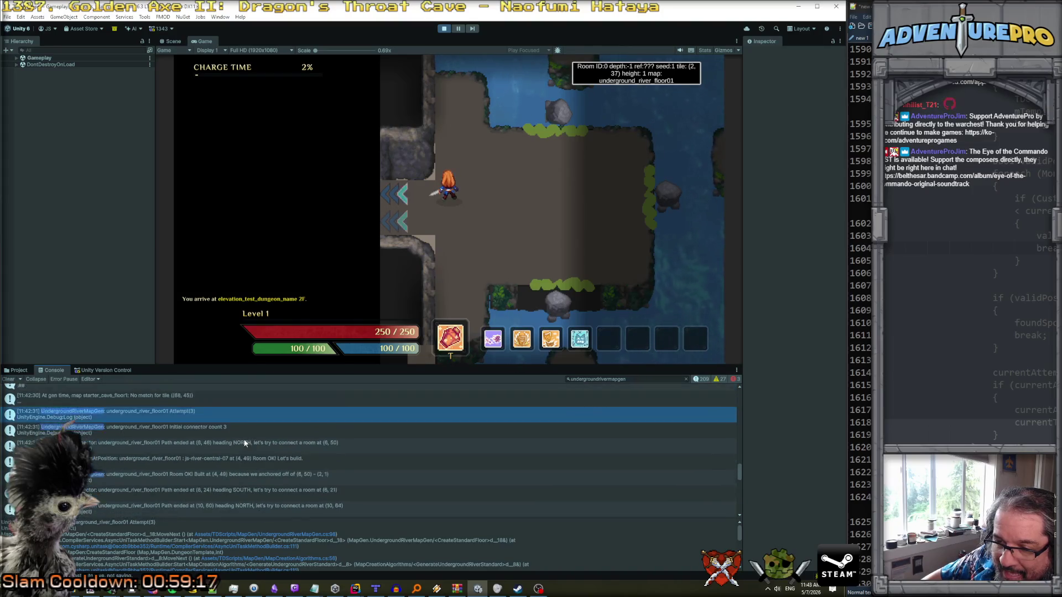
pyautogui.scroll(10, 246, 444)
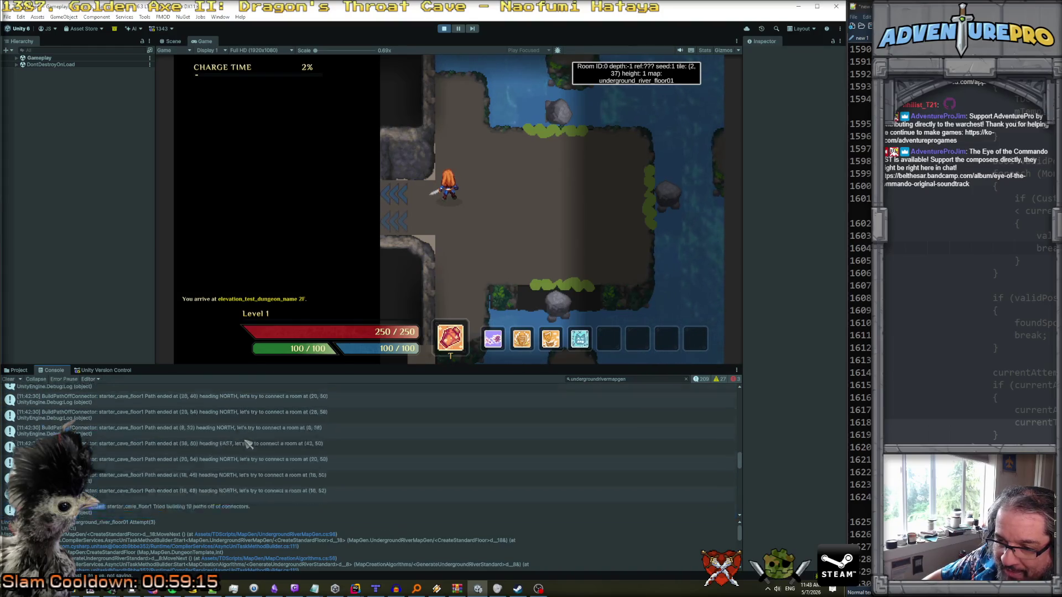
pyautogui.scroll(10, 246, 444)
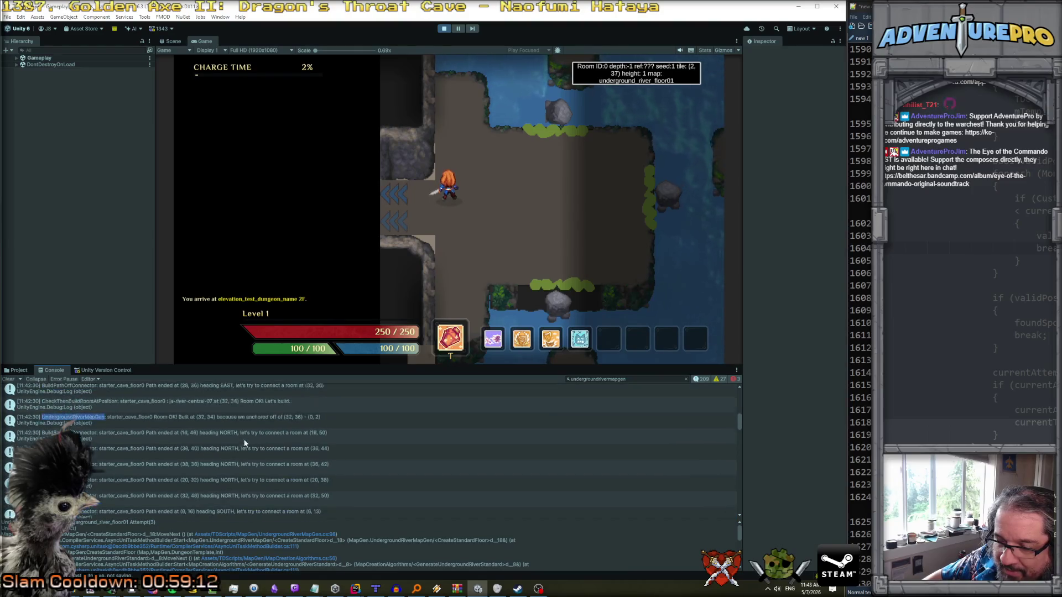
pyautogui.scroll(2, 246, 443)
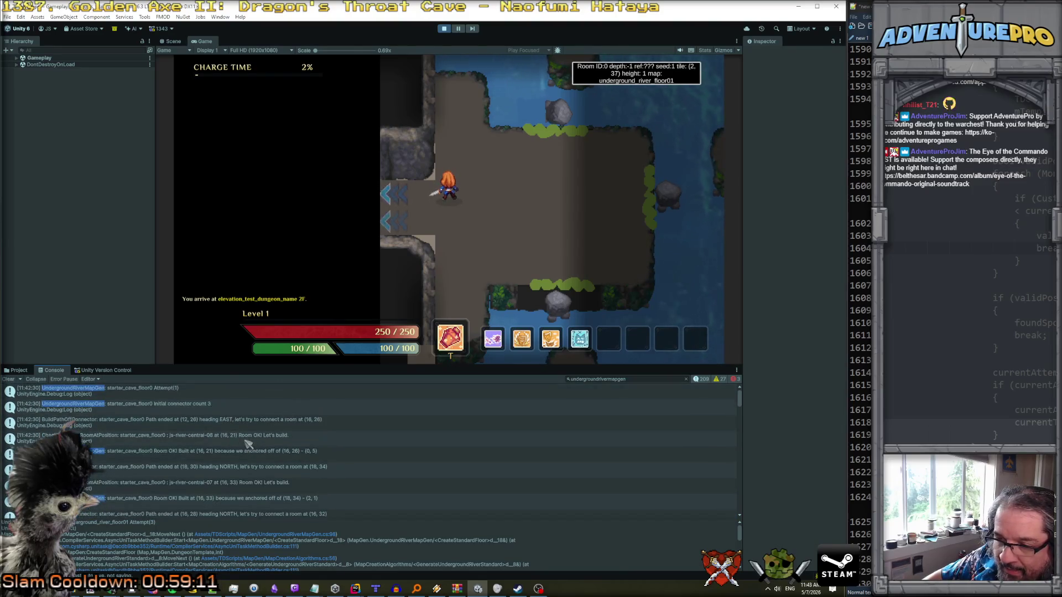
pyautogui.click(235, 396)
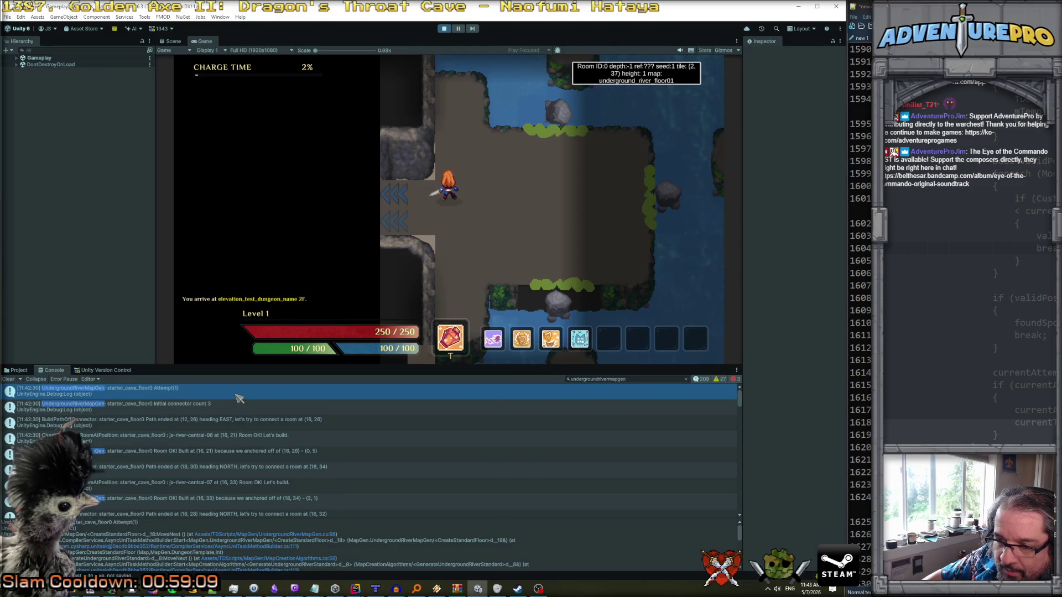
pyautogui.click(686, 380)
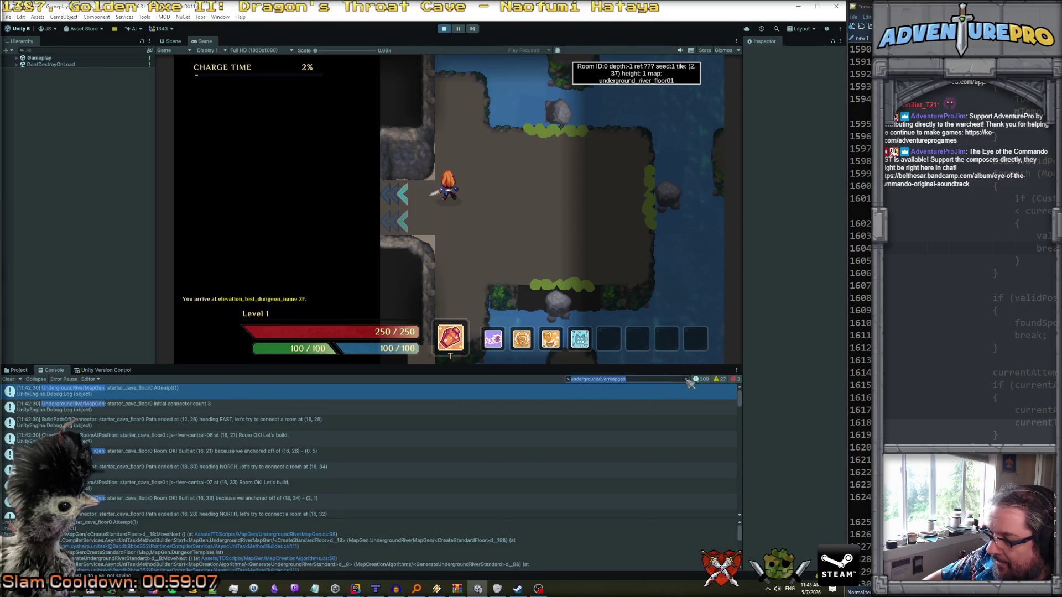
pyautogui.scroll(-3, 324, 445)
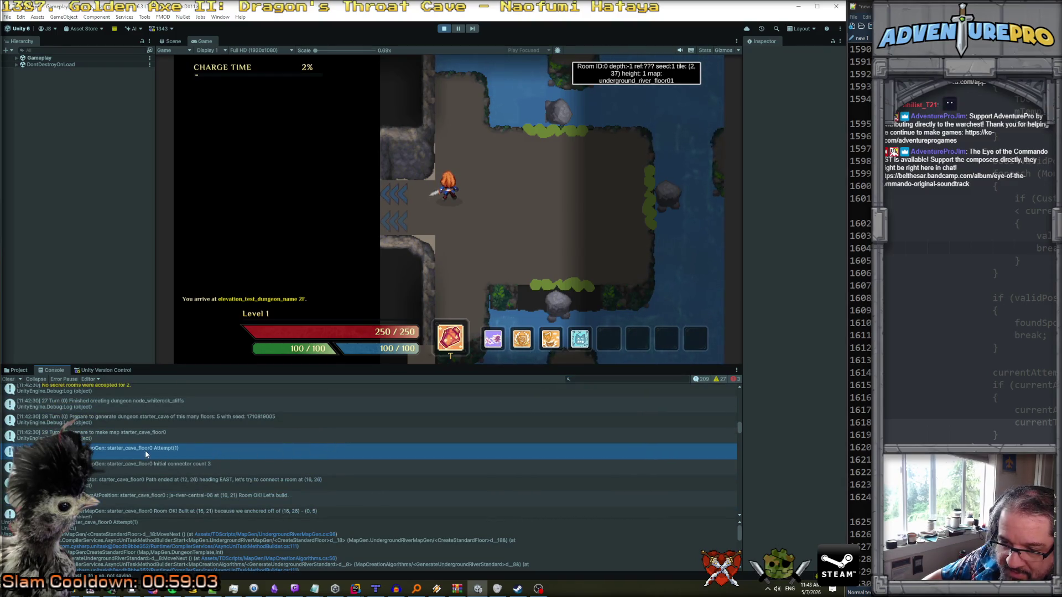
pyautogui.scroll(-2, 147, 459)
pyautogui.scroll(-10, 147, 459)
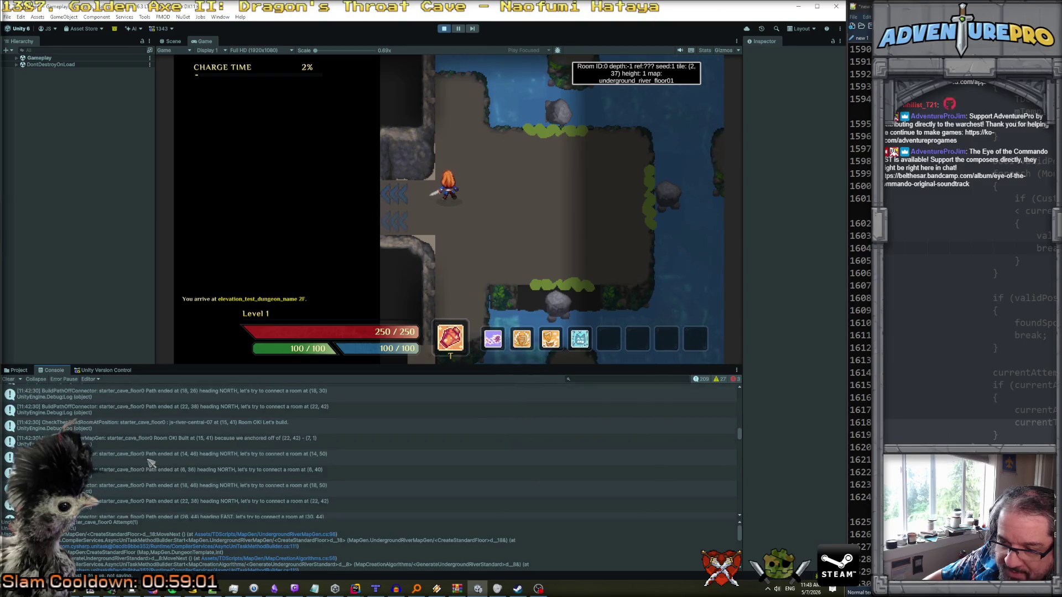
pyautogui.scroll(-6, 149, 463)
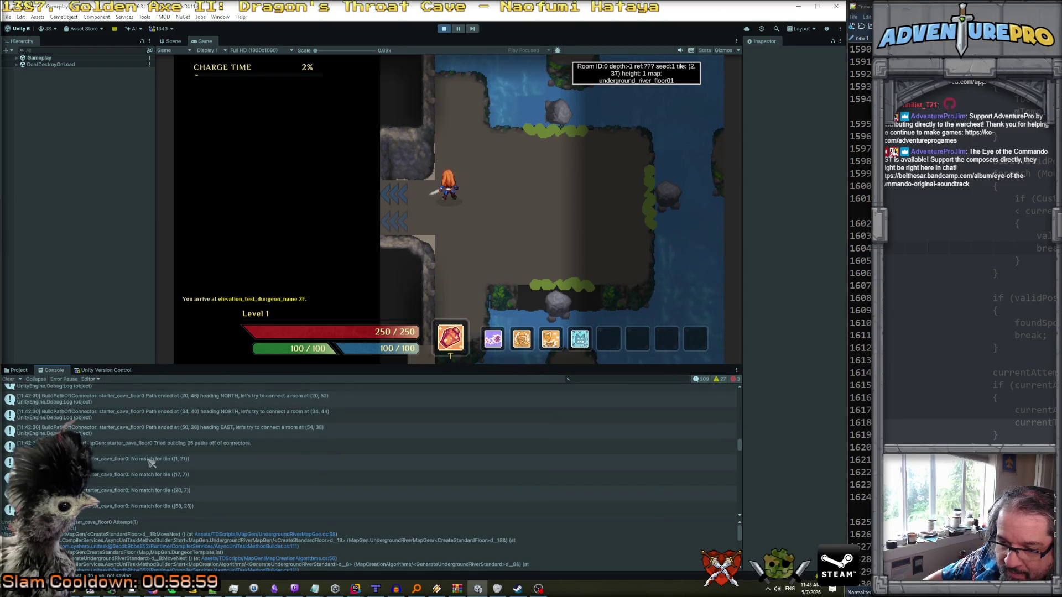
pyautogui.scroll(-3, 149, 459)
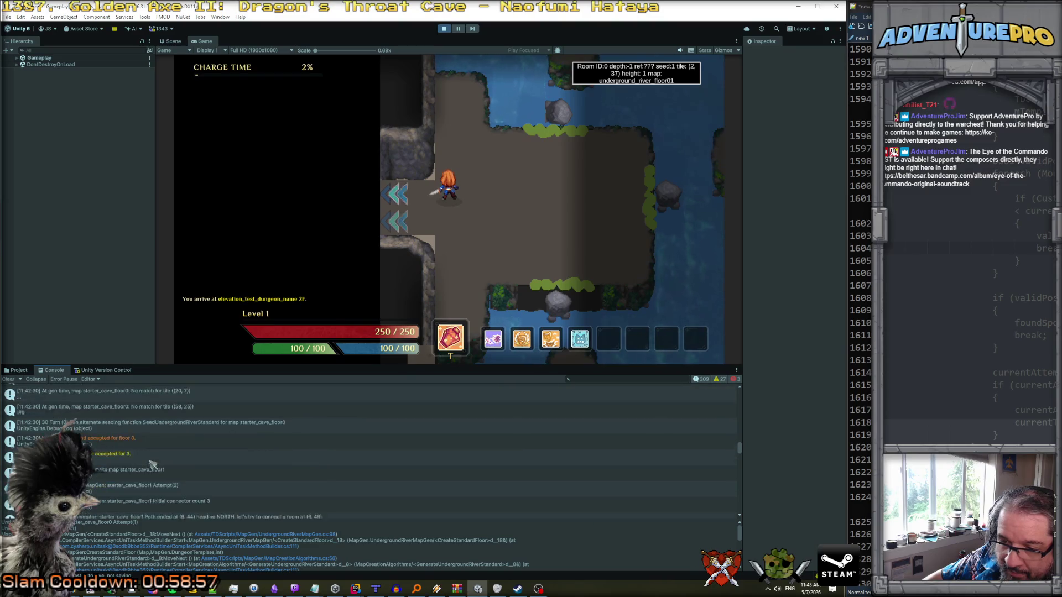
pyautogui.click(140, 429)
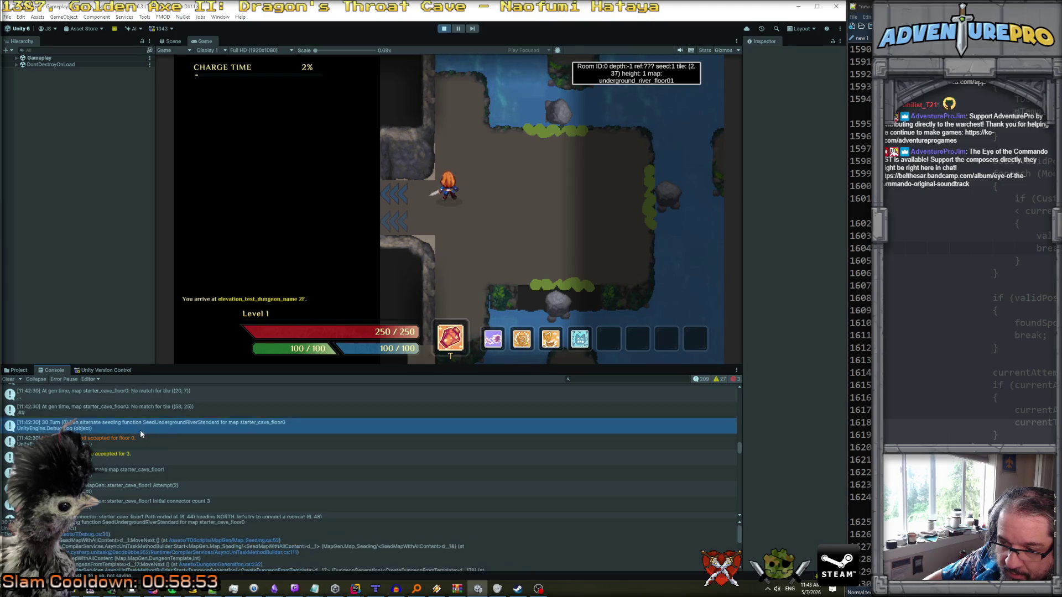
pyautogui.click(144, 444)
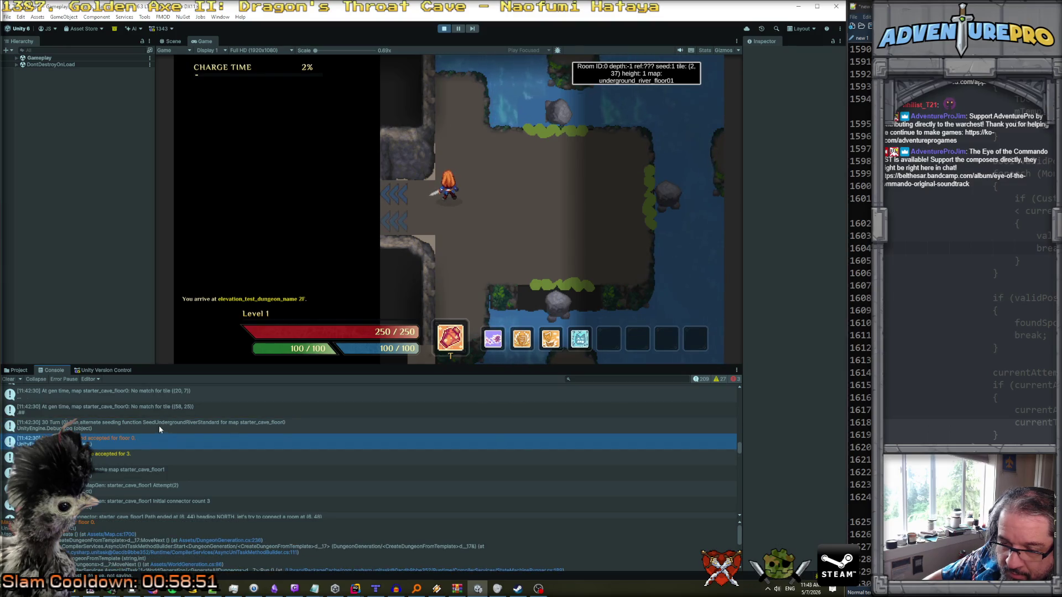
pyautogui.click(159, 427)
pyautogui.scroll(1, 166, 437)
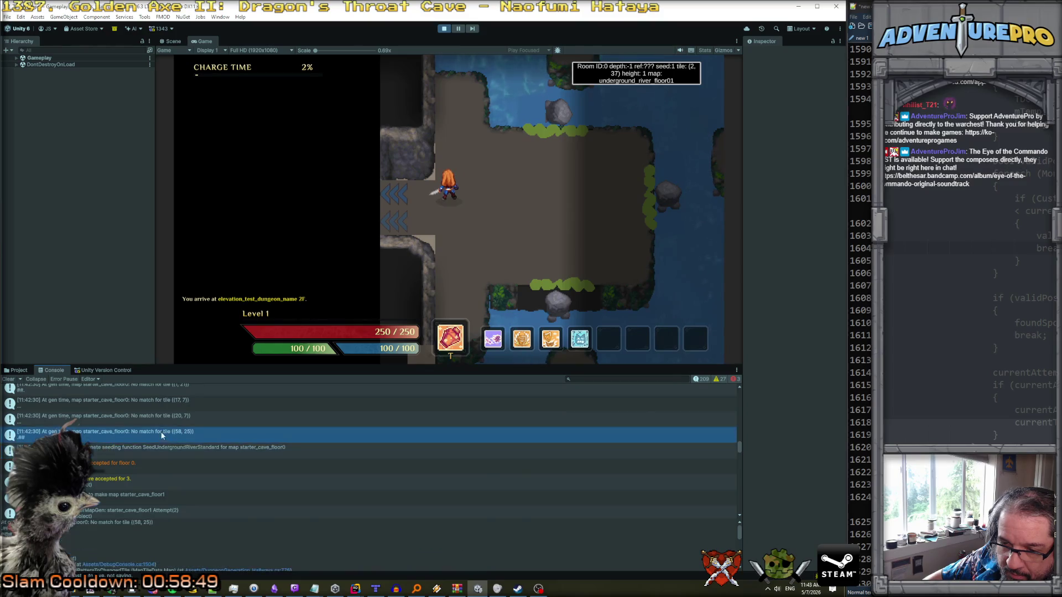
pyautogui.click(180, 465)
pyautogui.click(185, 483)
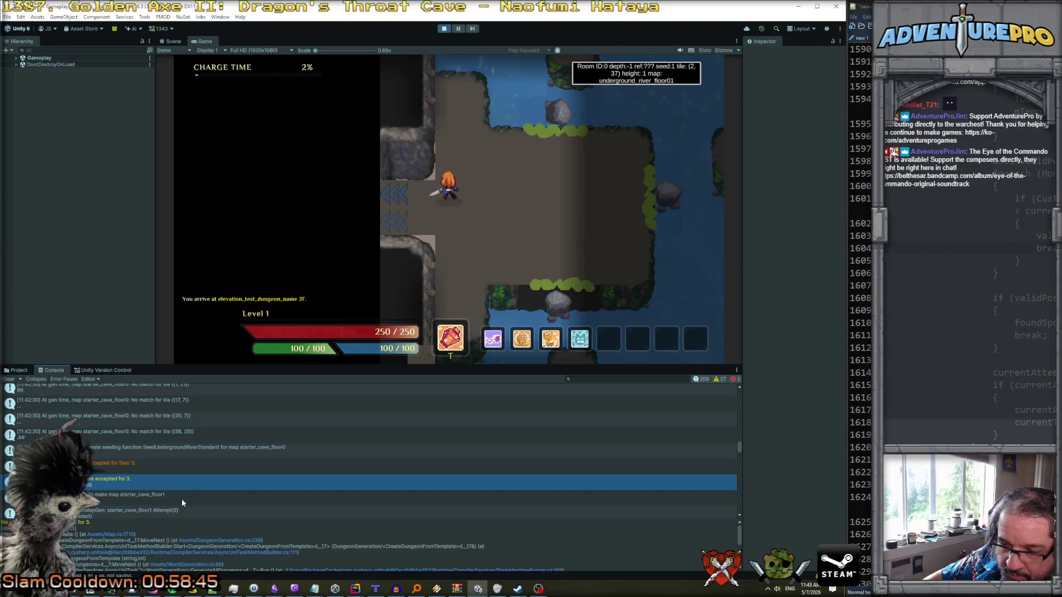
pyautogui.click(182, 499)
pyautogui.scroll(-2, 184, 487)
pyautogui.click(188, 403)
pyautogui.scroll(2, 188, 403)
pyautogui.click(181, 468)
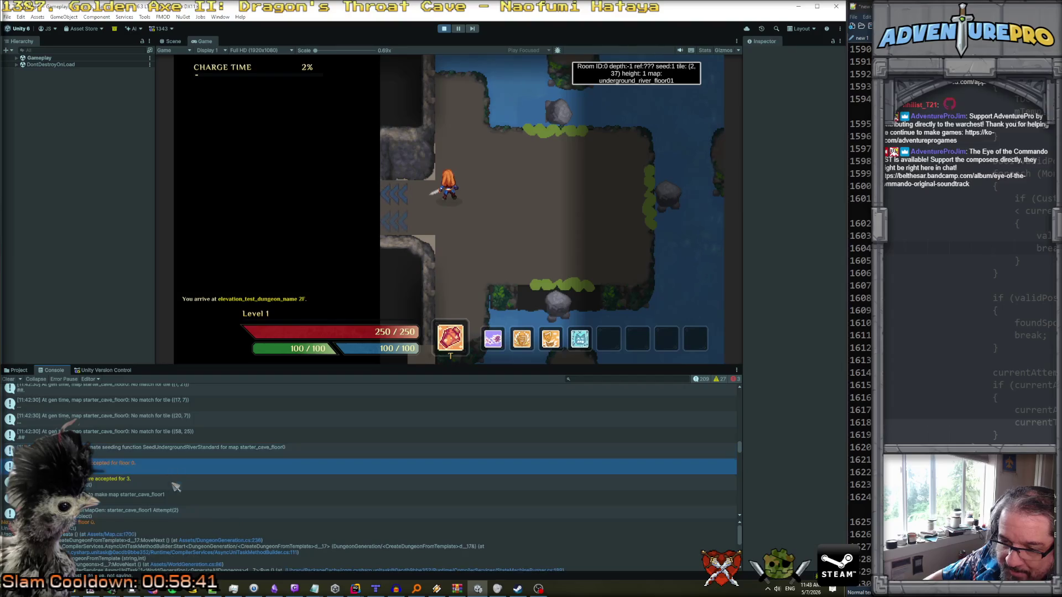
pyautogui.scroll(-2, 176, 486)
pyautogui.click(180, 462)
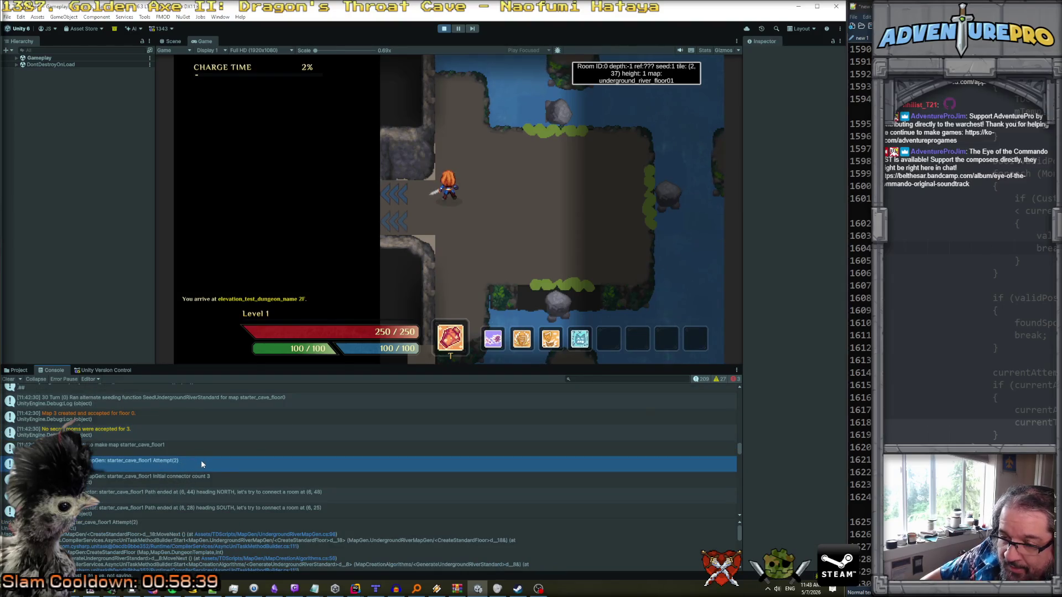
pyautogui.scroll(-8, 216, 468)
pyautogui.scroll(-1, 224, 470)
pyautogui.click(221, 464)
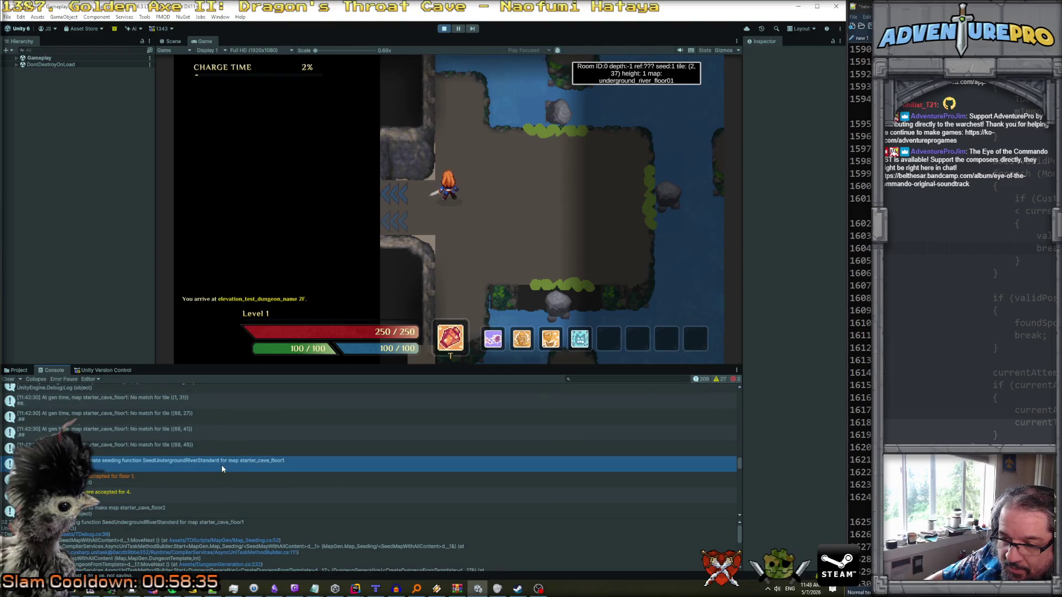
pyautogui.scroll(-1, 222, 465)
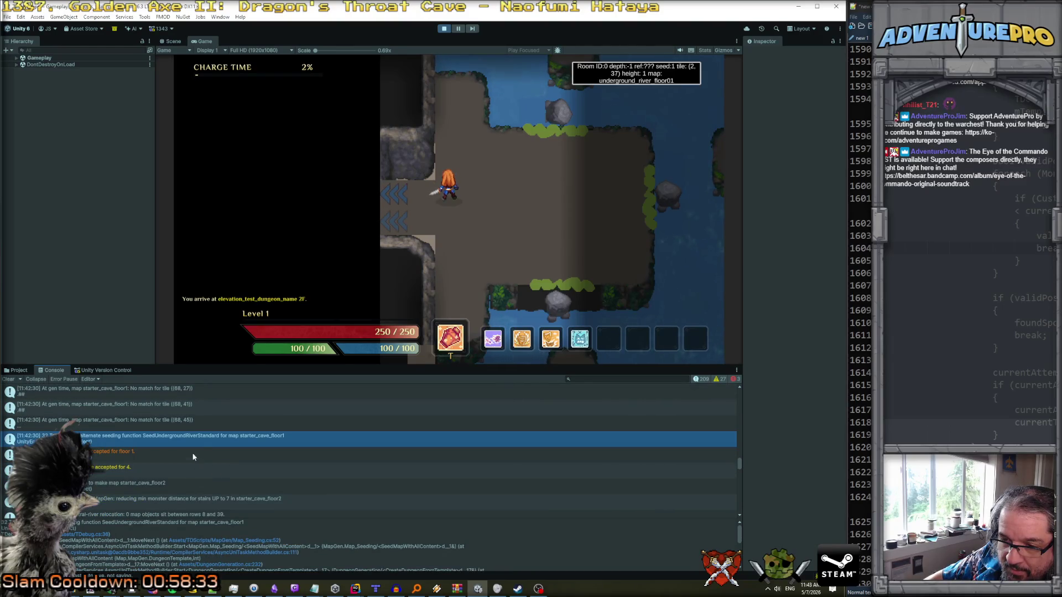
pyautogui.scroll(-1, 192, 448)
pyautogui.click(170, 461)
pyautogui.scroll(-2, 171, 468)
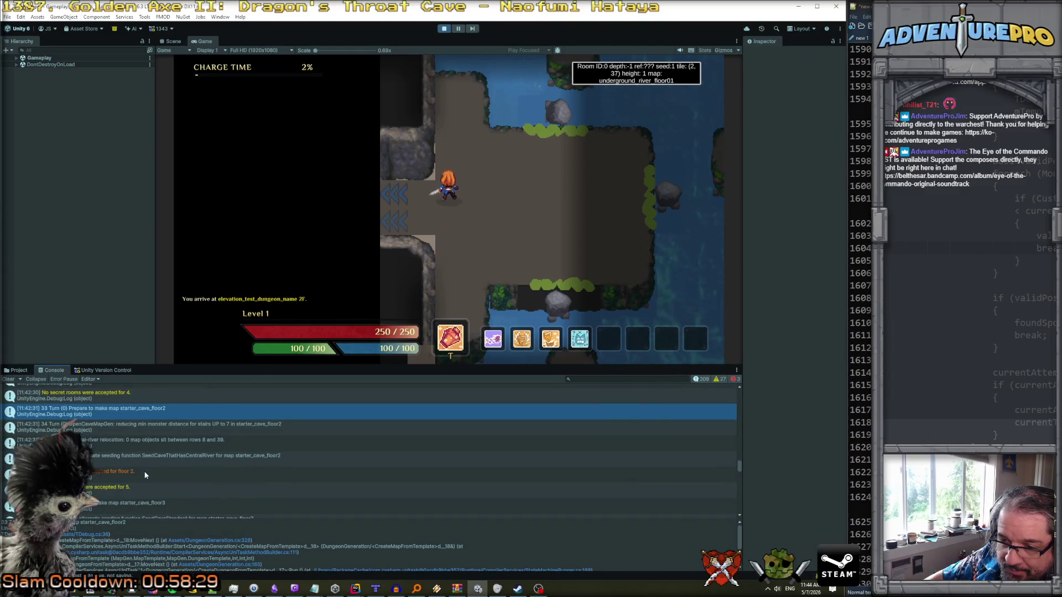
pyautogui.scroll(-3, 159, 475)
pyautogui.click(178, 459)
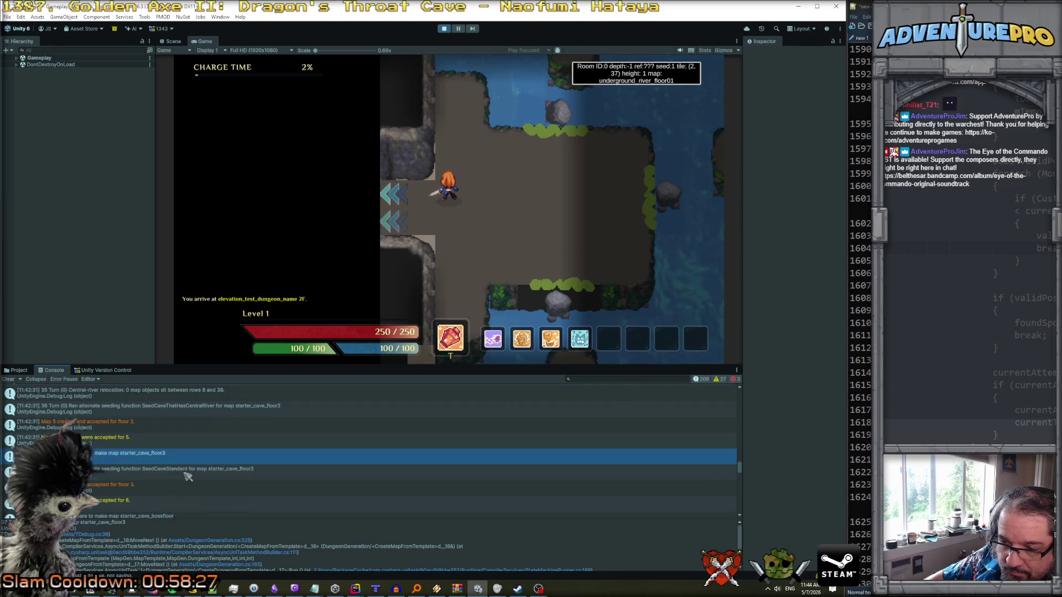
pyautogui.click(183, 471)
pyautogui.scroll(-3, 186, 470)
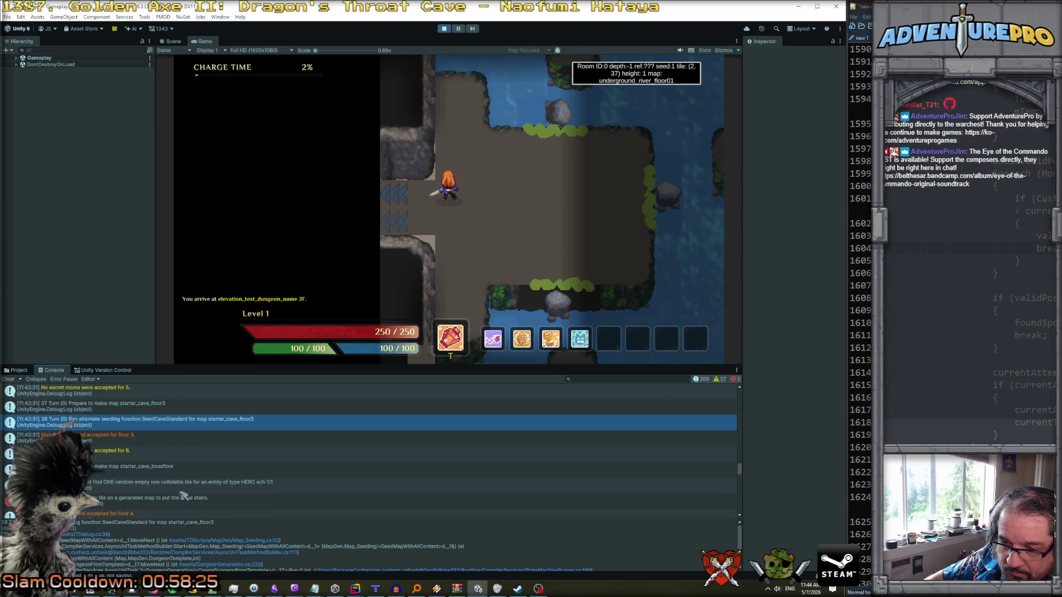
pyautogui.click(214, 500)
pyautogui.scroll(-3, 213, 476)
pyautogui.click(209, 436)
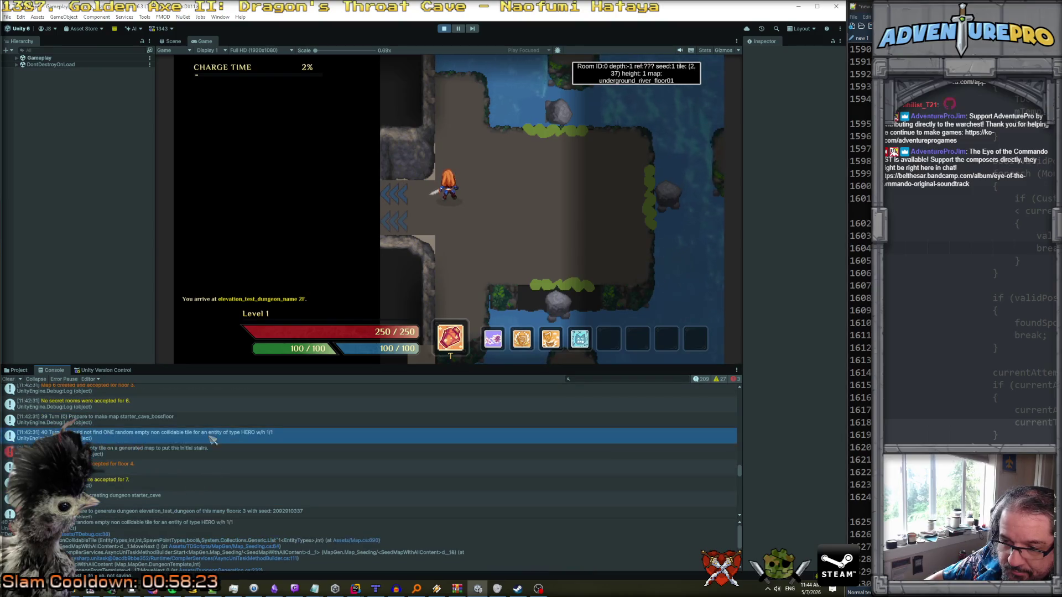
pyautogui.click(205, 420)
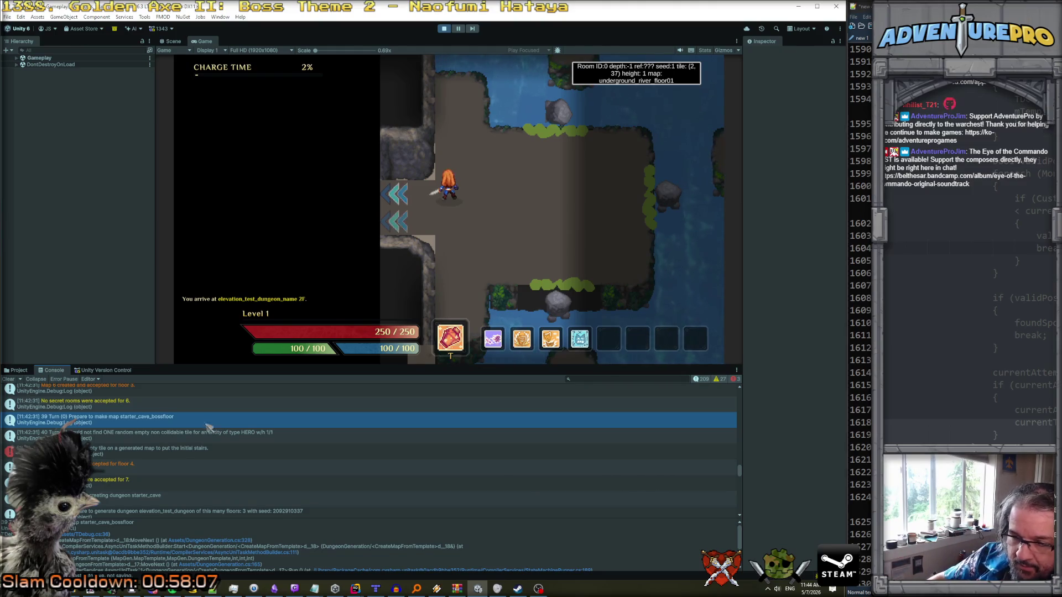
pyautogui.scroll(-1, 204, 445)
pyautogui.scroll(-4, 208, 453)
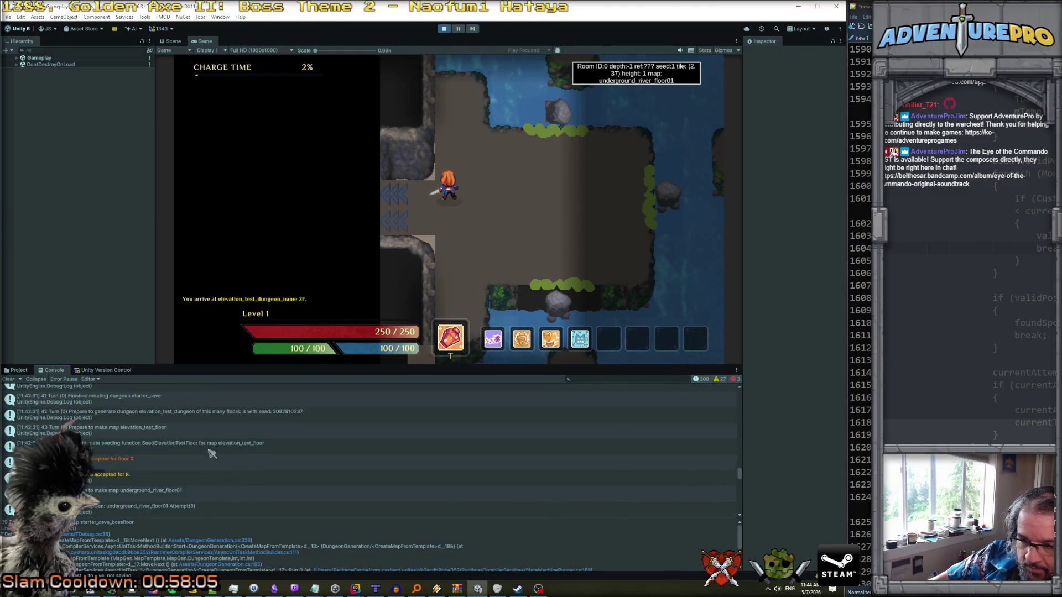
pyautogui.click(201, 473)
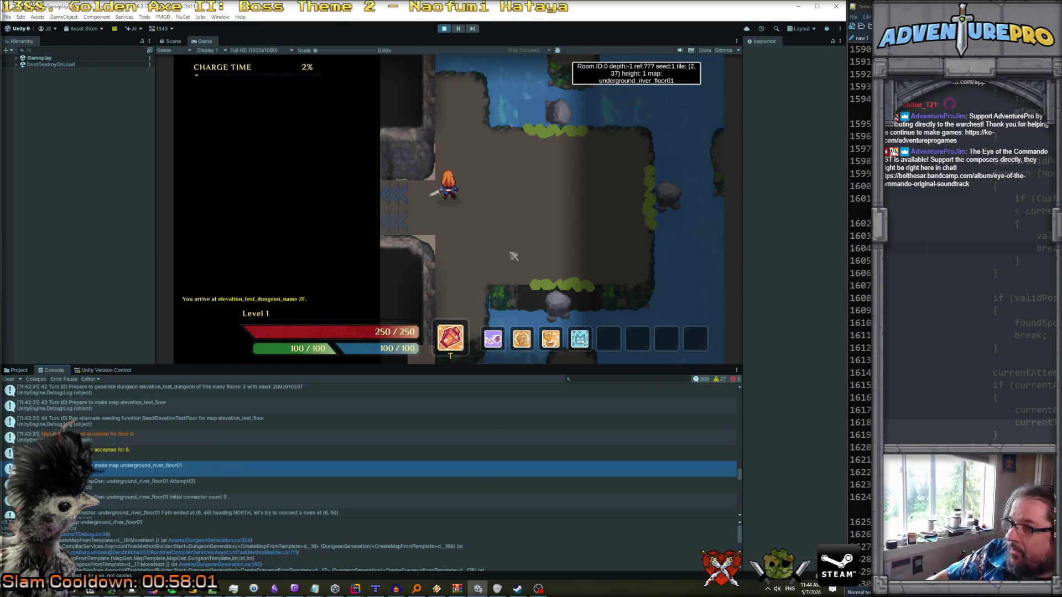
pyautogui.scroll(-2, 305, 470)
pyautogui.scroll(-2, 305, 470)
pyautogui.scroll(-10, 288, 459)
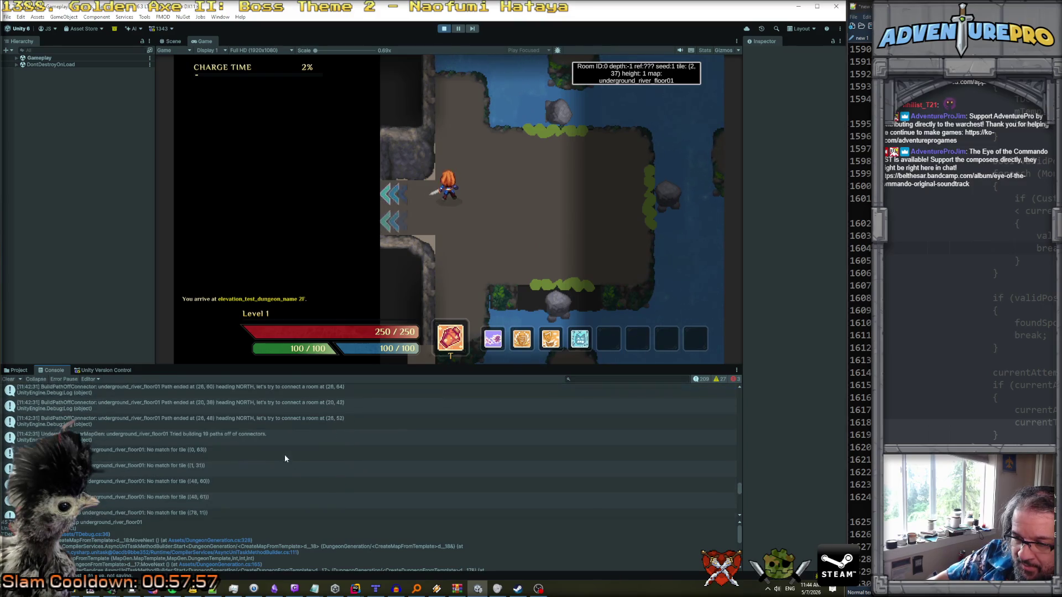
pyautogui.click(272, 439)
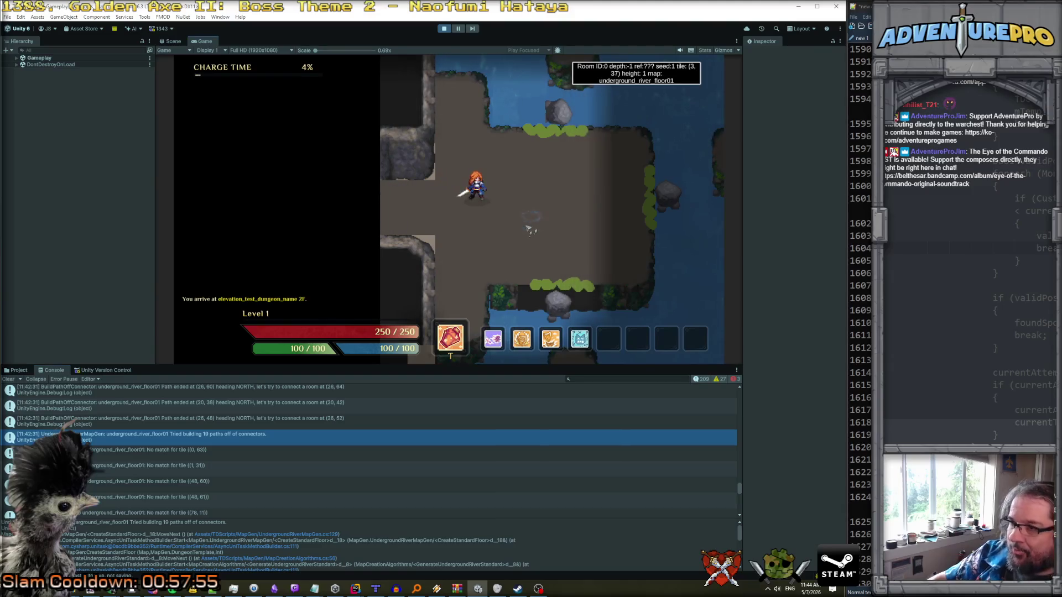
# - Walk the hero across the river islands to the small island at tile (15, 39)
pyautogui.press('d')
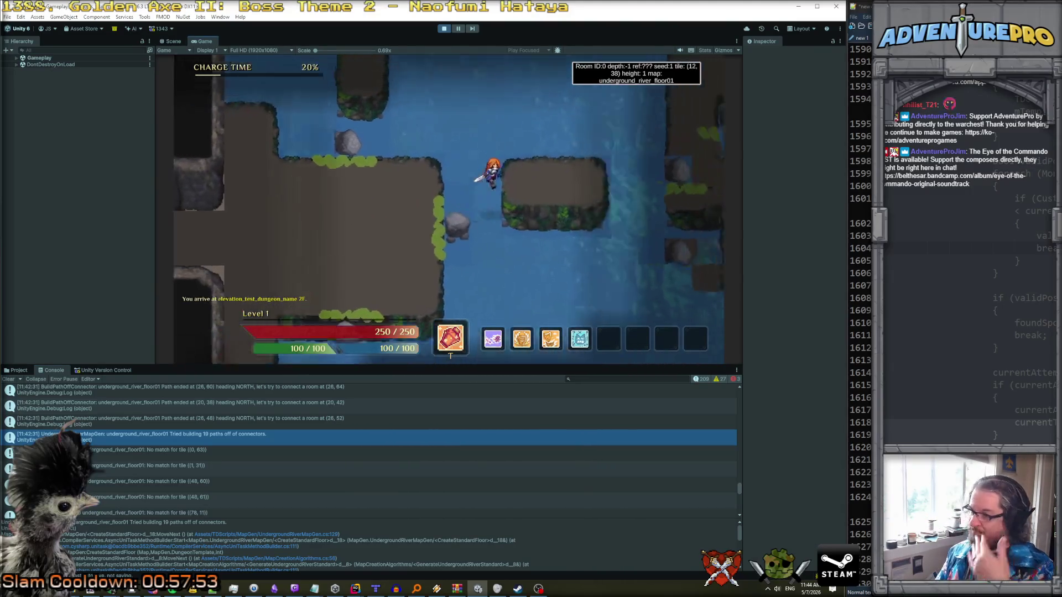
pyautogui.press('a')
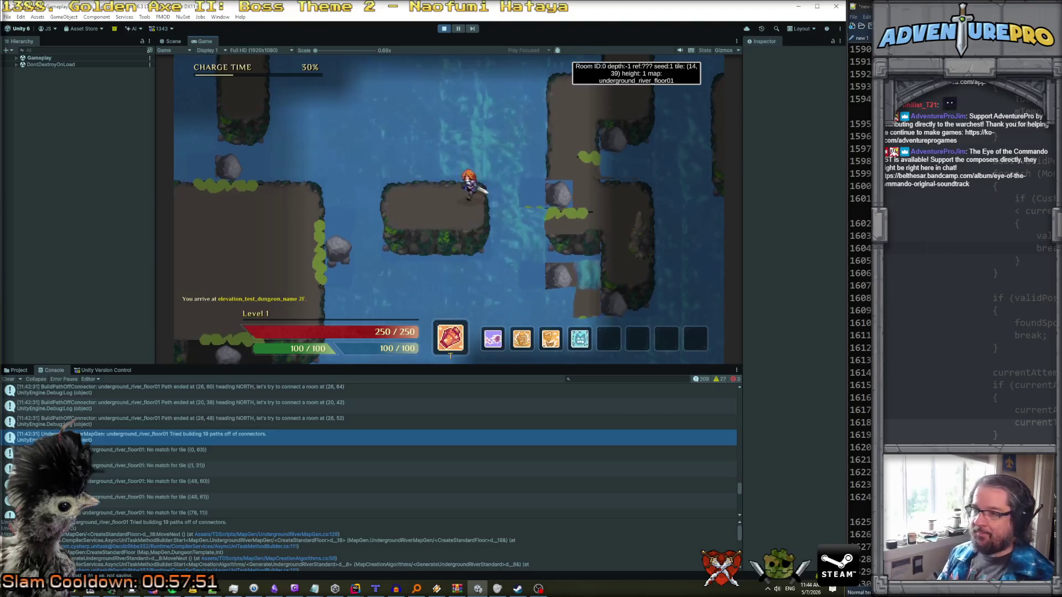
pyautogui.press('w')
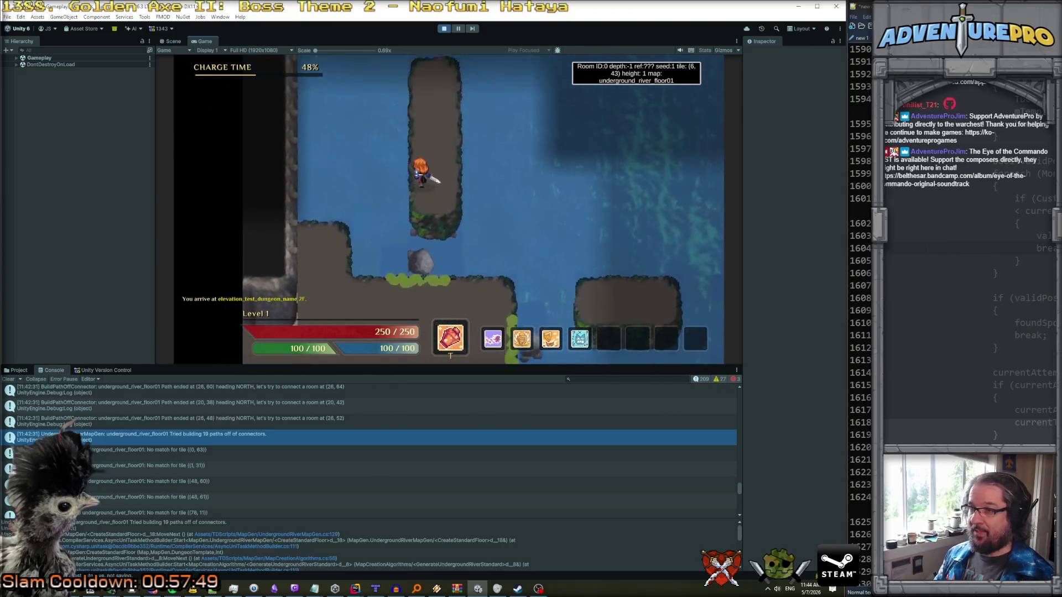
pyautogui.press('s')
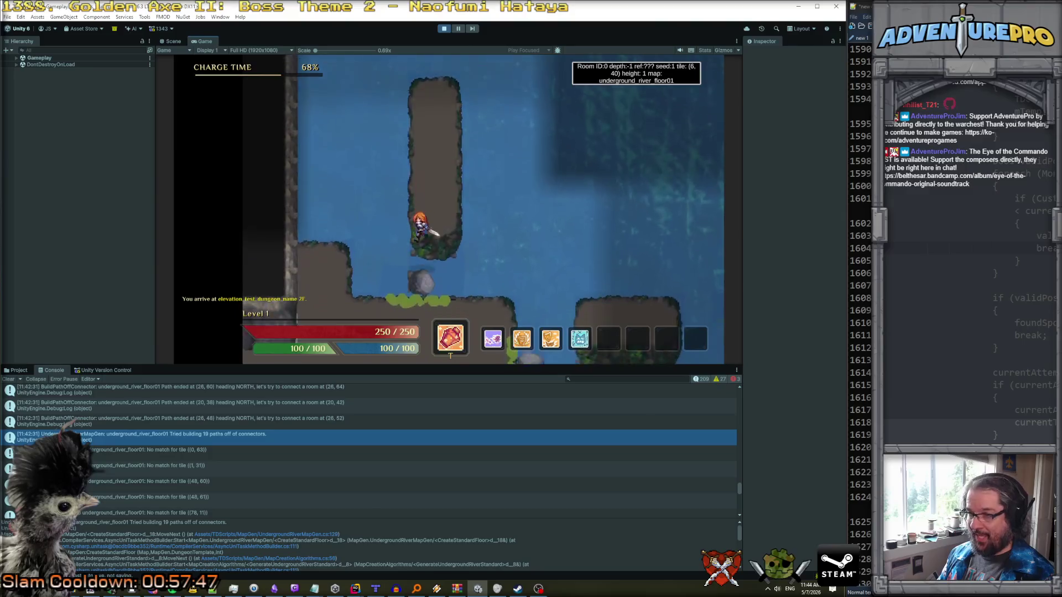
pyautogui.press('s')
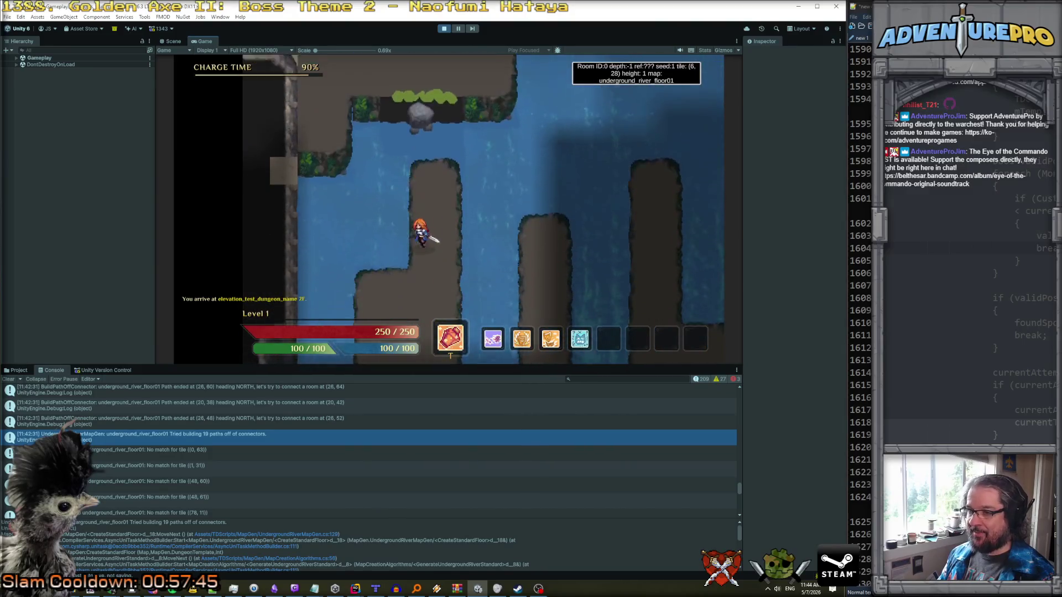
pyautogui.press('w')
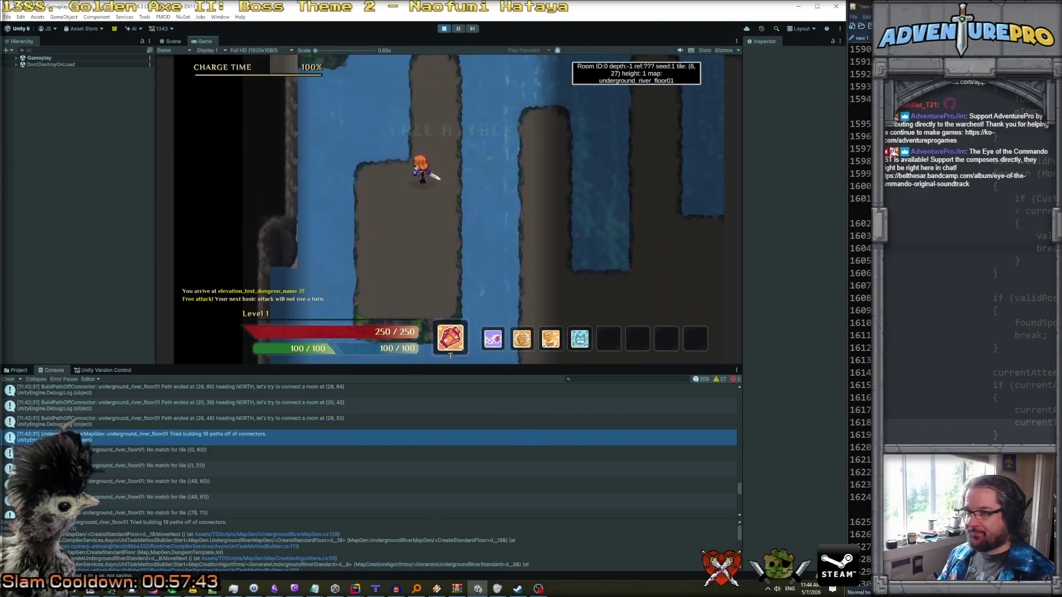
pyautogui.press('w')
pyautogui.press('d')
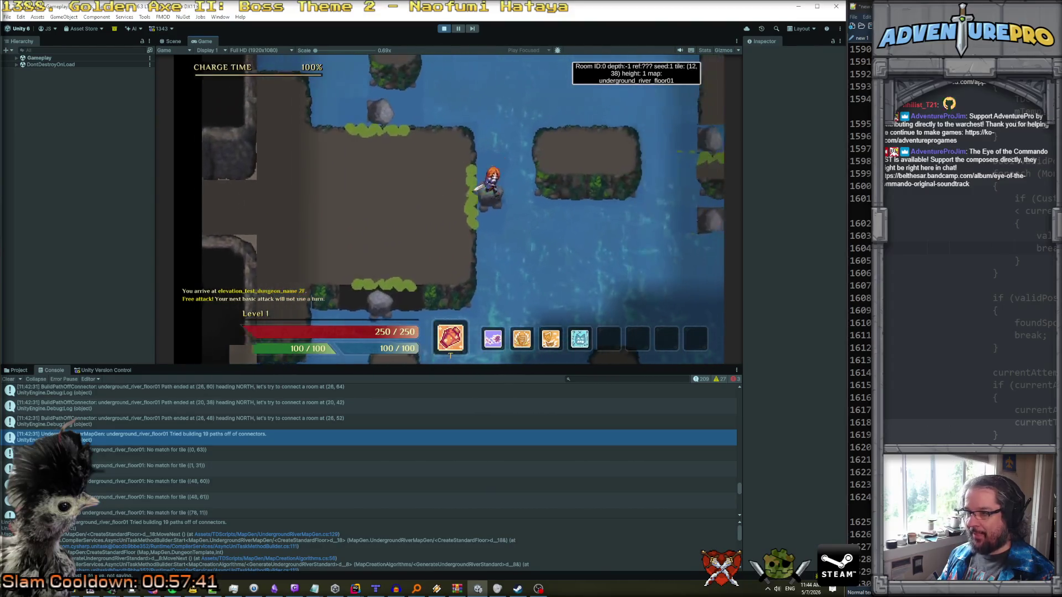
pyautogui.press('d')
pyautogui.press('w')
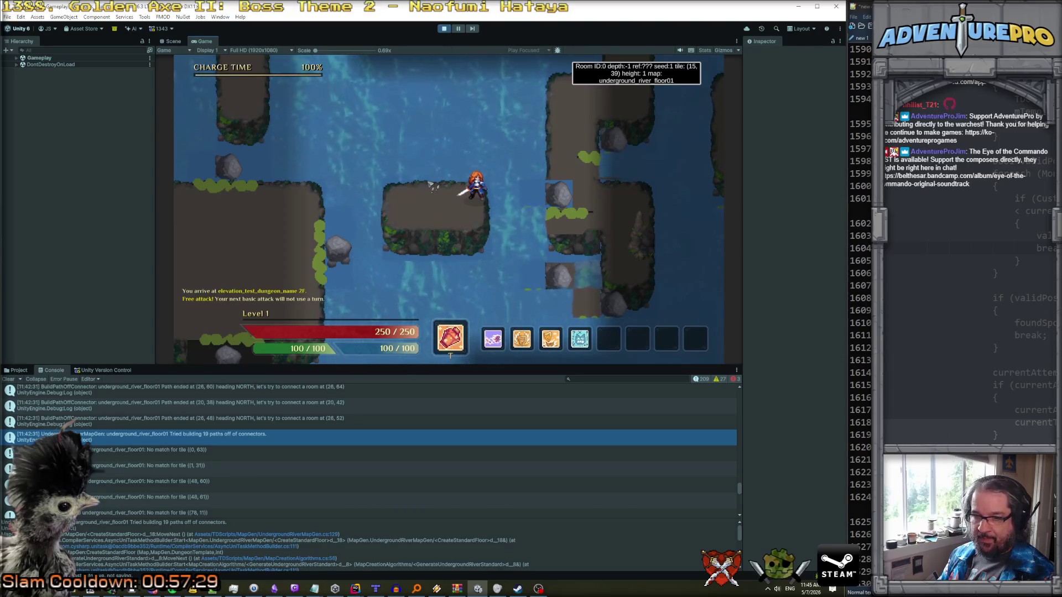
pyautogui.press('`')
# - Load starter_cave_floor1 with the debug console 'map' command, fixing the rejected map names
pyautogui.write('map sta')
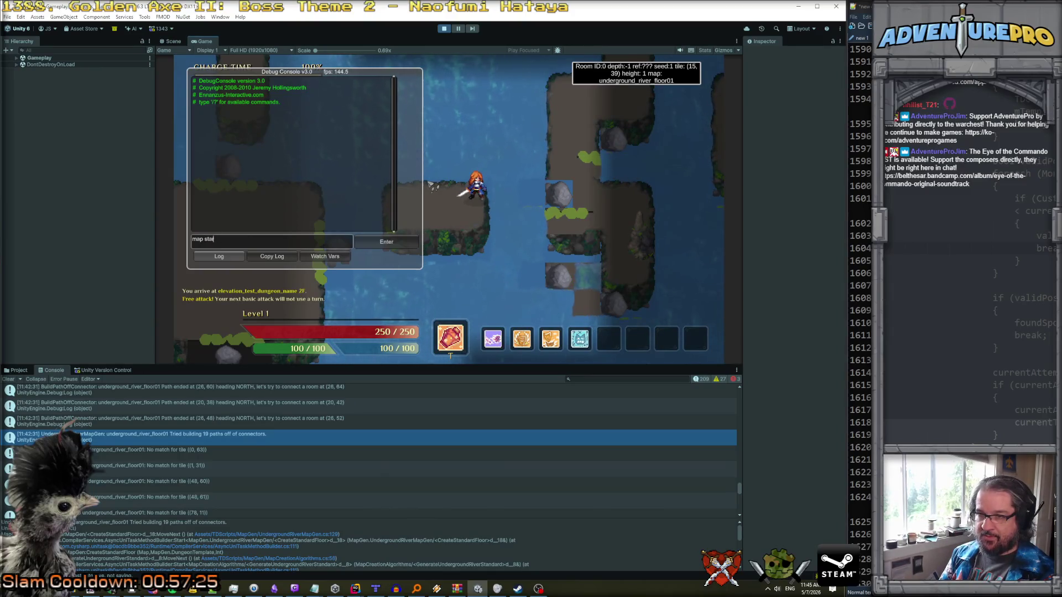
pyautogui.write('rter_cave_')
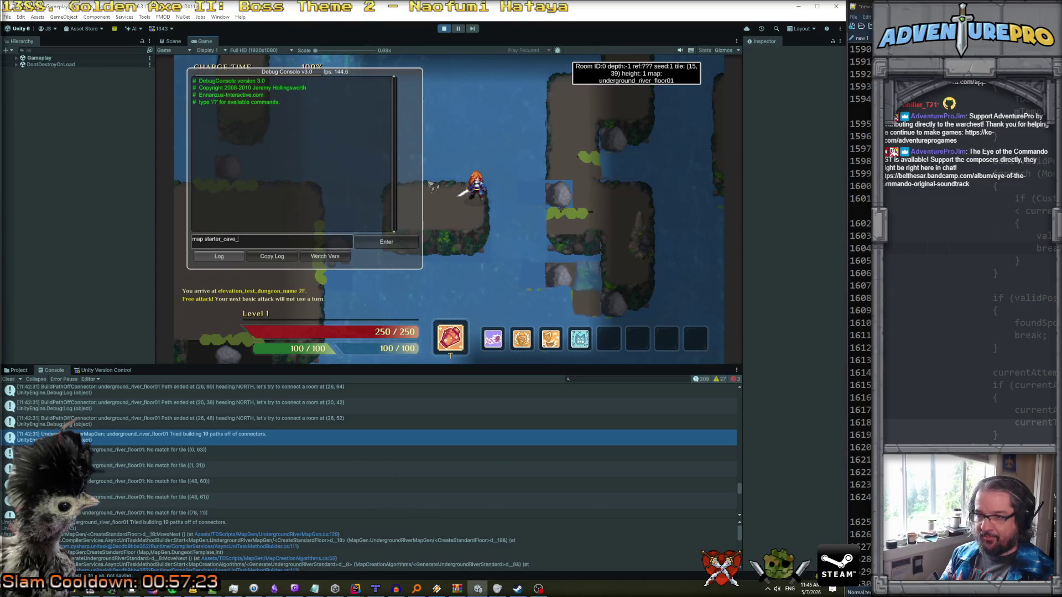
pyautogui.write('floor_01')
pyautogui.press('Return')
pyautogui.press('Up')
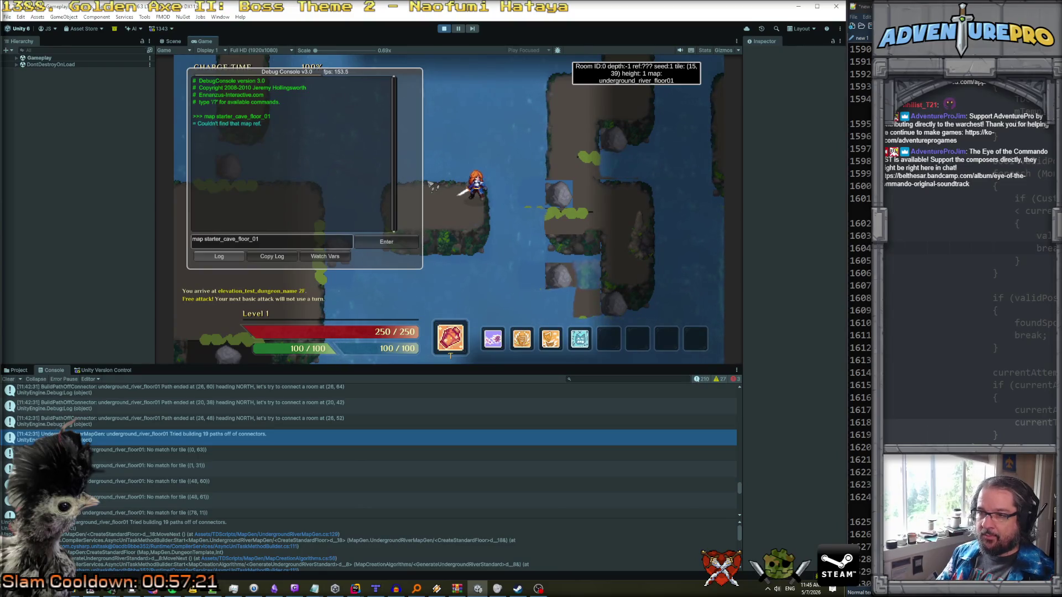
pyautogui.press('End')
pyautogui.press('BackSpace')
pyautogui.press('BackSpace')
pyautogui.press('BackSpace')
pyautogui.write('01')
pyautogui.press('Return')
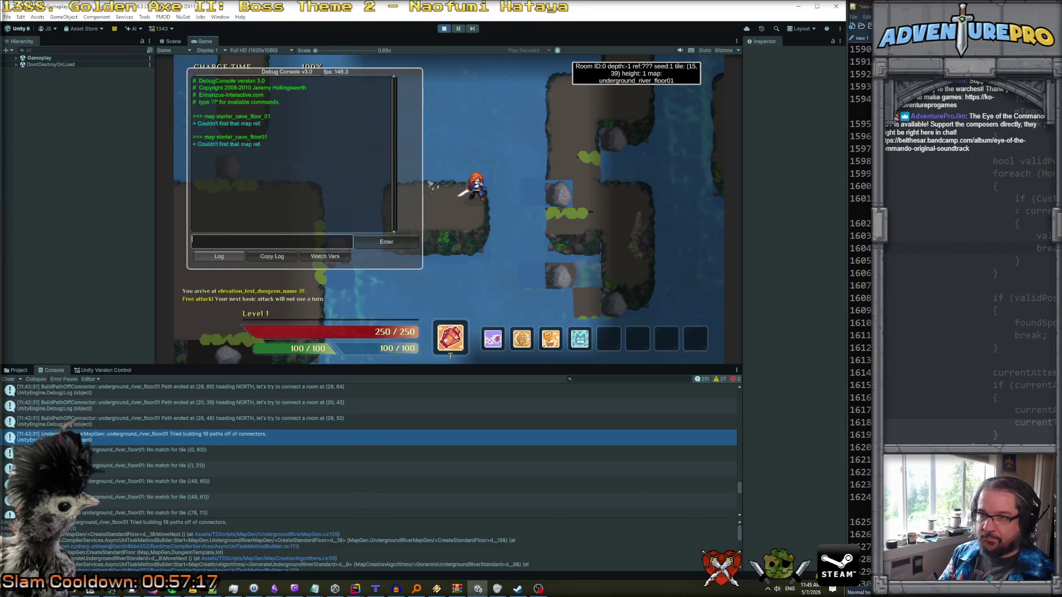
pyautogui.press('Up')
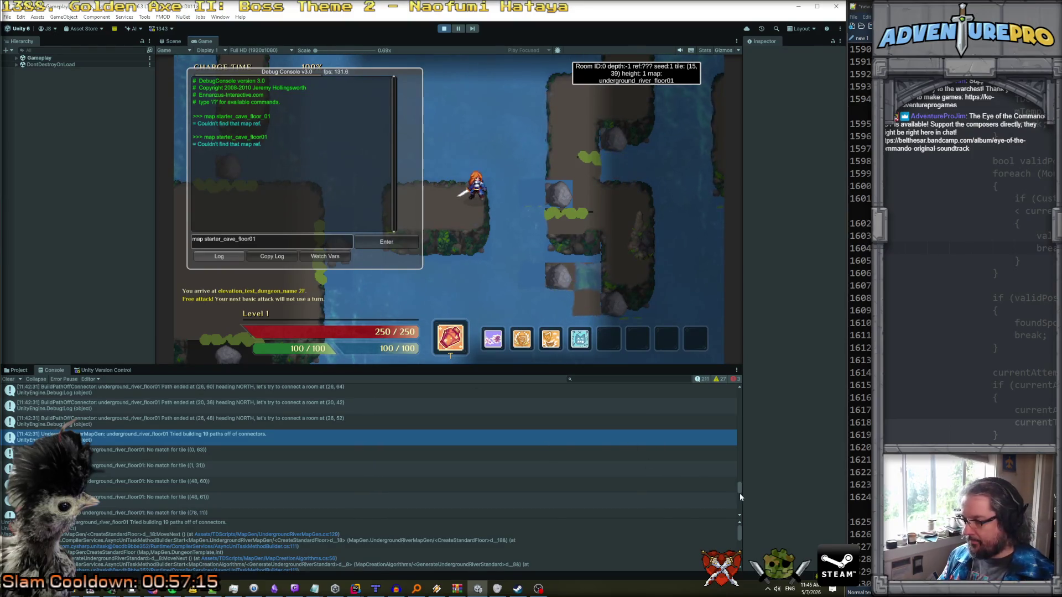
pyautogui.moveTo(741, 491); pyautogui.dragTo(737, 461)
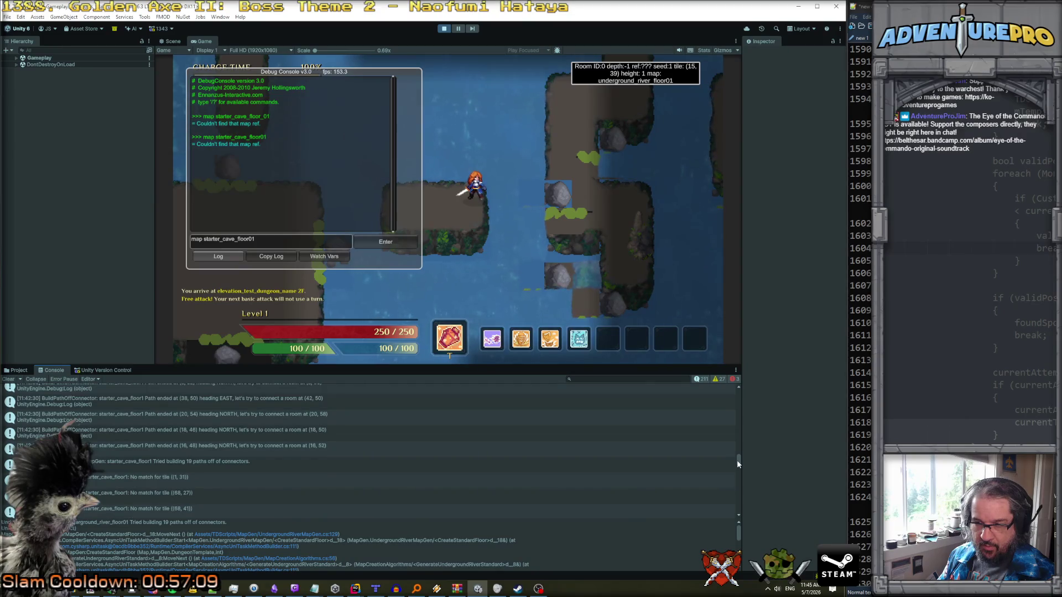
pyautogui.click(282, 244)
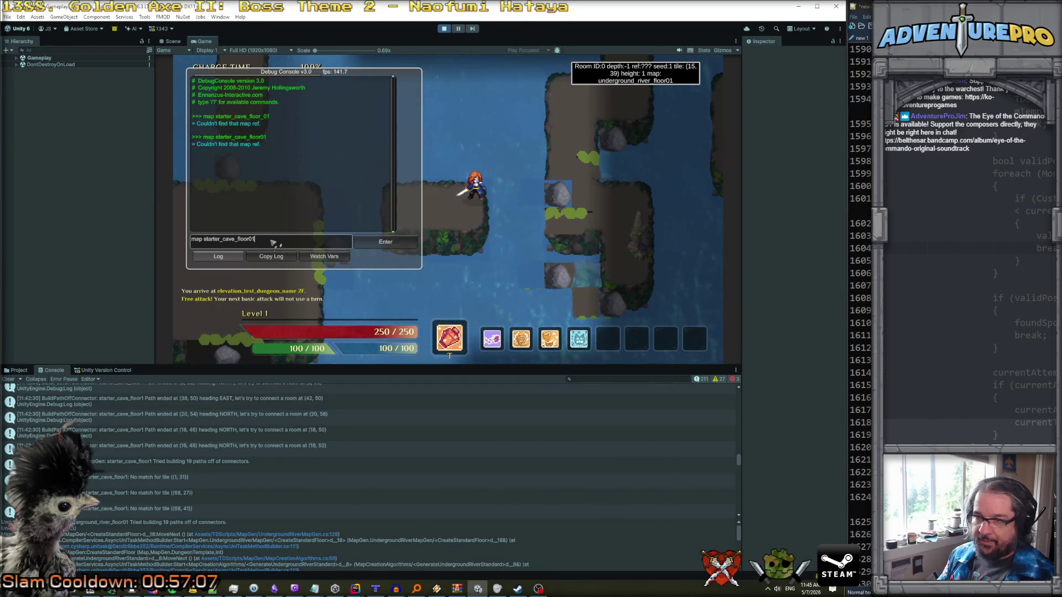
pyautogui.press('Left')
pyautogui.press('BackSpace')
pyautogui.press('Return')
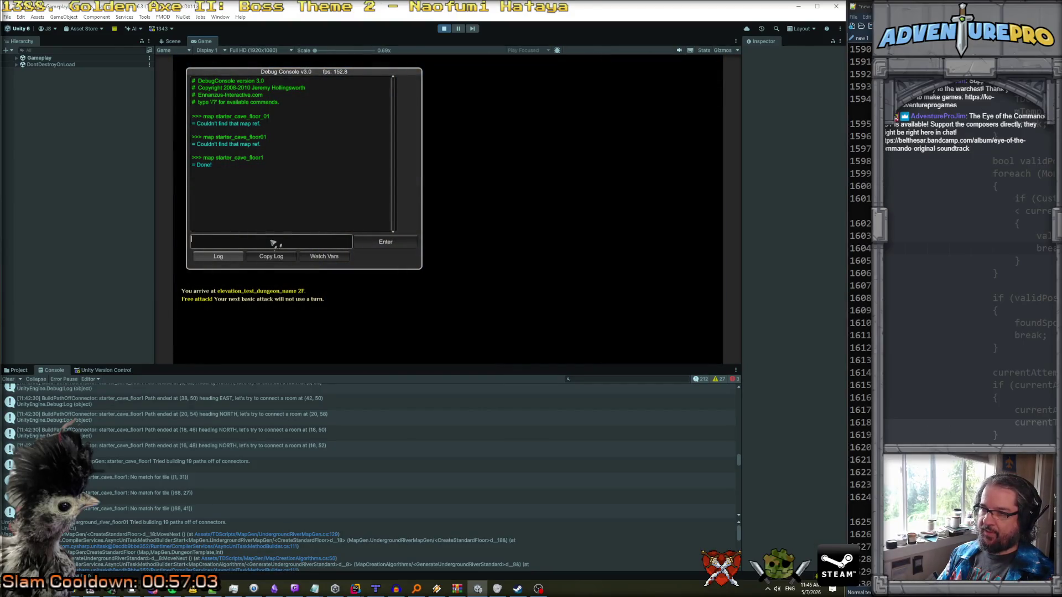
# - Close the debug console, walk the hero around starter_cave_floor1's river islands, then stop Play Mode
pyautogui.press('`')
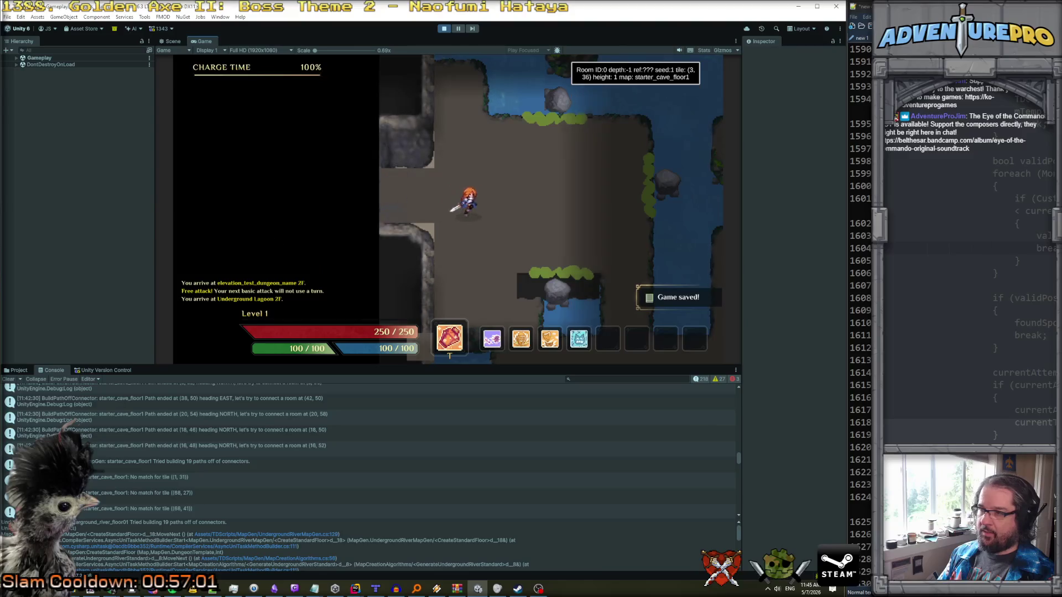
pyautogui.press('Right')
pyautogui.press('Right')
pyautogui.press('Right')
pyautogui.press('Up')
pyautogui.press('Up')
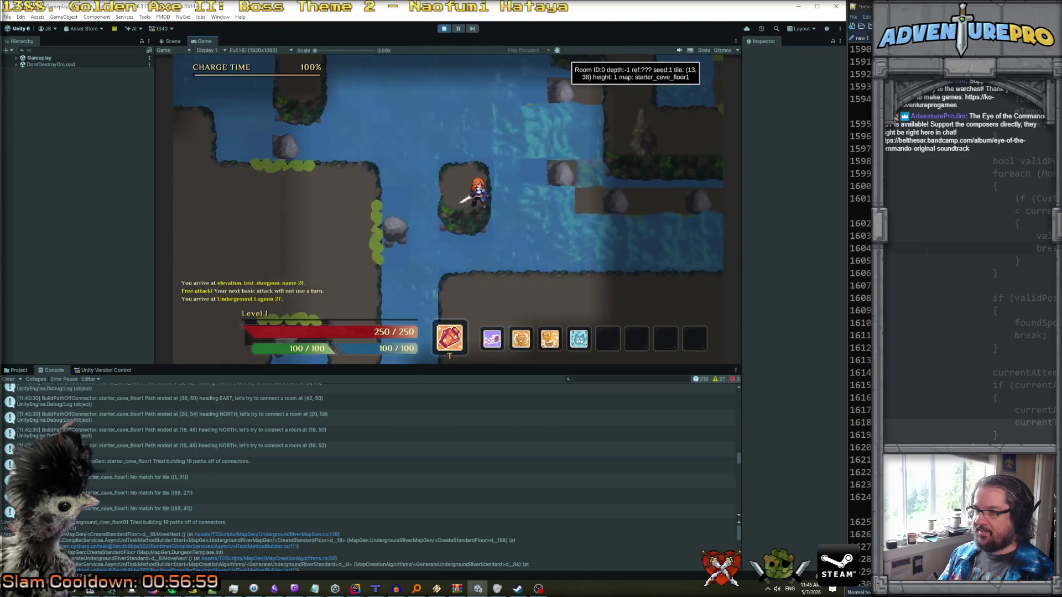
pyautogui.press('Up')
pyautogui.press('Up')
pyautogui.press('Up')
pyautogui.press('Left')
pyautogui.press('Left')
pyautogui.press('Left')
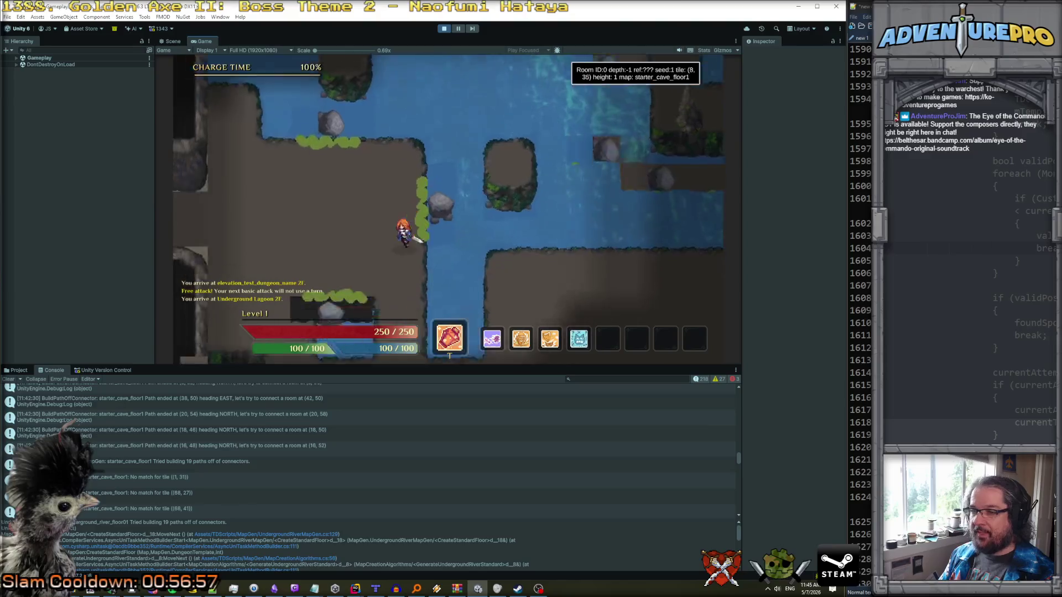
pyautogui.press('Left')
pyautogui.press('Down')
pyautogui.press('Down')
pyautogui.press('Down')
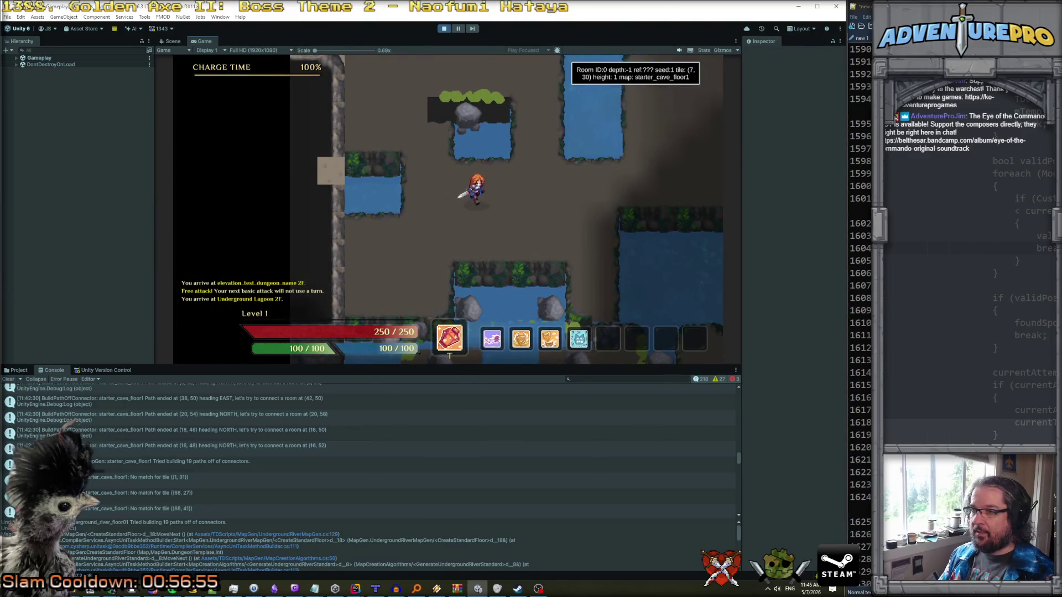
pyautogui.press('Down')
pyautogui.press('Down')
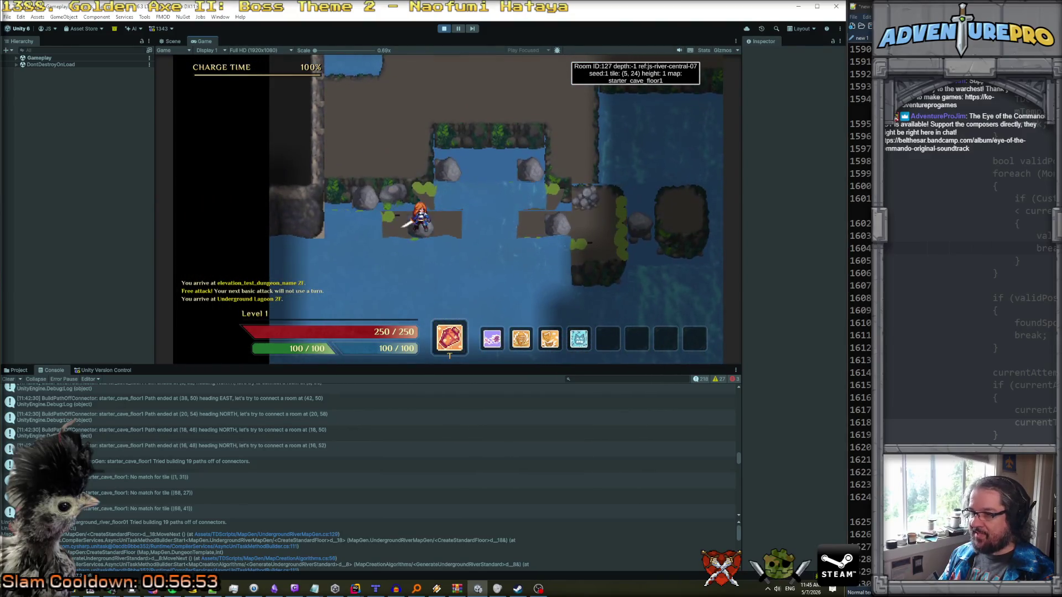
pyautogui.press('Right')
pyautogui.press('Down')
pyautogui.press('Up')
pyautogui.press('Left')
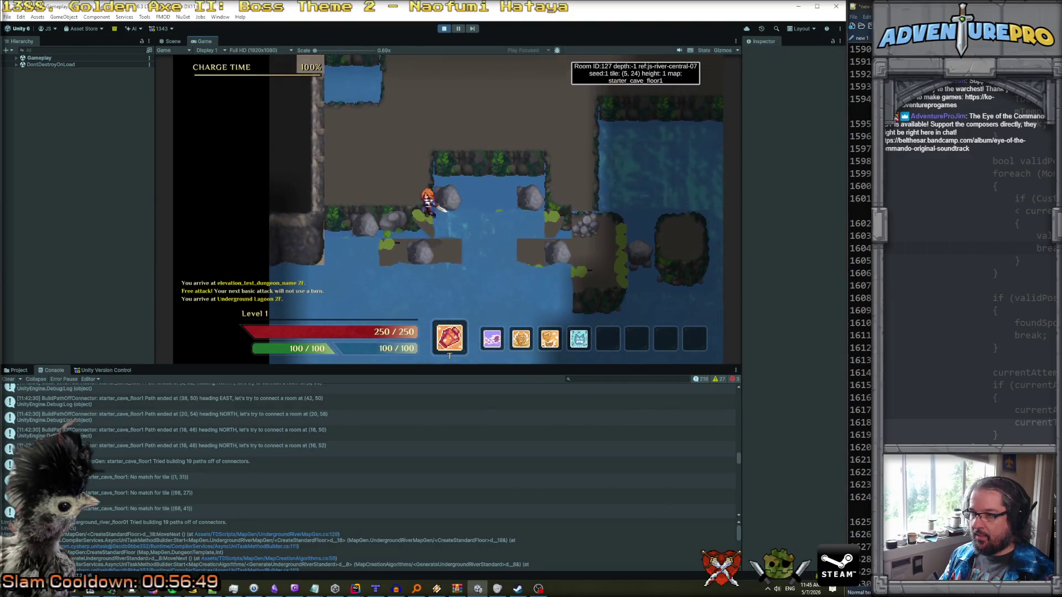
pyautogui.press('Down')
pyautogui.press('Down')
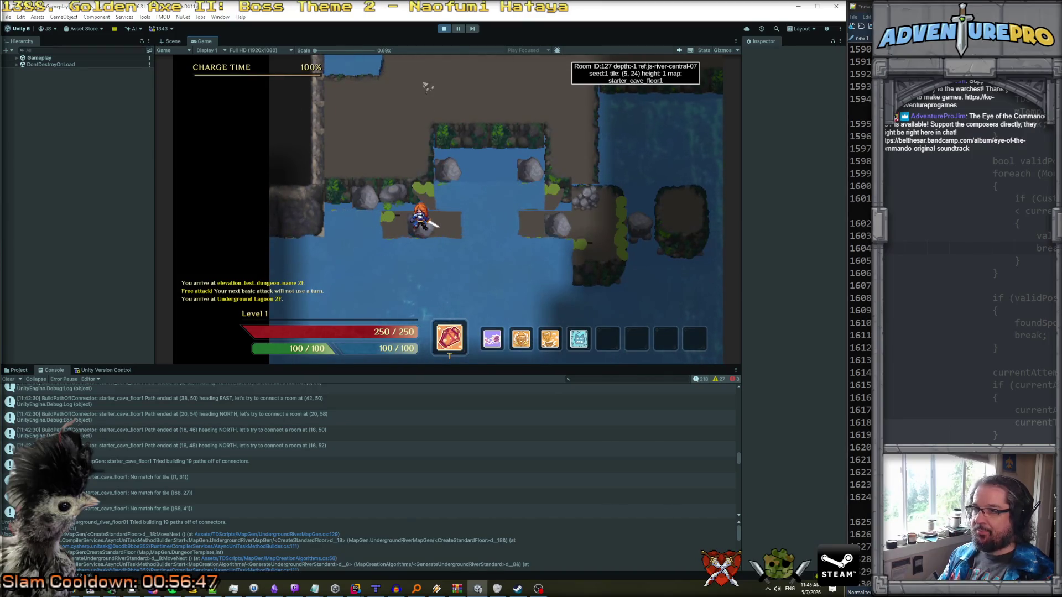
pyautogui.click(444, 28)
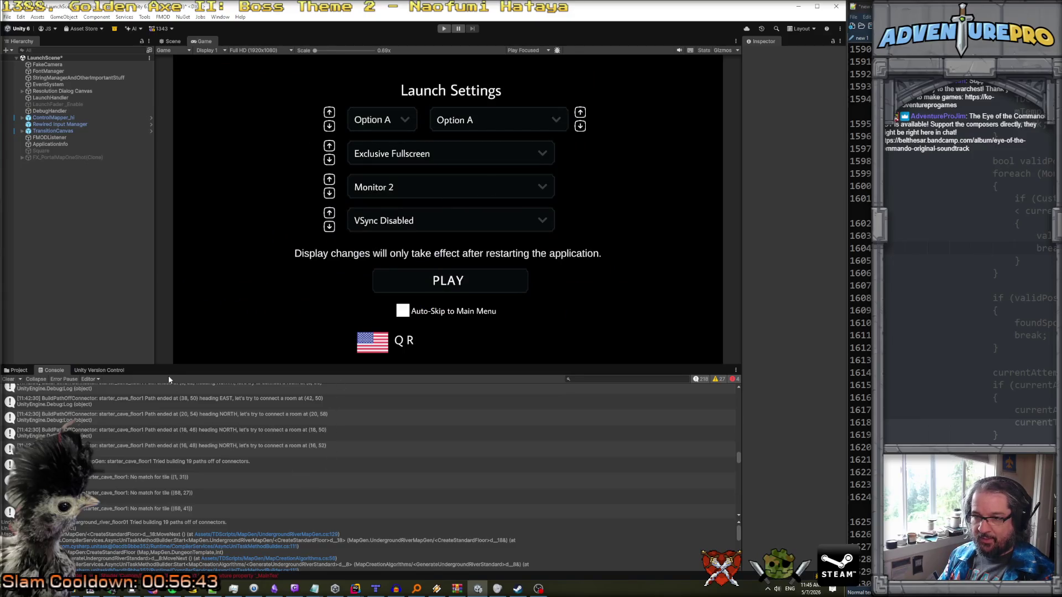
# - Check Changesets, Incoming Changes and Pending Changes in Unity Version Control, then switch to the browser
pyautogui.moveTo(165, 367); pyautogui.dragTo(164, 283)
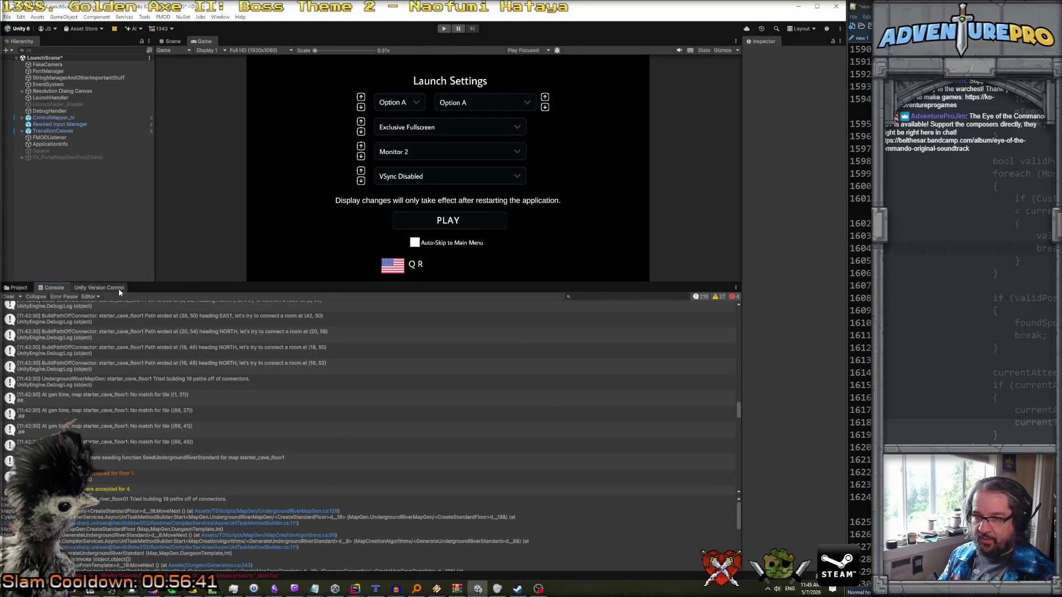
pyautogui.click(118, 287)
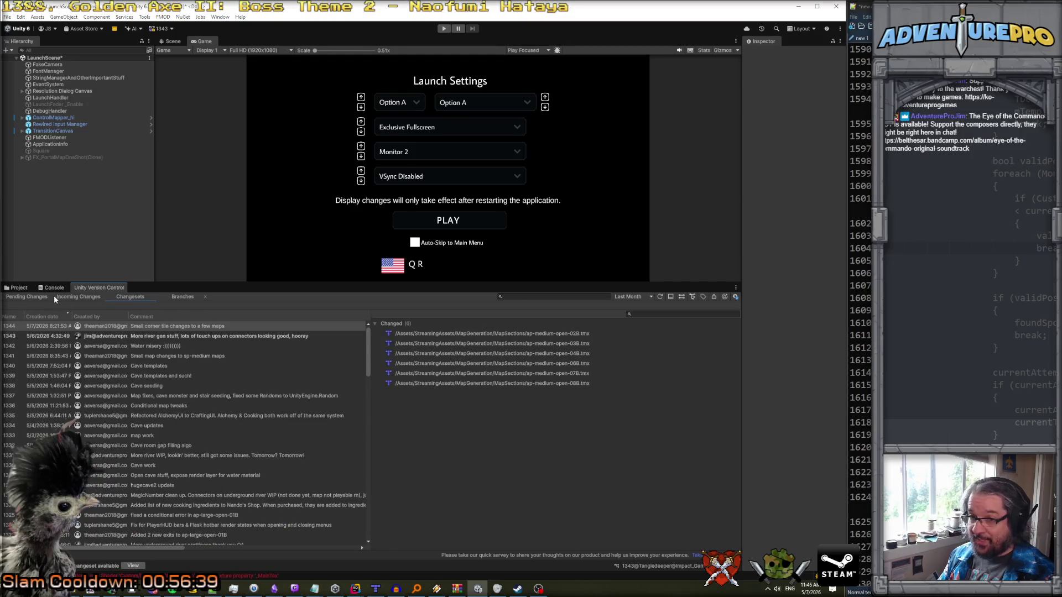
pyautogui.click(21, 288)
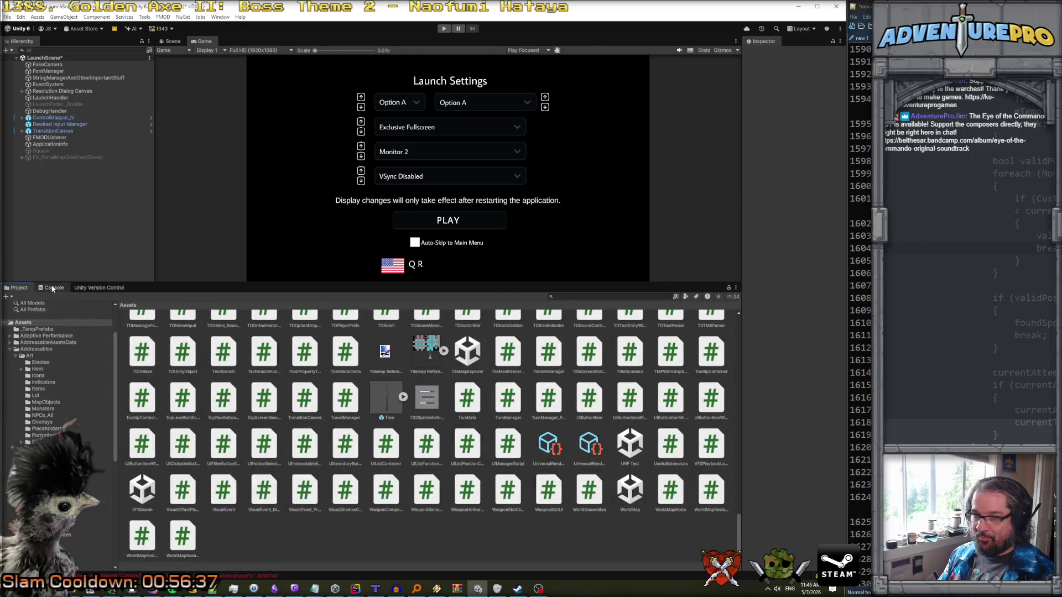
pyautogui.click(111, 288)
pyautogui.click(76, 297)
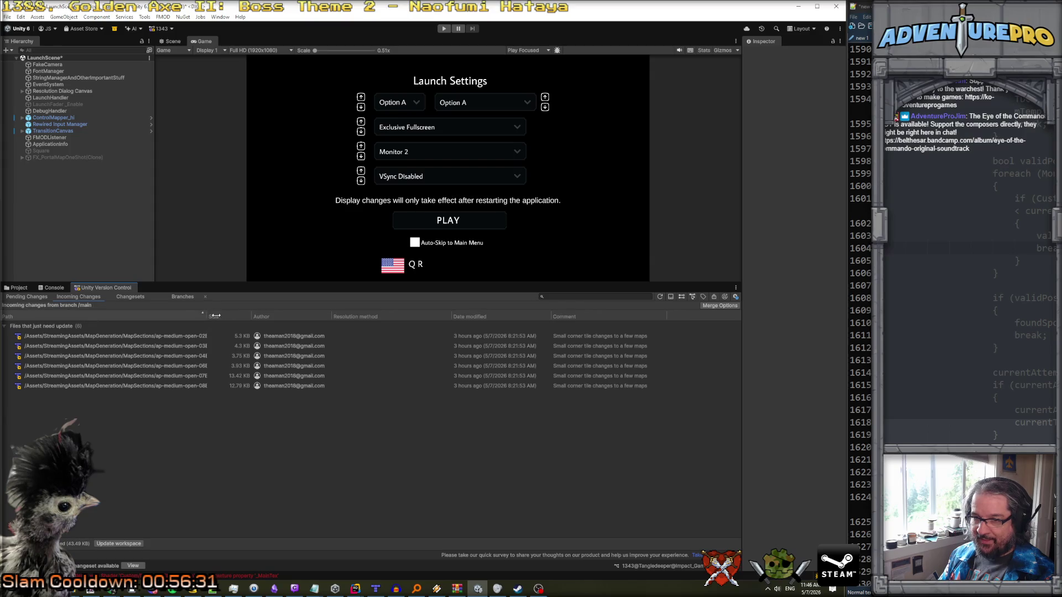
pyautogui.moveTo(208, 316); pyautogui.dragTo(311, 316)
pyautogui.click(54, 288)
pyautogui.click(105, 287)
pyautogui.click(31, 297)
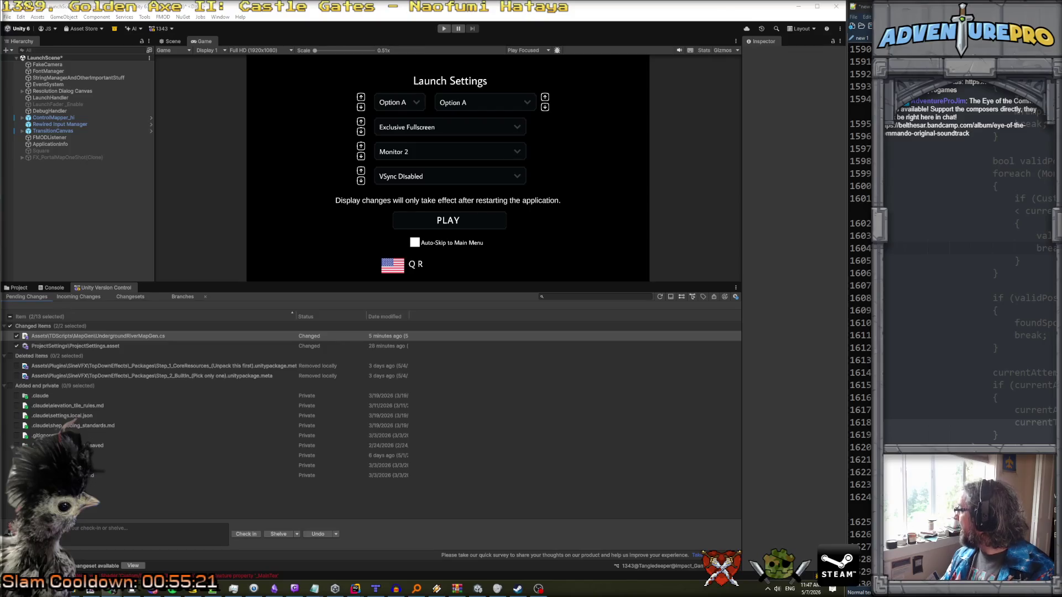
pyautogui.hotkey('alt', 'Tab')
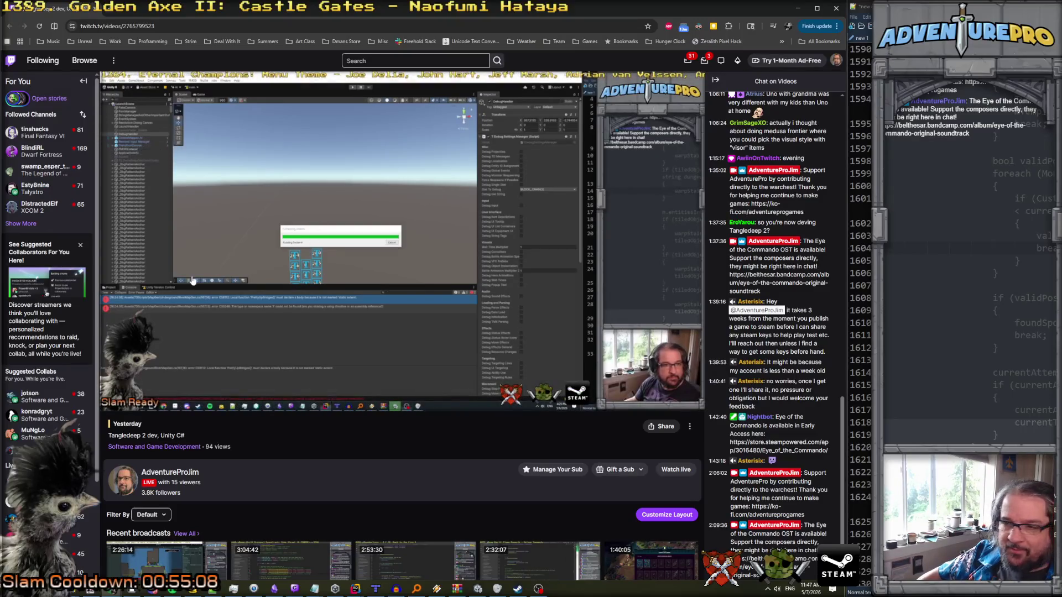
# - Bookmark the Tangledeep 2 dev Twitch video page under Other bookmarks and return to Unity
pyautogui.moveTo(126, 401)
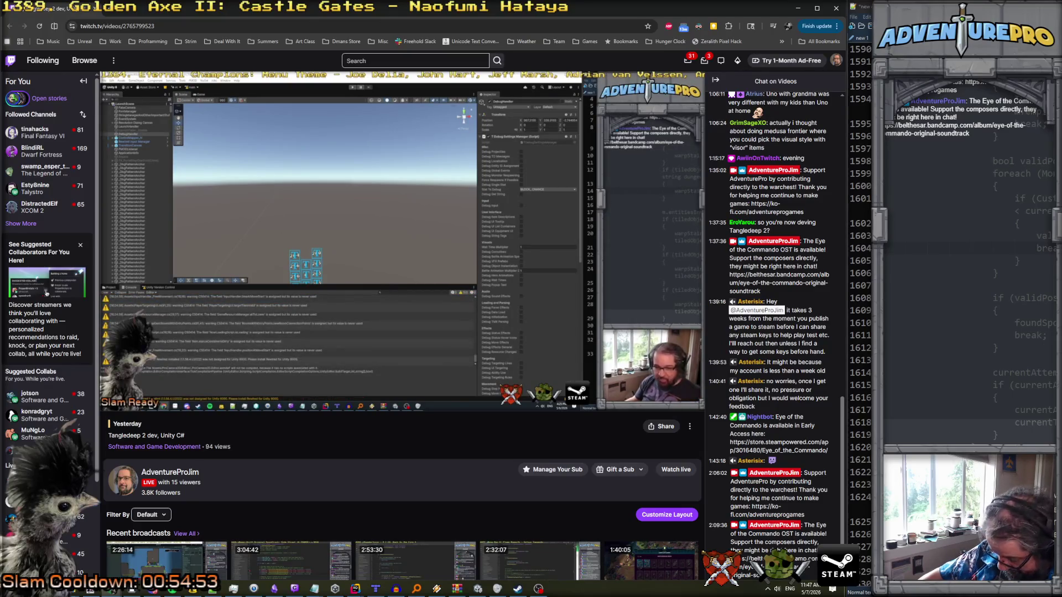
pyautogui.moveTo(352, 280)
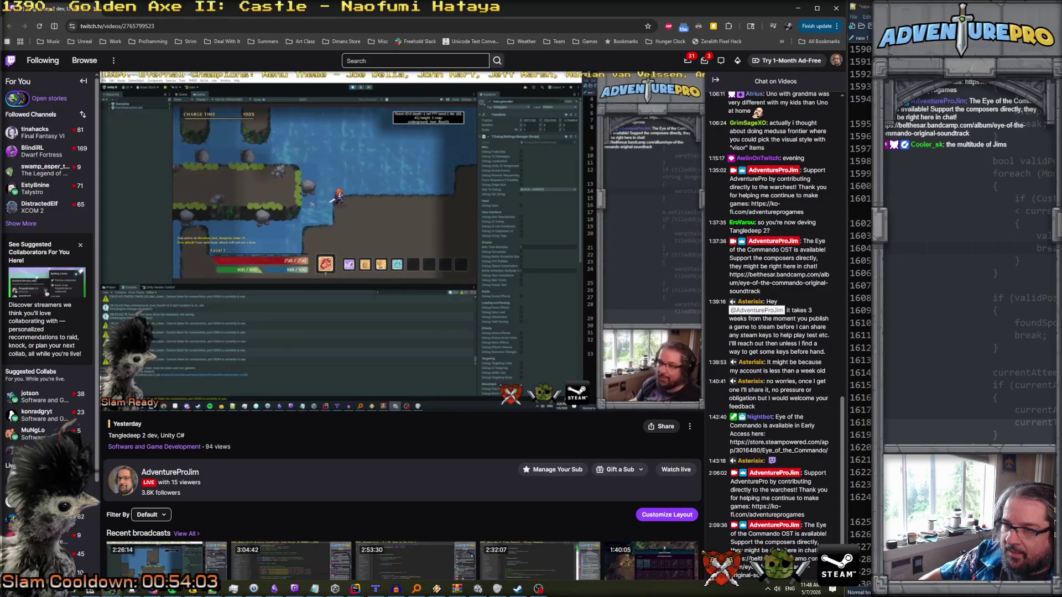
pyautogui.moveTo(314, 152)
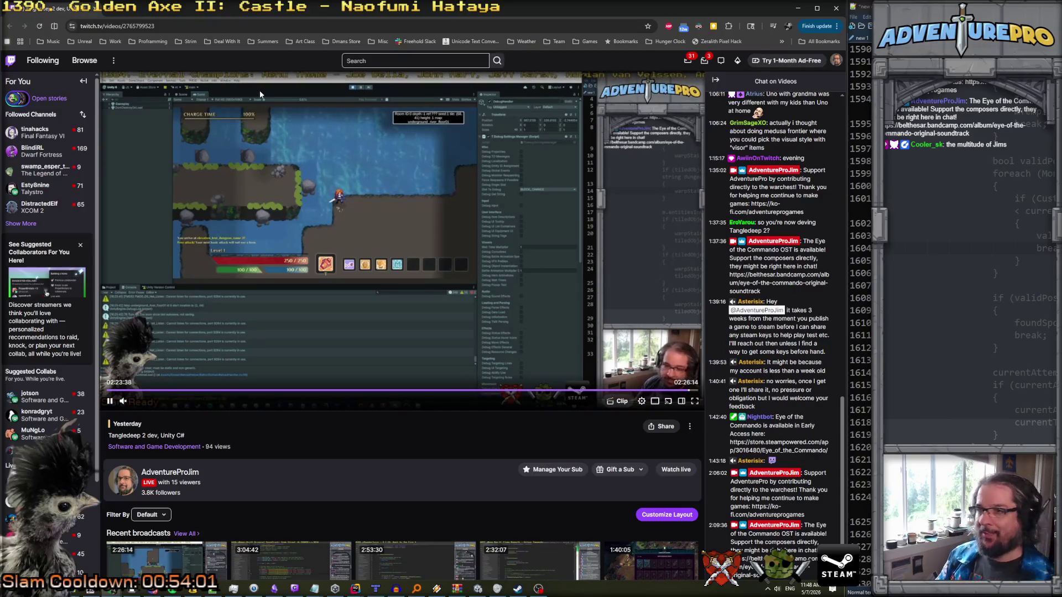
pyautogui.click(169, 26)
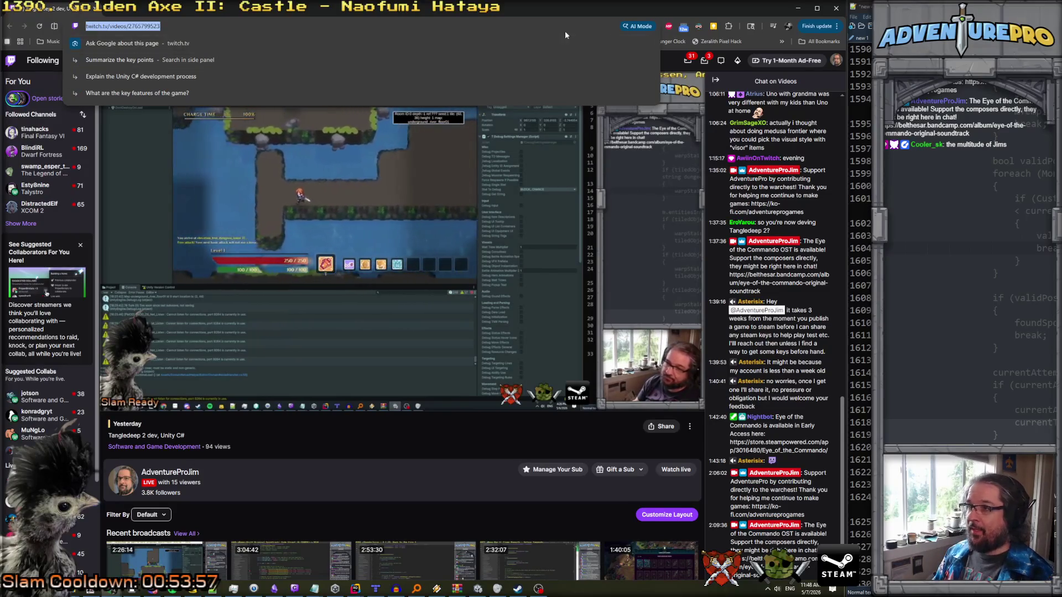
pyautogui.click(649, 27)
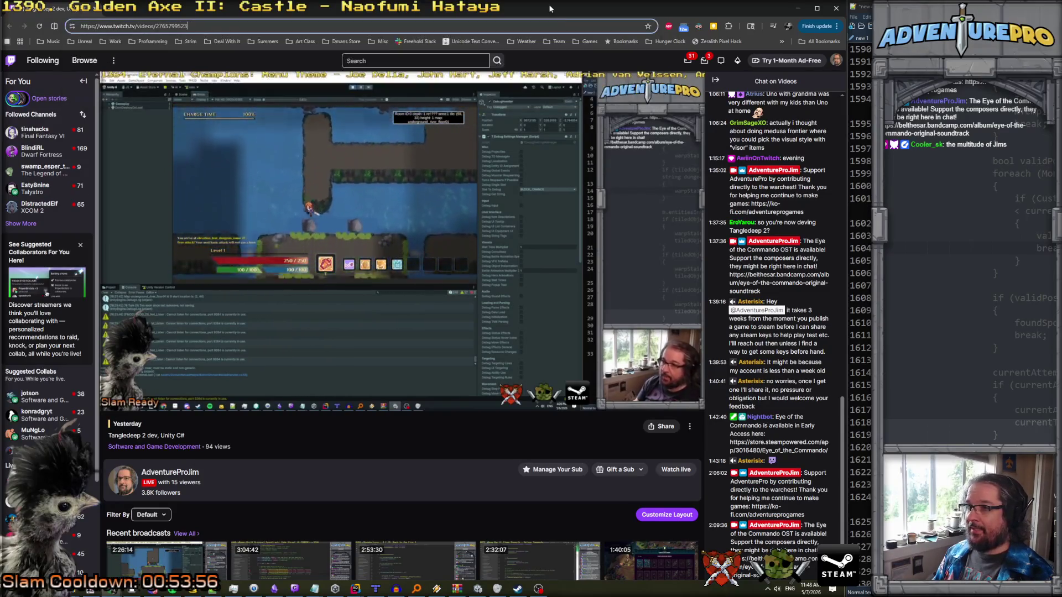
pyautogui.click(649, 28)
pyautogui.click(608, 86)
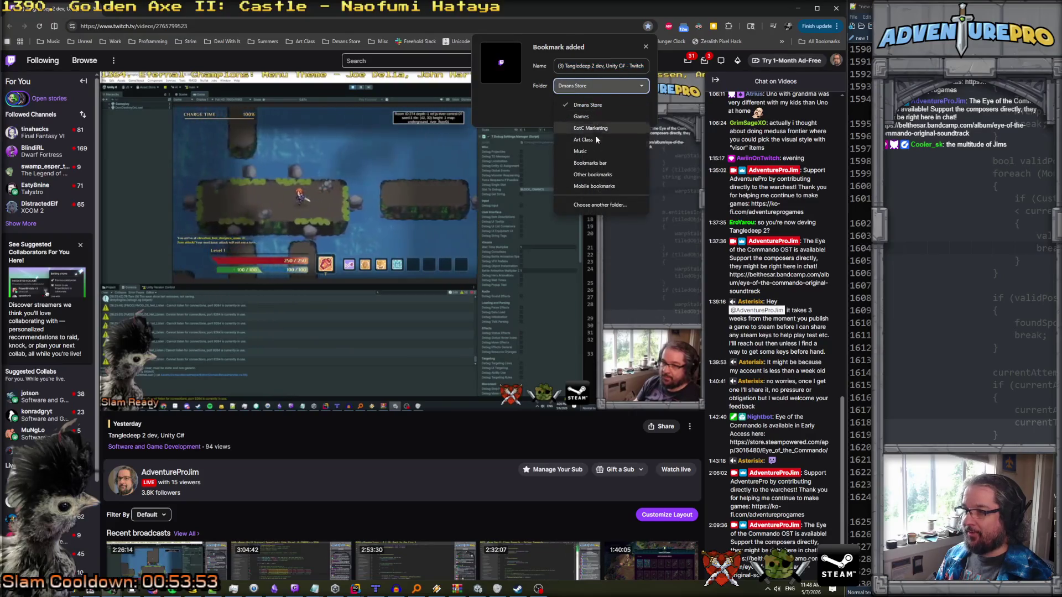
pyautogui.click(593, 174)
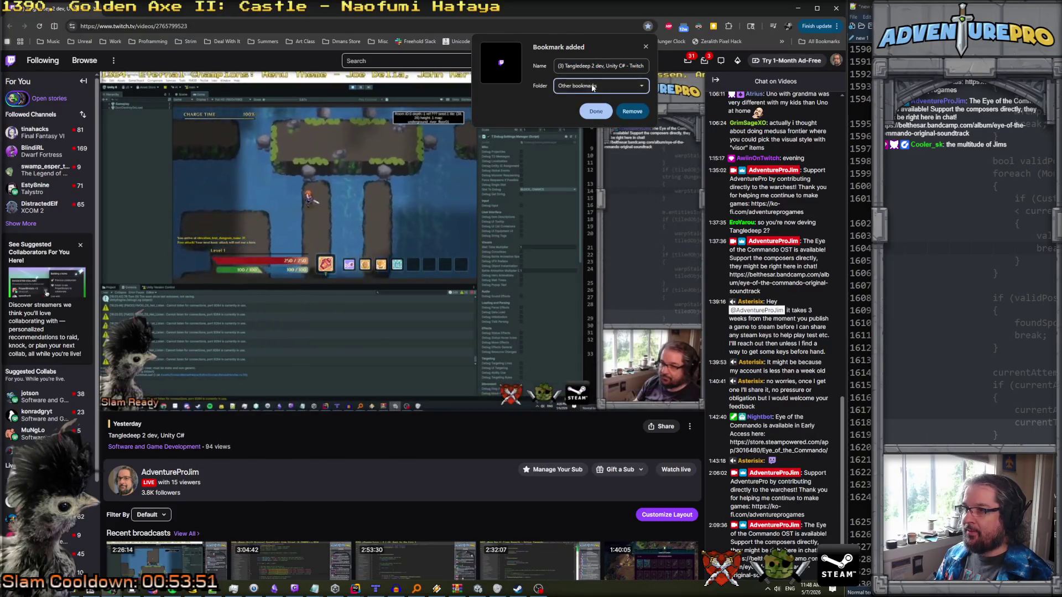
pyautogui.click(595, 113)
pyautogui.hotkey('alt', 'Tab')
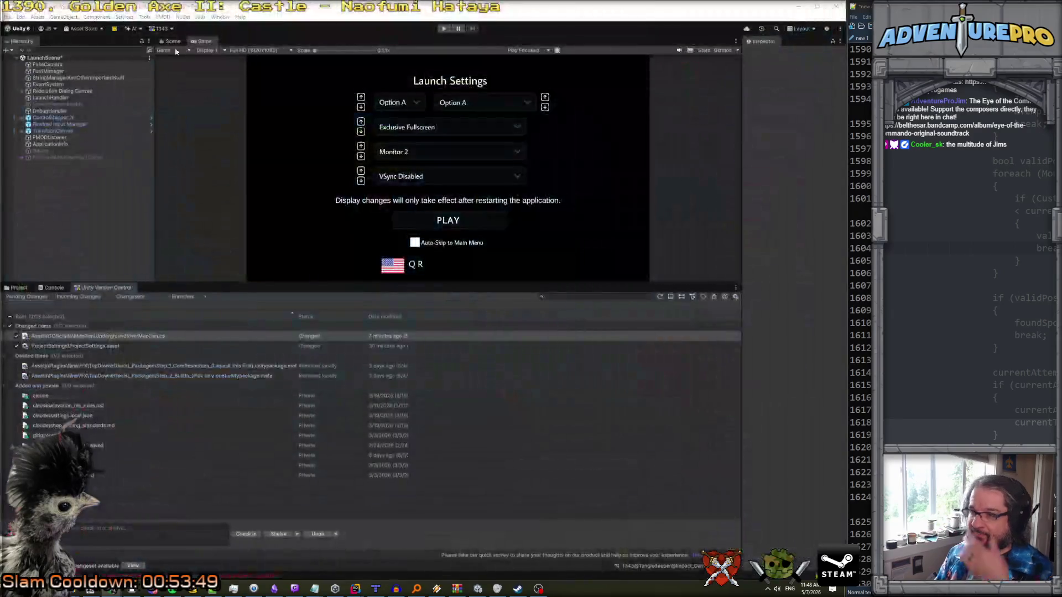
# - Close Unity, saving the modified LaunchScene when prompted
pyautogui.click(829, 11)
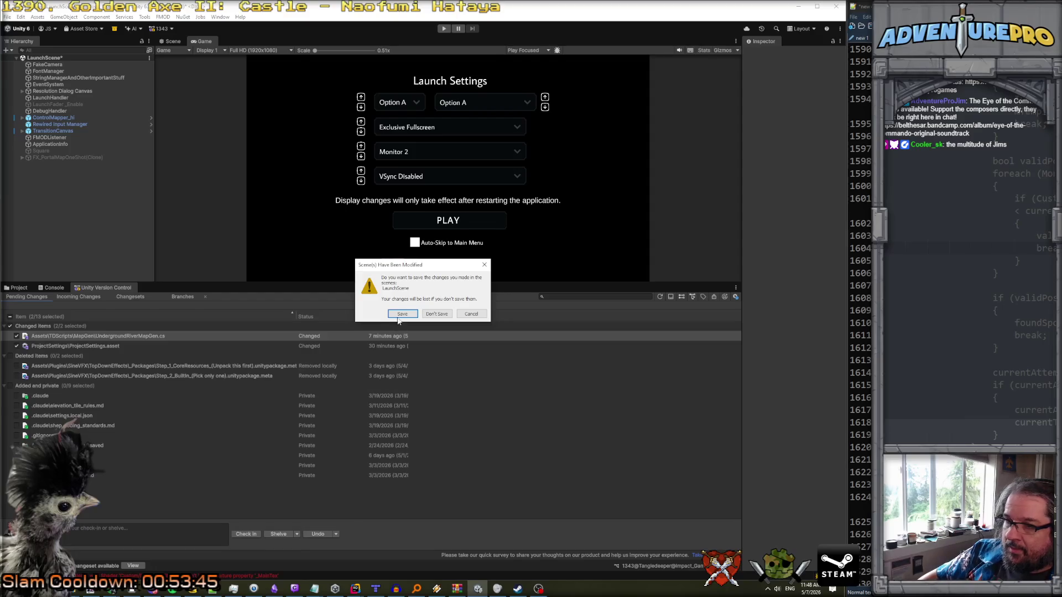
pyautogui.click(402, 314)
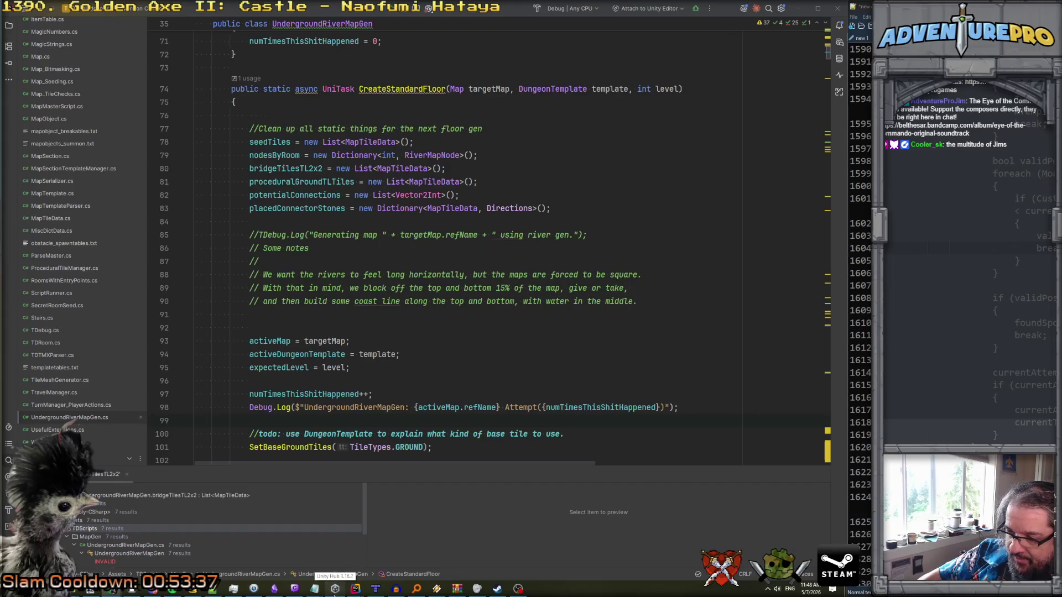
# - Reopen the Tangledeeper project from Unity Hub, then switch to the reloaded Unity editor
pyautogui.click(335, 588)
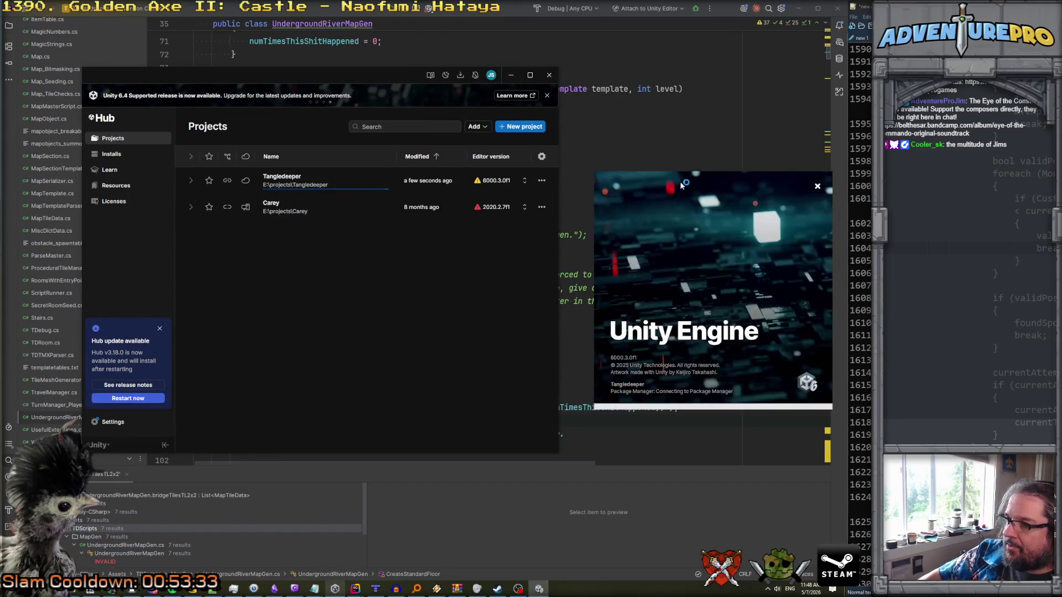
pyautogui.click(684, 150)
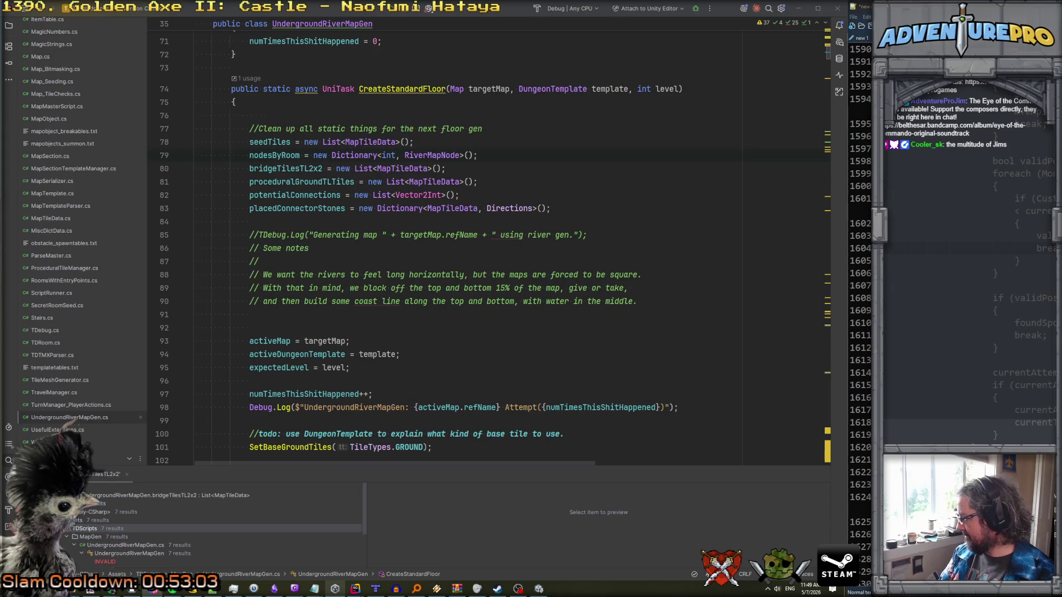
pyautogui.hotkey('alt', 'Tab')
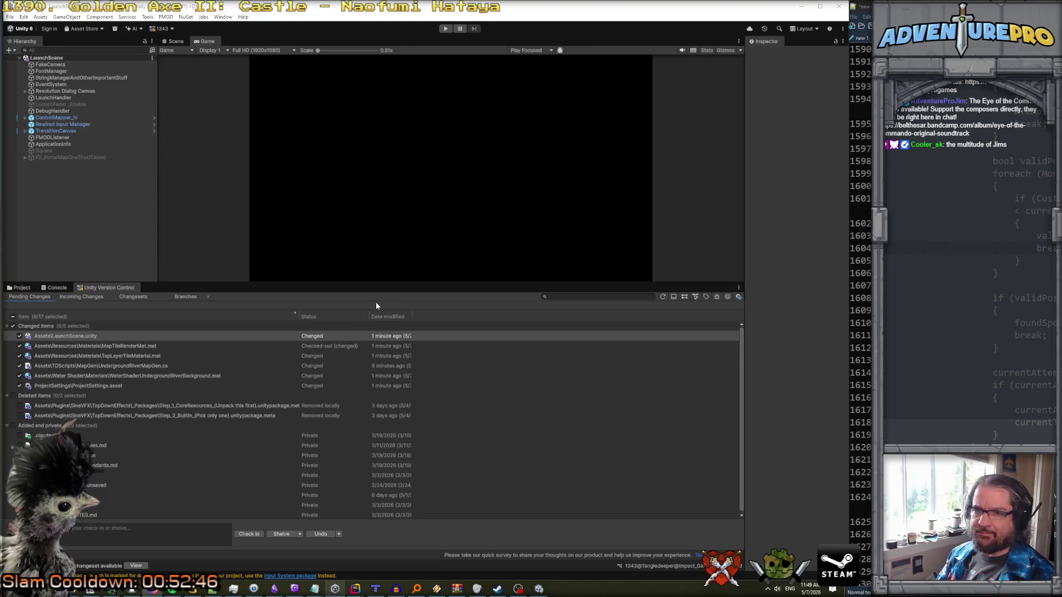
# - Enlarge the game view and enter Play mode. Walk the hero right onto the small island
pyautogui.moveTo(389, 281); pyautogui.dragTo(396, 350)
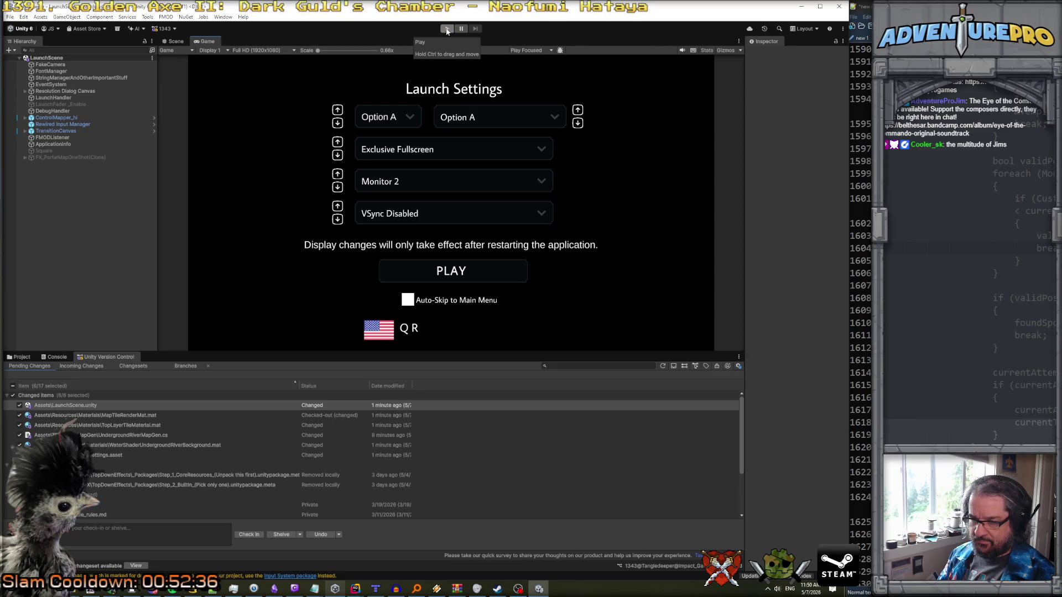
pyautogui.click(447, 29)
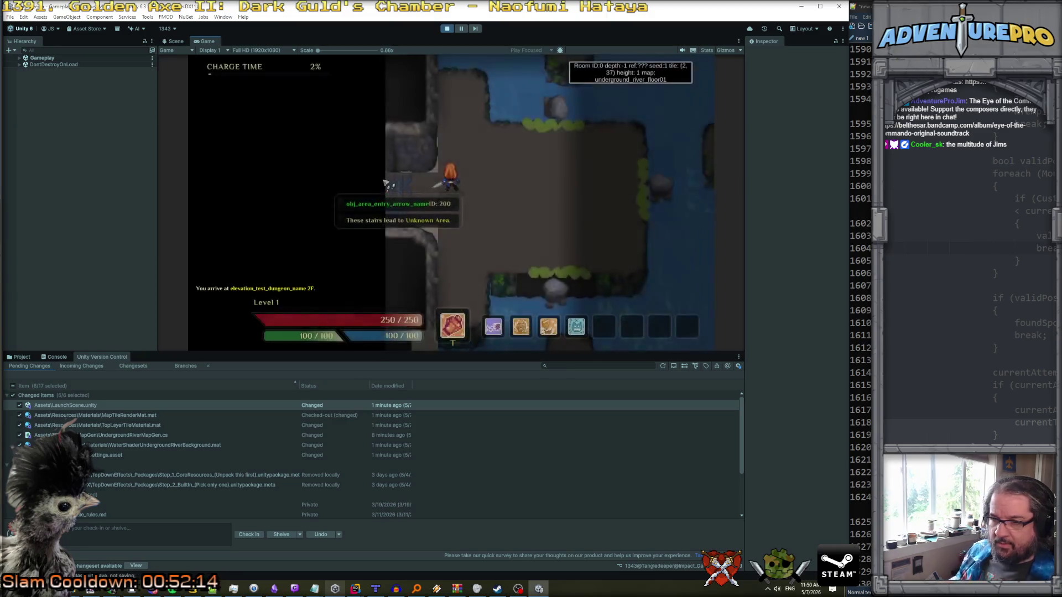
pyautogui.press('d')
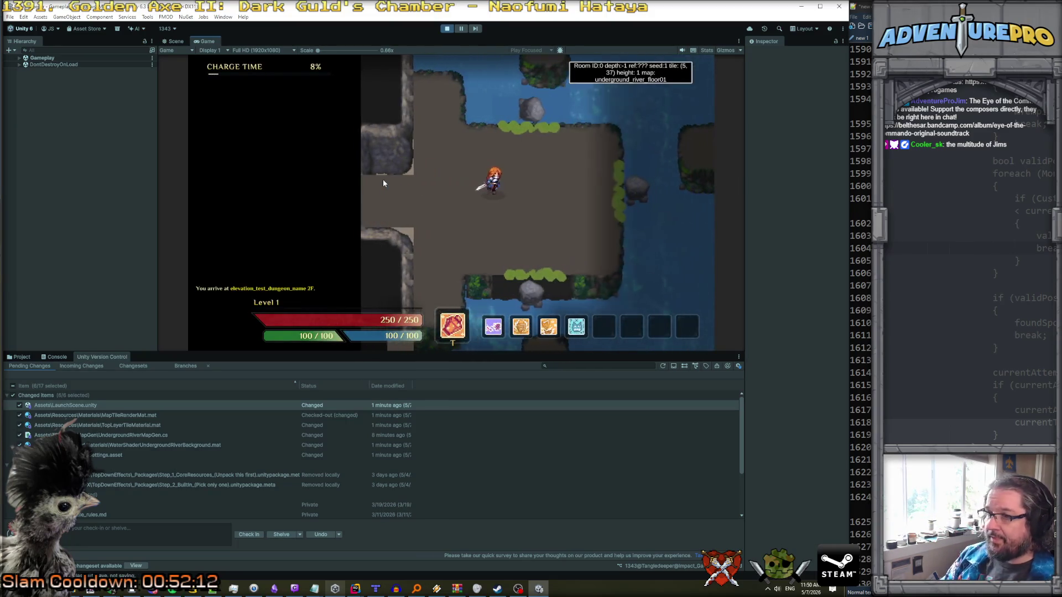
pyautogui.press('d')
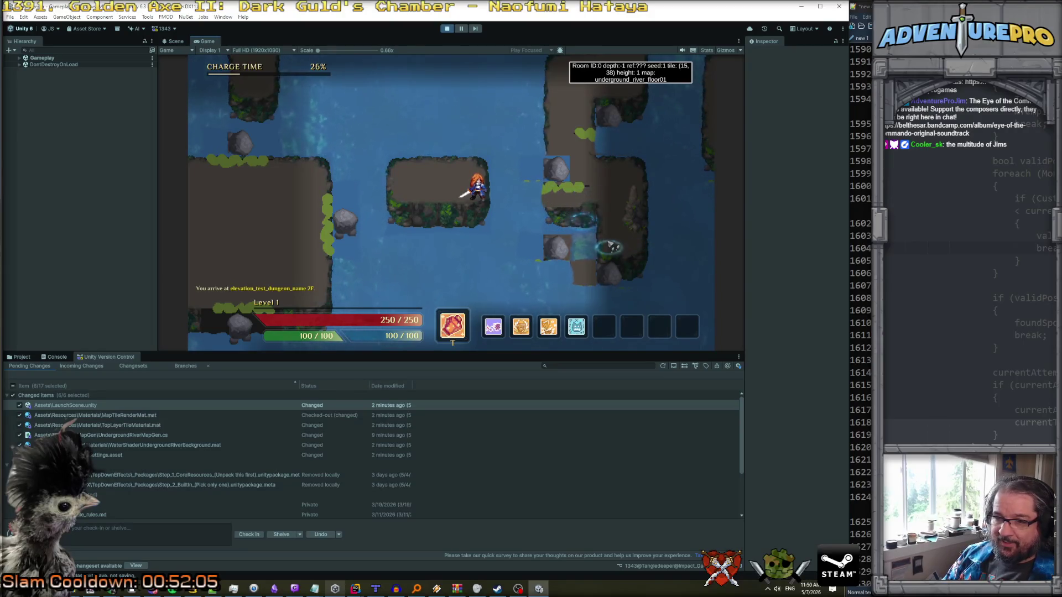
pyautogui.click(110, 425)
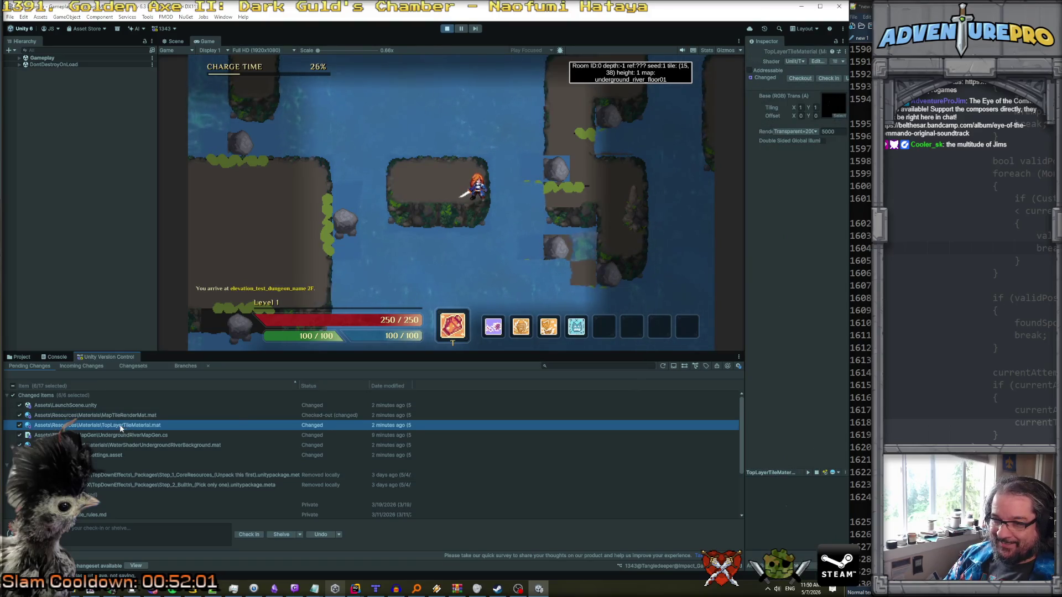
# - Diff the water shader background material against the last revision and close the comparison
pyautogui.click(123, 436)
pyautogui.click(176, 446)
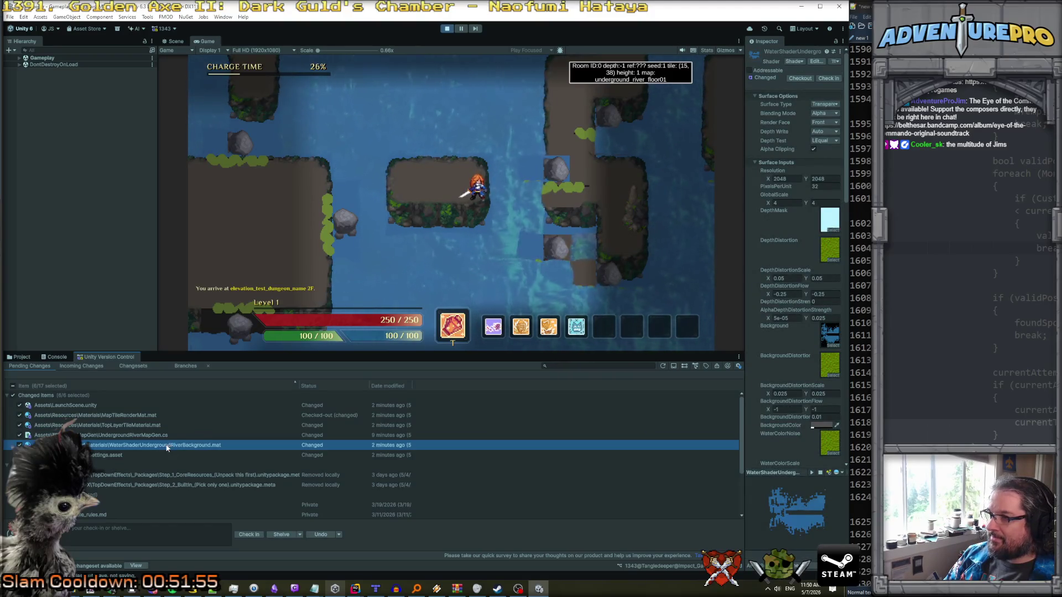
pyautogui.rightClick(167, 447)
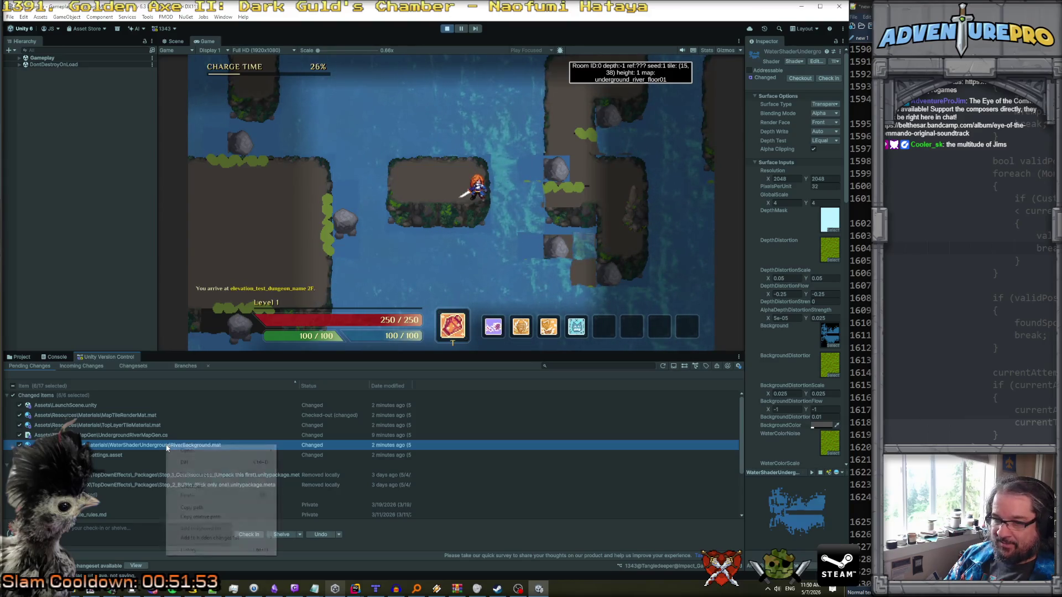
pyautogui.click(192, 464)
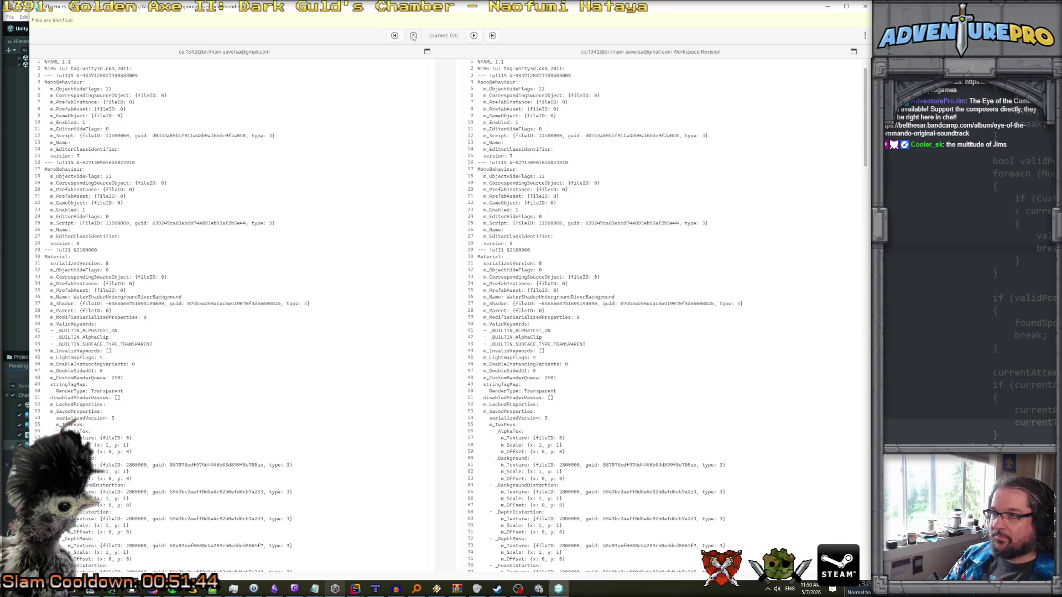
pyautogui.click(865, 6)
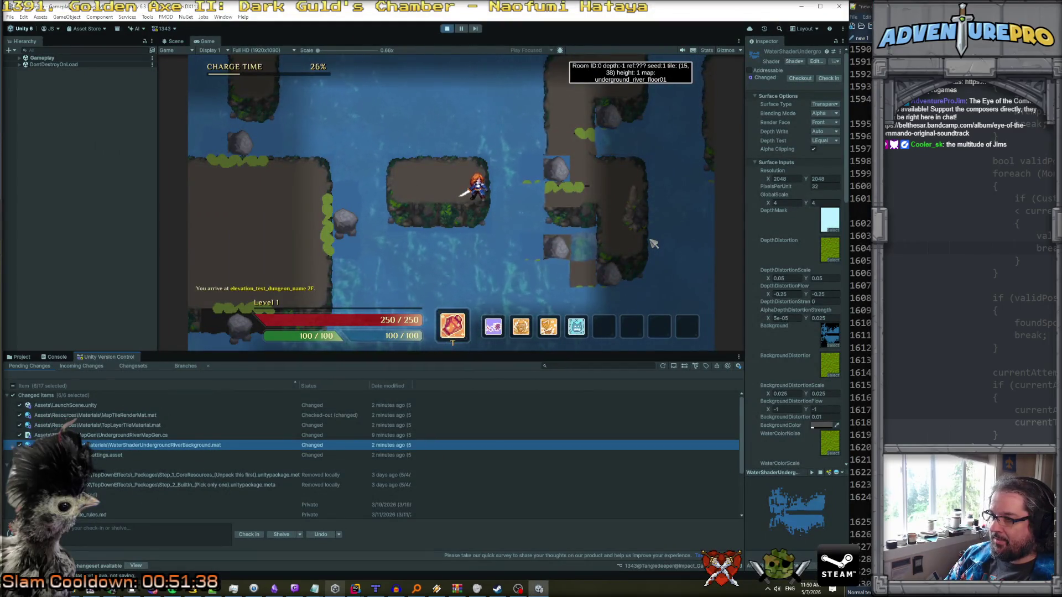
# - Diff ProjectSettings.asset against the last revision, close it, and stop Play mode
pyautogui.click(166, 437)
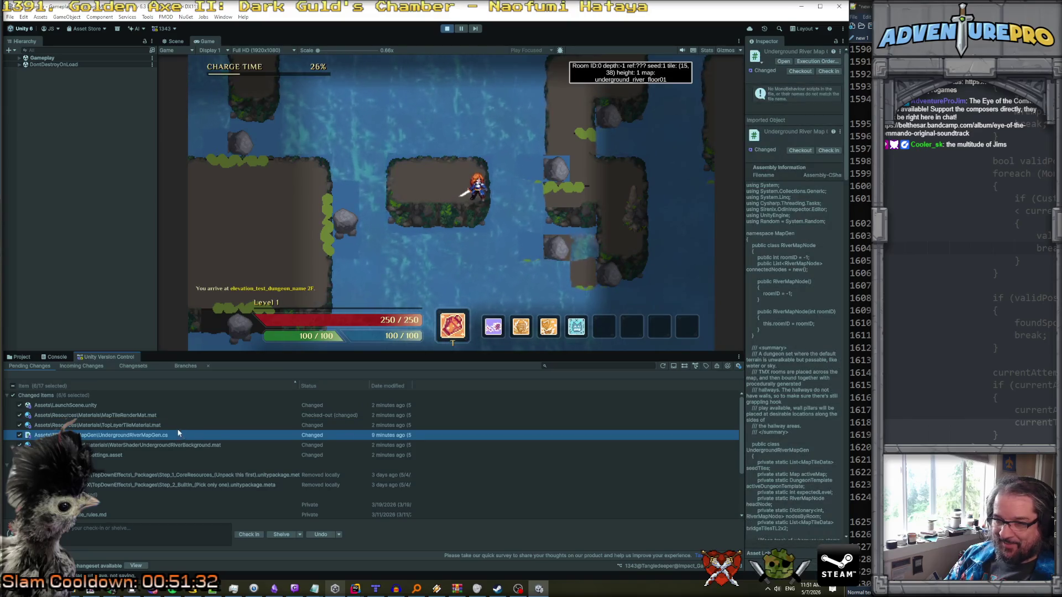
pyautogui.click(170, 426)
pyautogui.click(160, 416)
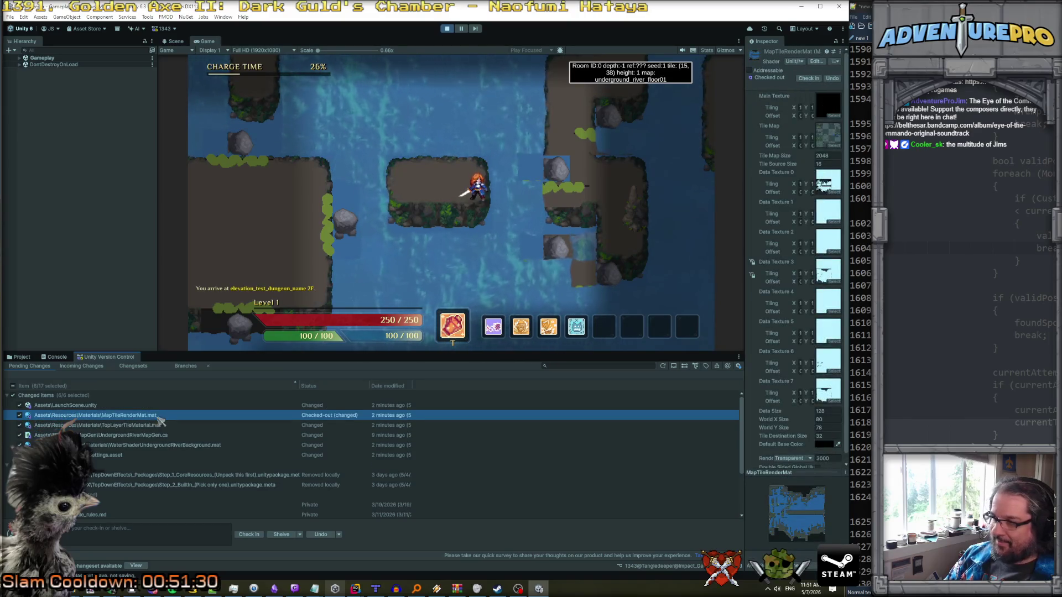
pyautogui.click(142, 408)
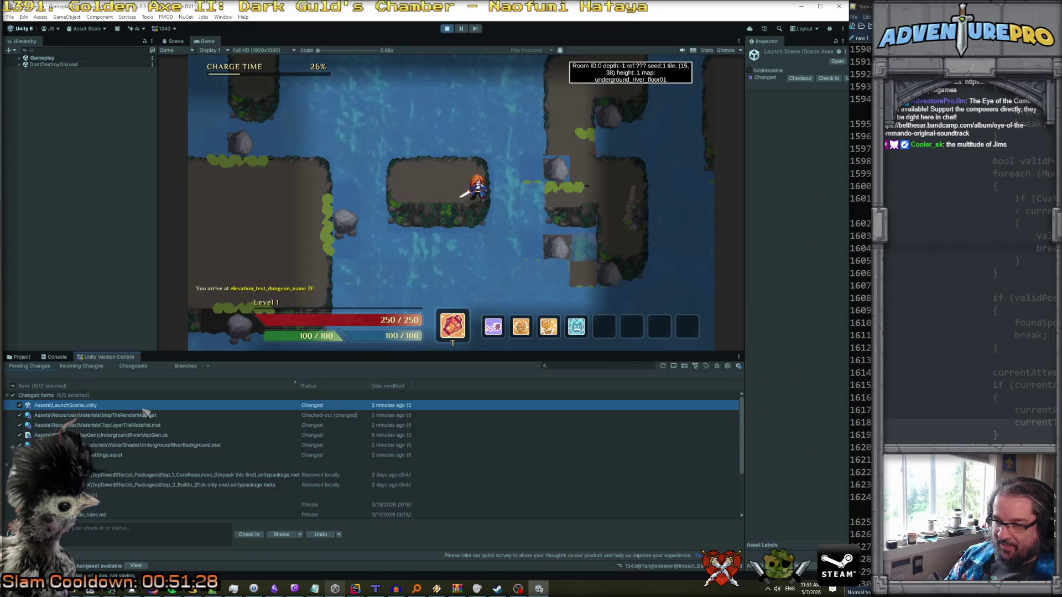
pyautogui.click(155, 456)
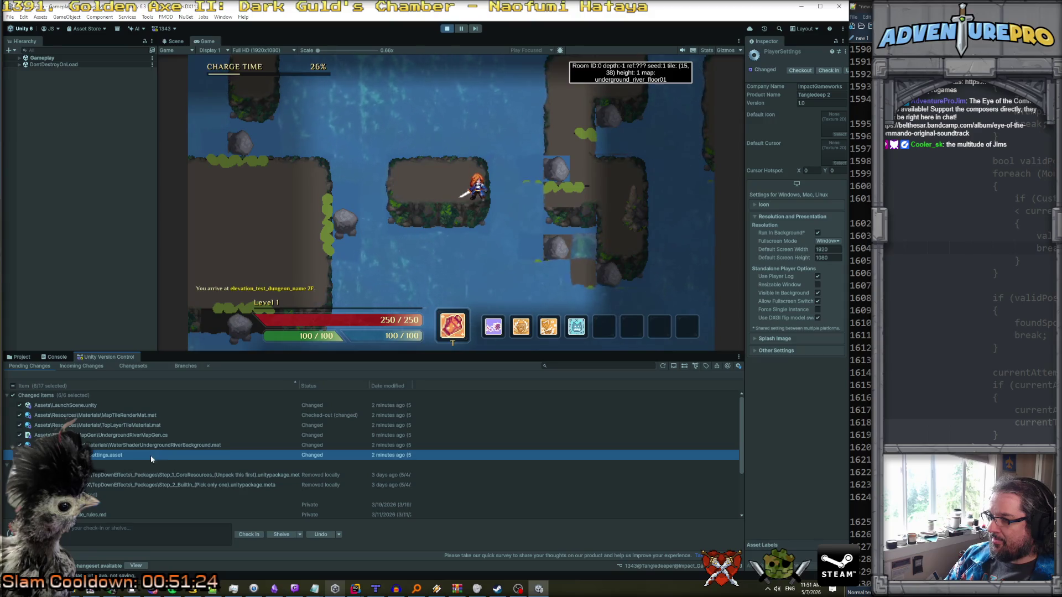
pyautogui.rightClick(150, 456)
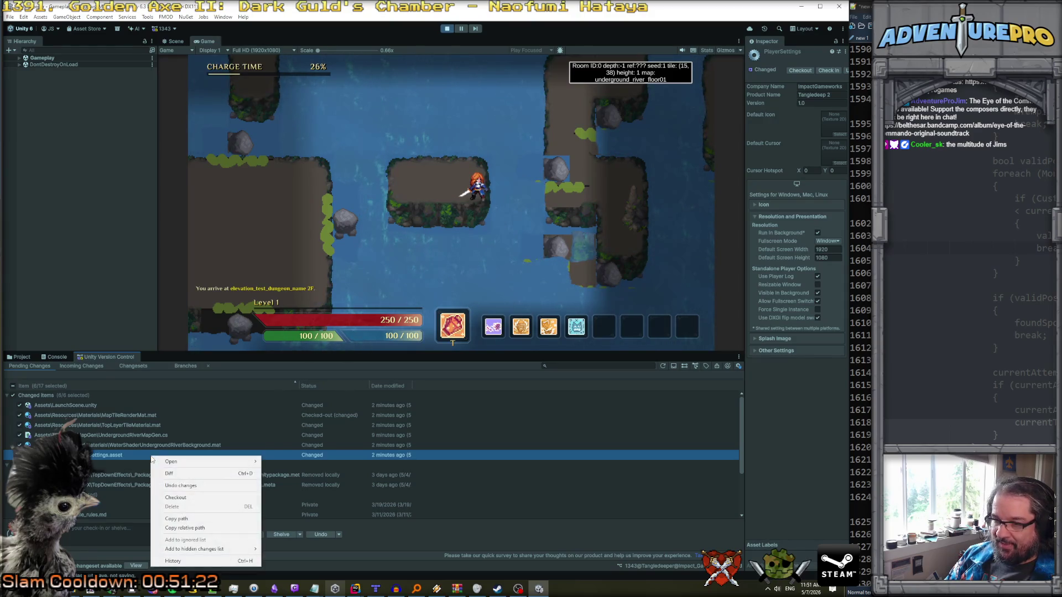
pyautogui.click(200, 475)
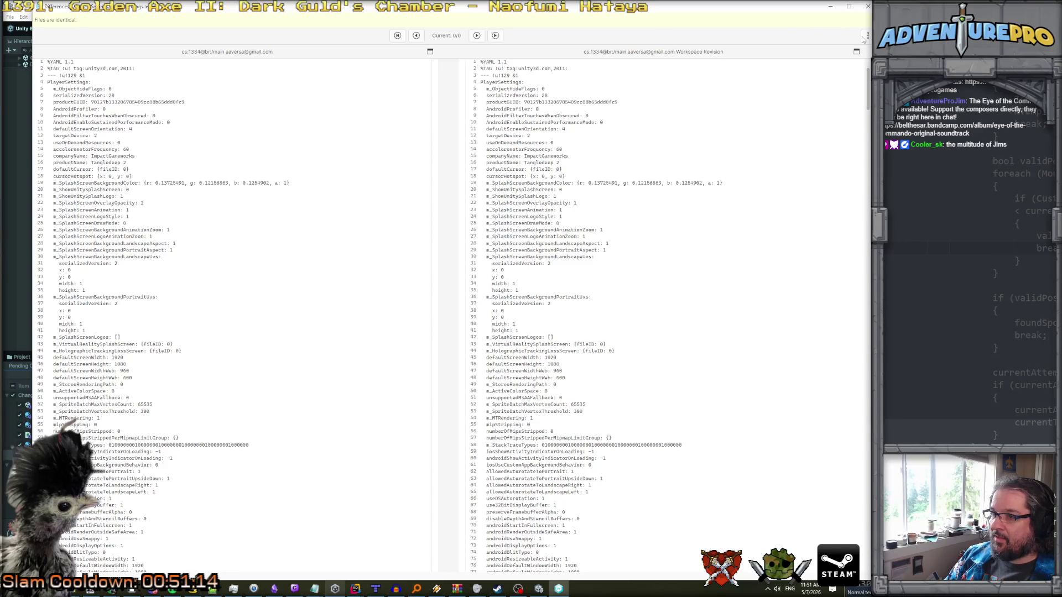
pyautogui.click(867, 6)
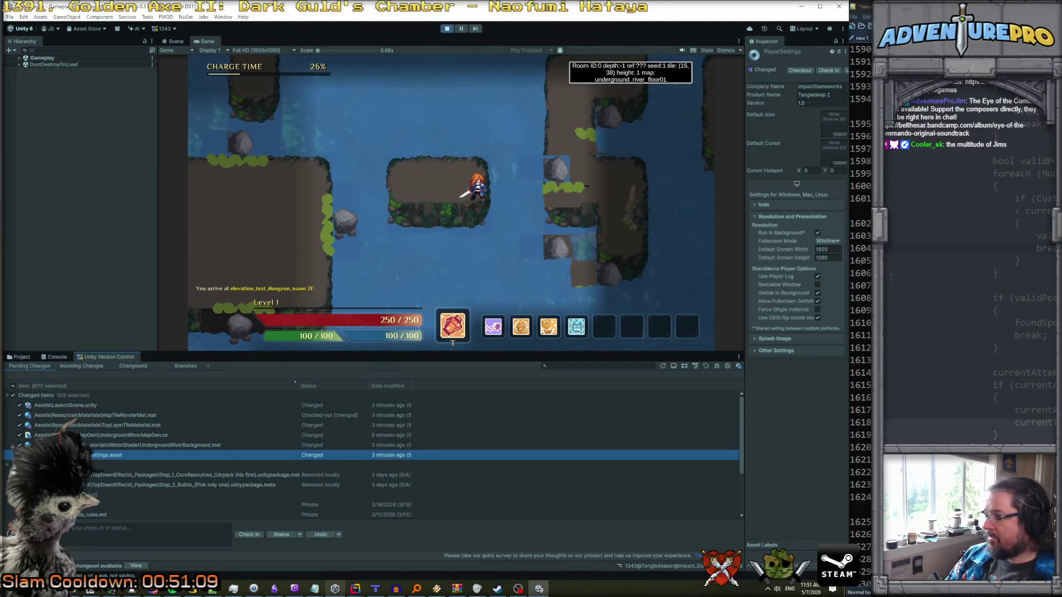
pyautogui.click(446, 29)
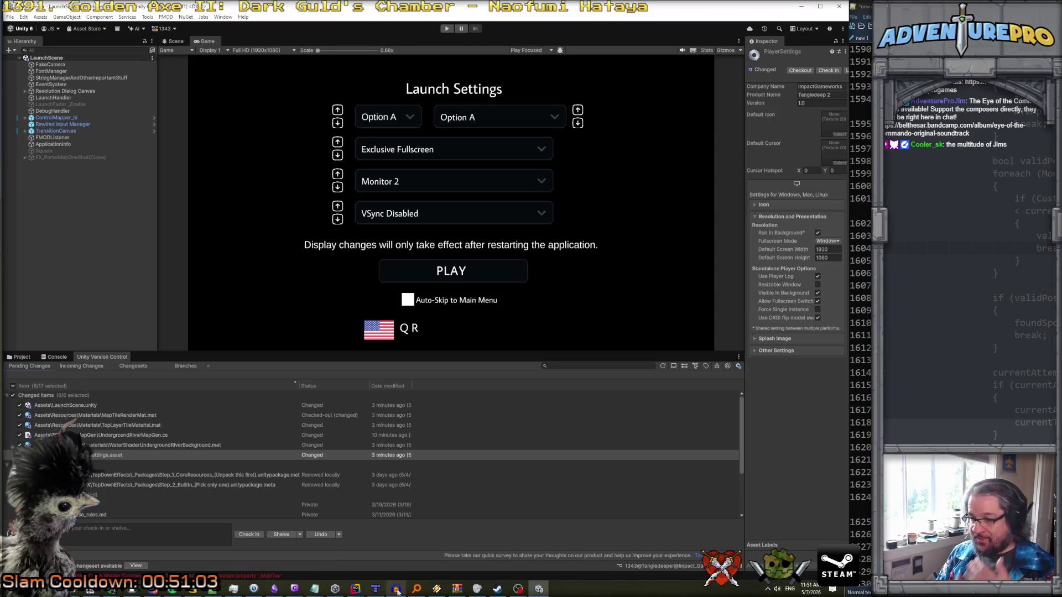
# - In Rider, change the connector loop limit from numTries < 32 to numTries < 1, then return to Unity
pyautogui.moveTo(355, 588)
pyautogui.click(344, 569)
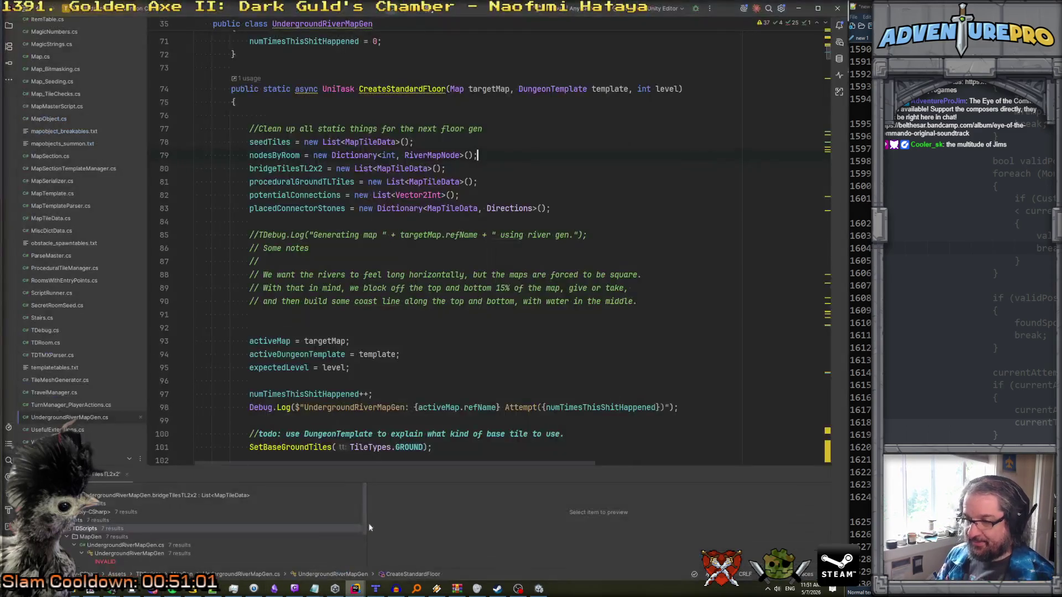
pyautogui.scroll(-10, 446, 316)
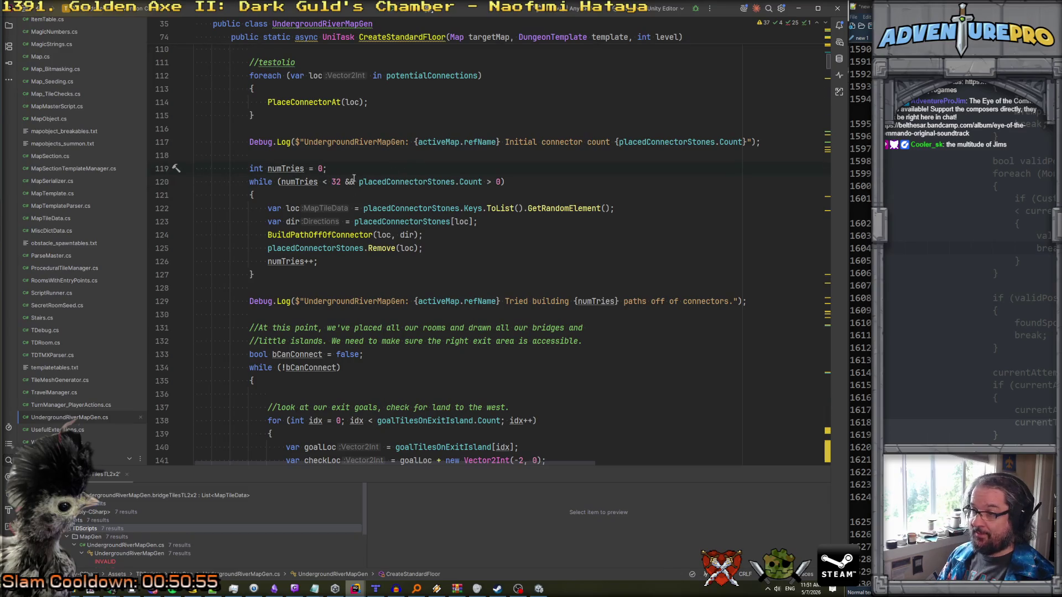
pyautogui.click(336, 181)
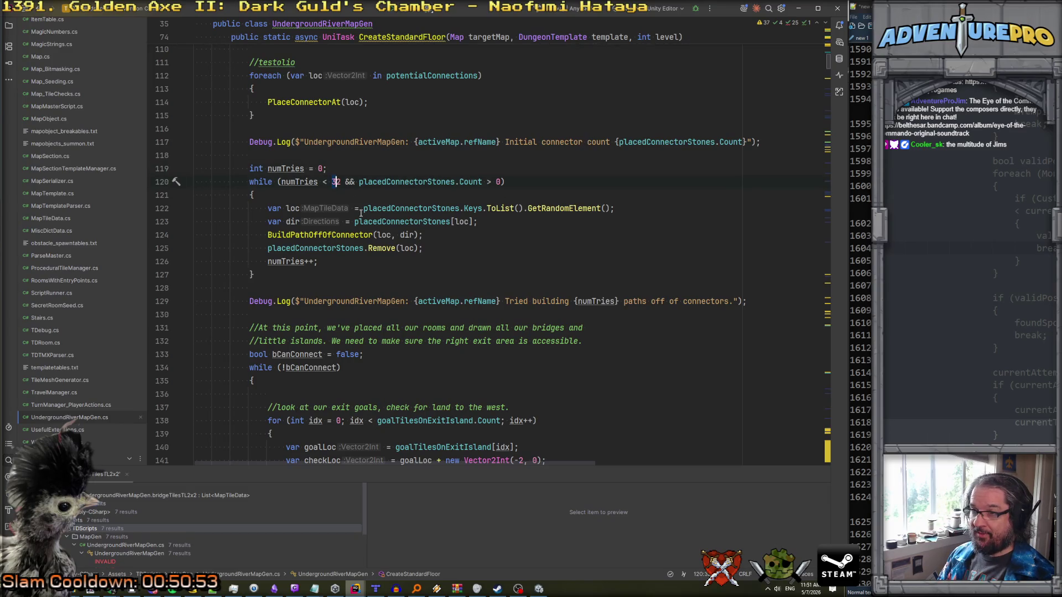
pyautogui.click(331, 182)
pyautogui.write('1')
pyautogui.click(374, 198)
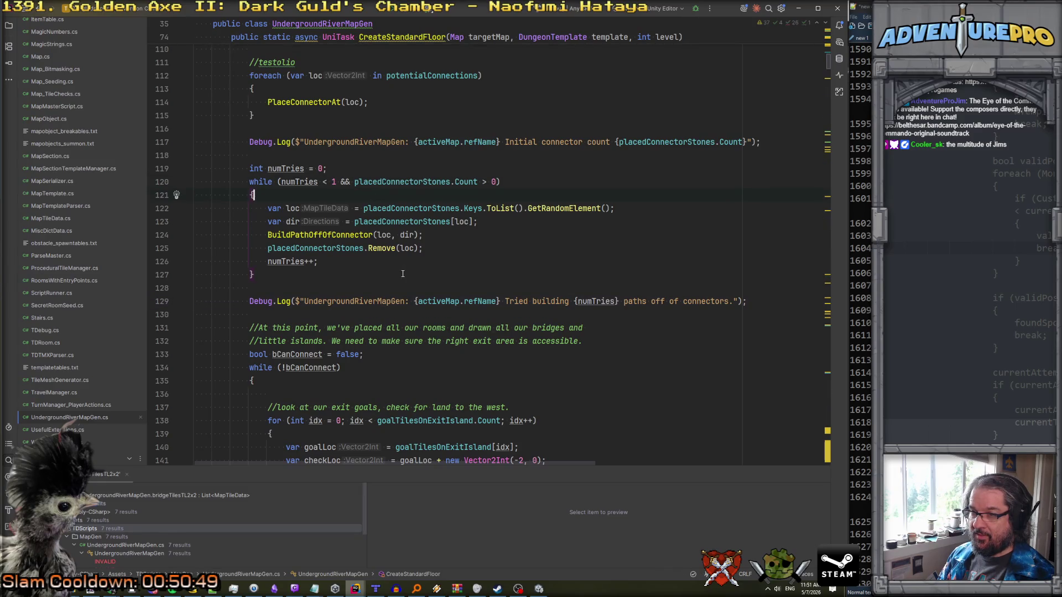
pyautogui.click(538, 590)
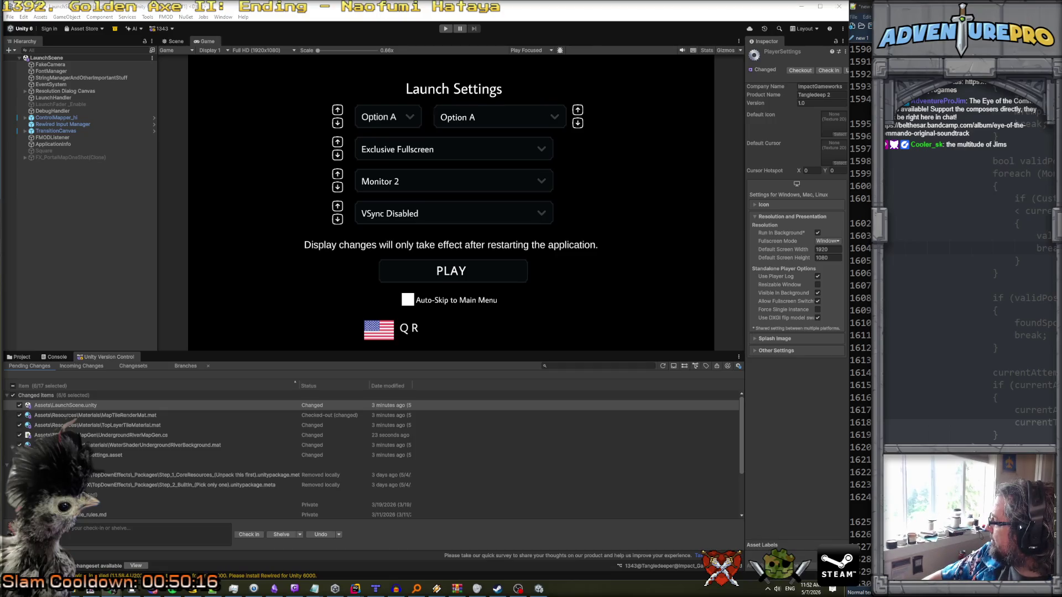
pyautogui.hotkey('ctrl', 'Tab')
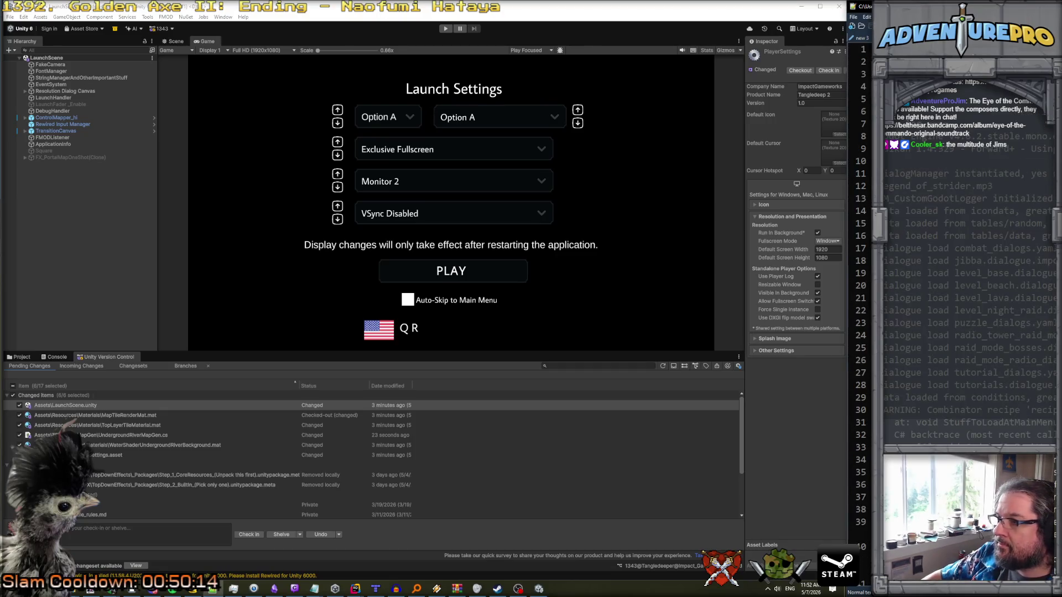
pyautogui.click(443, 29)
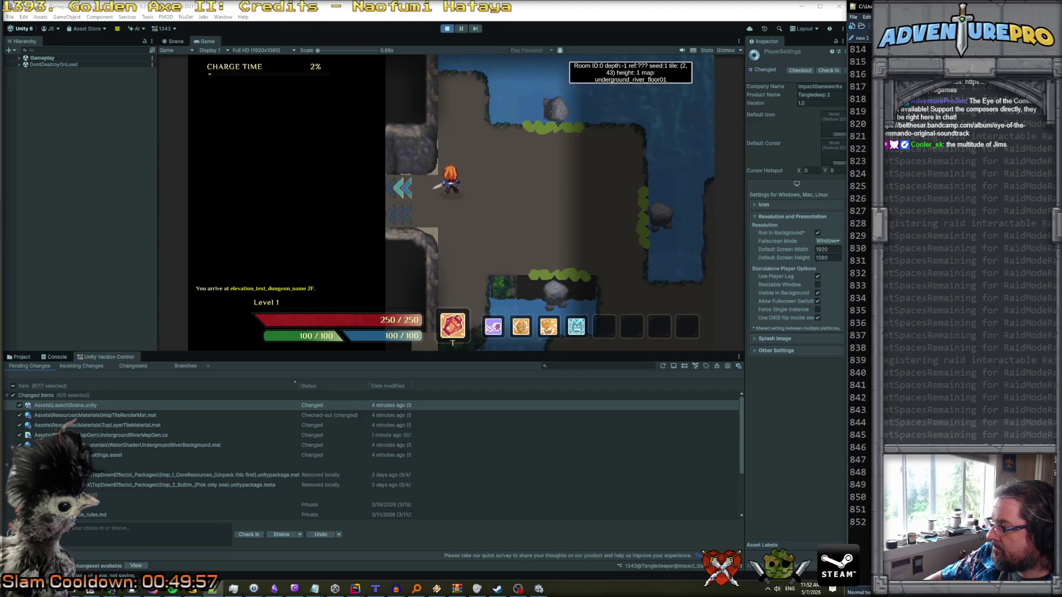
pyautogui.click(540, 194)
pyautogui.press('d')
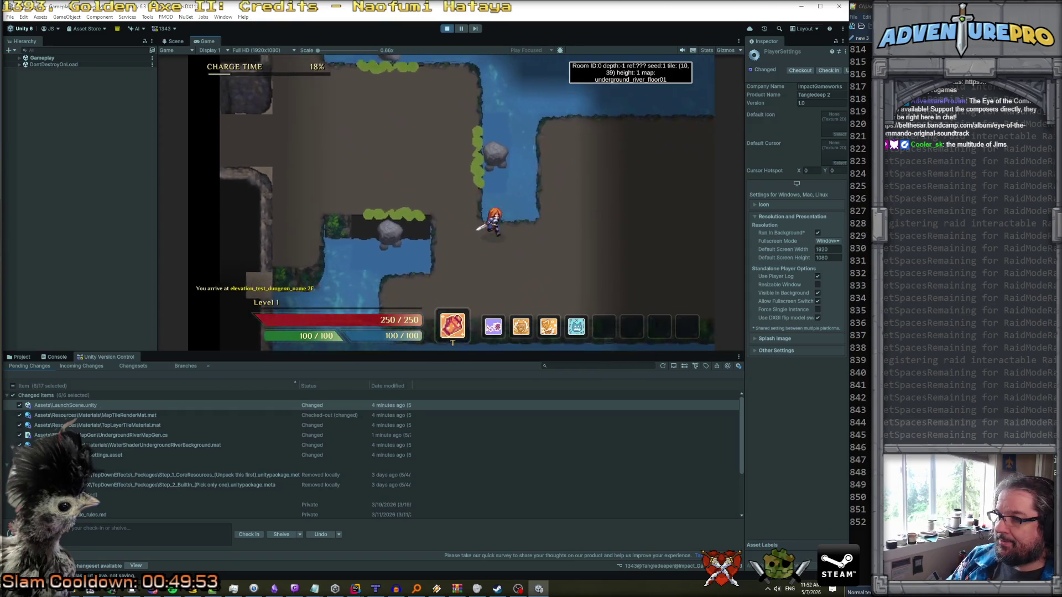
pyautogui.press('d')
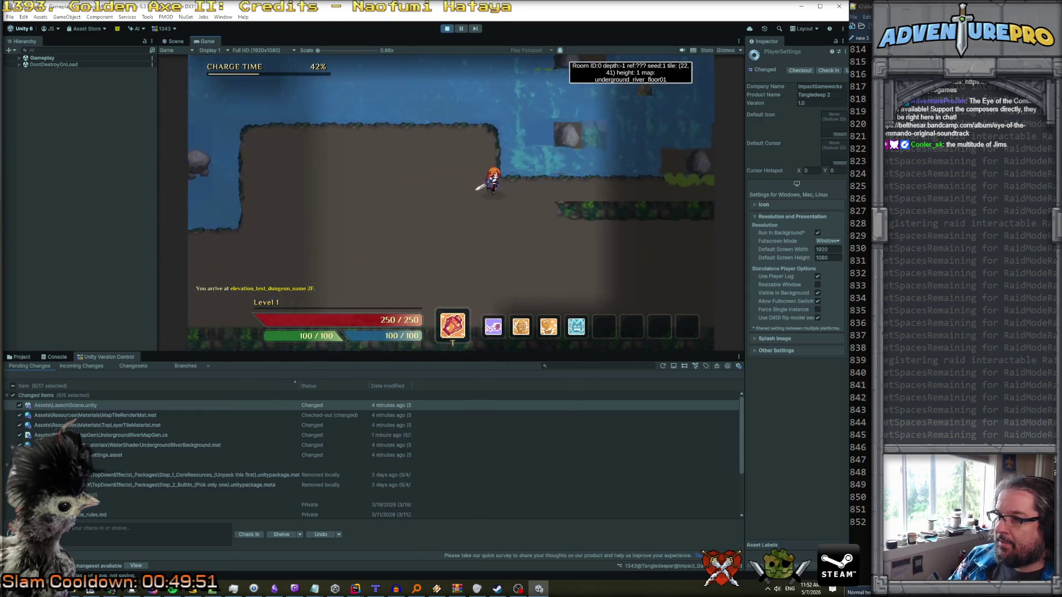
pyautogui.press('d')
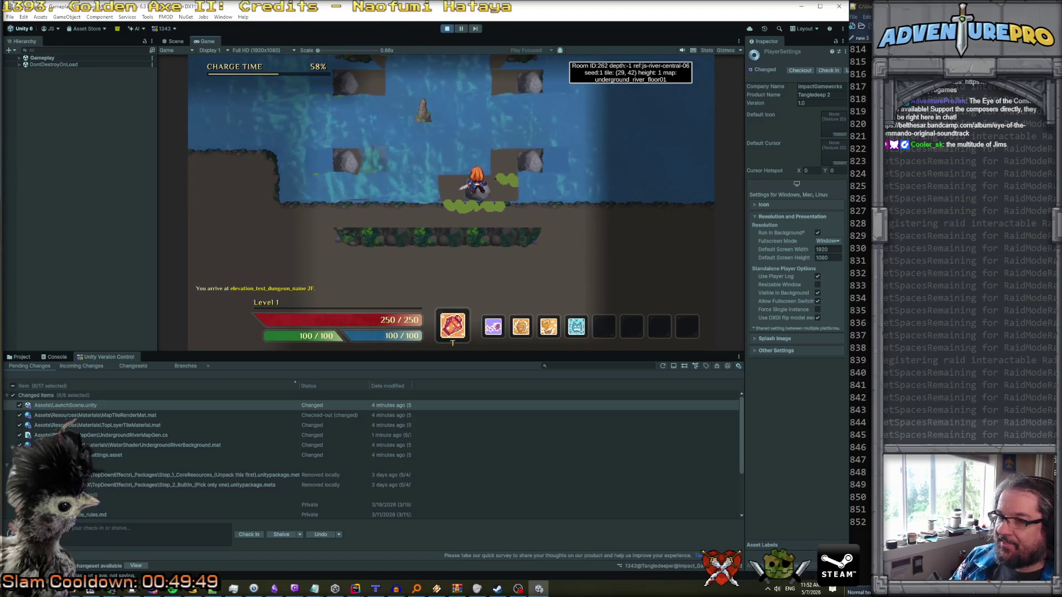
pyautogui.press('s')
pyautogui.press('d')
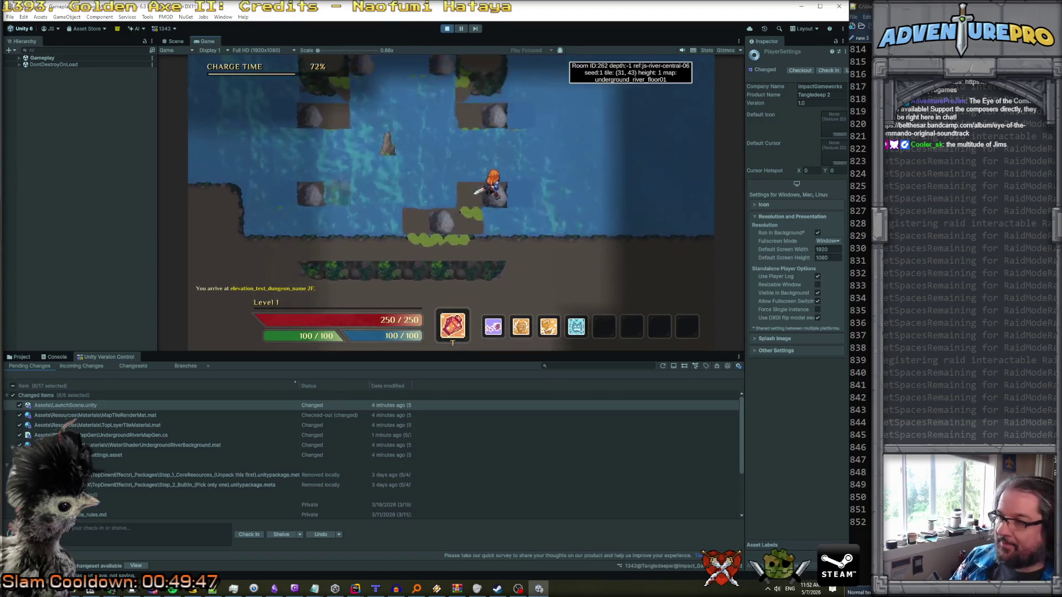
pyautogui.press('s')
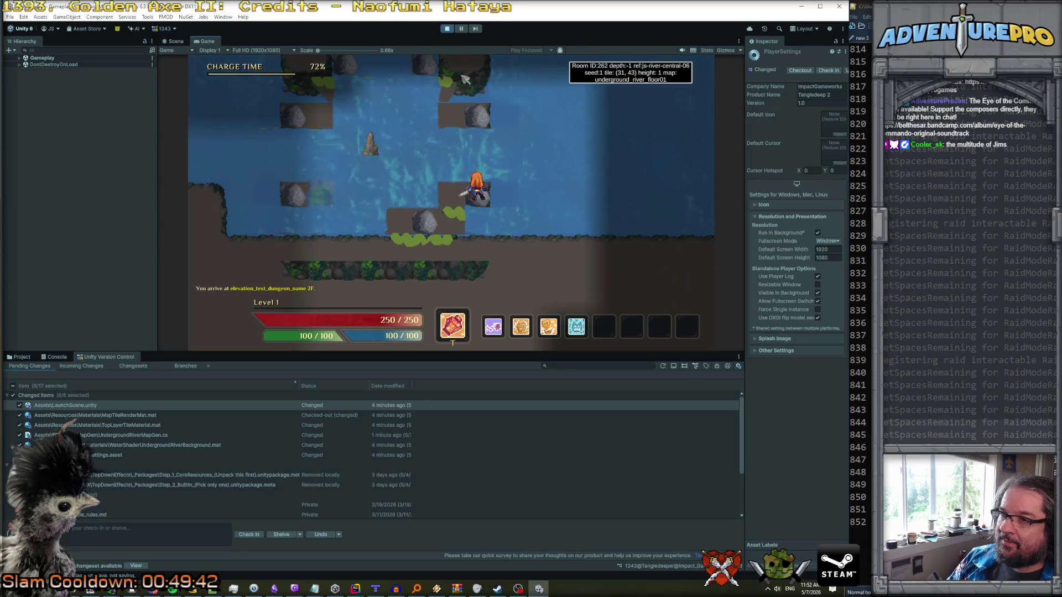
pyautogui.click(448, 29)
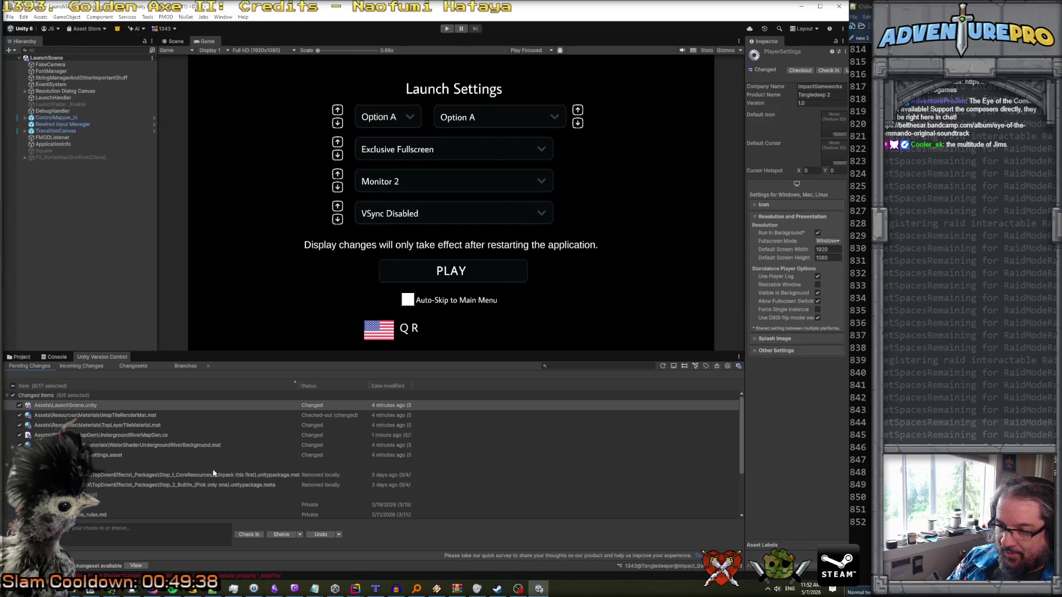
pyautogui.moveTo(355, 588)
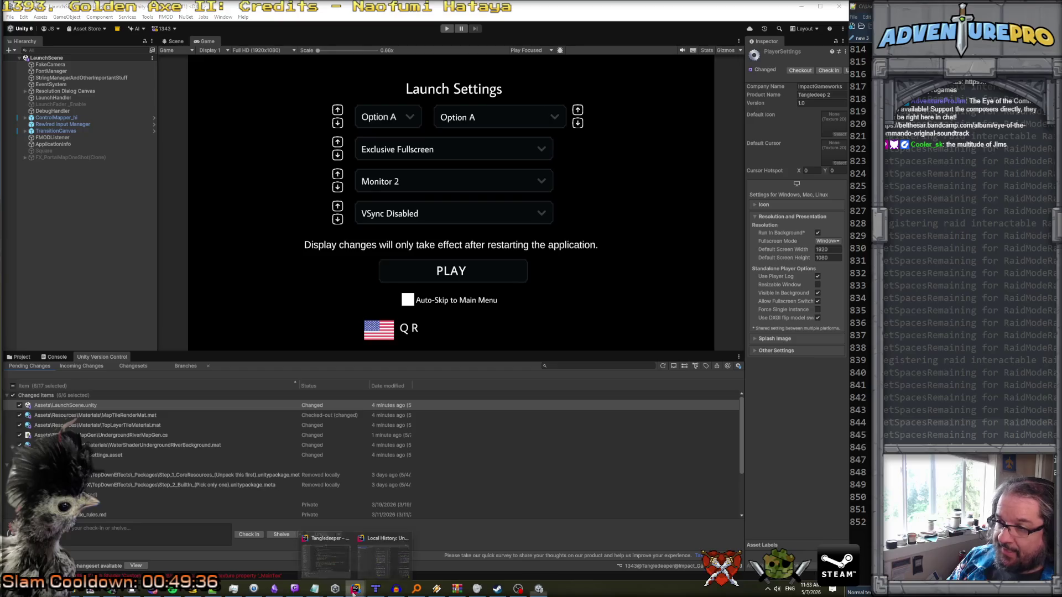
pyautogui.click(339, 563)
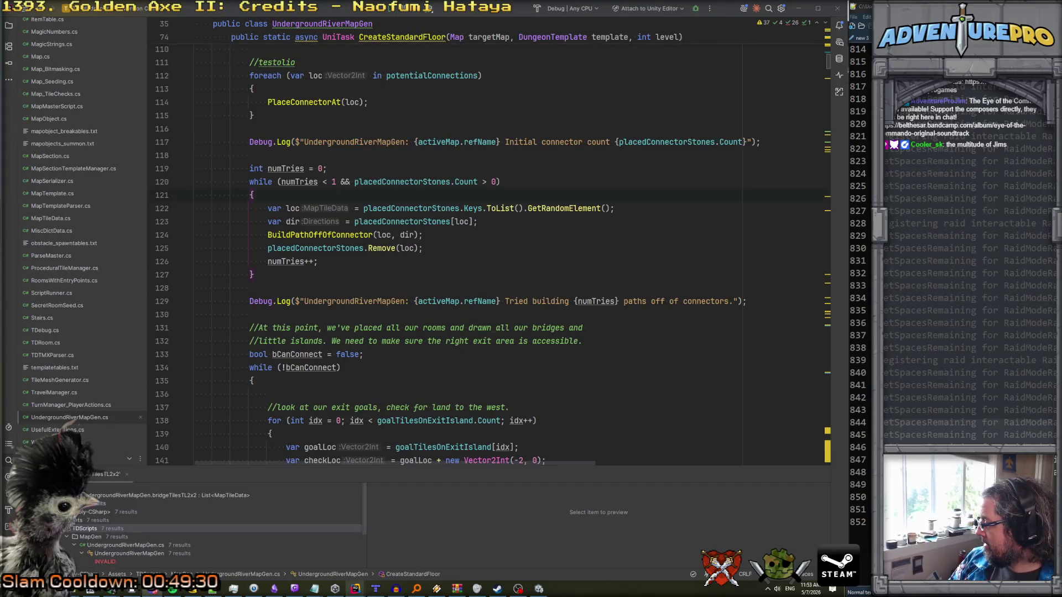
pyautogui.scroll(-3, 611, 331)
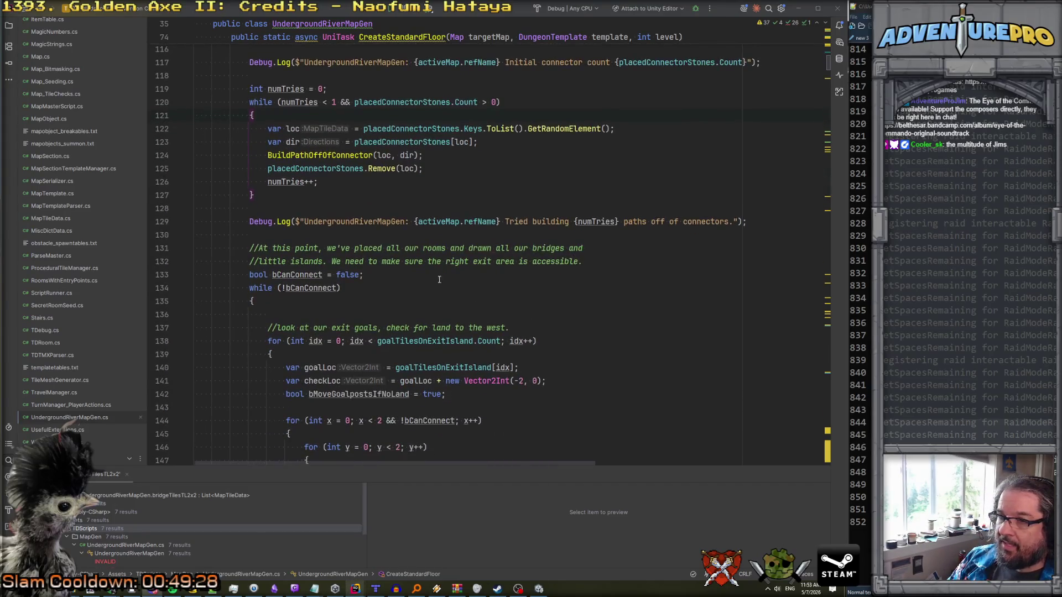
pyautogui.scroll(1, 293, 265)
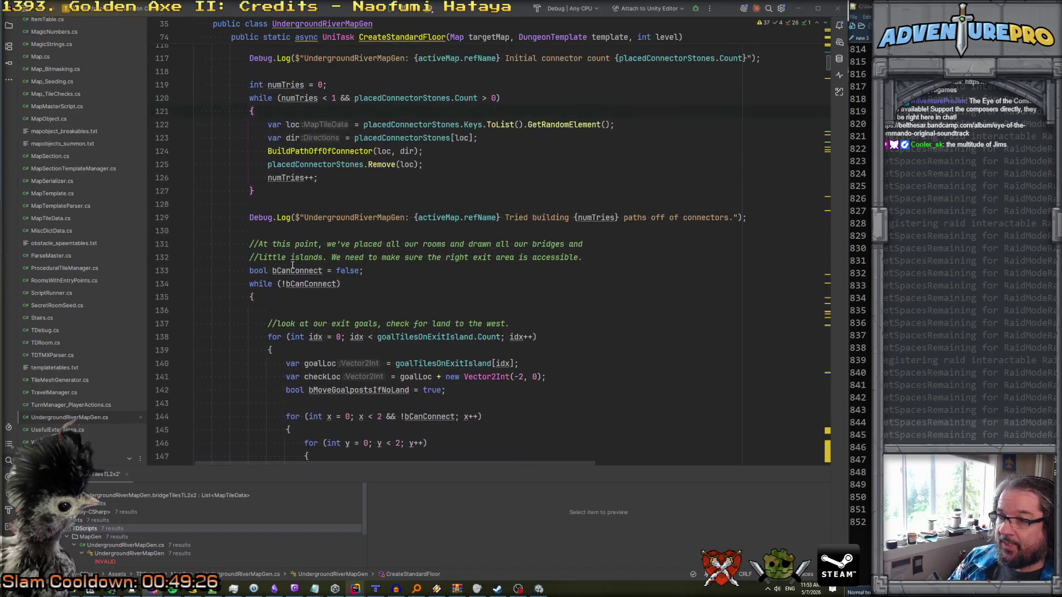
pyautogui.scroll(-4, 277, 237)
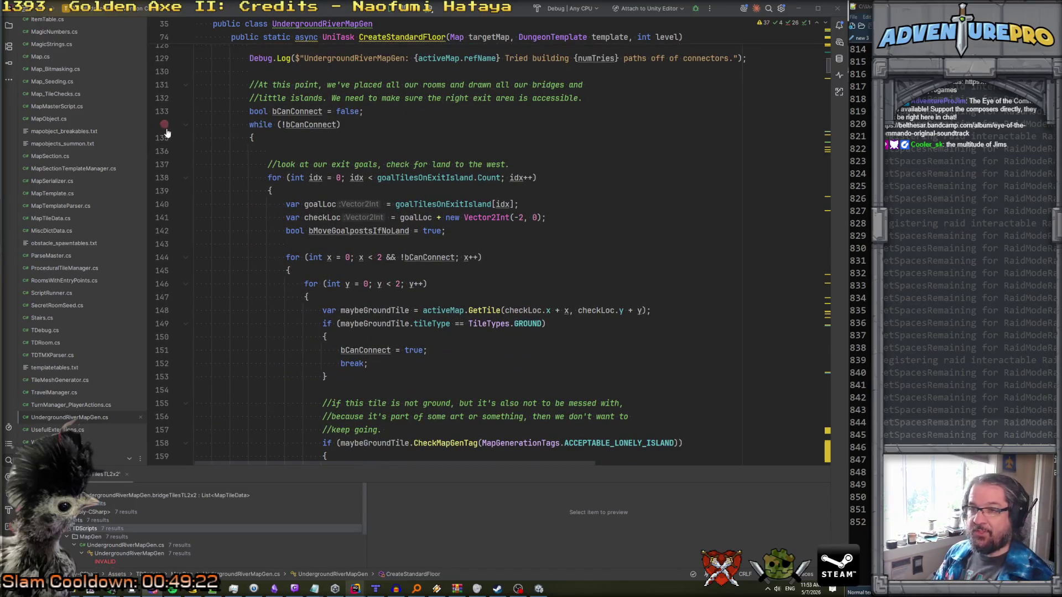
pyautogui.click(186, 125)
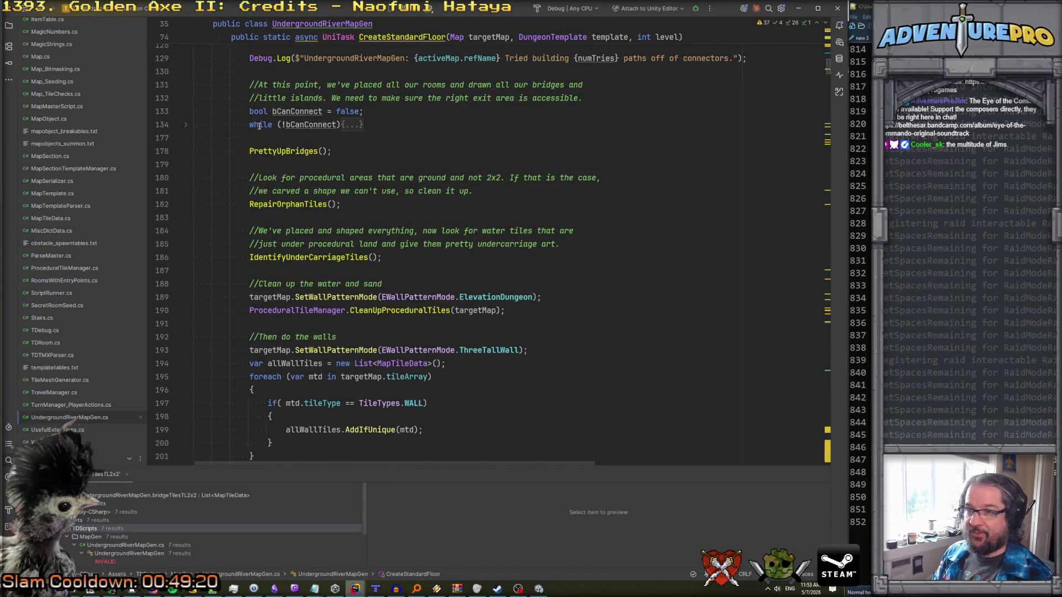
pyautogui.click(187, 125)
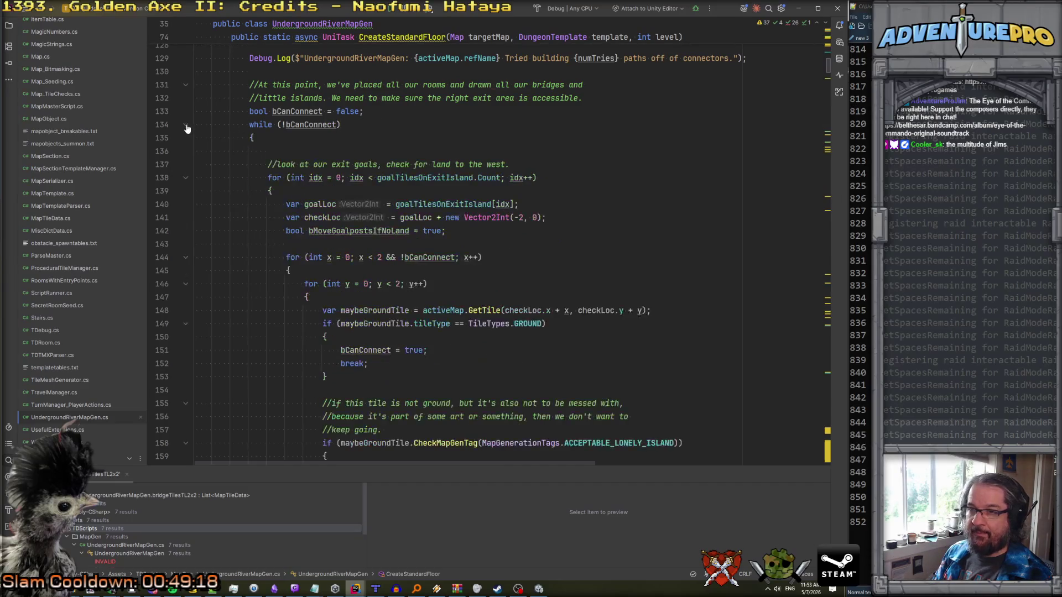
pyautogui.scroll(-6, 238, 136)
pyautogui.scroll(-2, 262, 215)
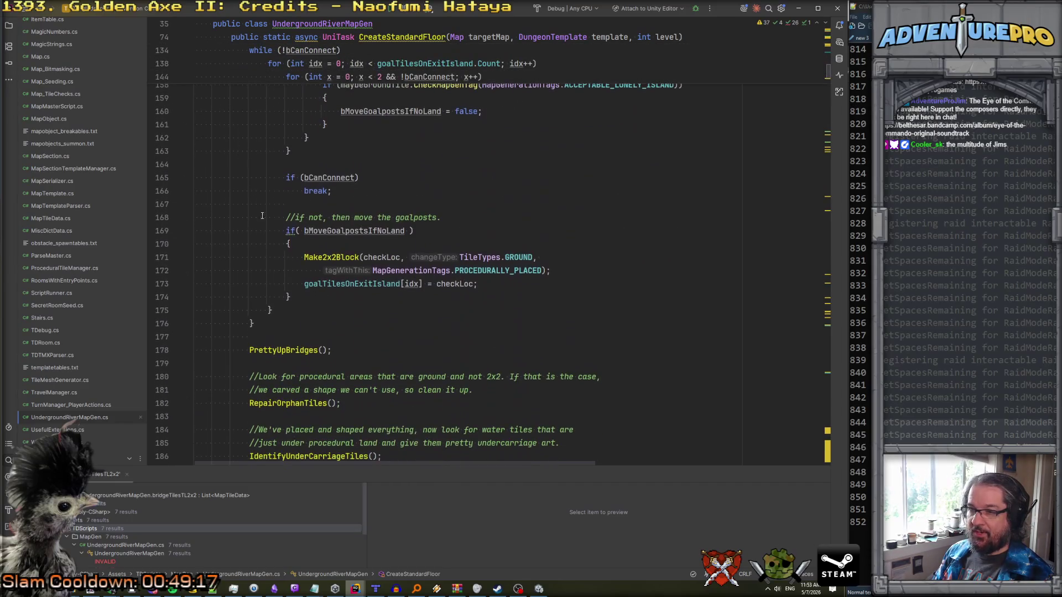
pyautogui.click(250, 323)
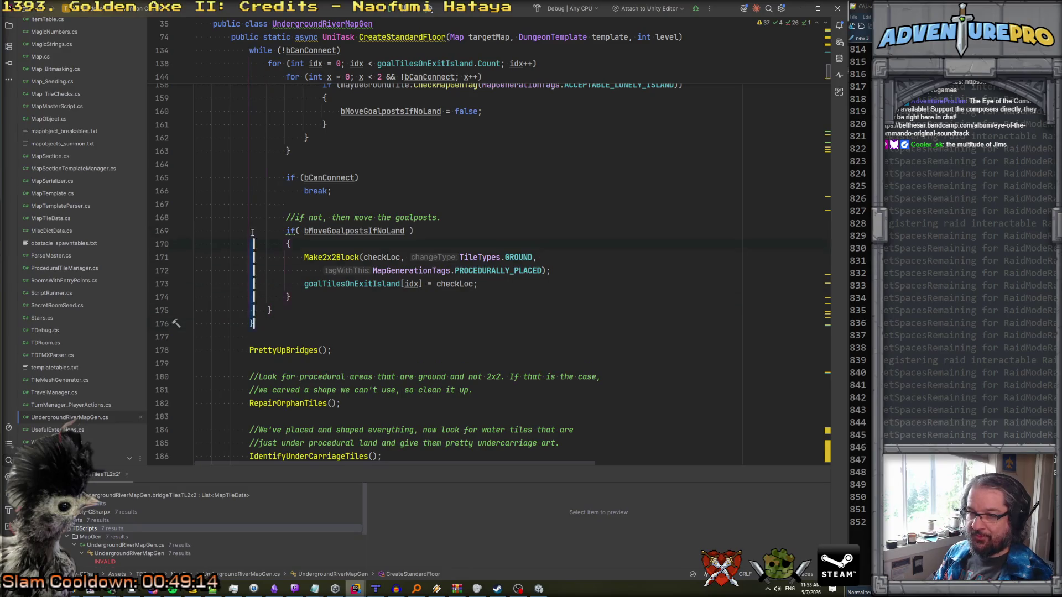
pyautogui.scroll(3, 252, 276)
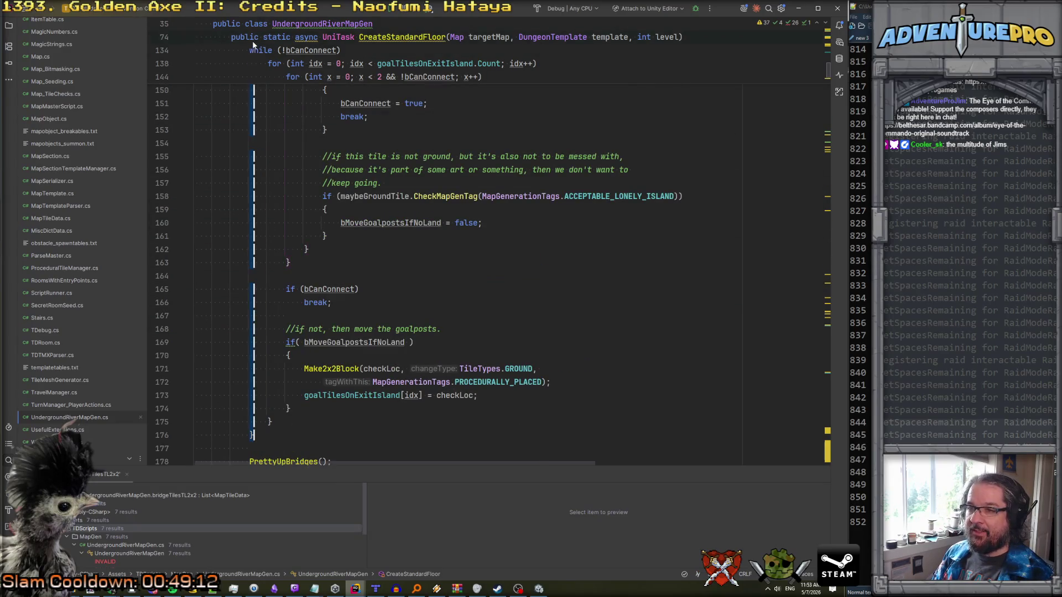
pyautogui.click(290, 169)
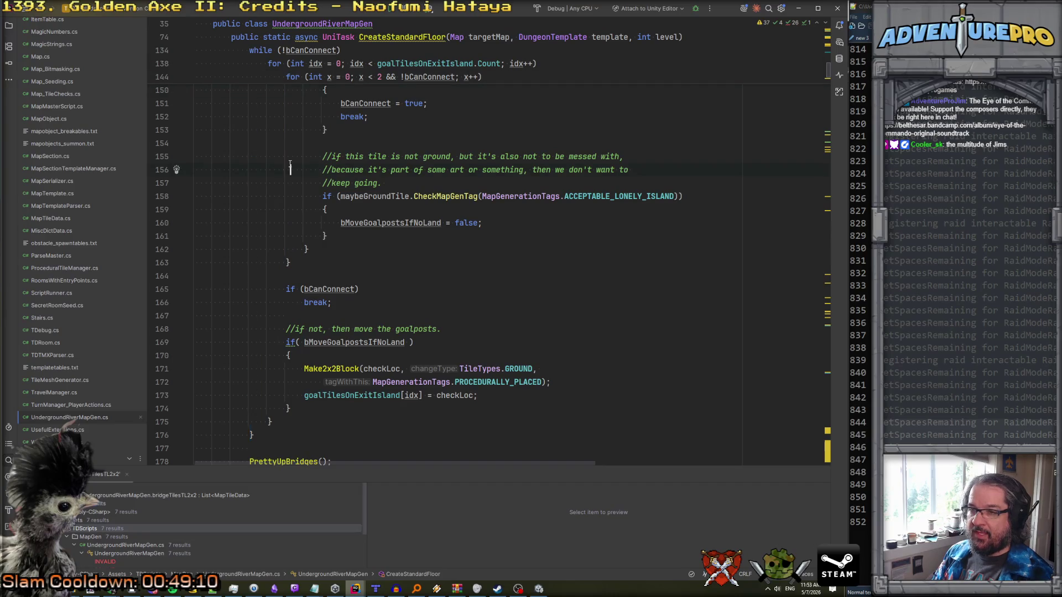
pyautogui.scroll(7, 290, 166)
pyautogui.scroll(-20, 290, 166)
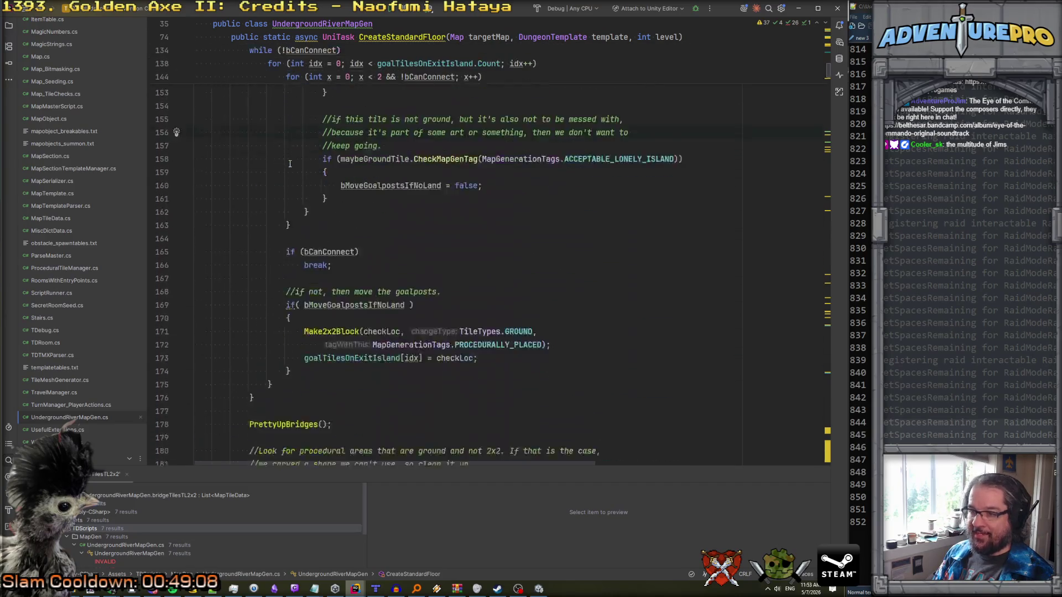
pyautogui.click(290, 172)
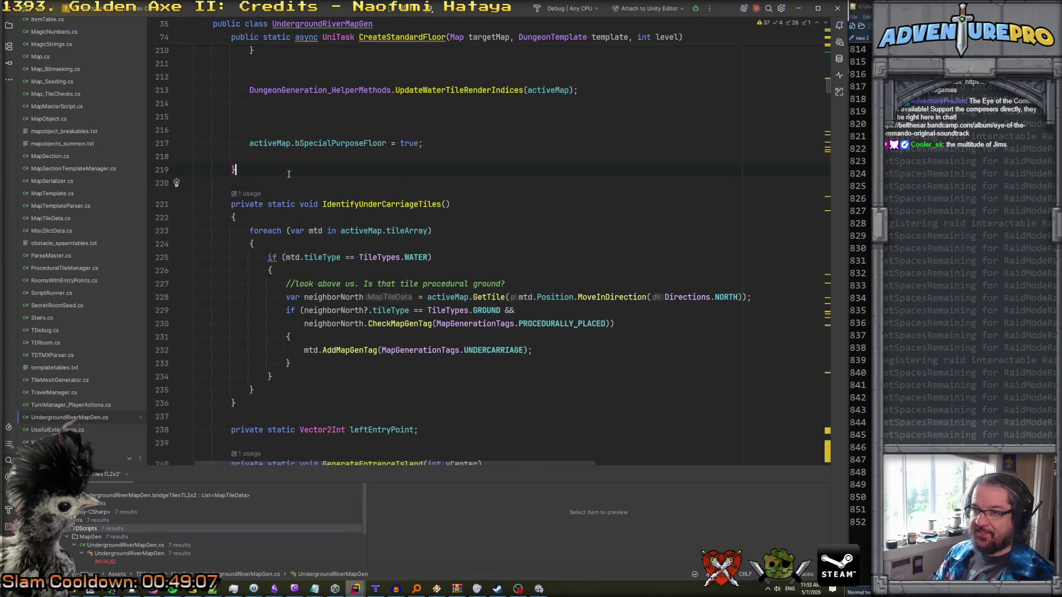
# - Add a private static void ConnectExitIslandToOtherLand() method and move the while (!bCanConnect) loop into it
pyautogui.press('Return')
pyautogui.press('Return')
pyautogui.write('private st')
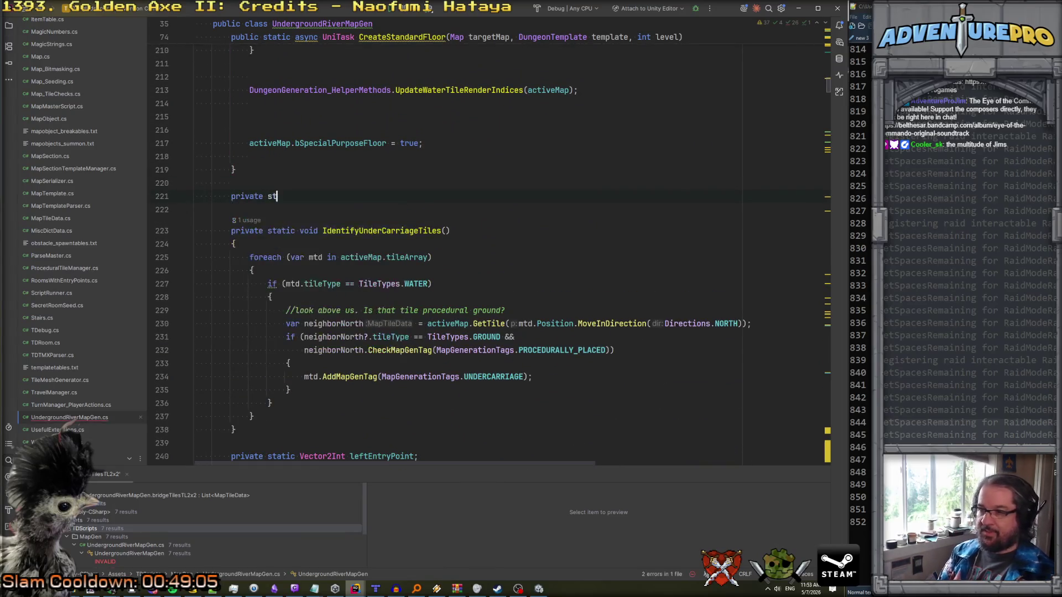
pyautogui.write('atic void Conne')
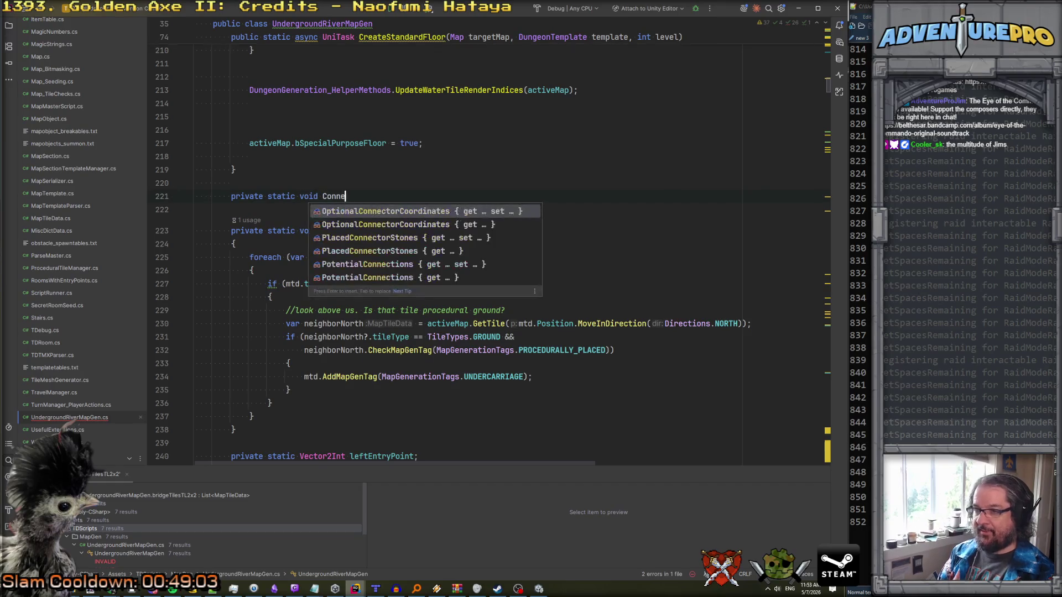
pyautogui.write('ctExitIslandTo')
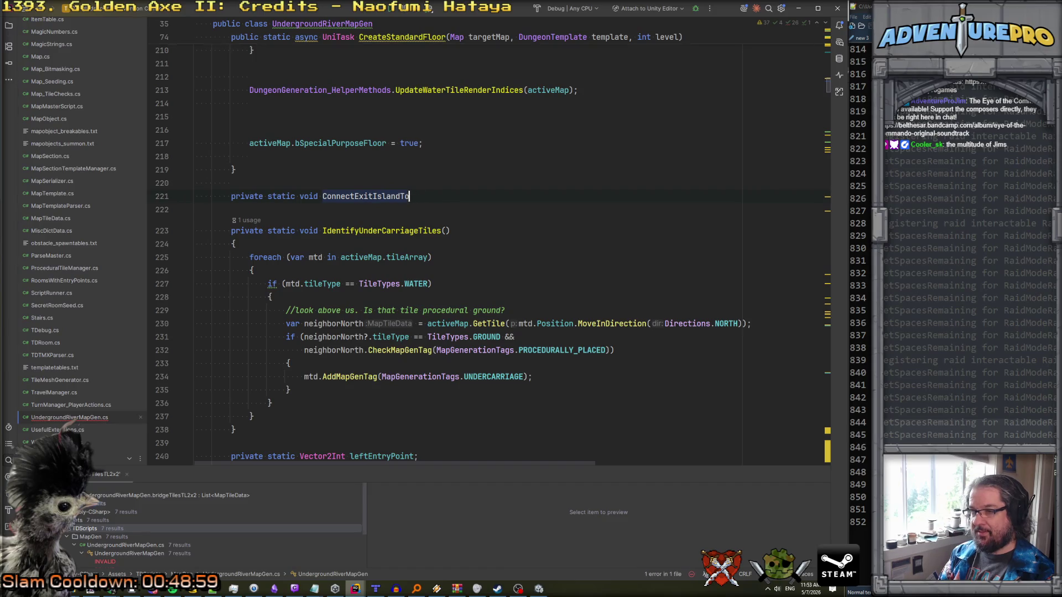
pyautogui.write('OtherLand()')
pyautogui.press('Return')
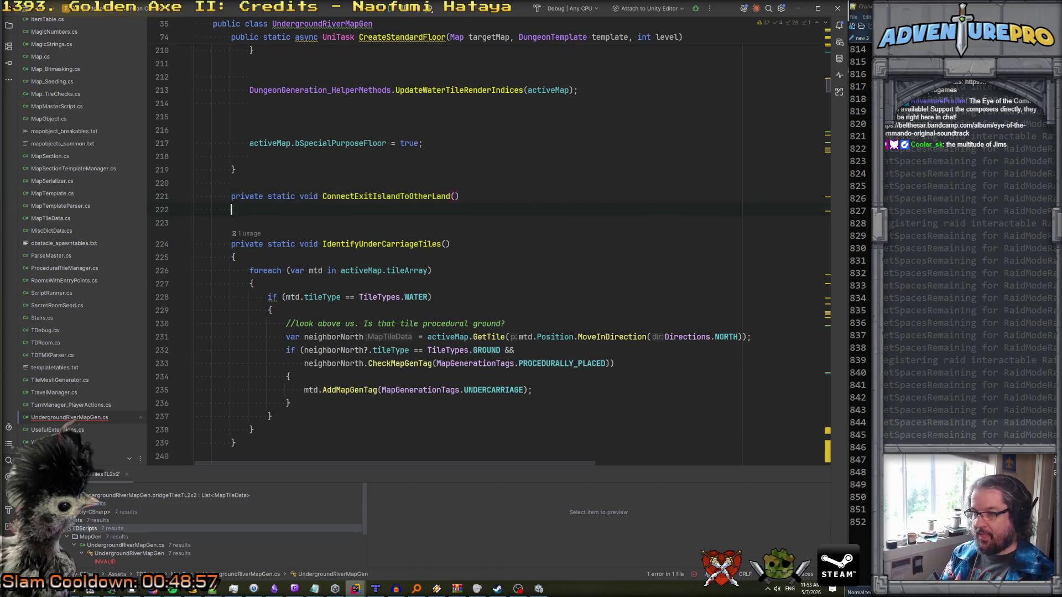
pyautogui.write('{')
pyautogui.scroll(15, 497, 248)
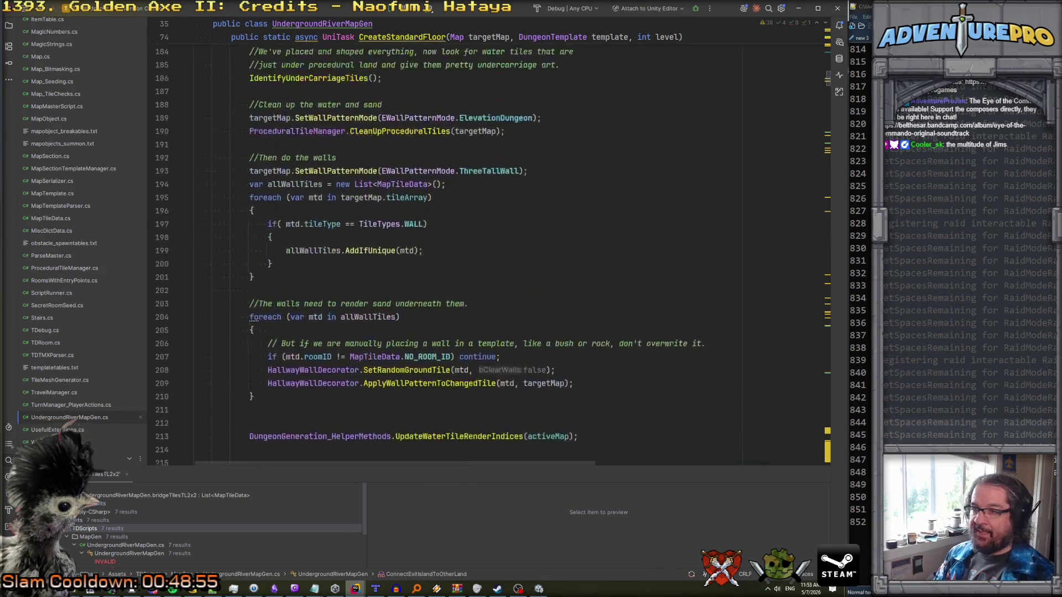
pyautogui.scroll(3, 292, 214)
pyautogui.hotkey('shift', 'Up')
pyautogui.hotkey('shift', 'Up')
pyautogui.hotkey('shift', 'Up')
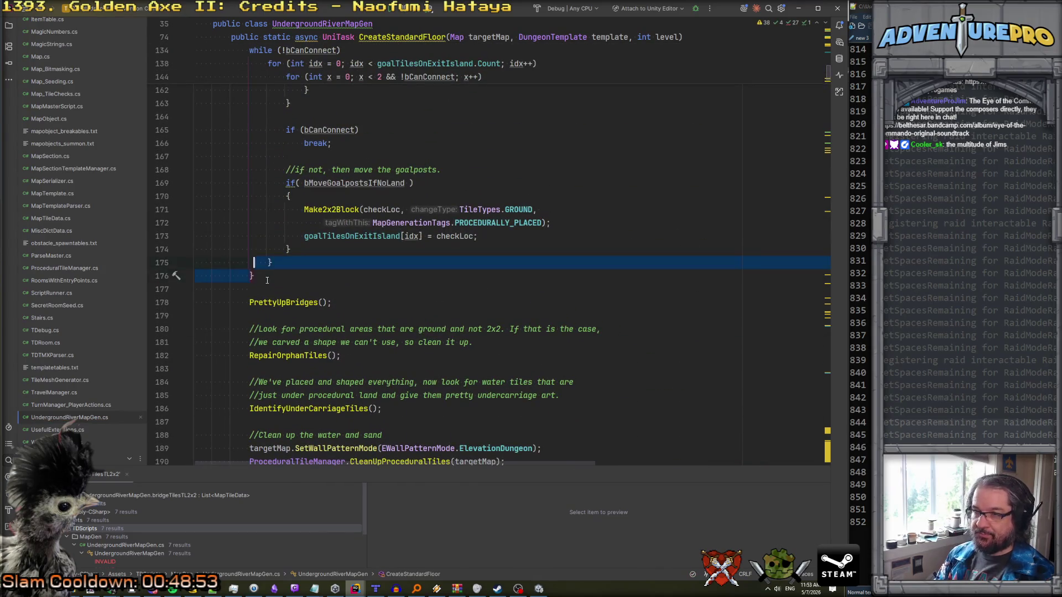
pyautogui.hotkey('shift', 'Up')
pyautogui.hotkey('shift', 'Up')
pyautogui.hotkey('shift', 'Up')
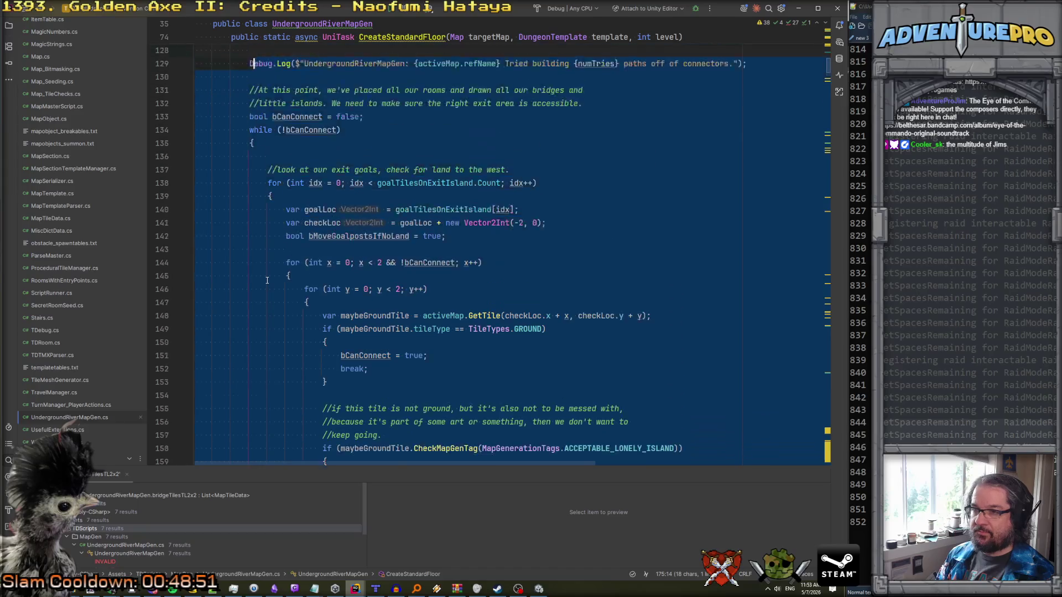
pyautogui.hotkey('shift', 'Up')
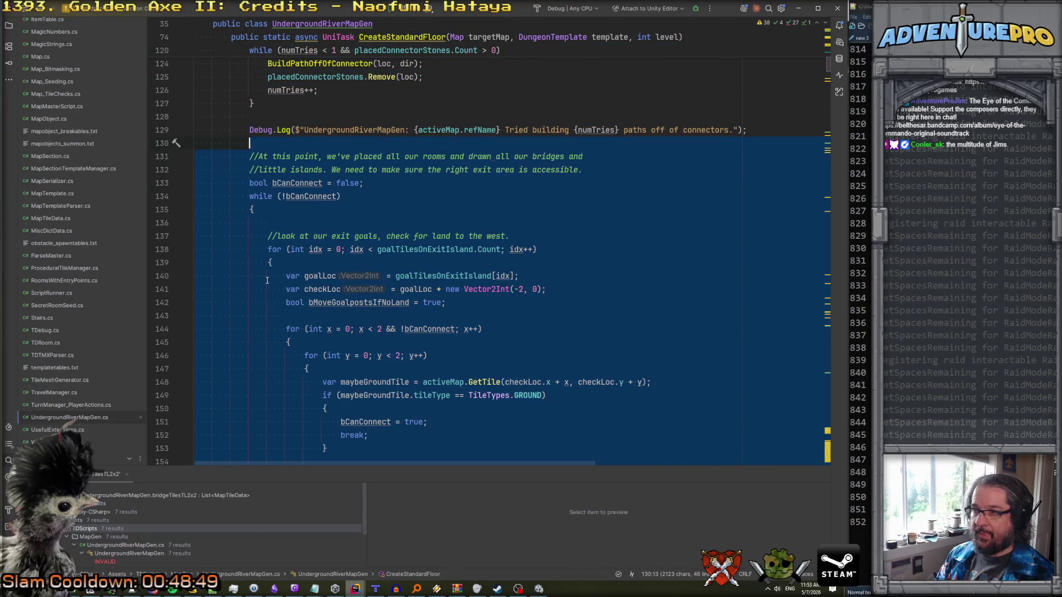
pyautogui.hotkey('ctrl', 'x')
pyautogui.scroll(-10, 282, 299)
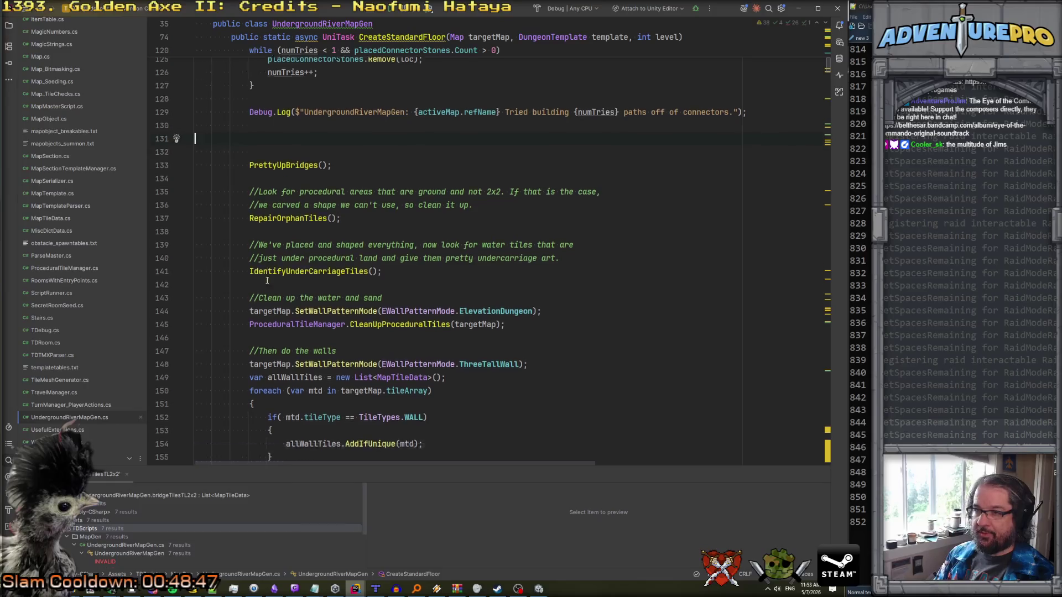
pyautogui.hotkey('ctrl', 'v')
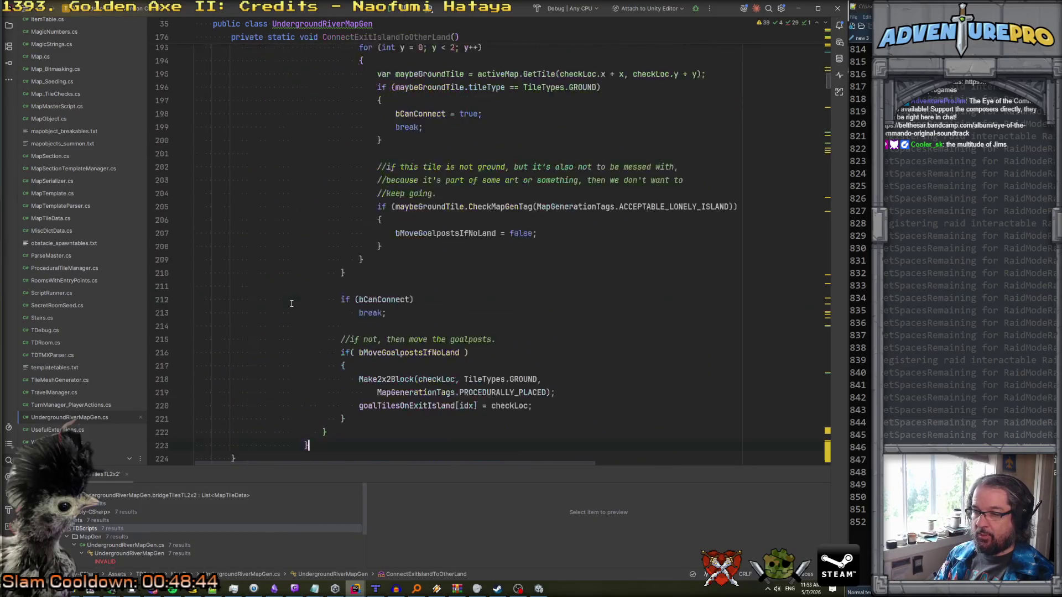
# - Call ConnectExitIslandToOtherLand(); where the loop used to be in CreateStandardFloor
pyautogui.scroll(7, 337, 298)
pyautogui.scroll(4, 337, 298)
pyautogui.doubleClick(383, 259)
pyautogui.scroll(17, 383, 259)
pyautogui.click(308, 331)
pyautogui.hotkey('ctrl', 'v')
pyautogui.write('();')
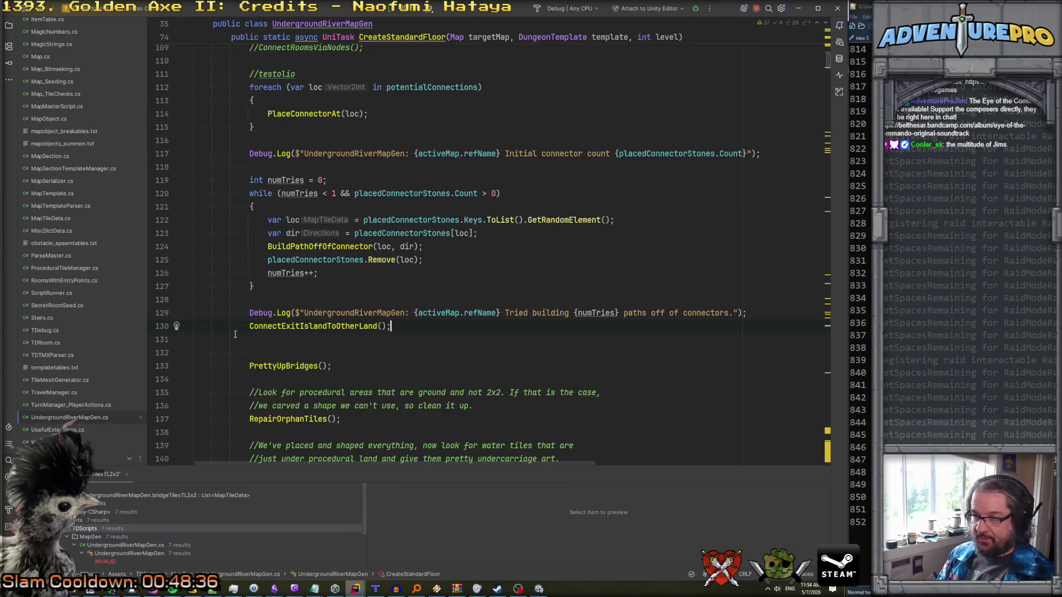
# - Comment out the ConnectExitIslandToOtherLand(); call and check the PrettyUpBridges definition
pyautogui.press('Return')
pyautogui.scroll(-2, 258, 339)
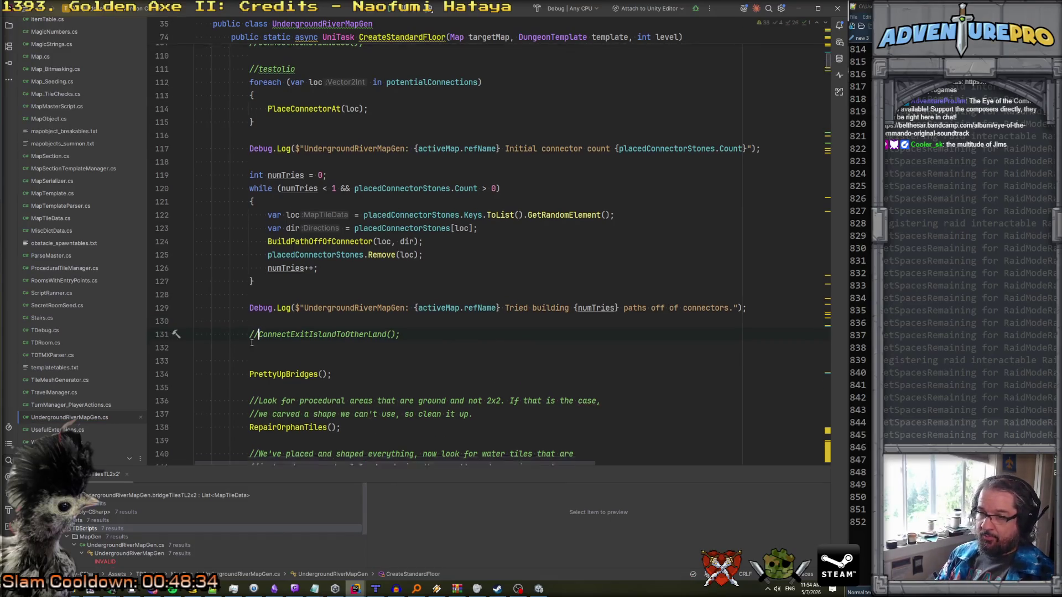
pyautogui.keyDown('ctrl'); pyautogui.click(268, 337); pyautogui.keyUp('ctrl')
pyautogui.scroll(-3, 335, 232)
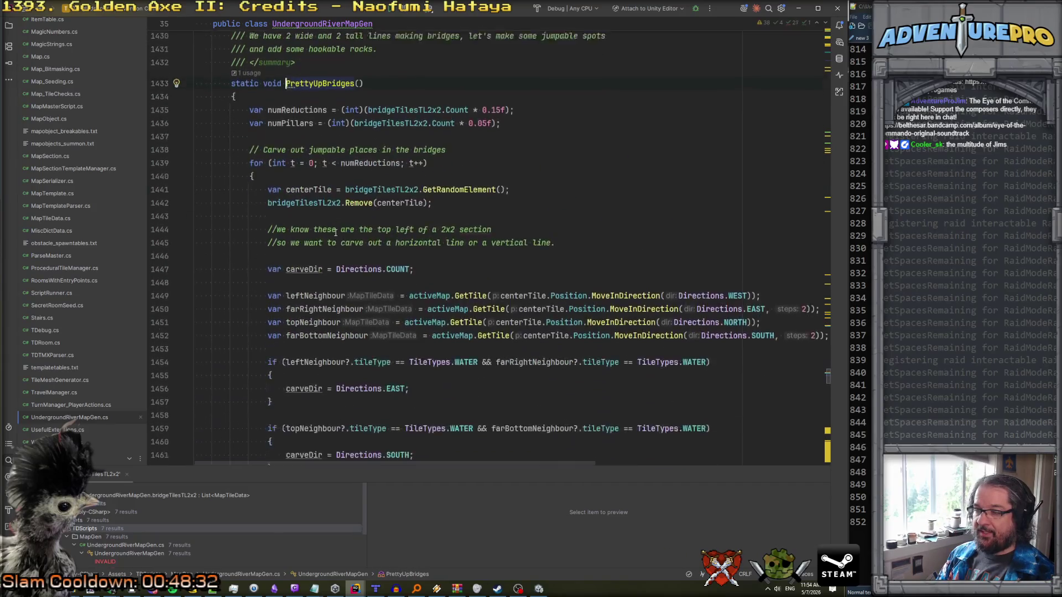
pyautogui.hotkey('ctrl', '-')
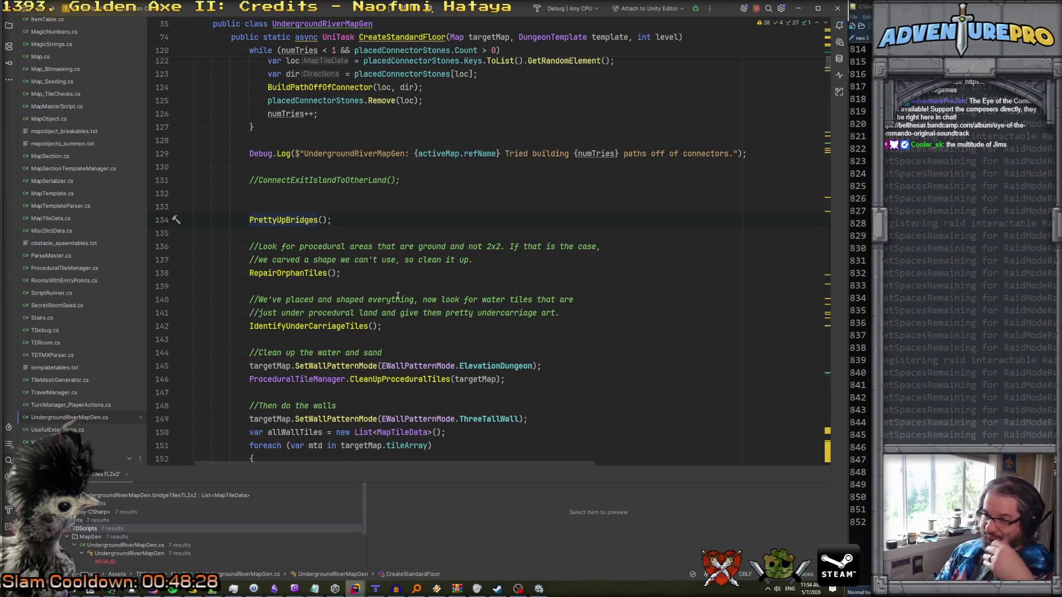
# - Look over the surrounding code, then switch to the Unity Editor to recompile
pyautogui.scroll(-2, 450, 320)
pyautogui.click(451, 259)
pyautogui.scroll(2, 479, 243)
pyautogui.scroll(-2, 475, 220)
pyautogui.scroll(4, 475, 220)
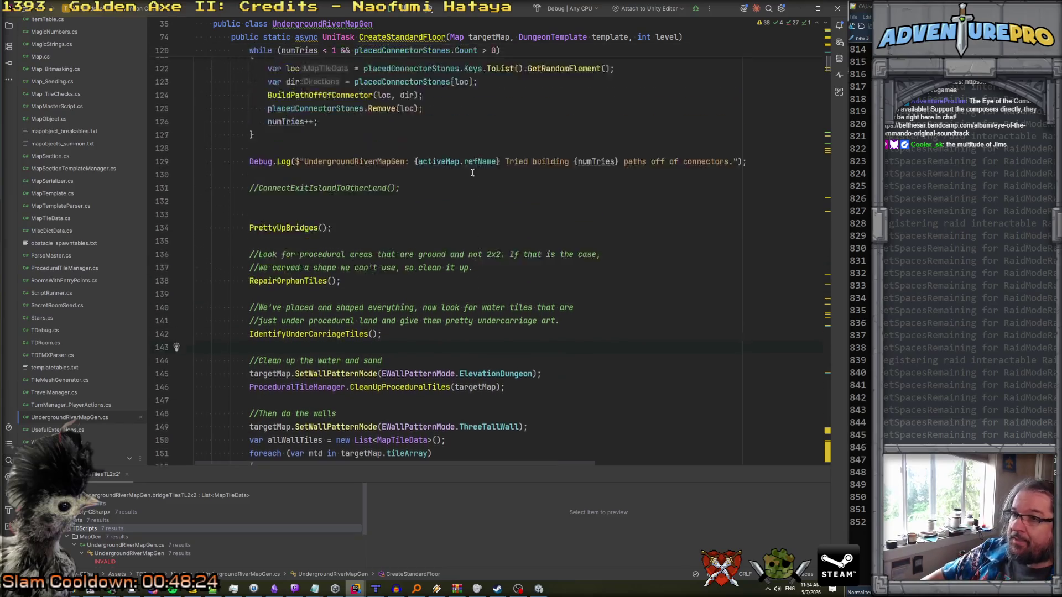
pyautogui.click(538, 590)
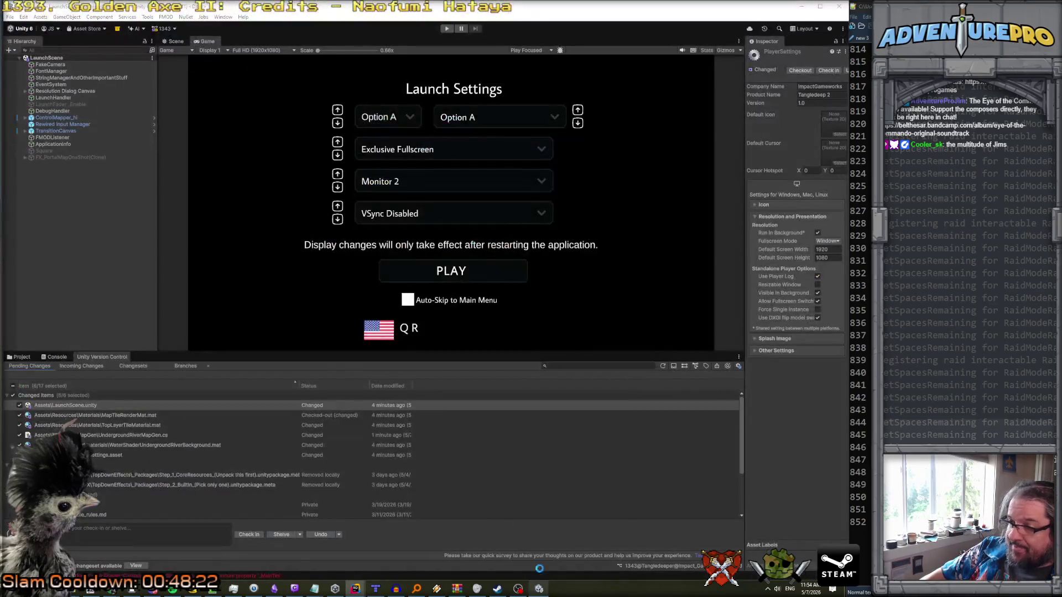
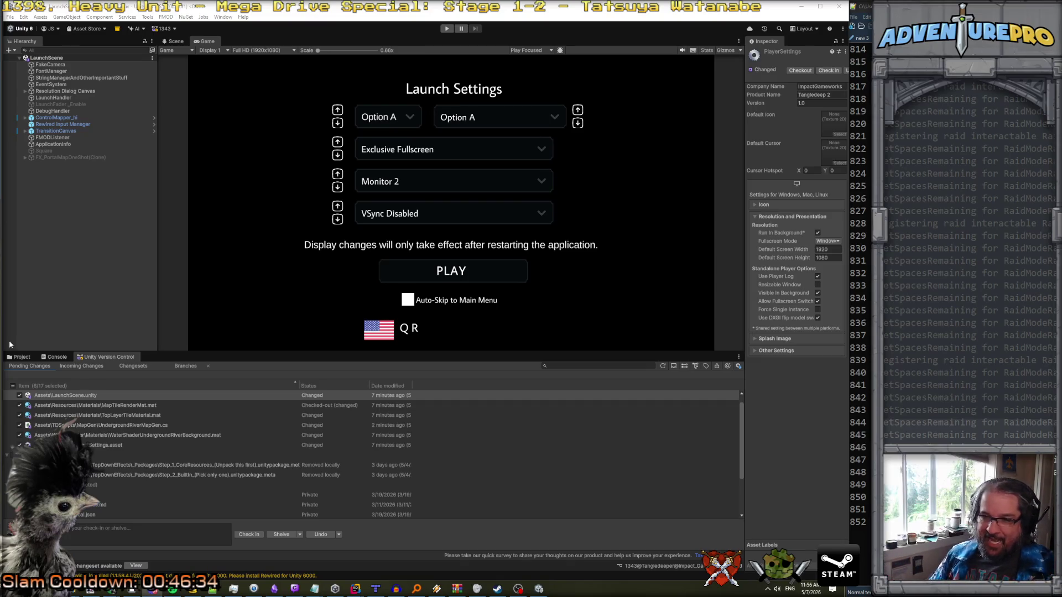
# - Check the console, make the pending changes panel taller, then switch to Tiled
pyautogui.click(56, 357)
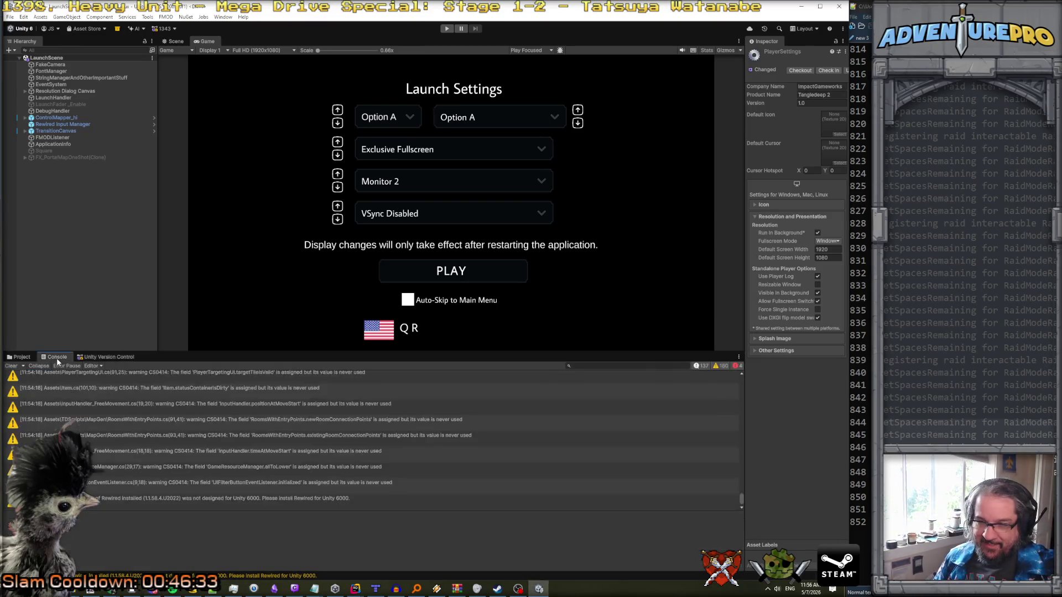
pyautogui.click(88, 357)
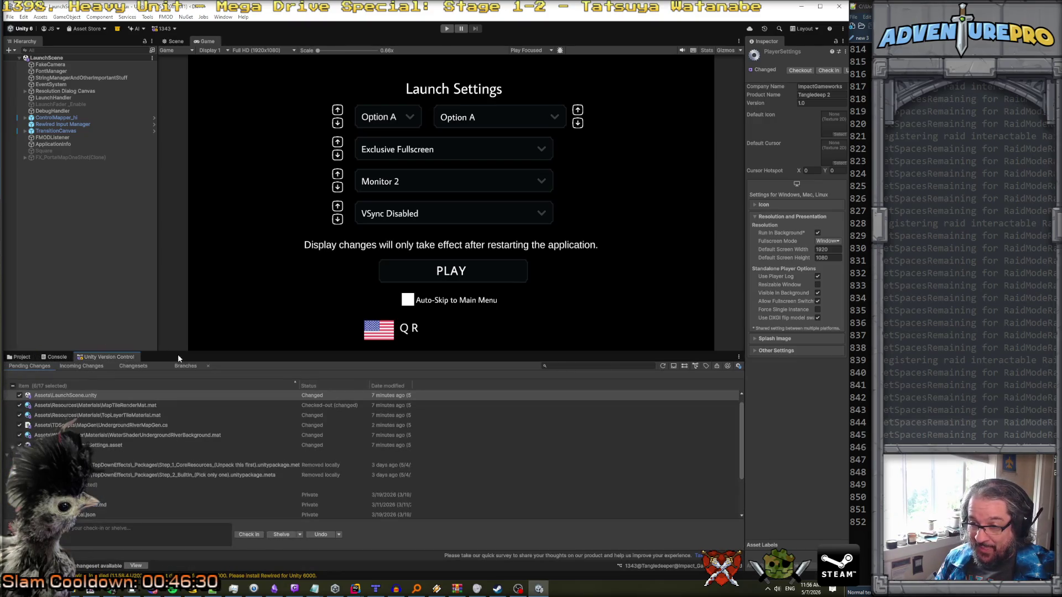
pyautogui.moveTo(180, 350)
pyautogui.mouseDown()
pyautogui.moveTo(180, 304)
pyautogui.moveTo(187, 331)
pyautogui.mouseUp()
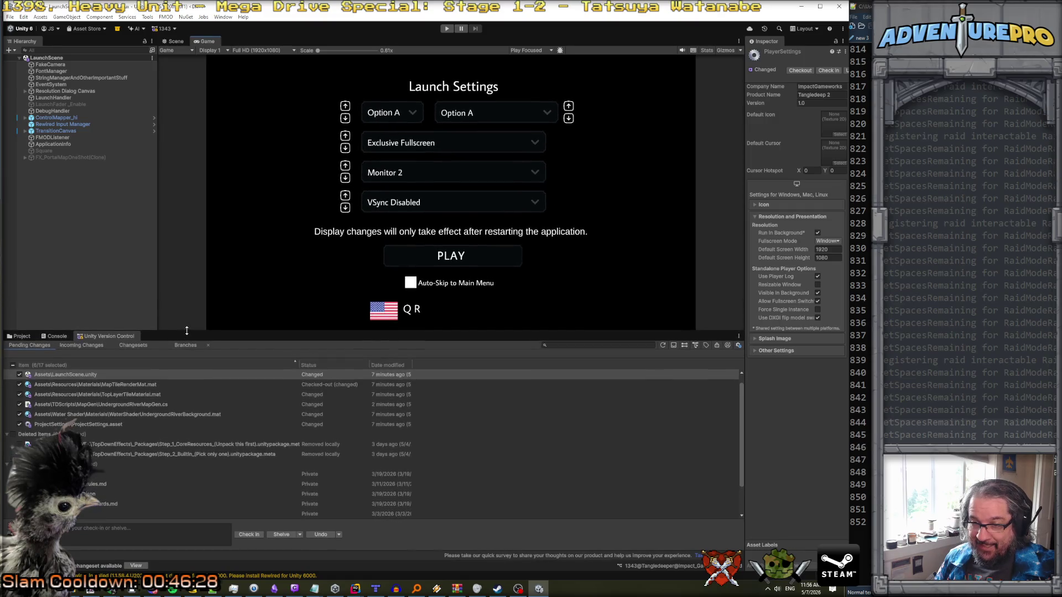
pyautogui.hotkey('alt', 'Tab')
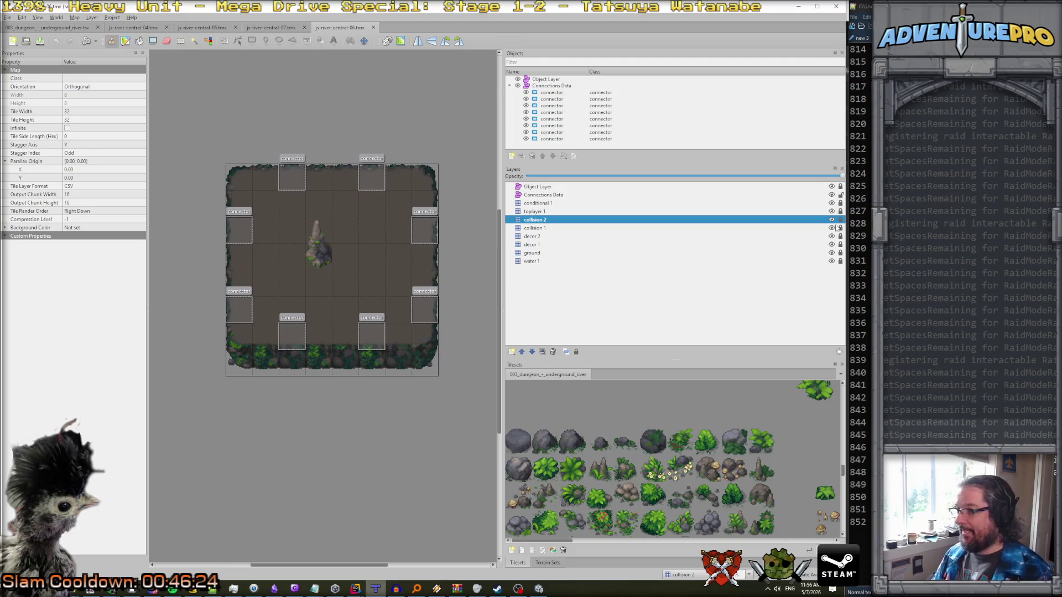
# - Stamp onto js-river-central-06 and save it, view js-river-central-07, then minimise Tiled
pyautogui.click(840, 196)
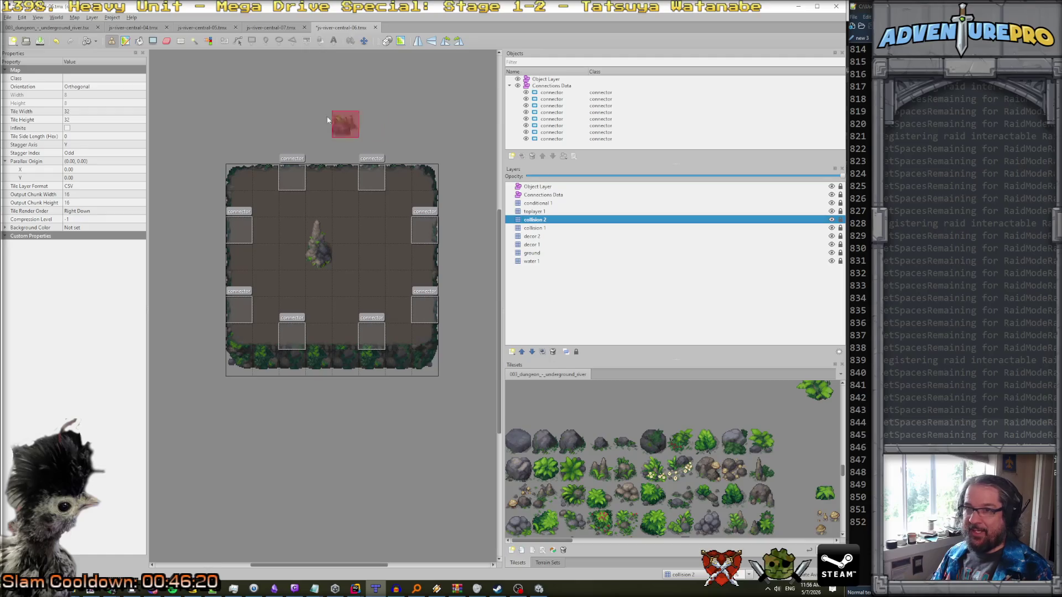
pyautogui.hotkey('ctrl', 's')
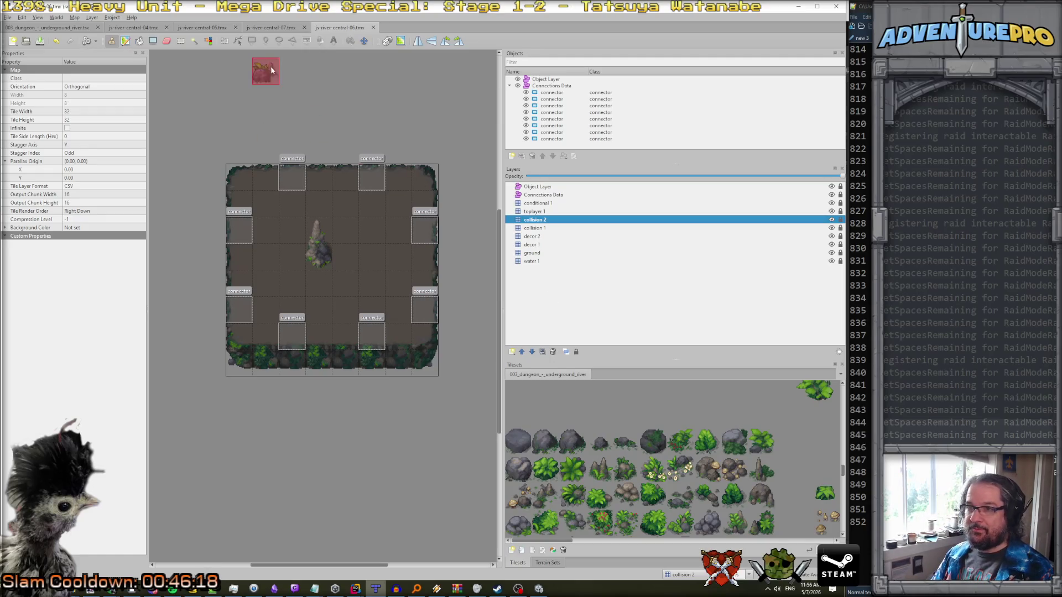
pyautogui.click(275, 29)
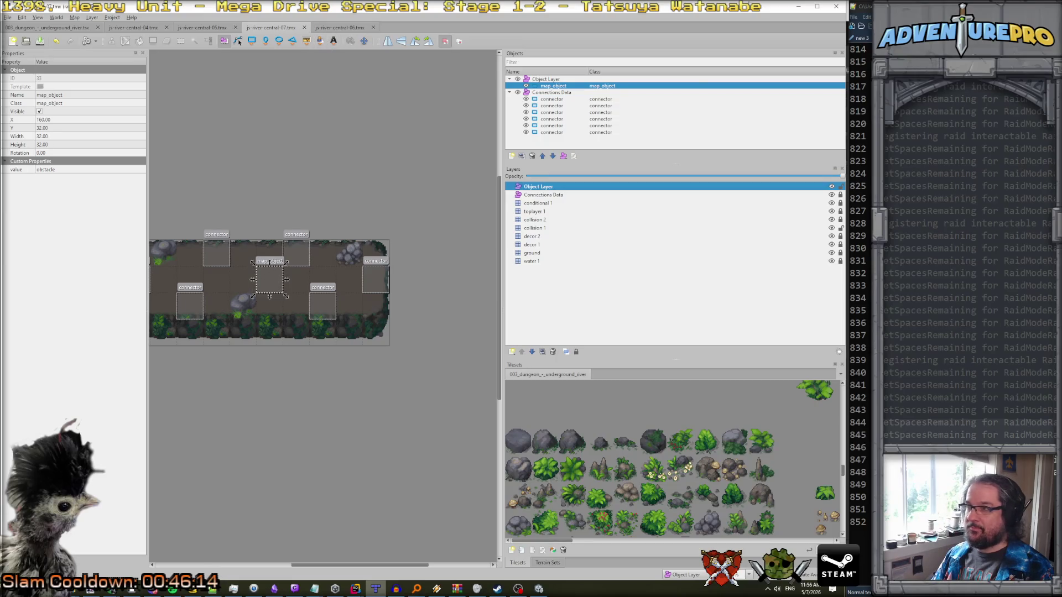
pyautogui.click(797, 7)
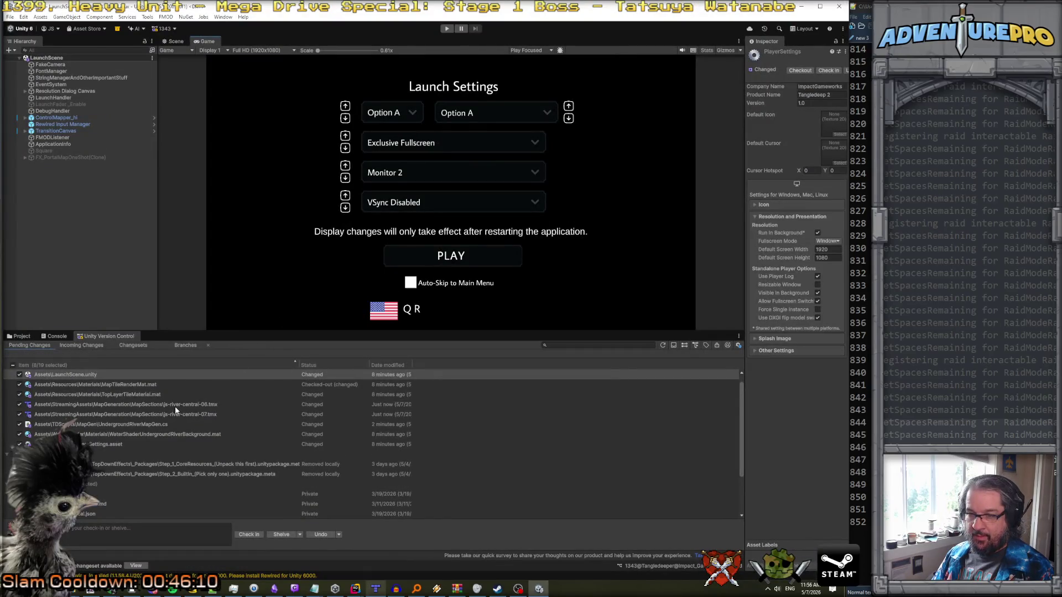
pyautogui.click(176, 409)
pyautogui.rightClick(175, 406)
pyautogui.click(215, 424)
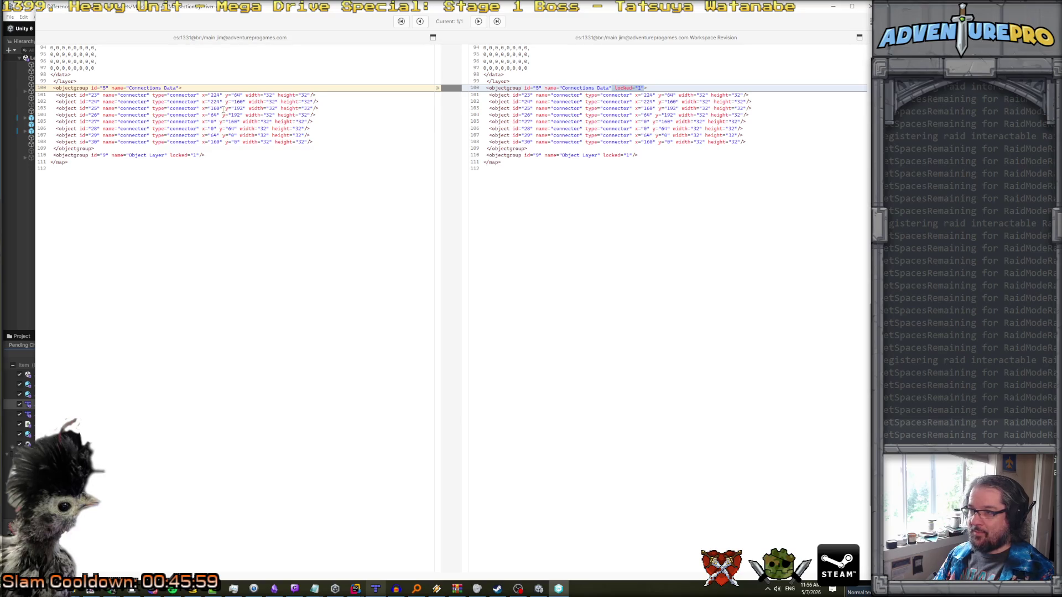
pyautogui.scroll(14, 149, 69)
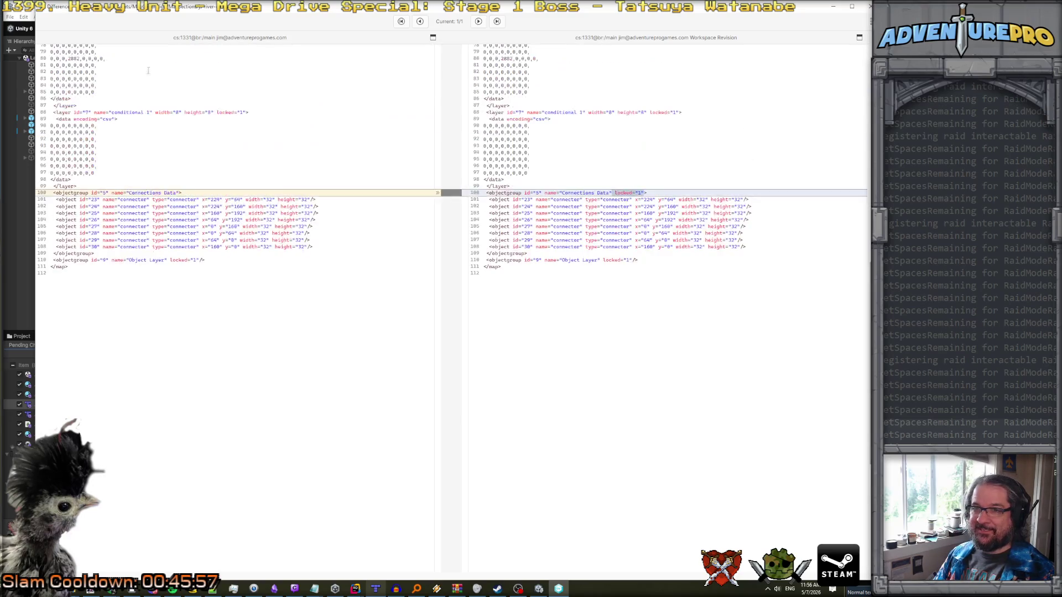
pyautogui.scroll(16, 383, 266)
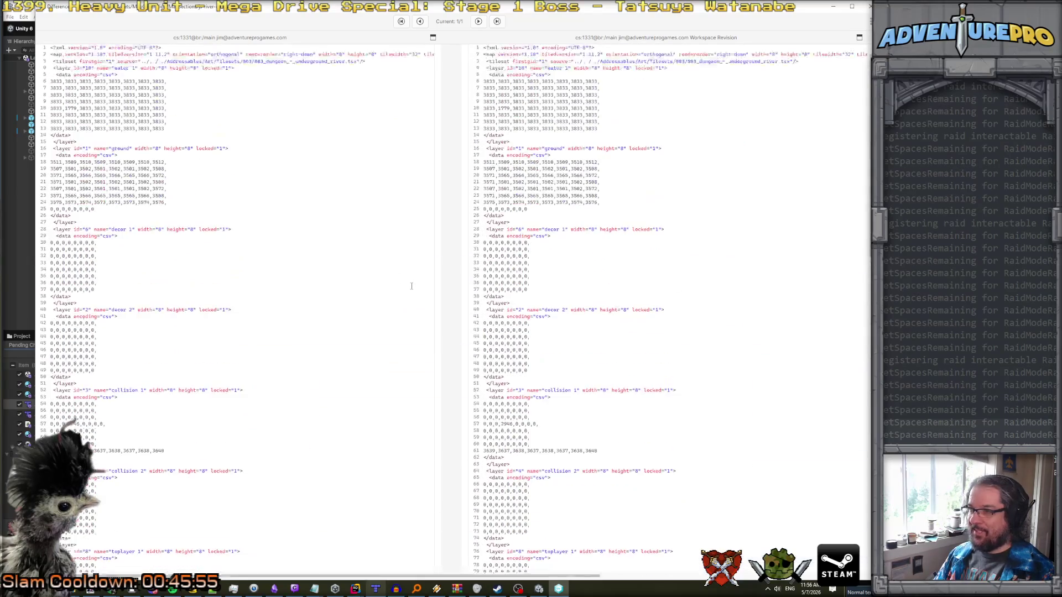
pyautogui.scroll(-19, 412, 286)
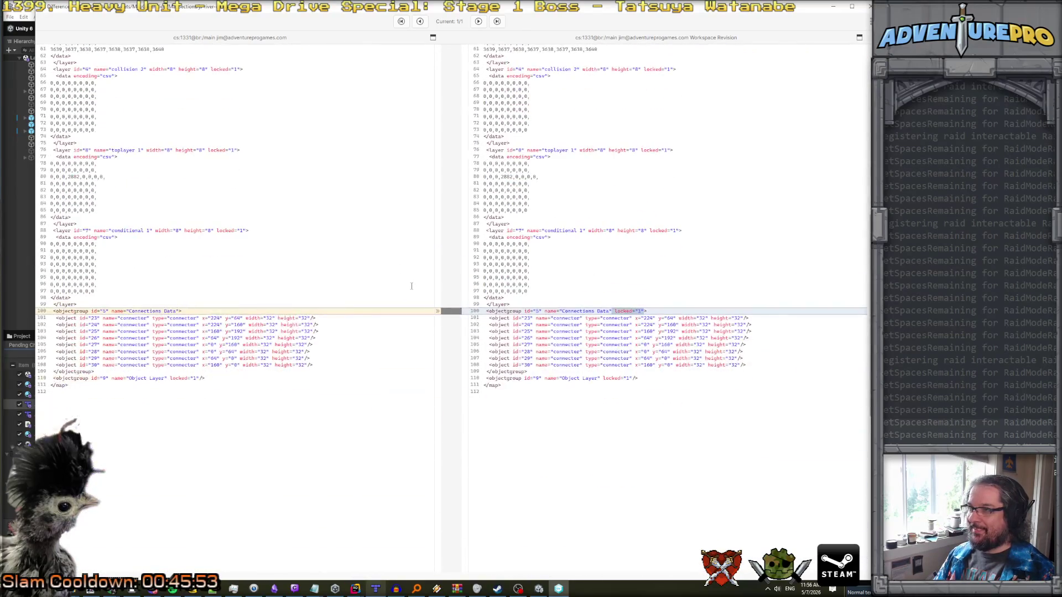
pyautogui.scroll(20, 677, 230)
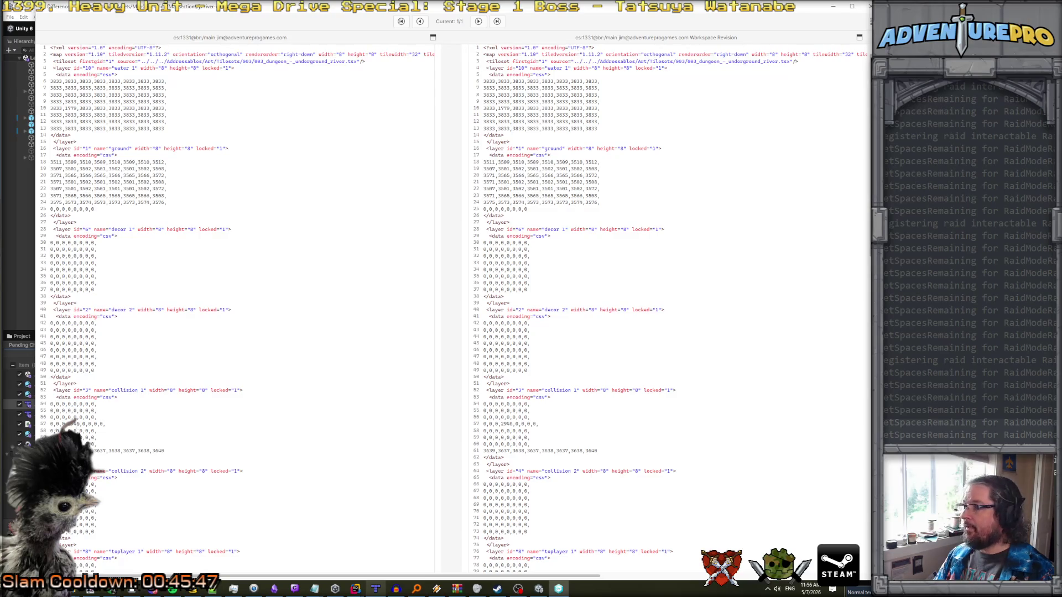
pyautogui.click(869, 6)
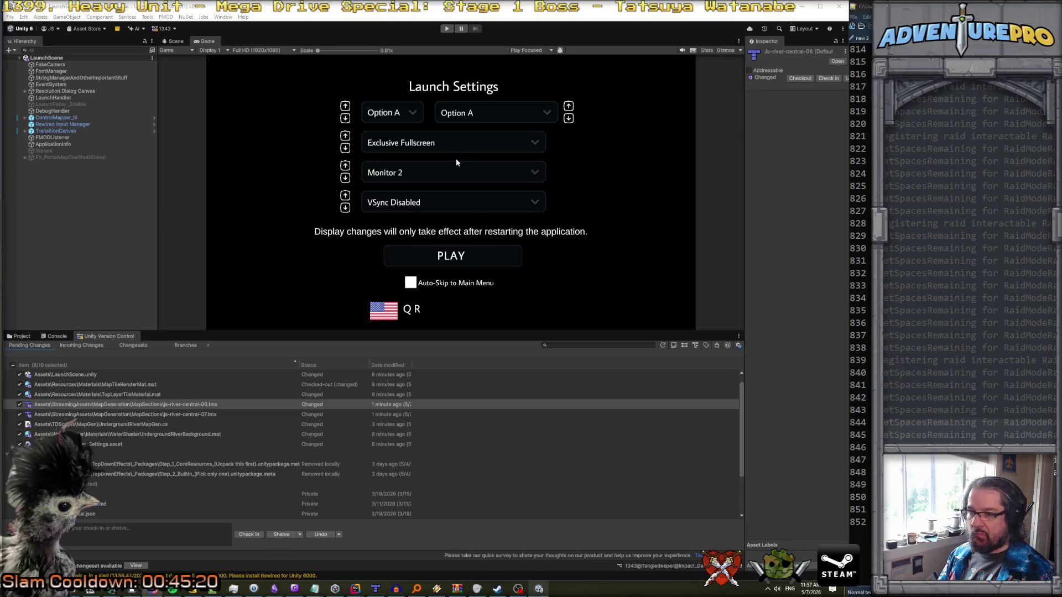
# - Start play mode and walk the character right across the river rocks onto the long platform
pyautogui.click(447, 30)
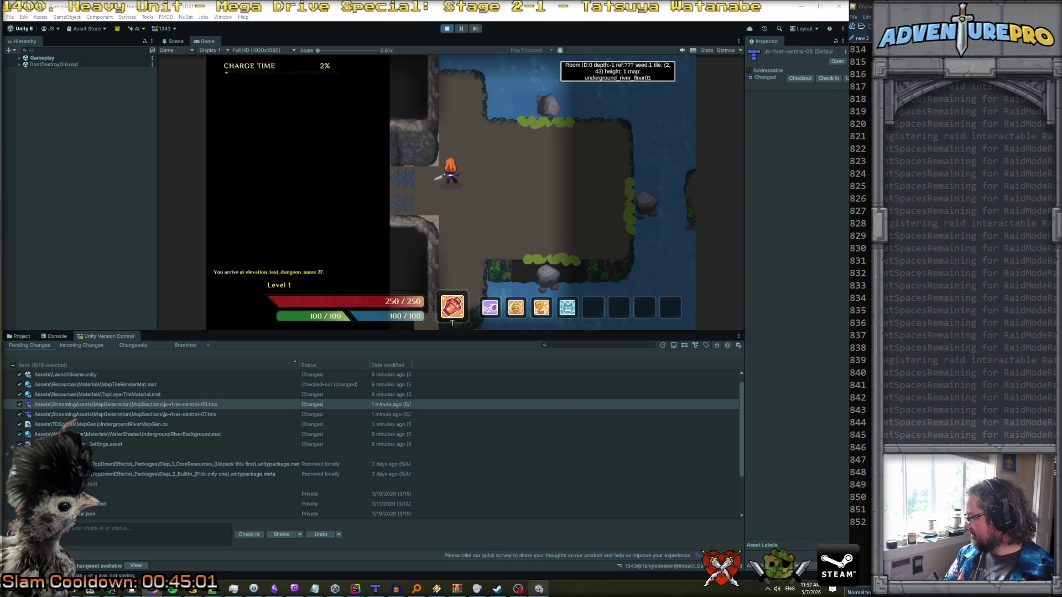
pyautogui.press('d')
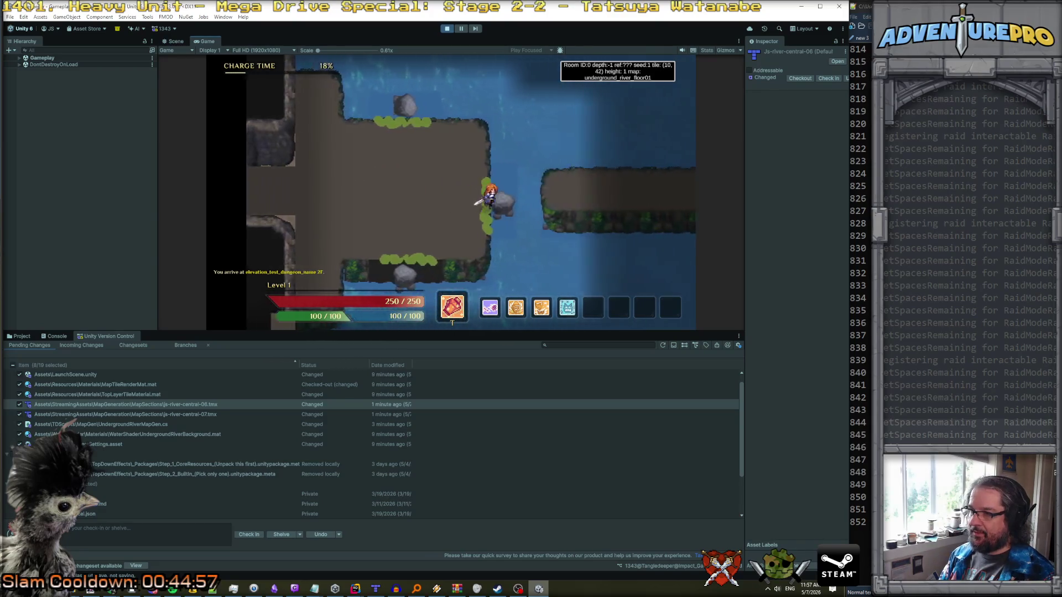
pyautogui.press('d')
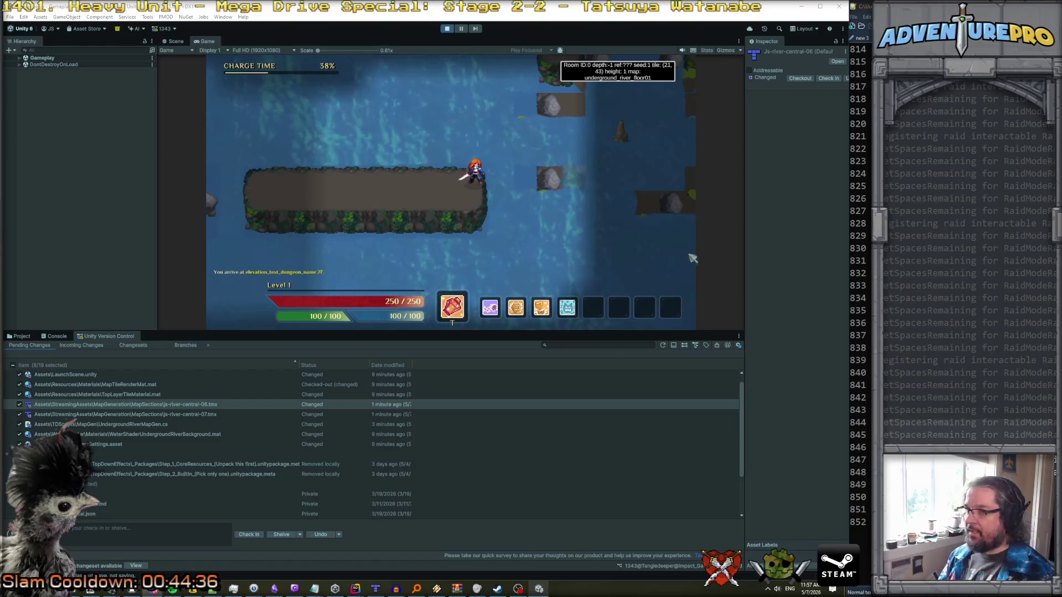
# - Run 'reveal' in the in-game debug console to uncover the map, then show the Console log
pyautogui.press('`')
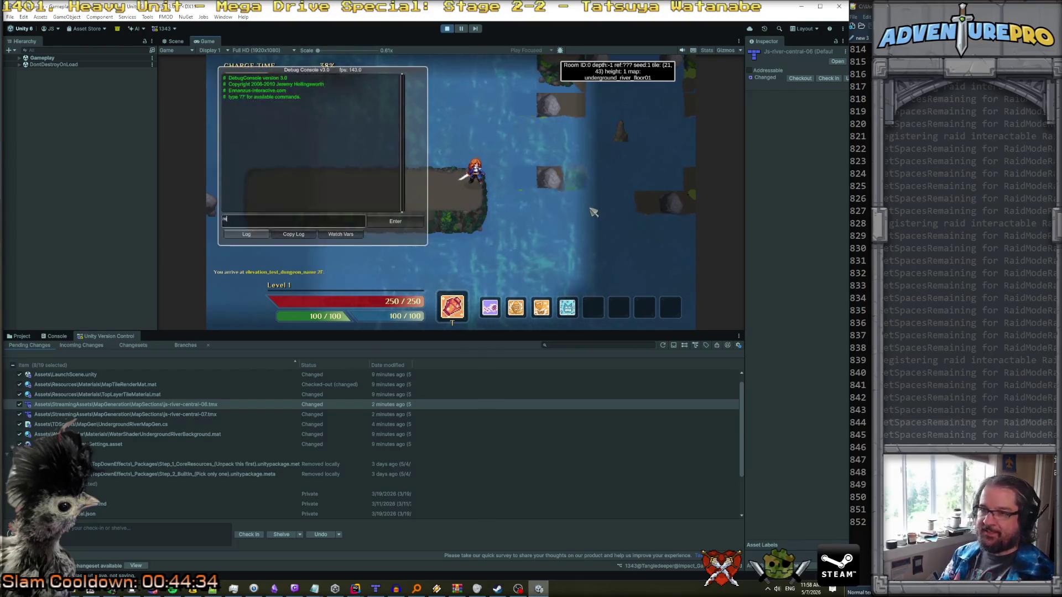
pyautogui.write('reveal')
pyautogui.press('Return')
pyautogui.press('`')
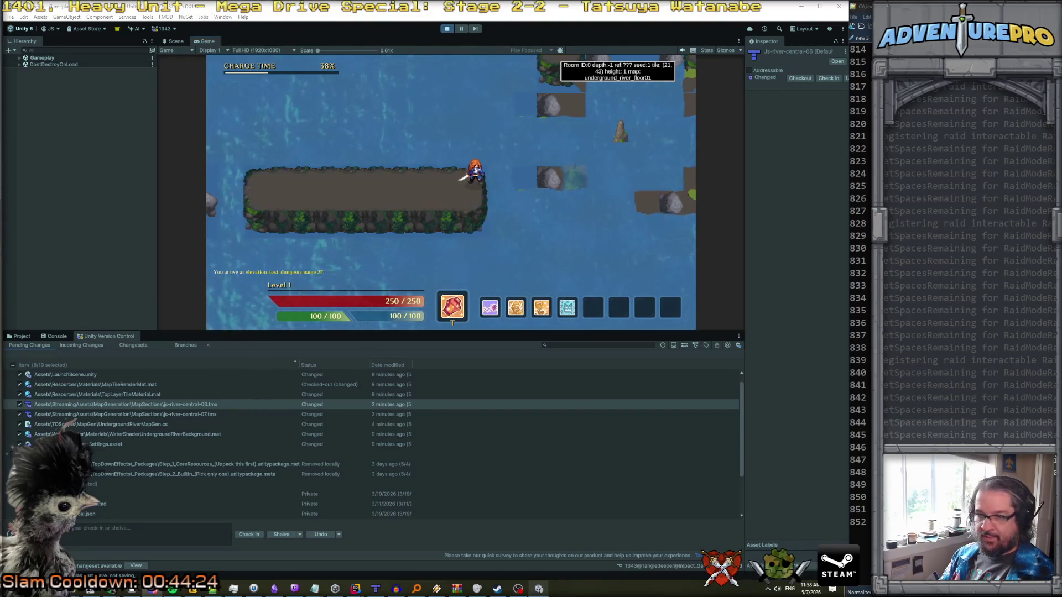
pyautogui.click(58, 336)
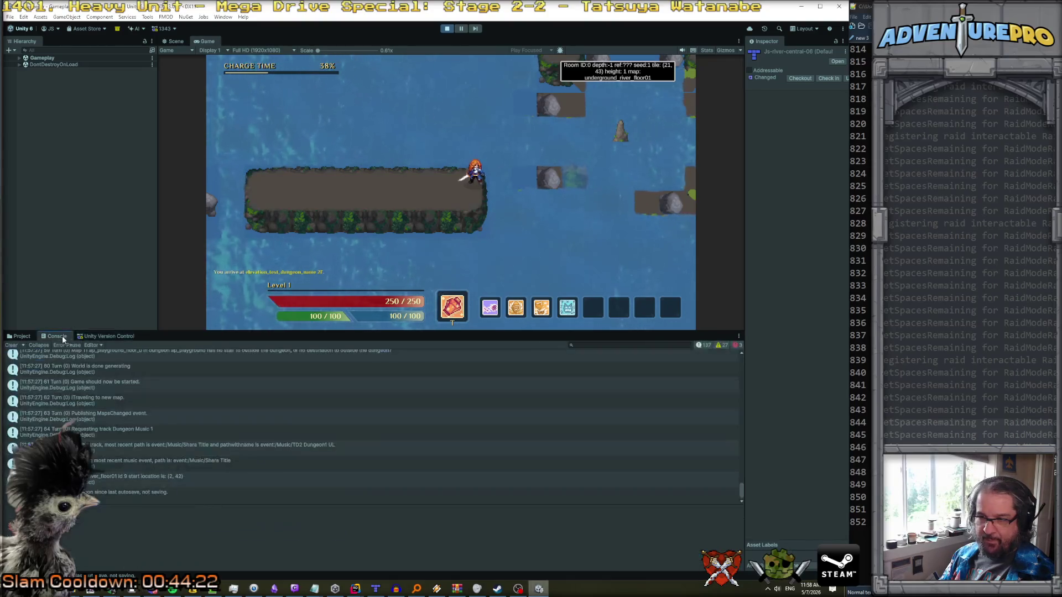
# - List the project's changesets in version control and show changeset 1342's changed files
pyautogui.click(108, 337)
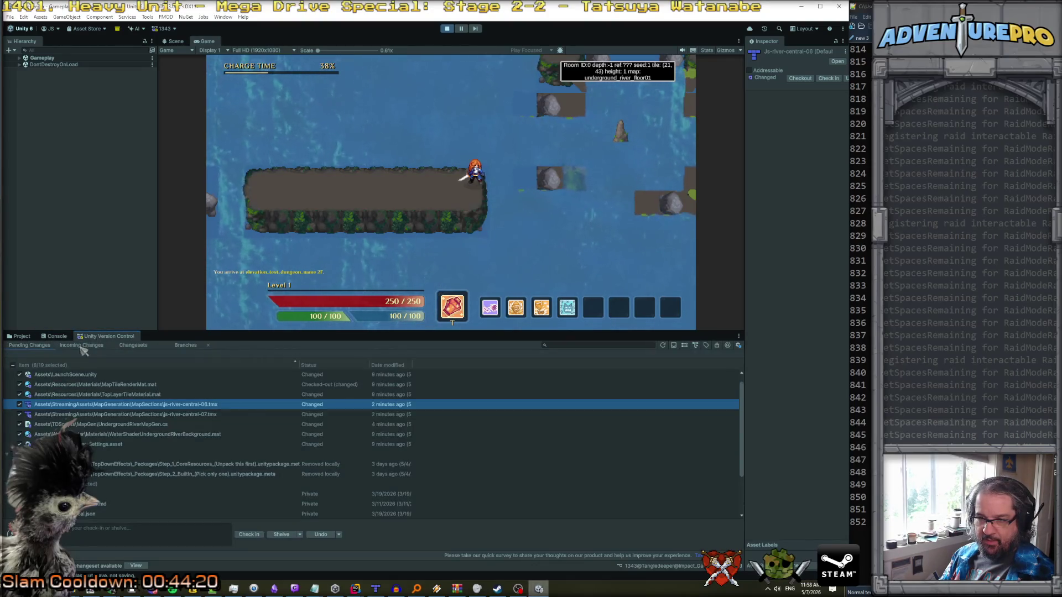
pyautogui.click(82, 345)
pyautogui.click(30, 345)
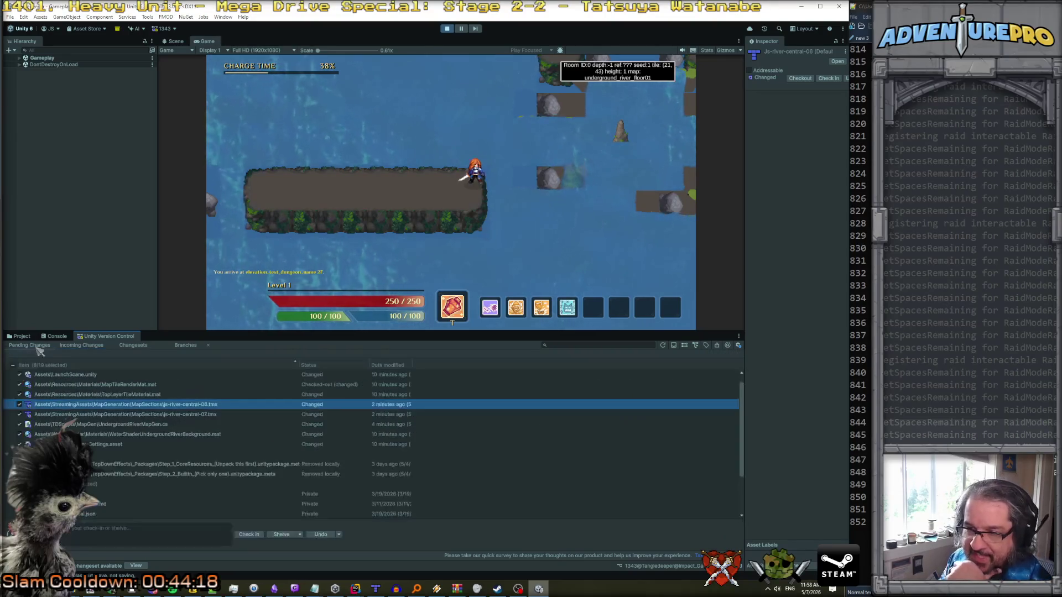
pyautogui.click(133, 345)
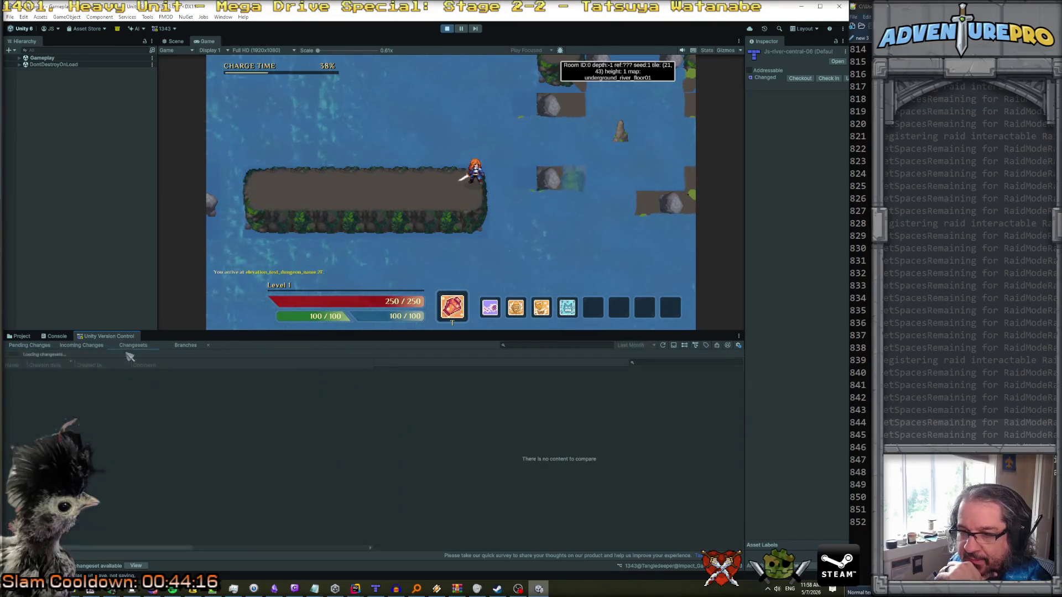
pyautogui.click(49, 395)
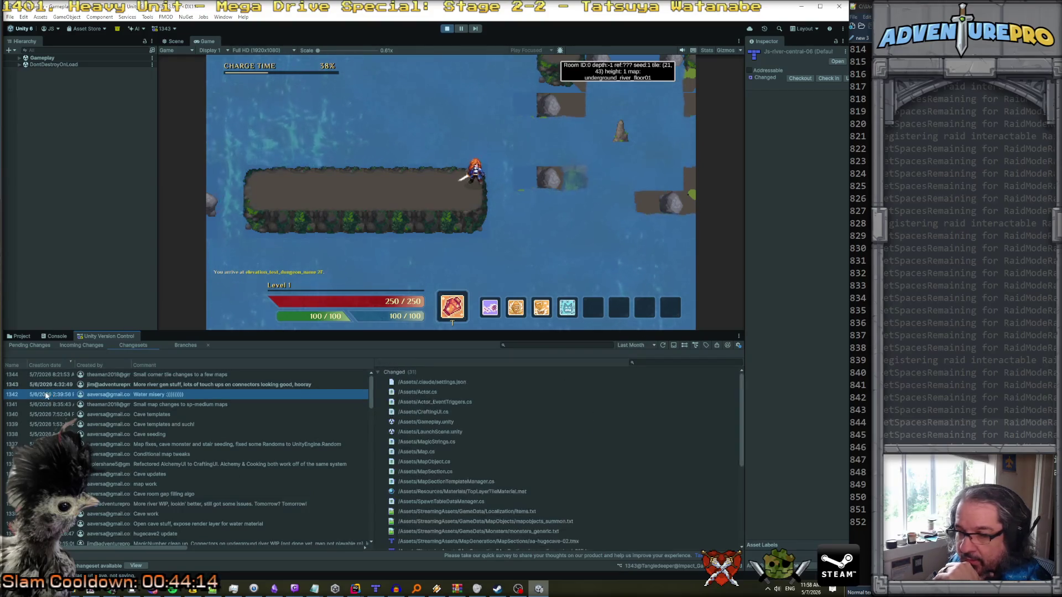
# - Open a diff of TileMeshGenerator.cs against its previous version
pyautogui.scroll(-5, 515, 475)
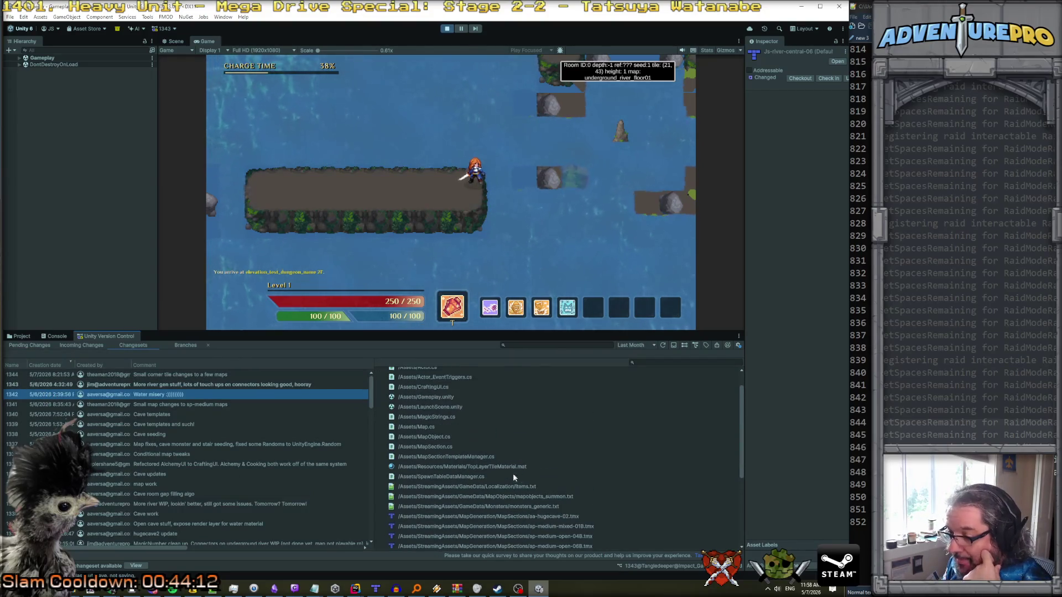
pyautogui.scroll(3, 467, 454)
pyautogui.scroll(-5, 463, 449)
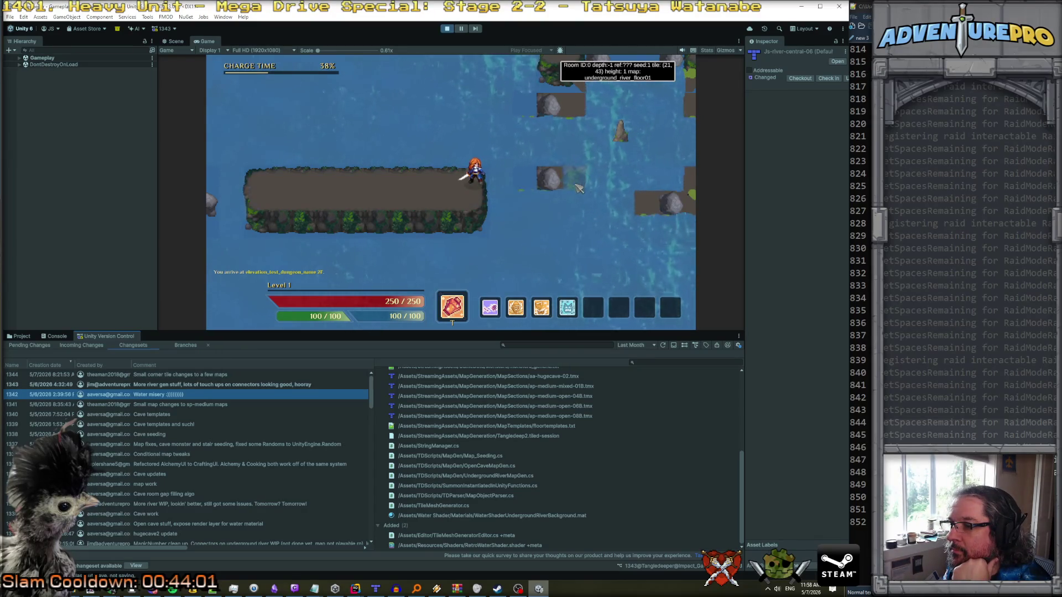
pyautogui.rightClick(443, 506)
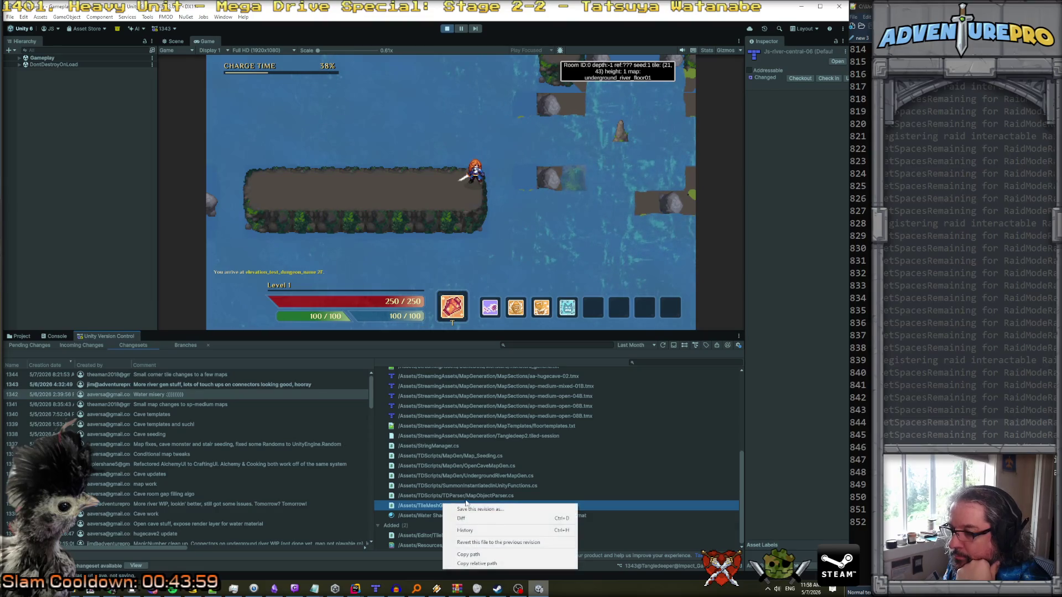
pyautogui.click(477, 519)
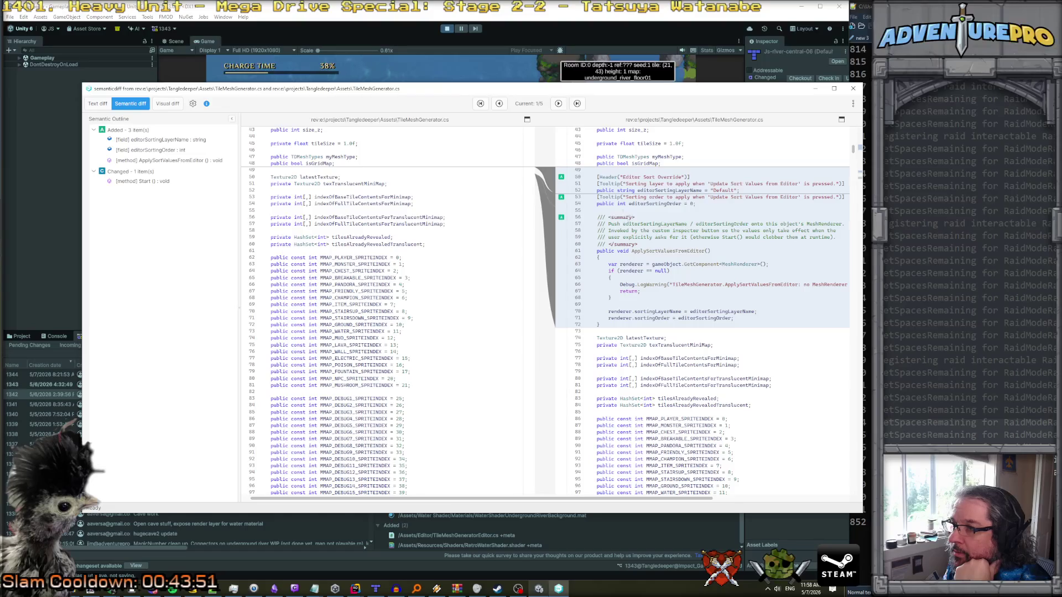
# - Step through TileMeshGenerator.cs's differences to 5/5 near line 191, then close the diff
pyautogui.click(558, 104)
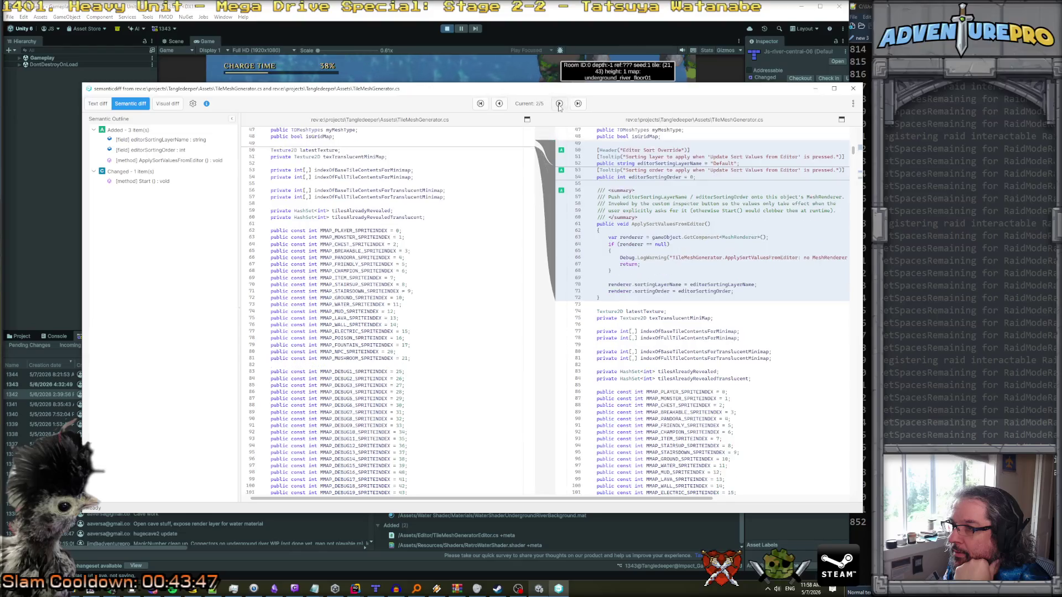
pyautogui.click(559, 104)
pyautogui.click(558, 104)
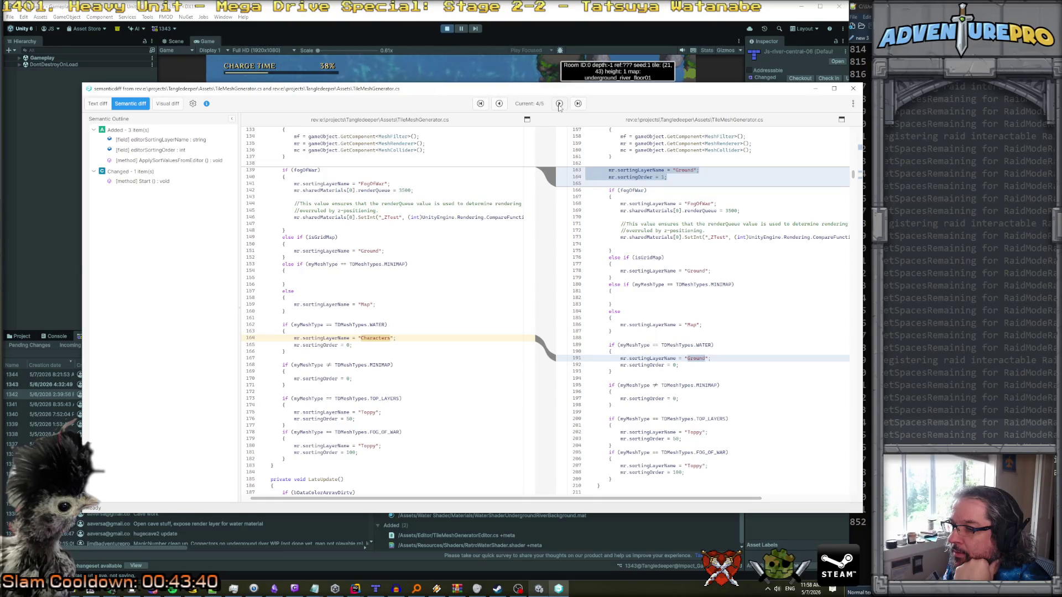
pyautogui.click(559, 104)
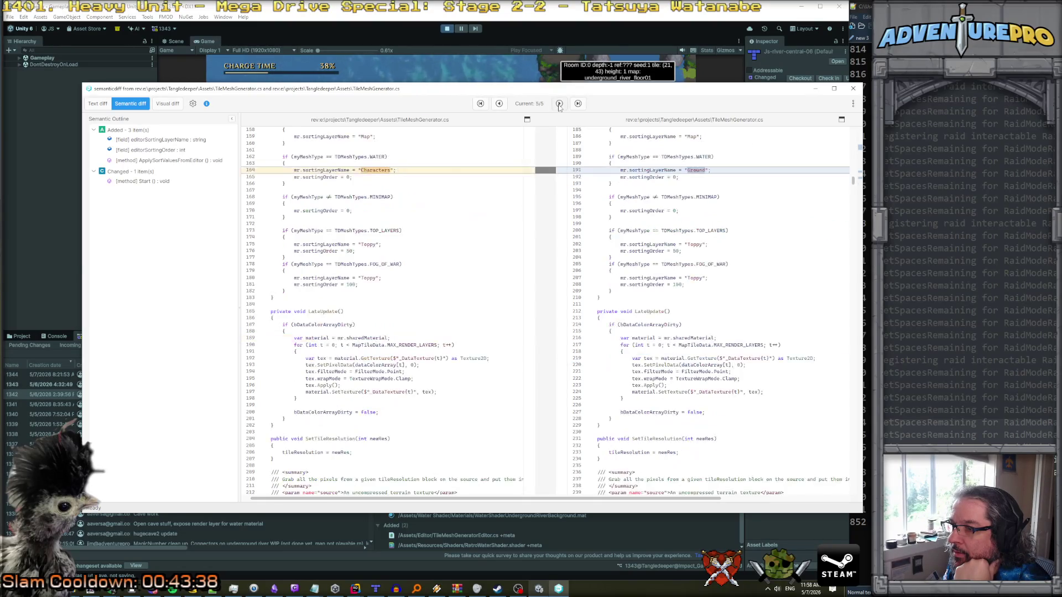
pyautogui.click(853, 89)
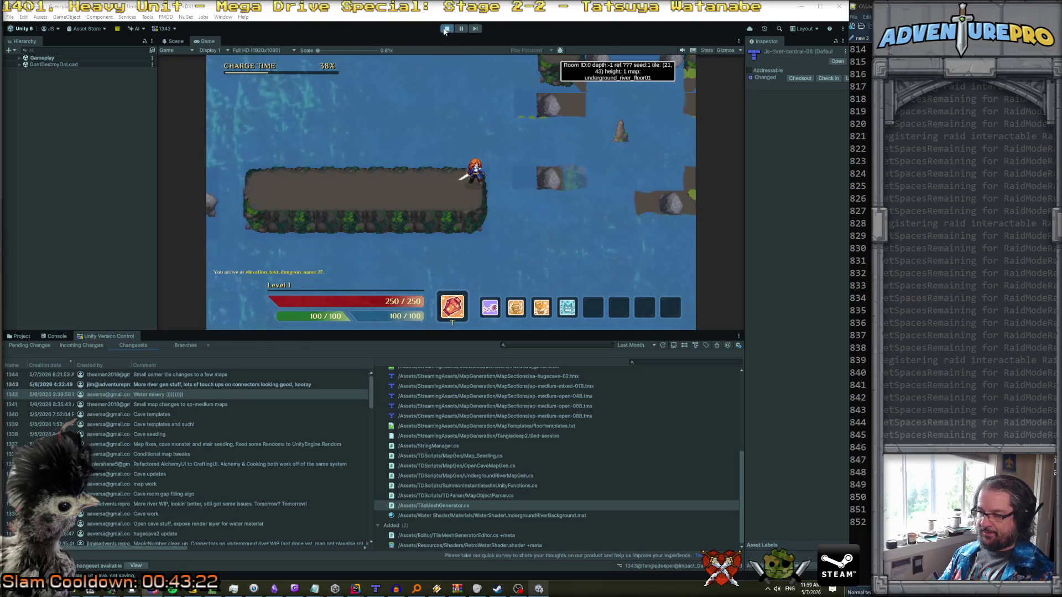
# - Open the MapObjectParser.cs diff and jump to the ParseCanPassThroughWalls change
pyautogui.click(453, 496)
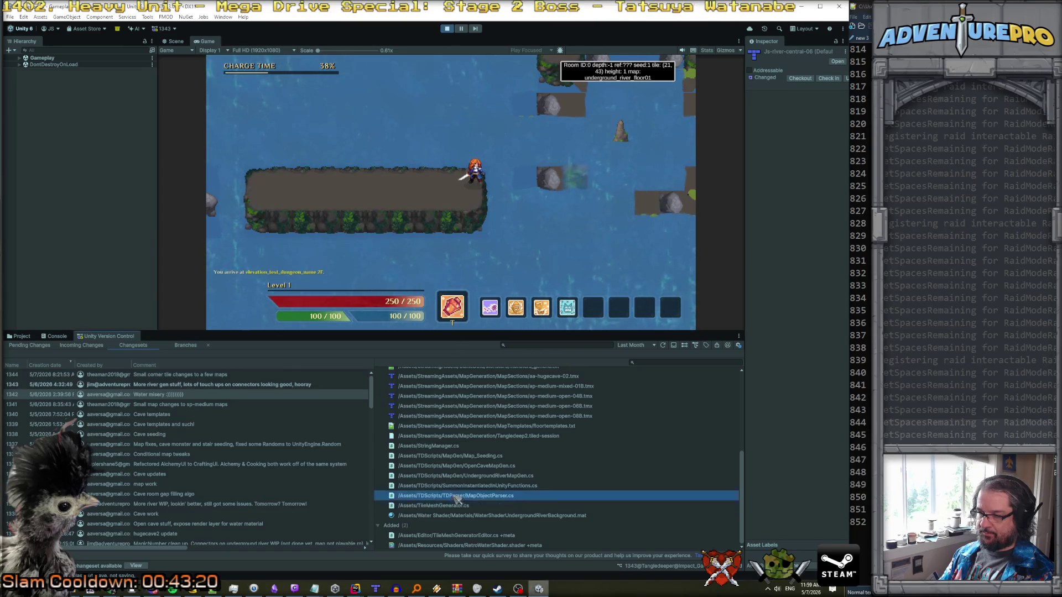
pyautogui.rightClick(453, 497)
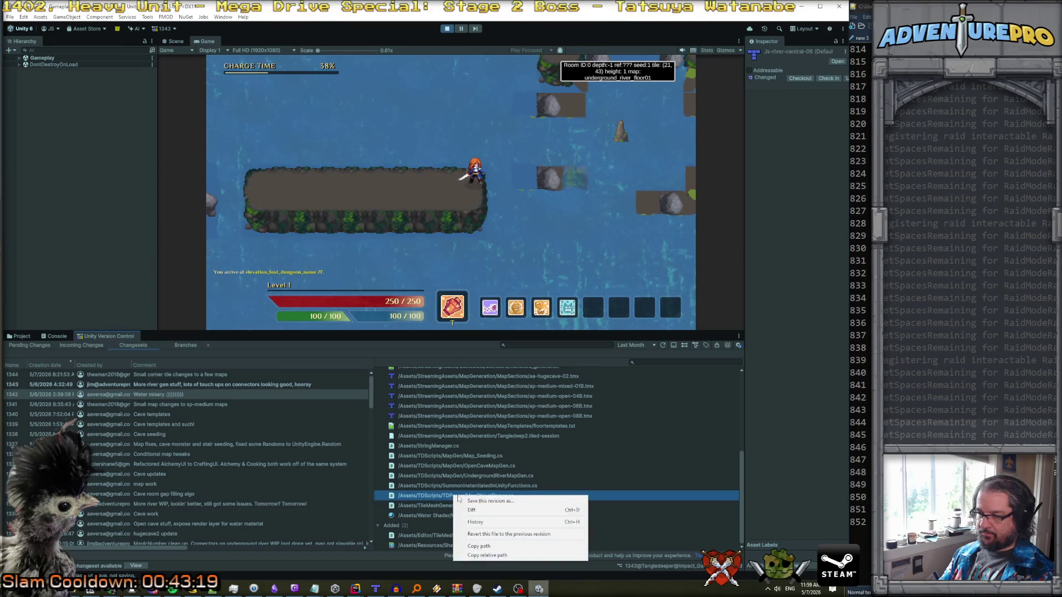
pyautogui.click(504, 515)
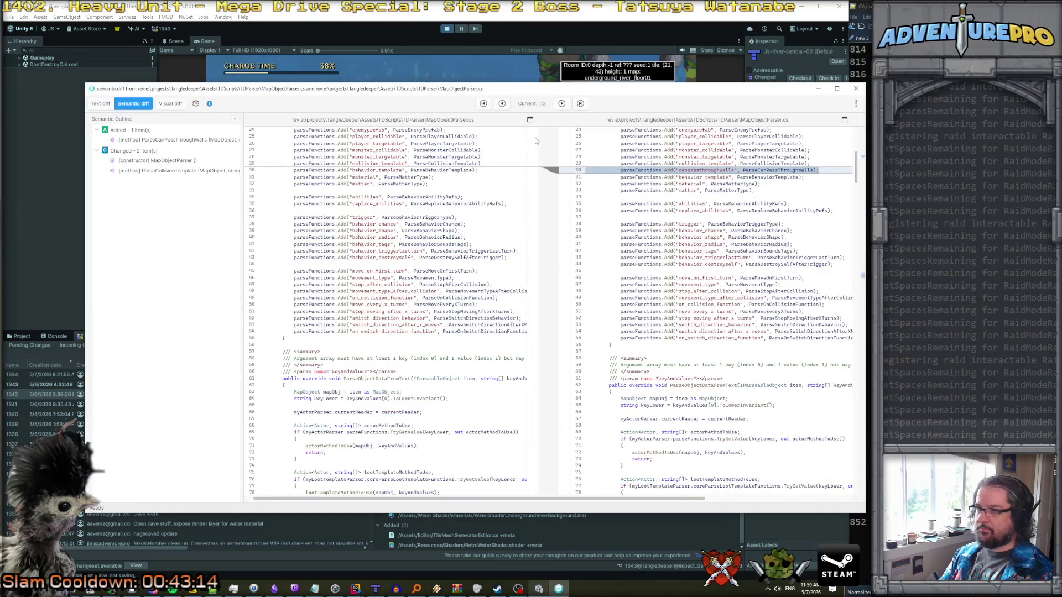
pyautogui.click(561, 103)
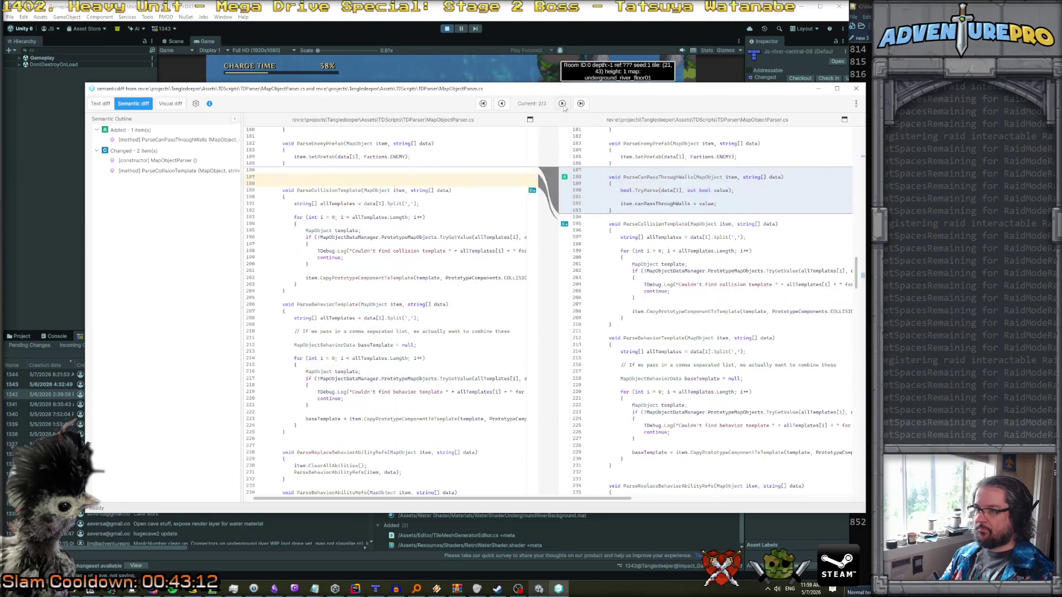
pyautogui.click(561, 104)
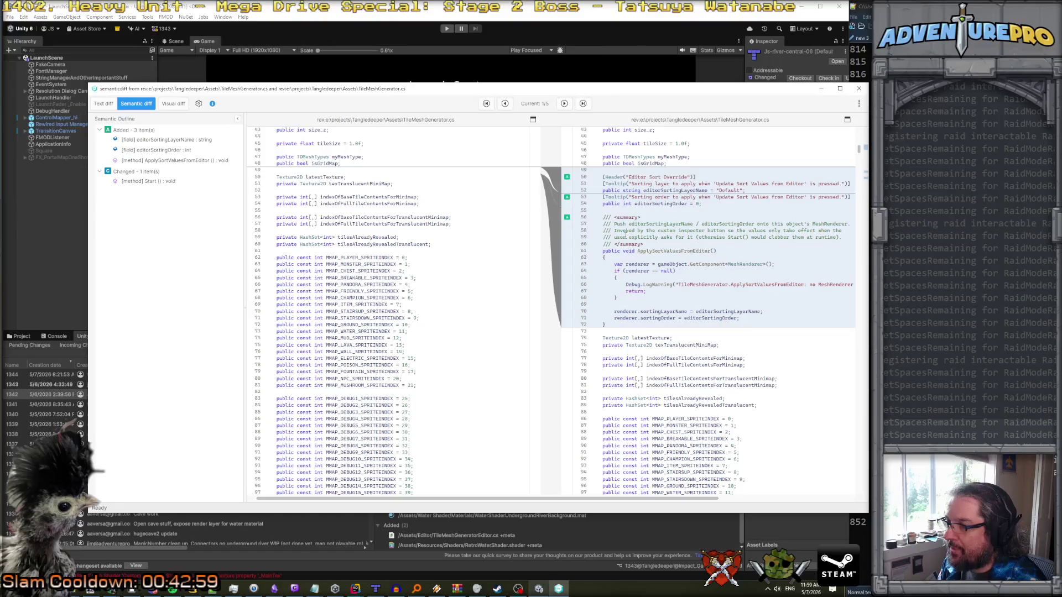
pyautogui.scroll(-1, 626, 235)
pyautogui.scroll(1, 625, 235)
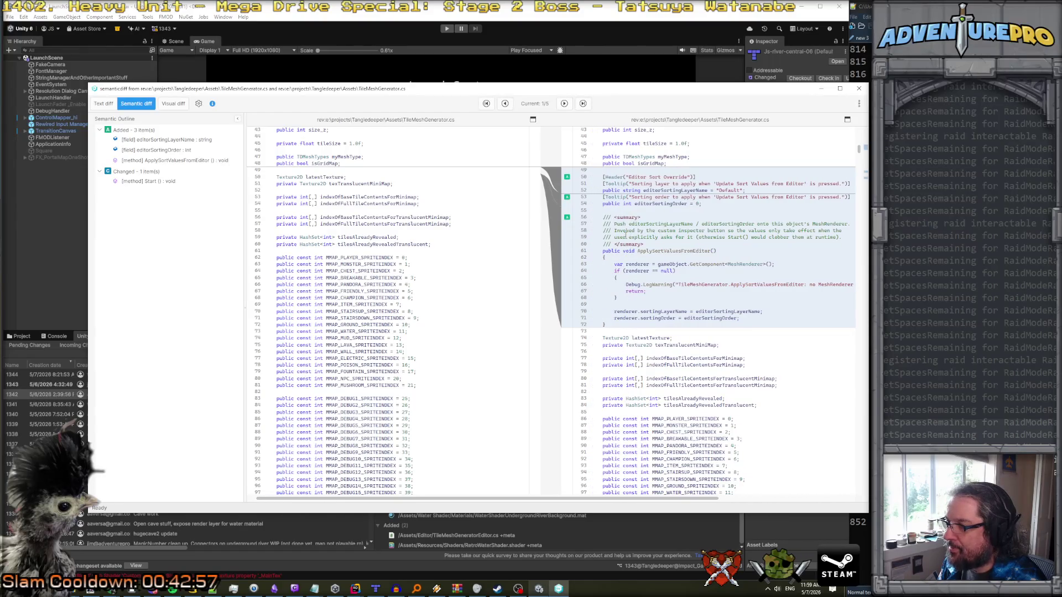
pyautogui.scroll(-1, 626, 235)
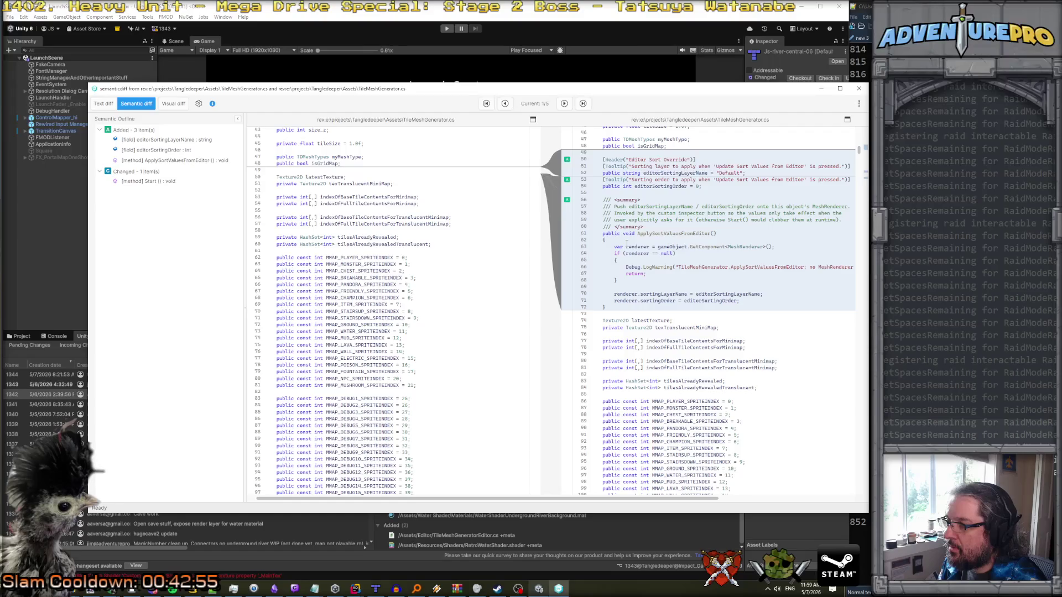
pyautogui.scroll(-1, 626, 243)
pyautogui.scroll(-15, 627, 244)
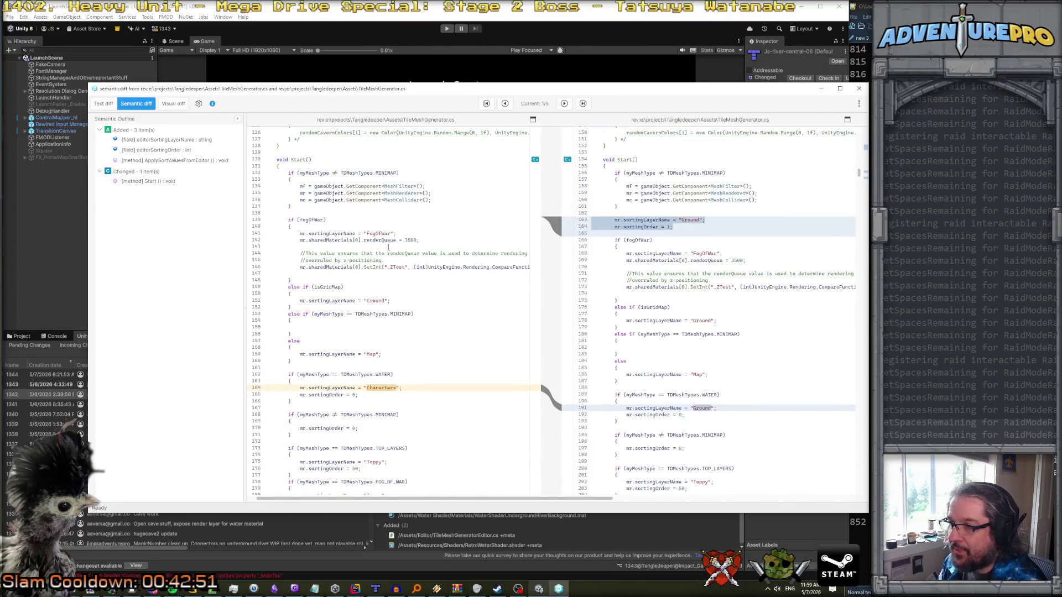
# - Review the Ground sorting layer change in Start() and the water sorting layer difference
pyautogui.click(640, 226)
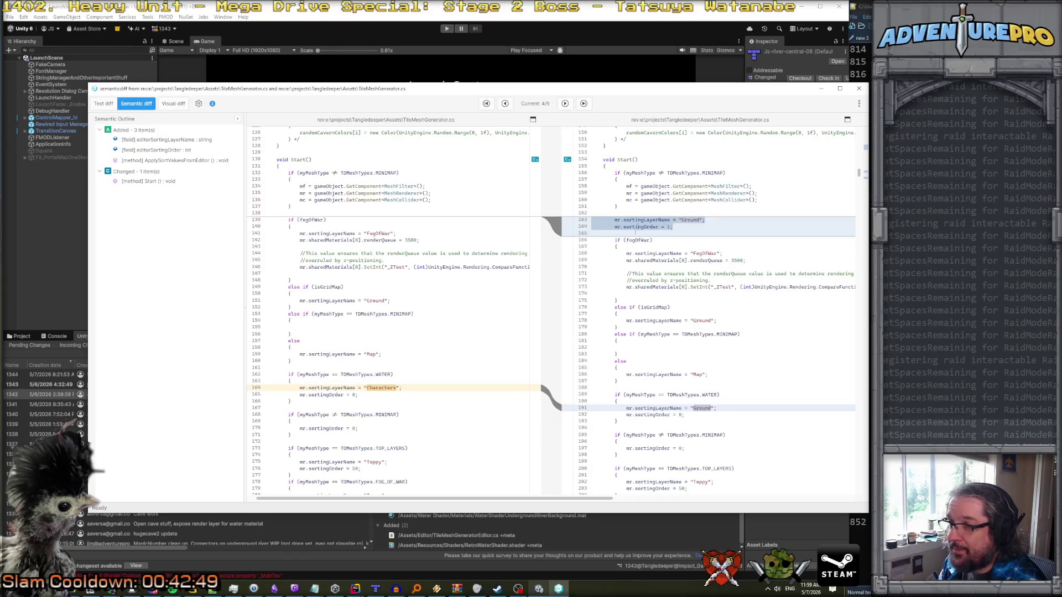
pyautogui.scroll(-3, 559, 243)
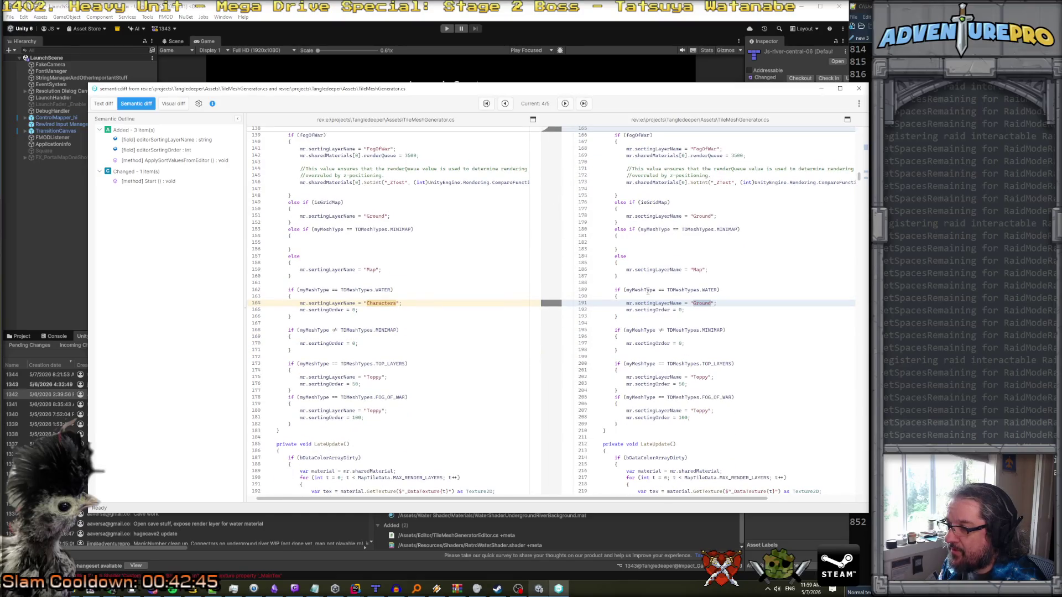
pyautogui.click(656, 303)
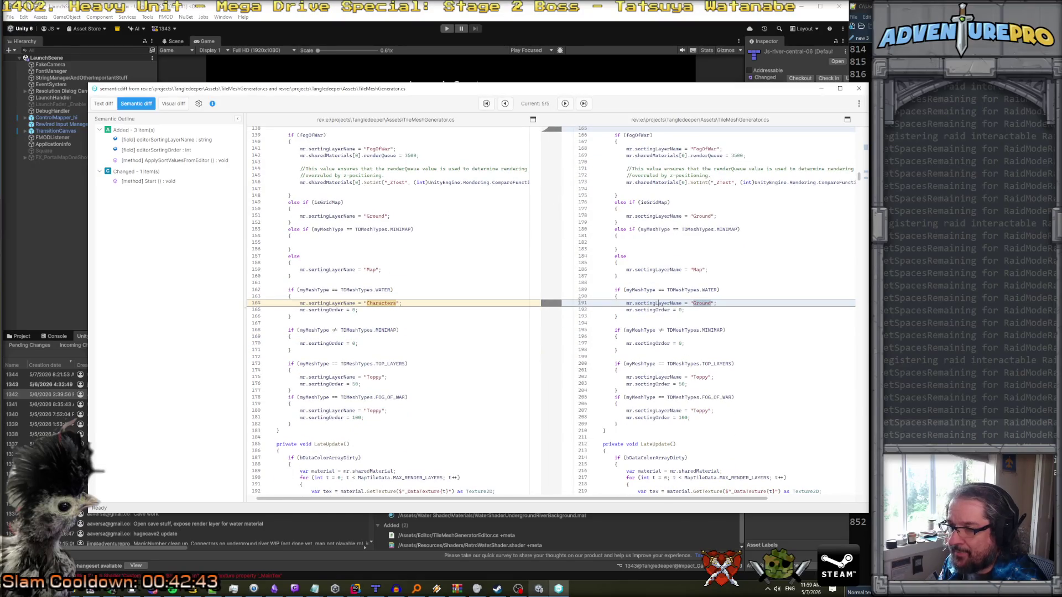
pyautogui.scroll(-5, 347, 311)
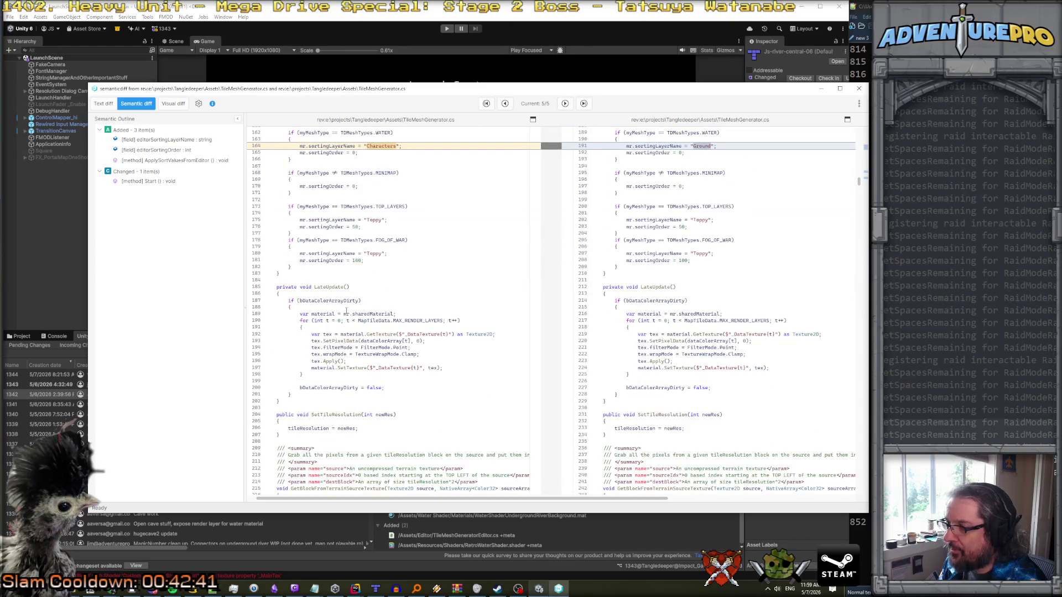
pyautogui.moveTo(860, 181); pyautogui.dragTo(856, 467)
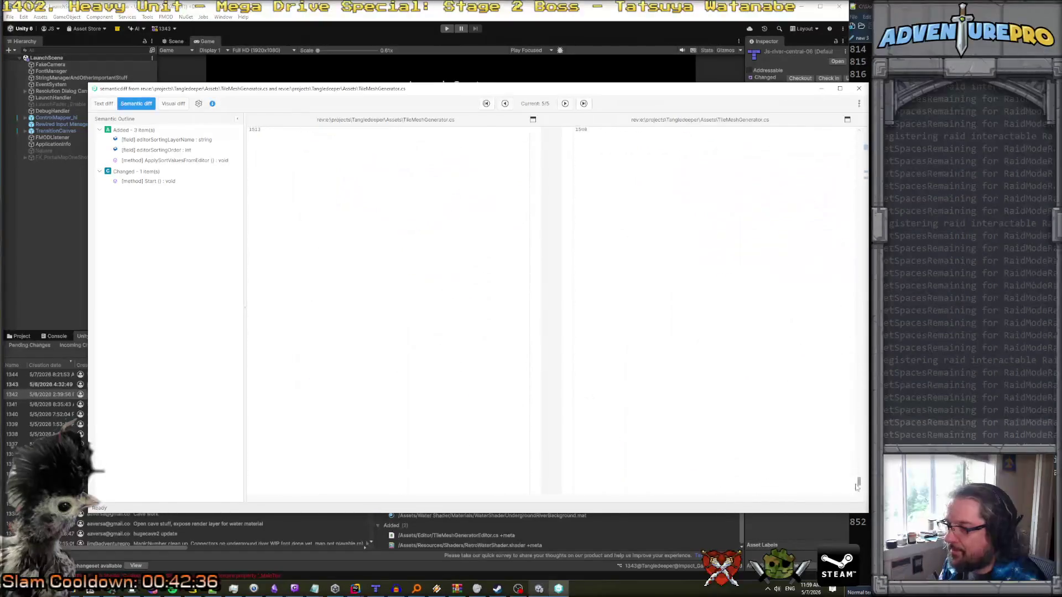
# - Step back through TileMeshGenerator.cs differences to the first, select the older code, and return to Unity
pyautogui.click(564, 104)
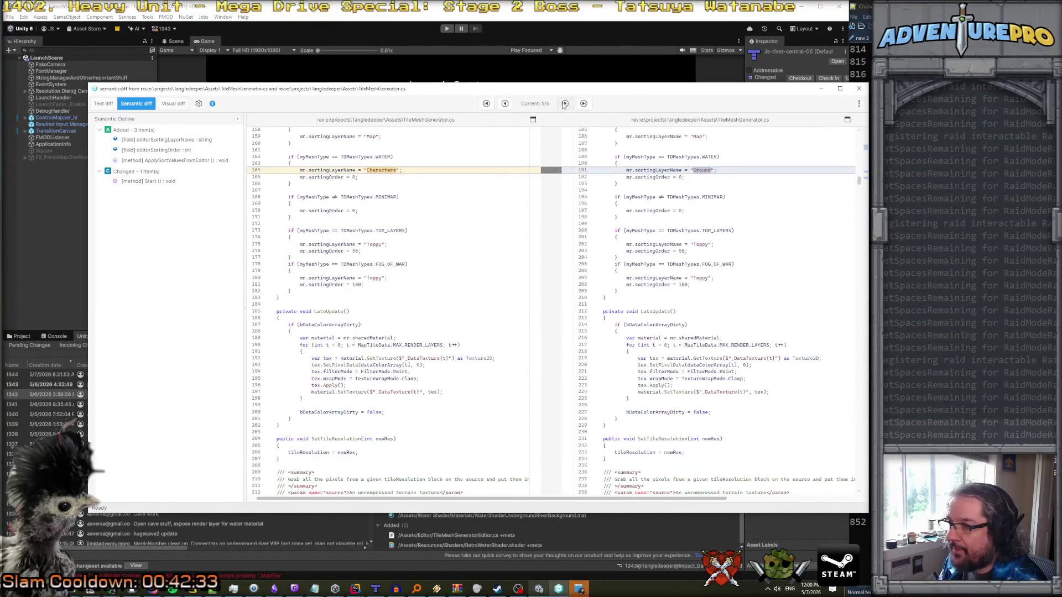
pyautogui.click(504, 105)
pyautogui.click(505, 104)
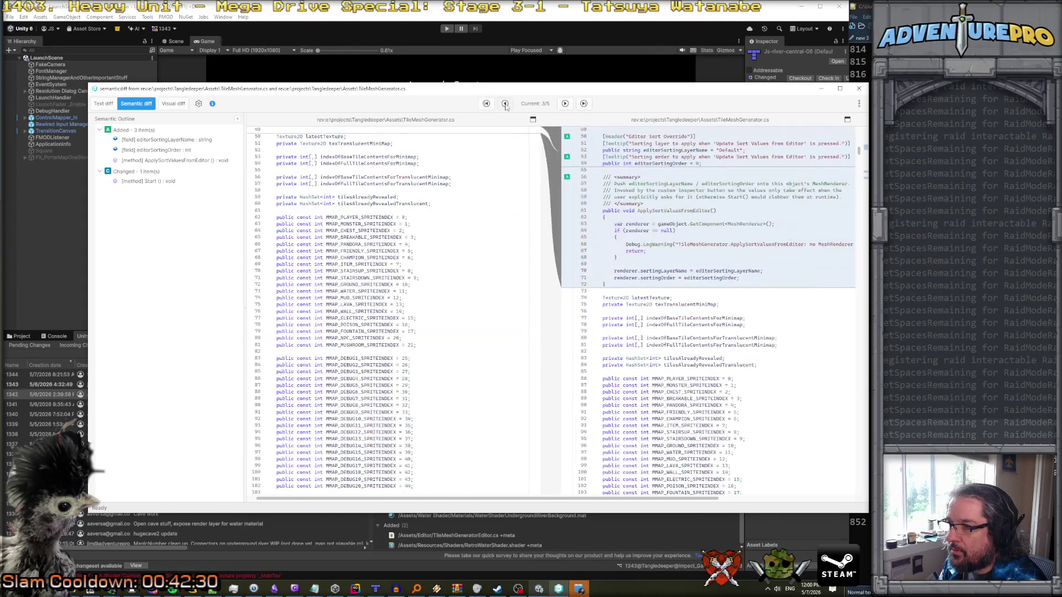
pyautogui.click(505, 105)
pyautogui.click(505, 104)
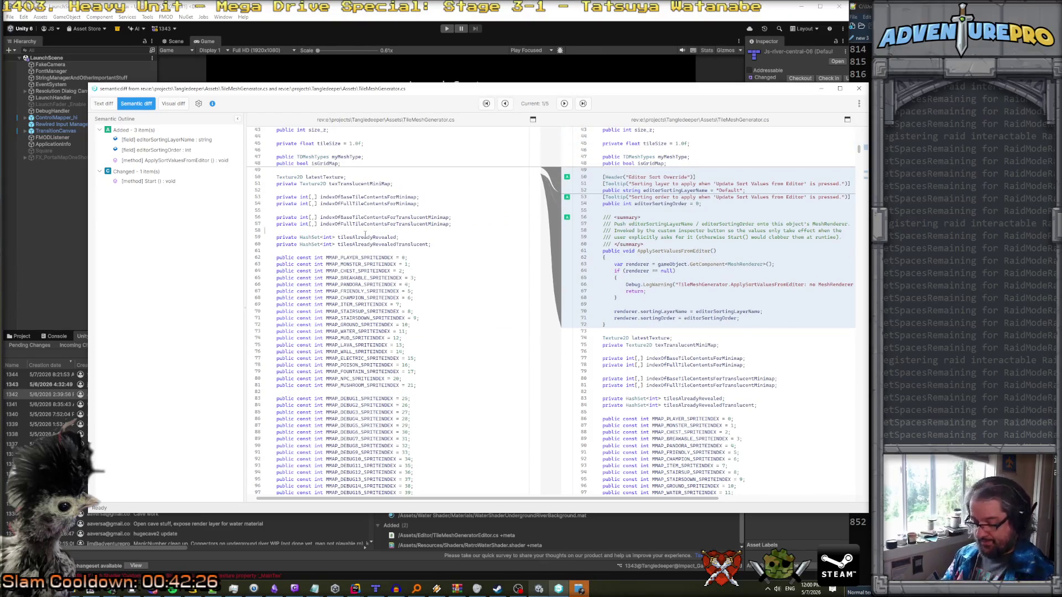
pyautogui.hotkey('ctrl', 'a')
pyautogui.click(466, 77)
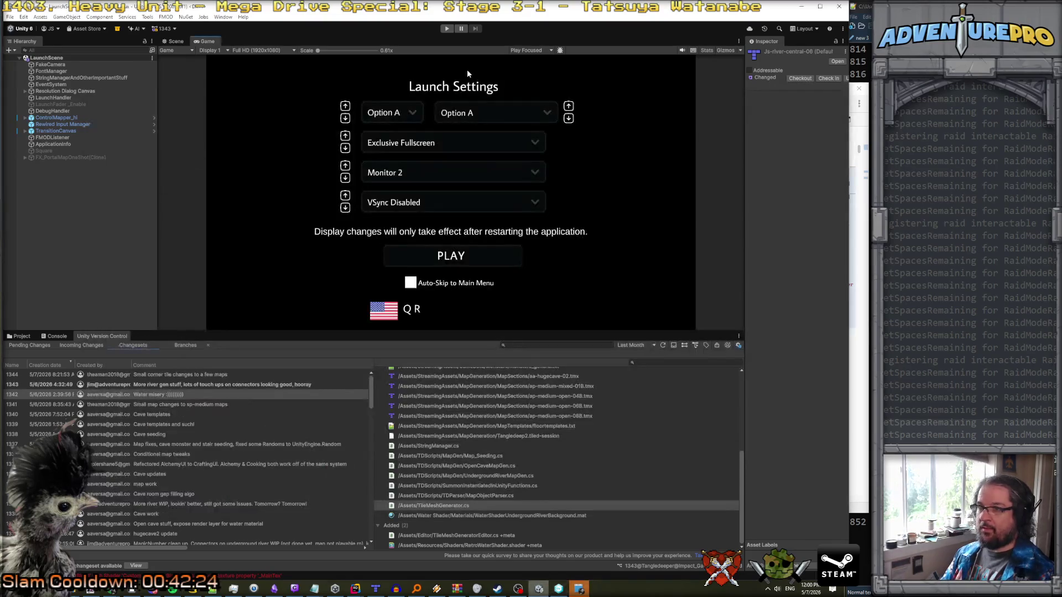
# - Switch to Rider and open TileMeshGenerator.cs via a 'tilemeshgen' project search
pyautogui.moveTo(355, 589)
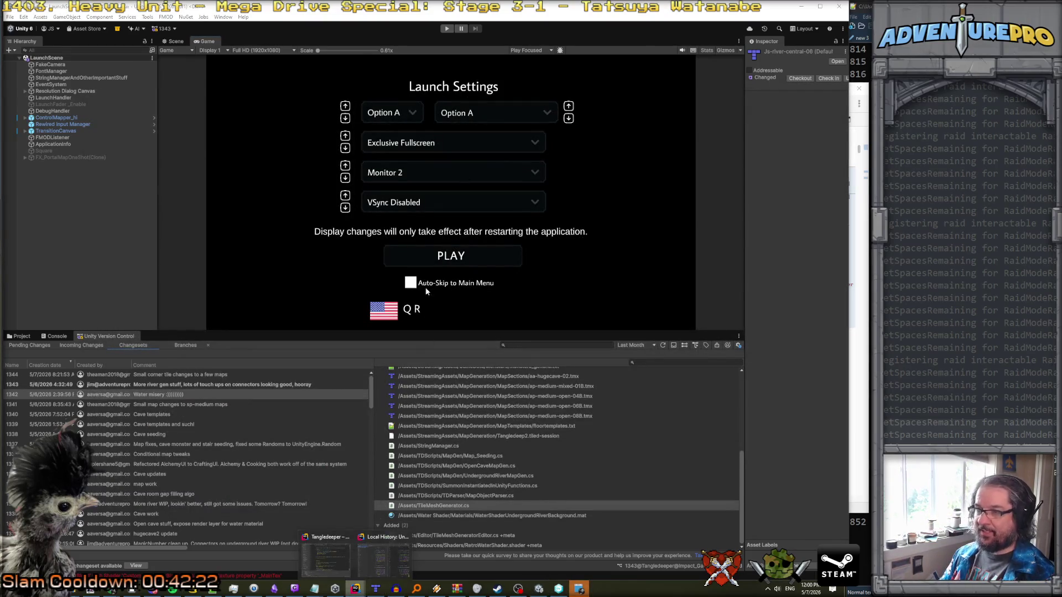
pyautogui.click(333, 563)
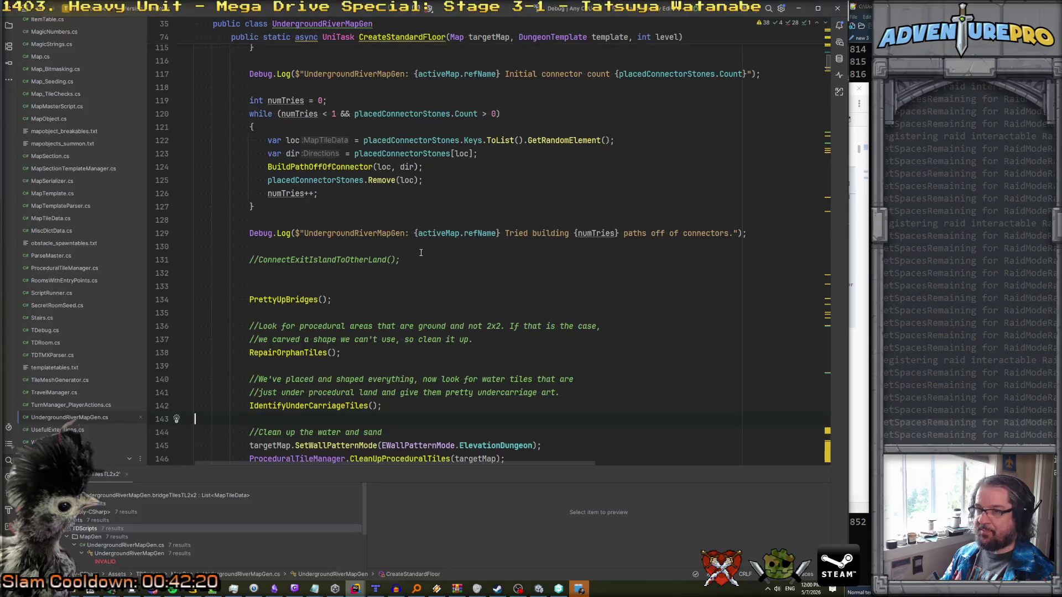
pyautogui.hotkey('ctrl', 't')
pyautogui.write('tilemesh')
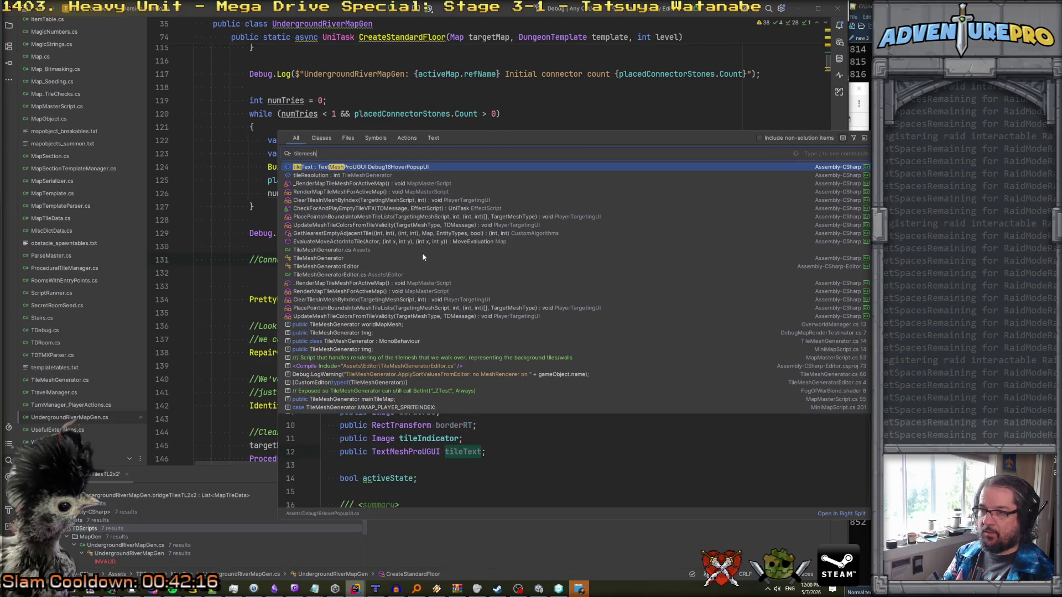
pyautogui.write('gen')
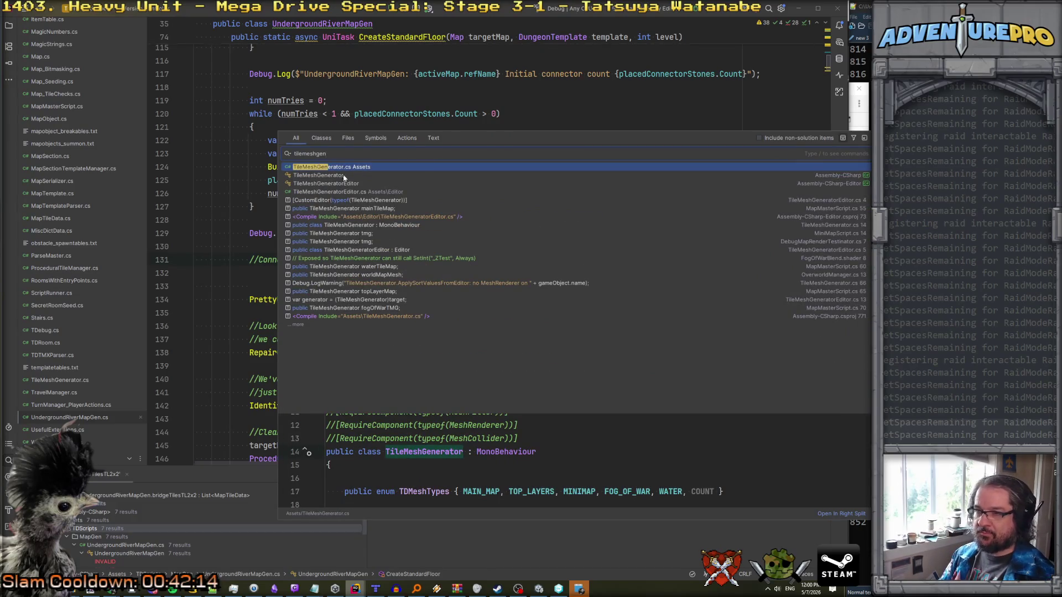
pyautogui.press('Return')
pyautogui.click(354, 173)
# - Look over the end of TileMeshGenerator.cs around UpdateRenderTile, then bring Unity forward
pyautogui.hotkey('ctrl', 'End')
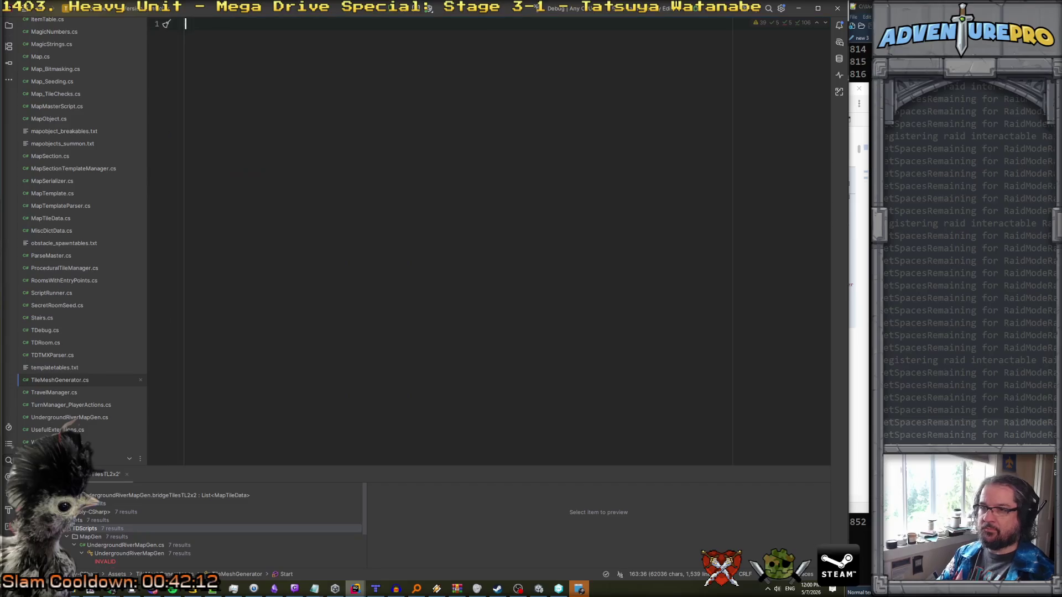
pyautogui.click(344, 368)
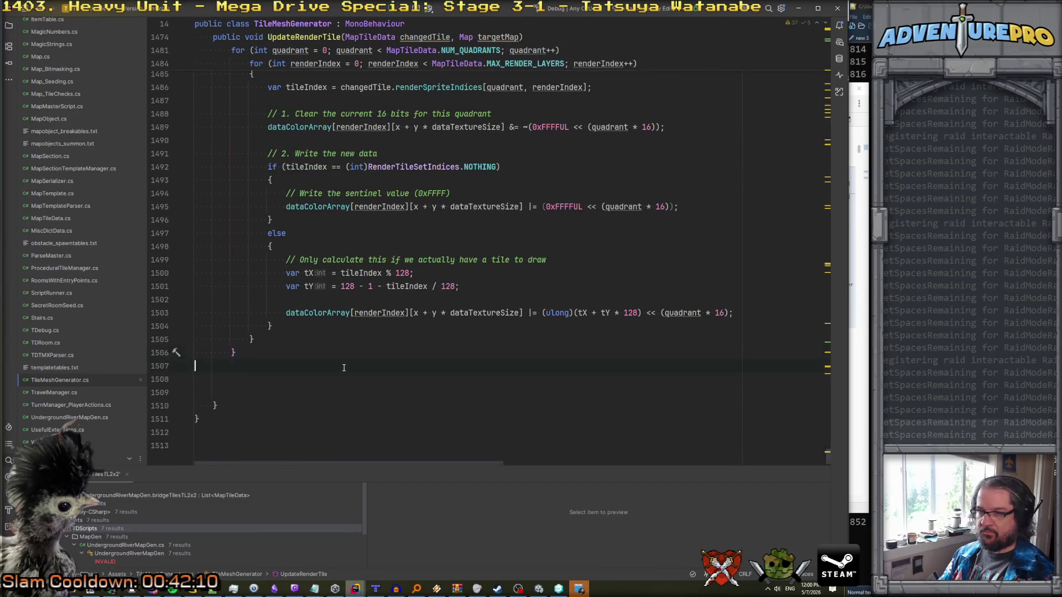
pyautogui.scroll(15, 343, 368)
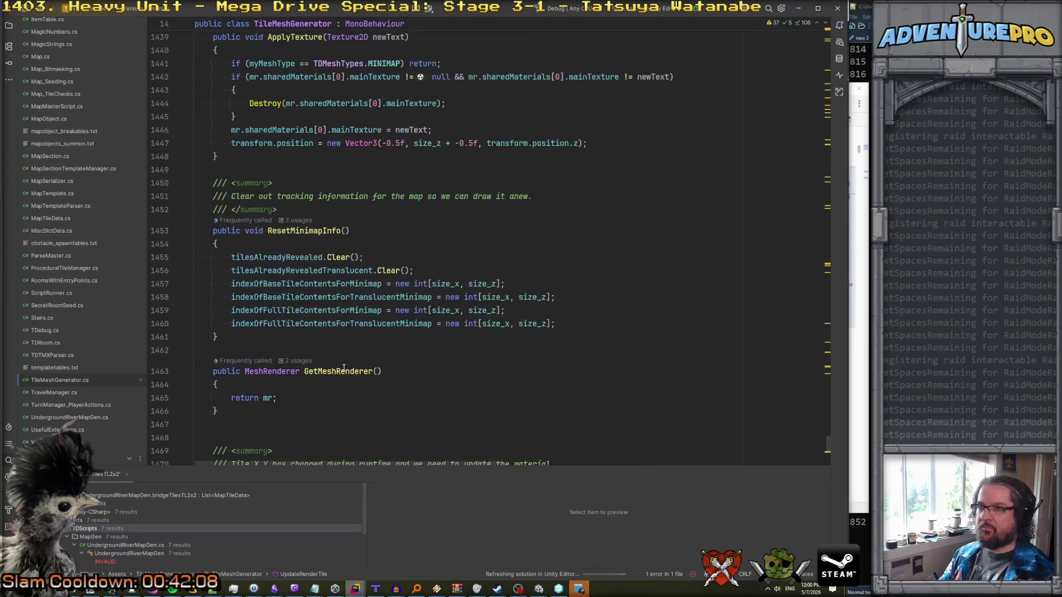
pyautogui.scroll(-8, 343, 368)
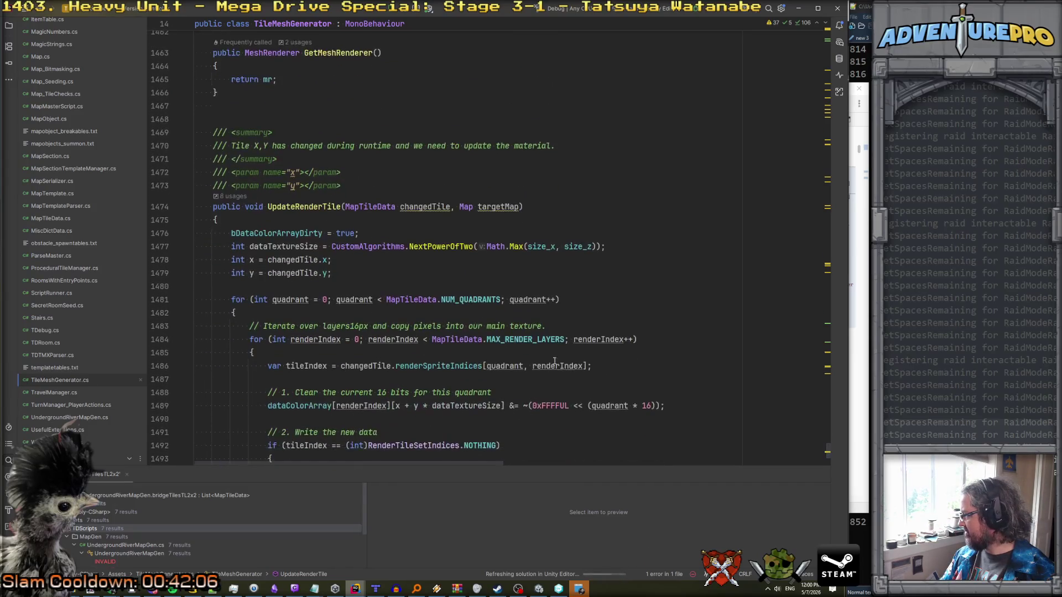
pyautogui.moveTo(538, 591)
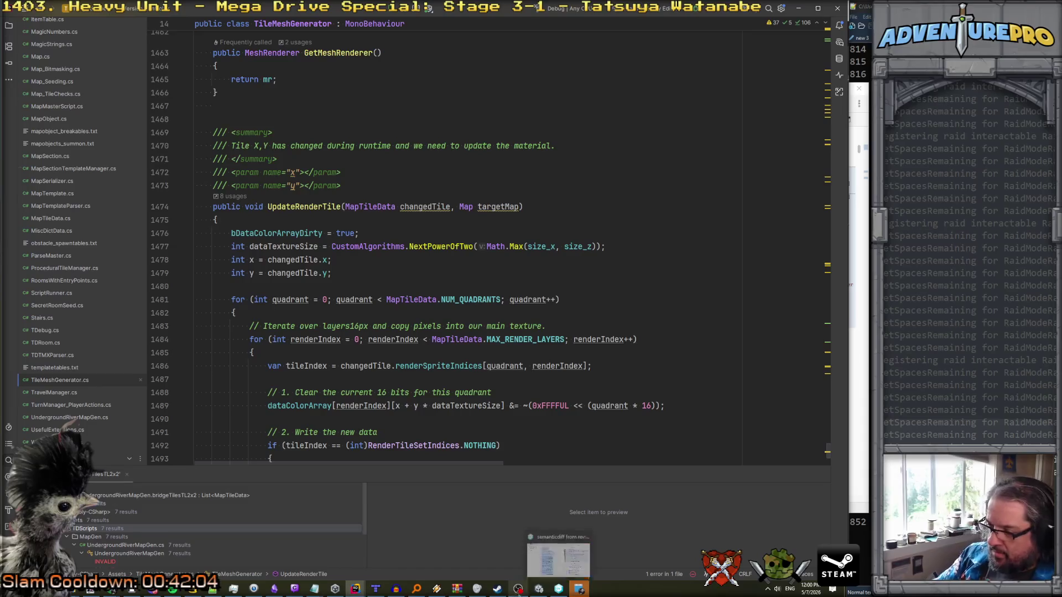
pyautogui.click(536, 557)
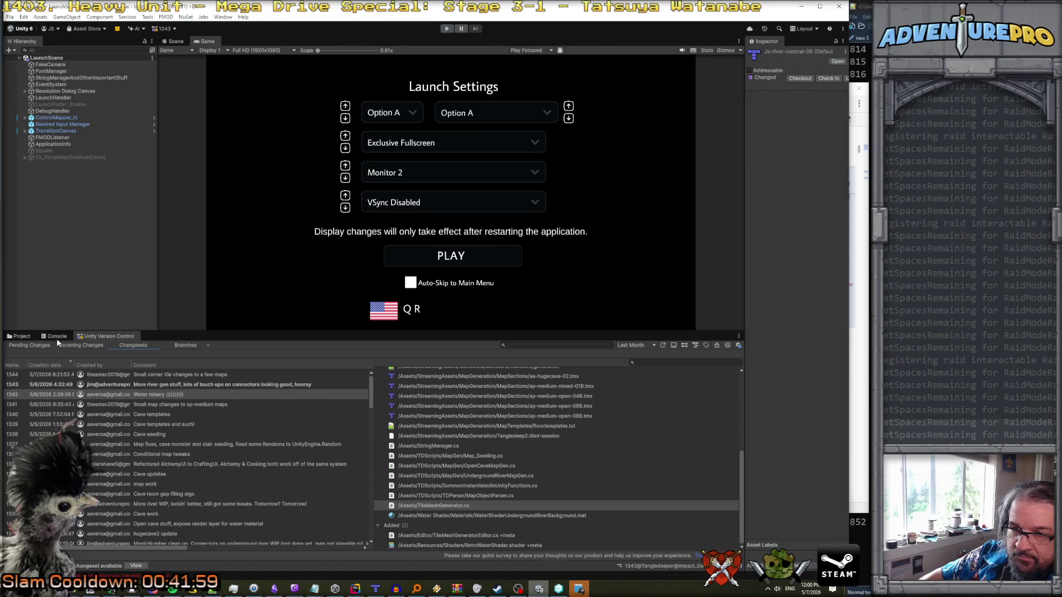
# - Open the CS1061 error from the Console and comment out the ApplySortValuesFromEditor call, saving it
pyautogui.click(19, 335)
pyautogui.moveTo(118, 331); pyautogui.dragTo(118, 278)
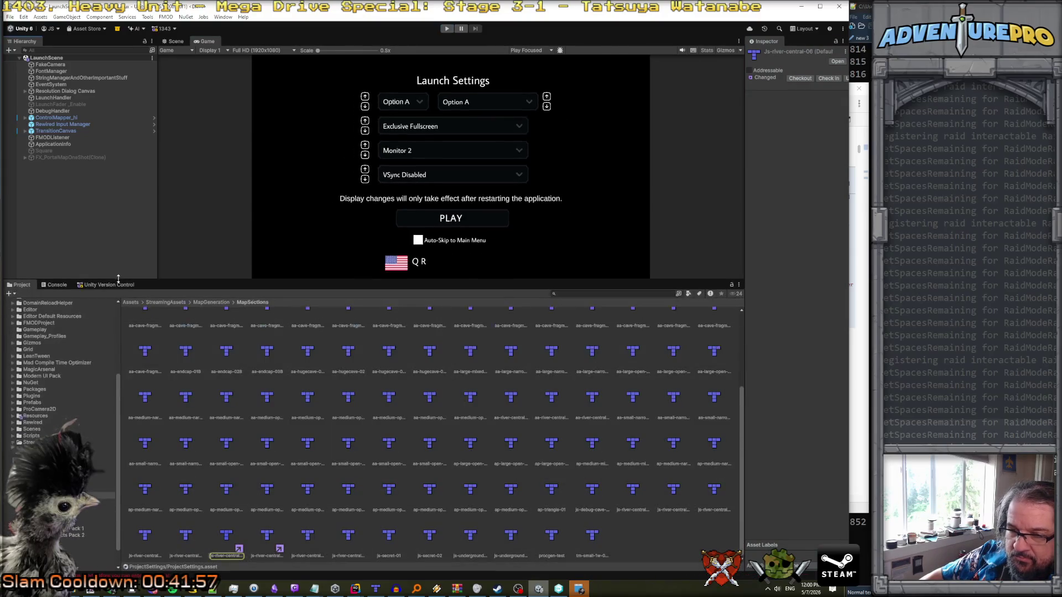
pyautogui.click(52, 285)
pyautogui.moveTo(742, 394); pyautogui.dragTo(754, 396)
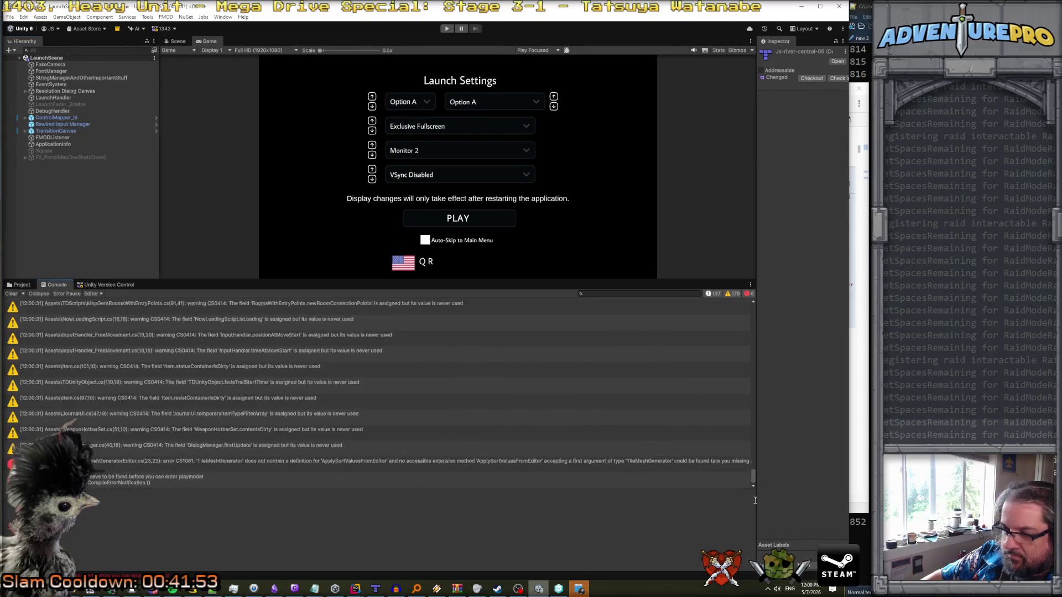
pyautogui.doubleClick(166, 467)
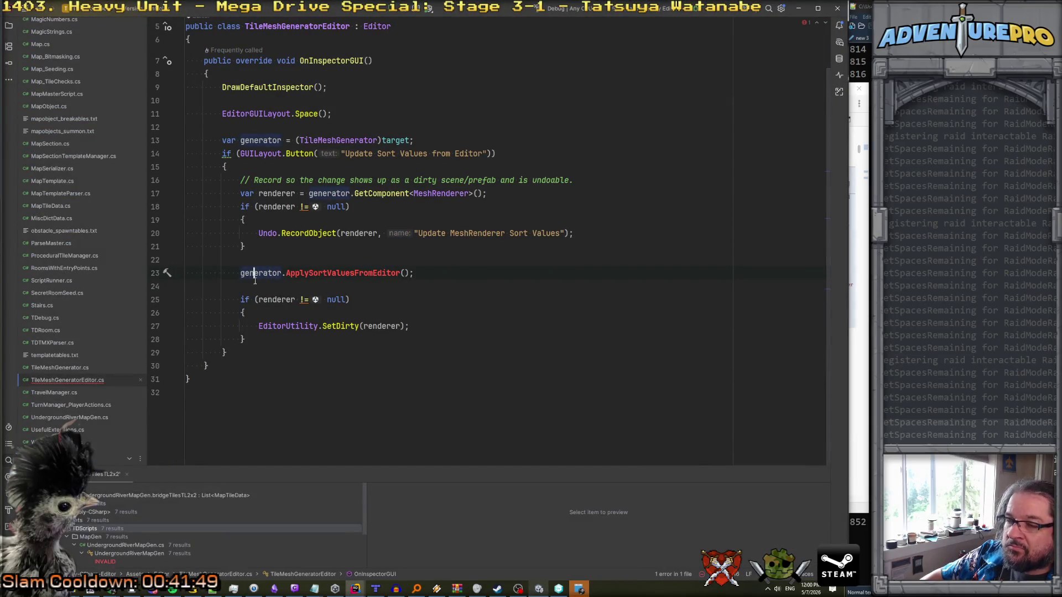
pyautogui.write('//')
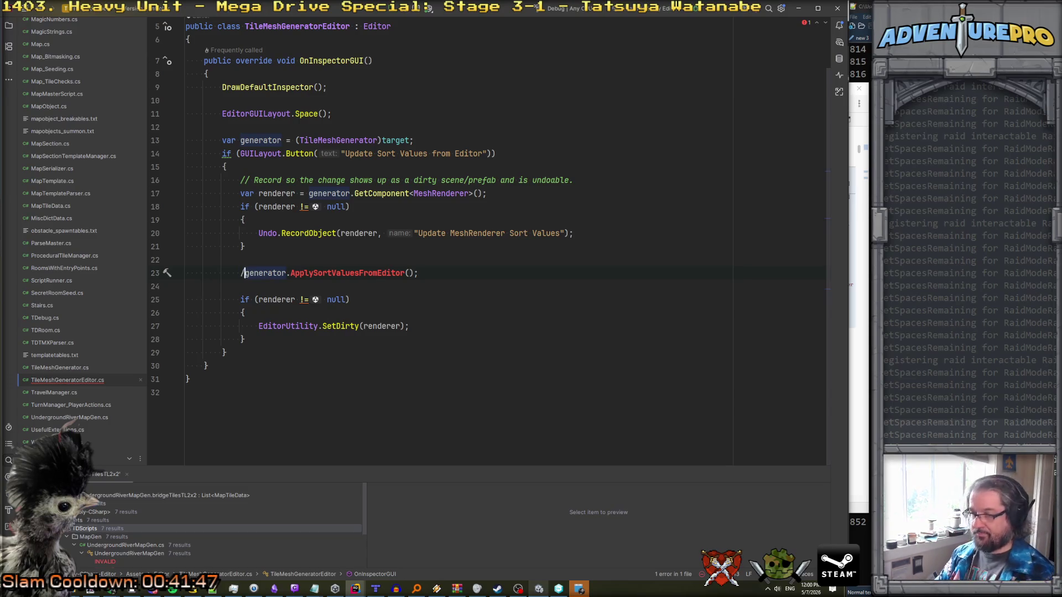
pyautogui.hotkey('ctrl', 's')
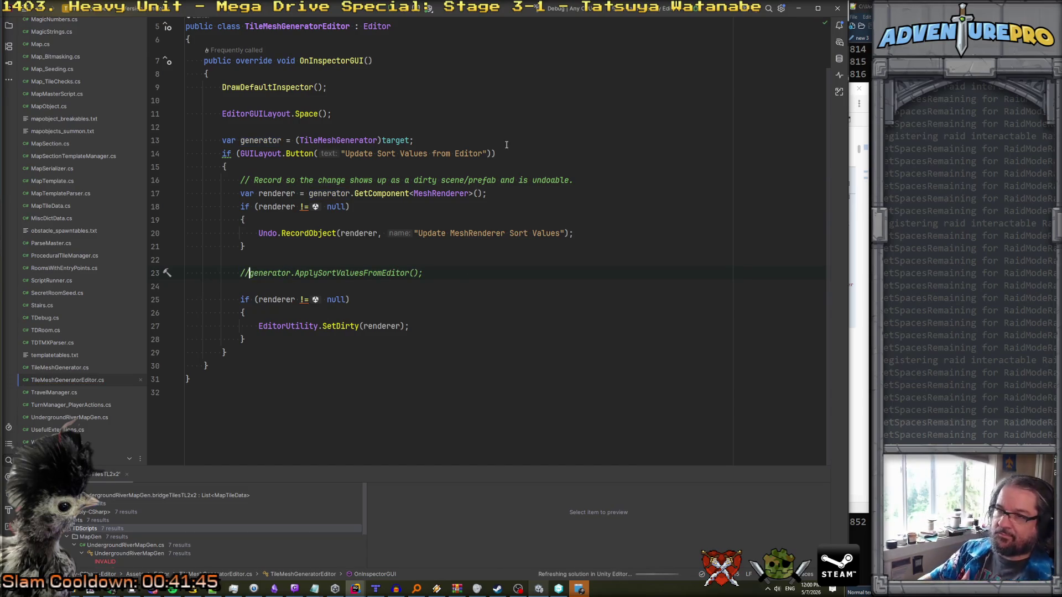
# - Dismiss the pop-up reminder, close the semantic diff window, and return to Unity
pyautogui.moveTo(563, 594)
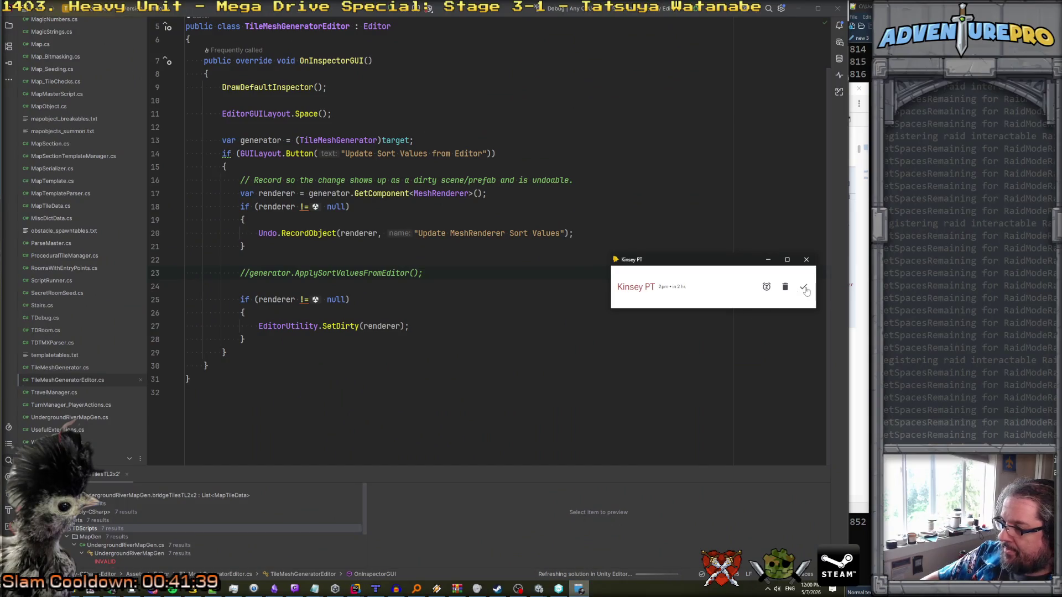
pyautogui.click(804, 289)
pyautogui.click(538, 589)
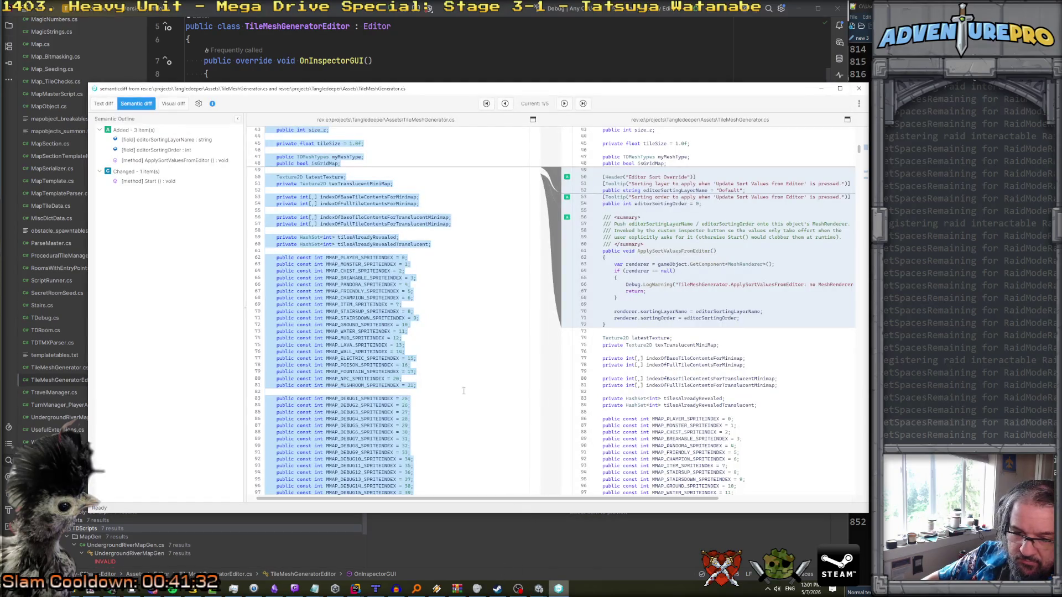
pyautogui.click(822, 89)
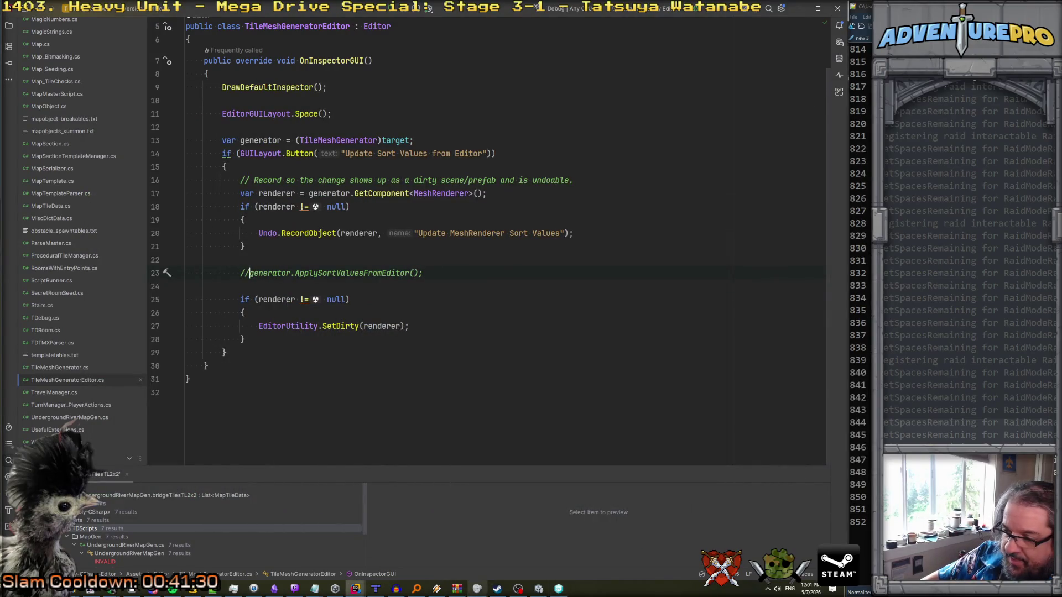
pyautogui.moveTo(355, 588)
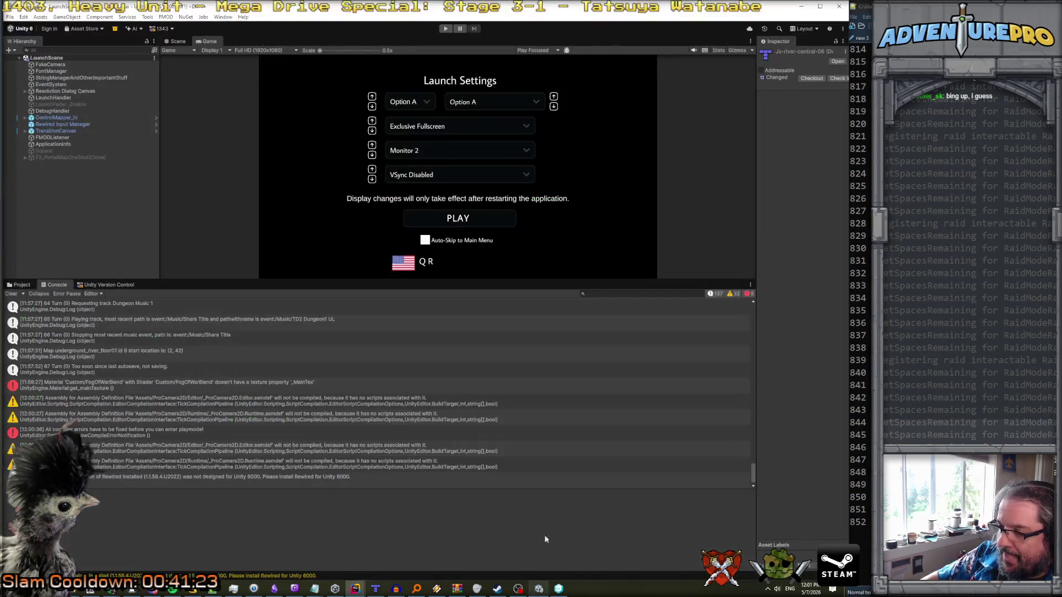
pyautogui.click(539, 589)
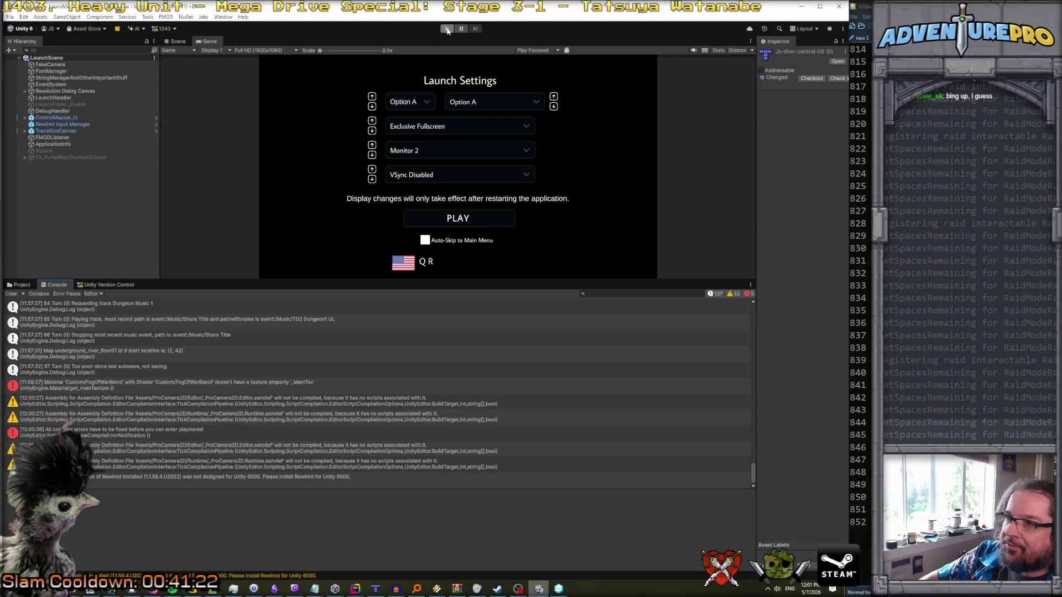
# - Run the river level, walk the character right over the water, stop play, and minimise Unity
pyautogui.click(446, 30)
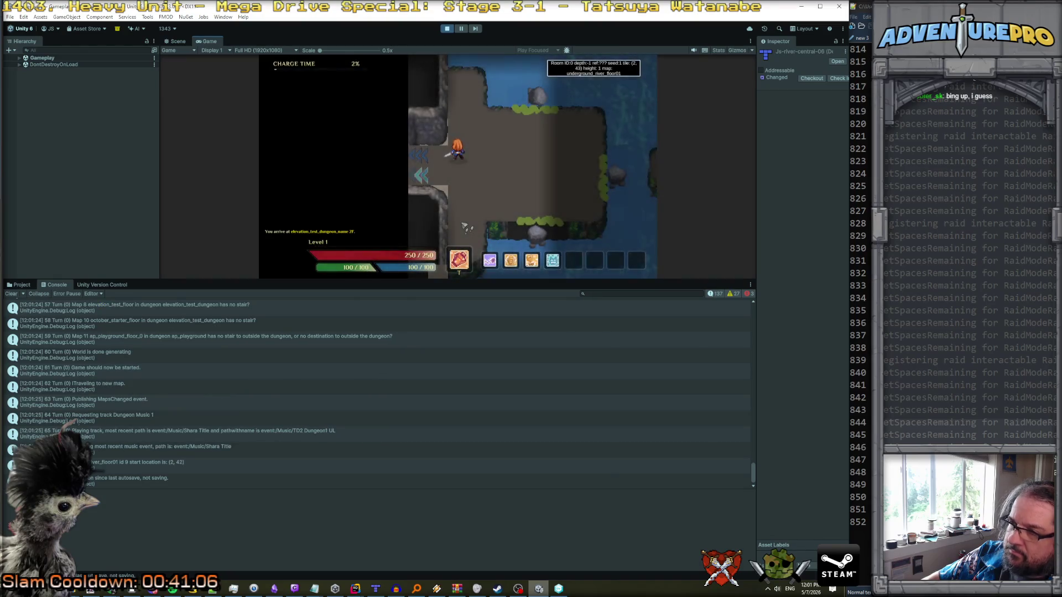
pyautogui.press('d')
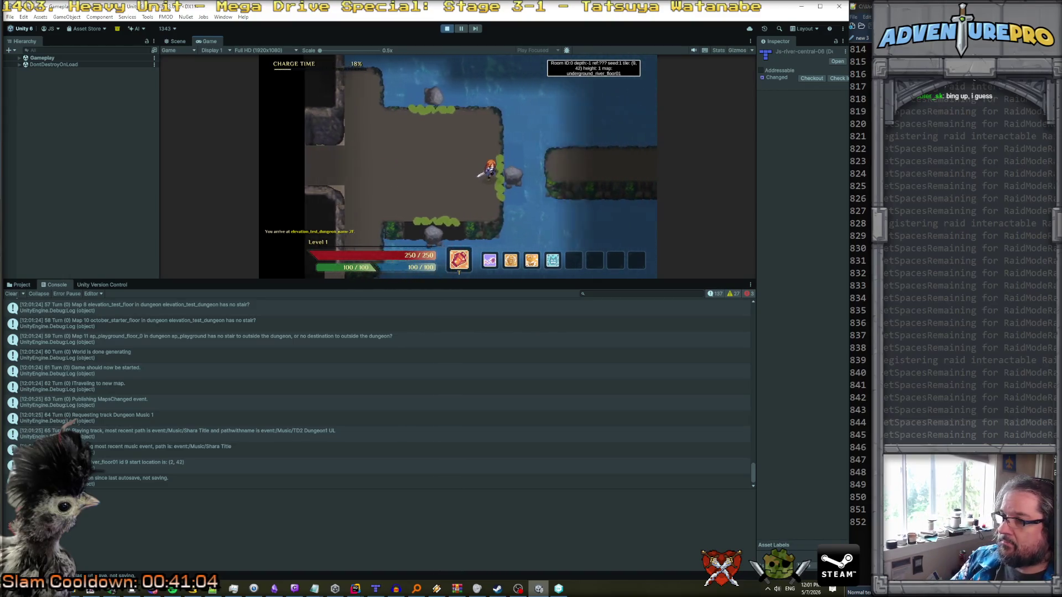
pyautogui.press('d')
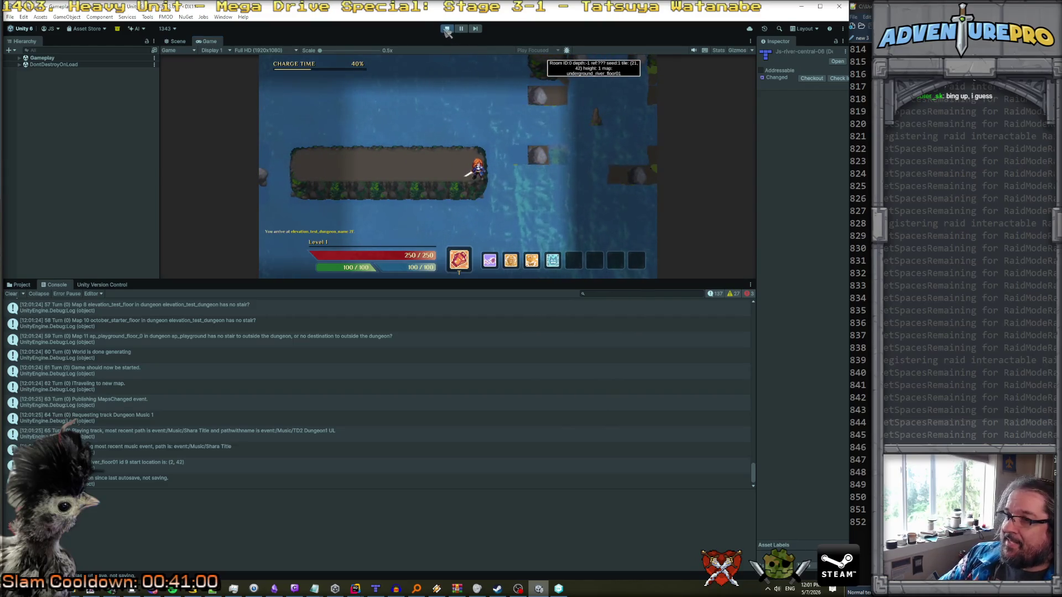
pyautogui.hotkey('ctrl', 'p')
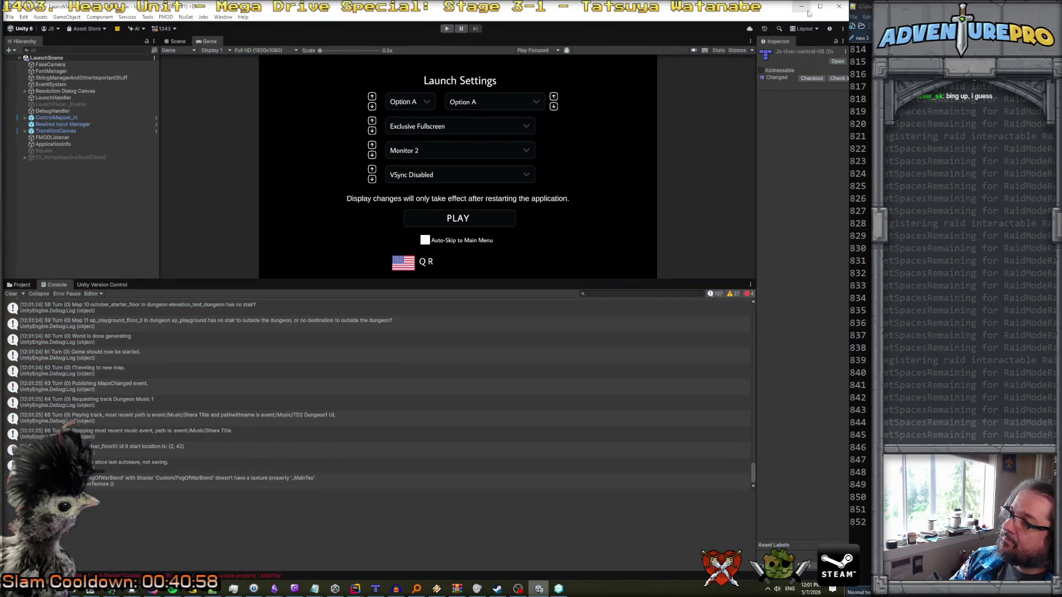
pyautogui.click(800, 8)
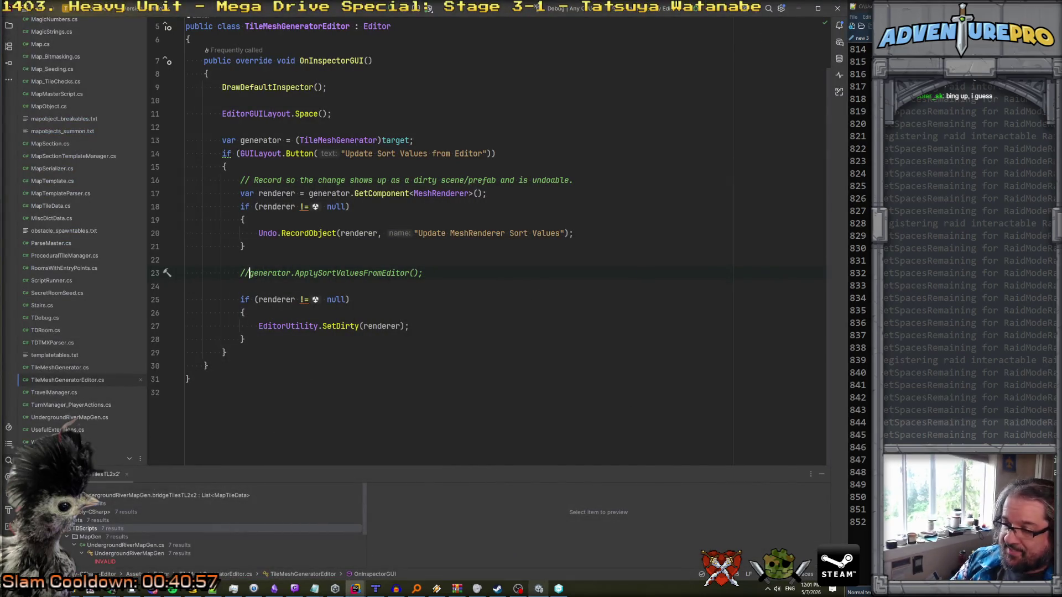
# - Bring Unity back and list pending changes in a taller version control panel
pyautogui.click(335, 589)
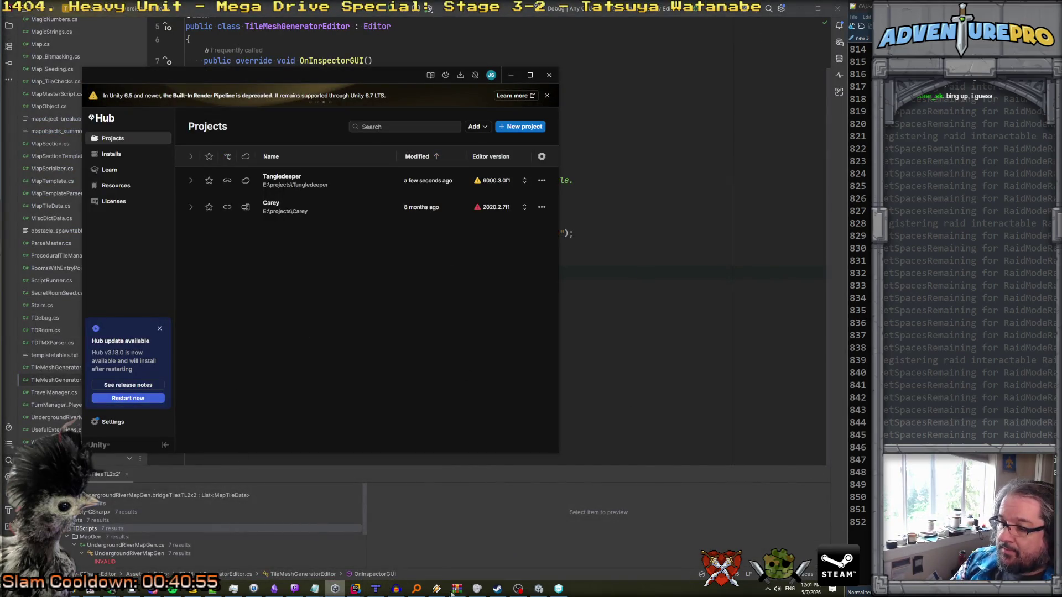
pyautogui.click(539, 589)
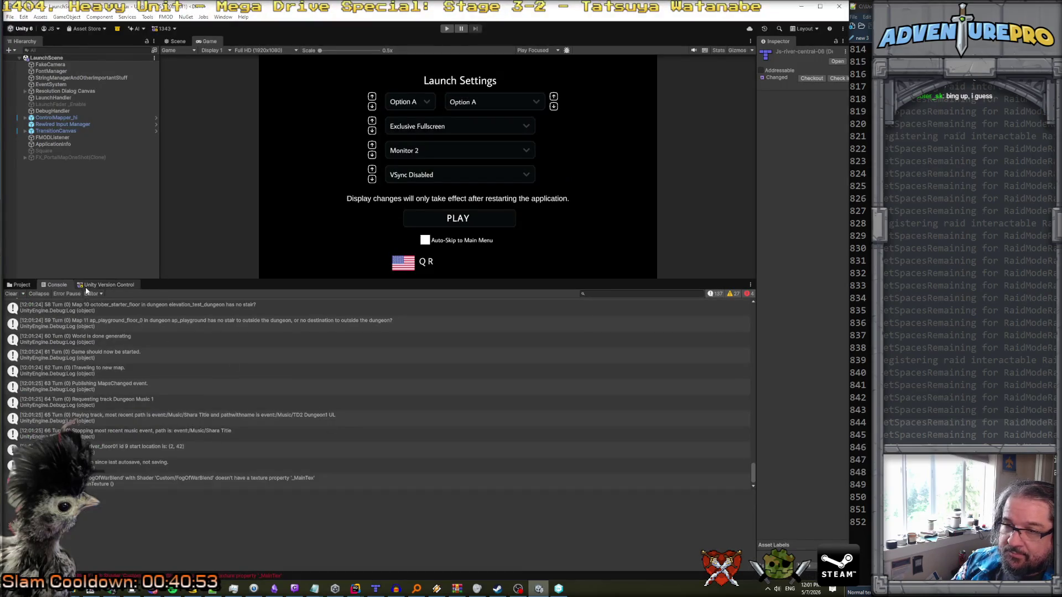
pyautogui.click(109, 284)
pyautogui.moveTo(138, 281); pyautogui.dragTo(143, 249)
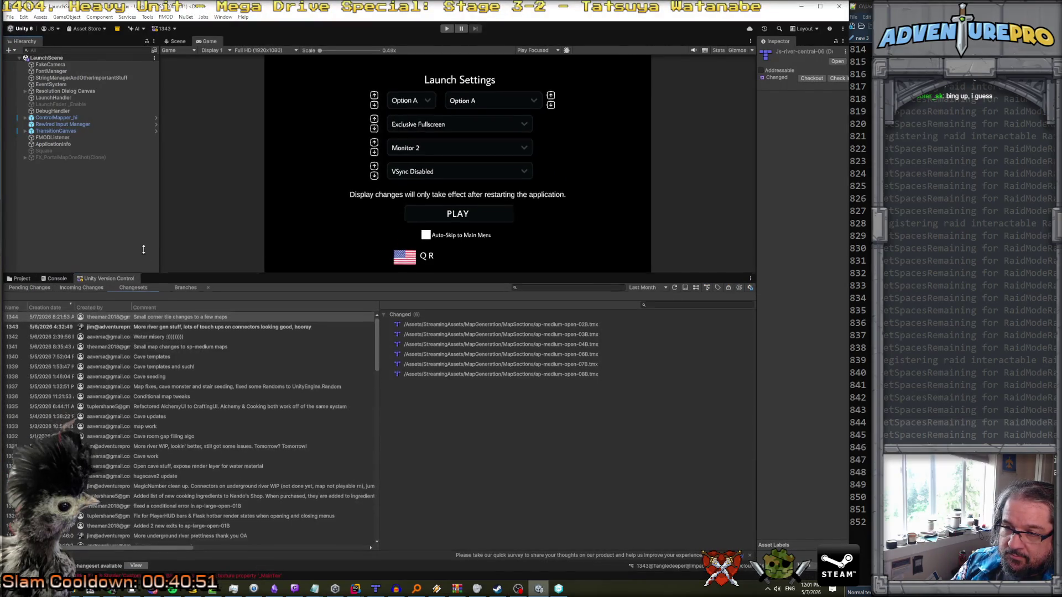
pyautogui.click(29, 258)
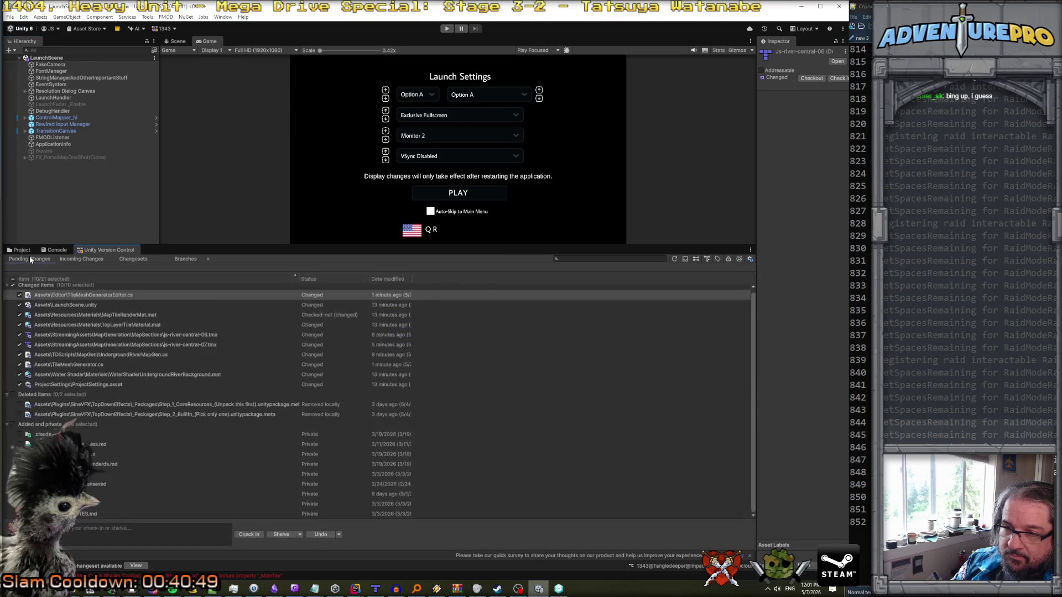
pyautogui.click(118, 355)
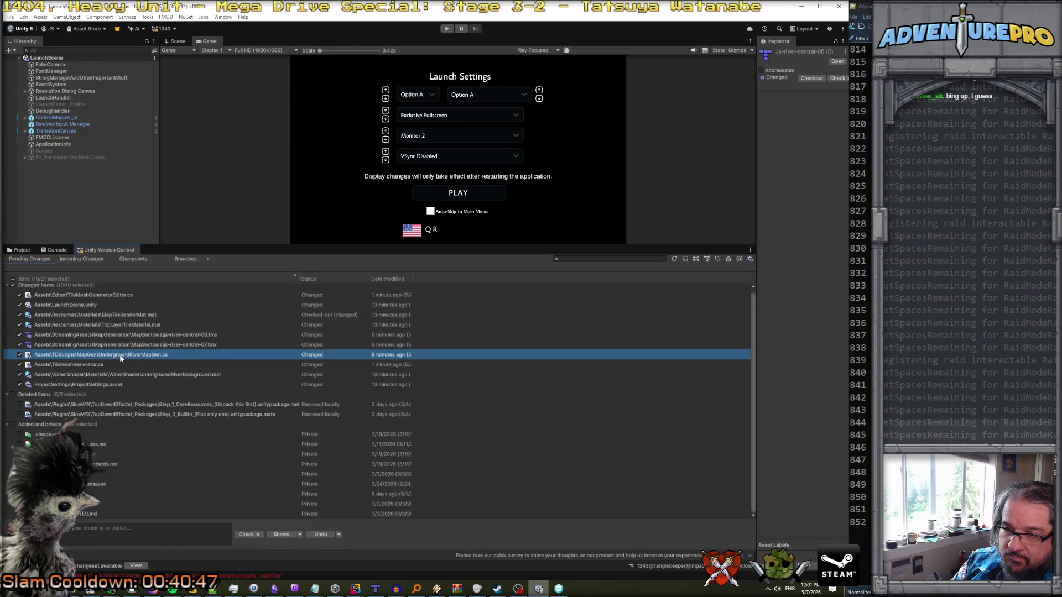
# - Undo changes to TileMeshGenerator.cs and TileMeshGeneratorEditor.cs, then view the Water misery changeset's files
pyautogui.click(92, 362)
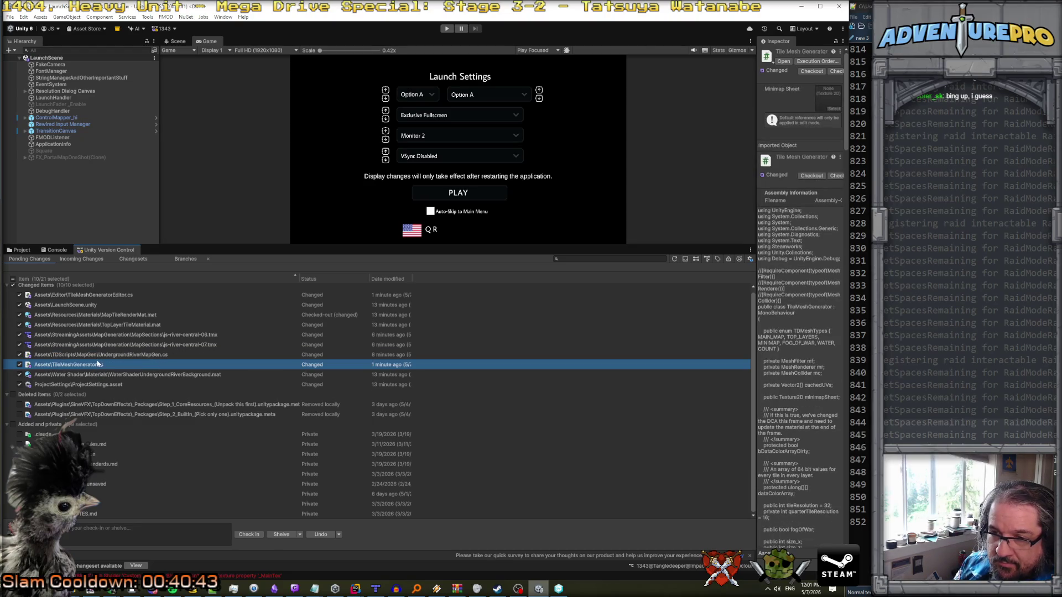
pyautogui.keyDown('ctrl'); pyautogui.click(102, 296); pyautogui.keyUp('ctrl')
pyautogui.rightClick(102, 296)
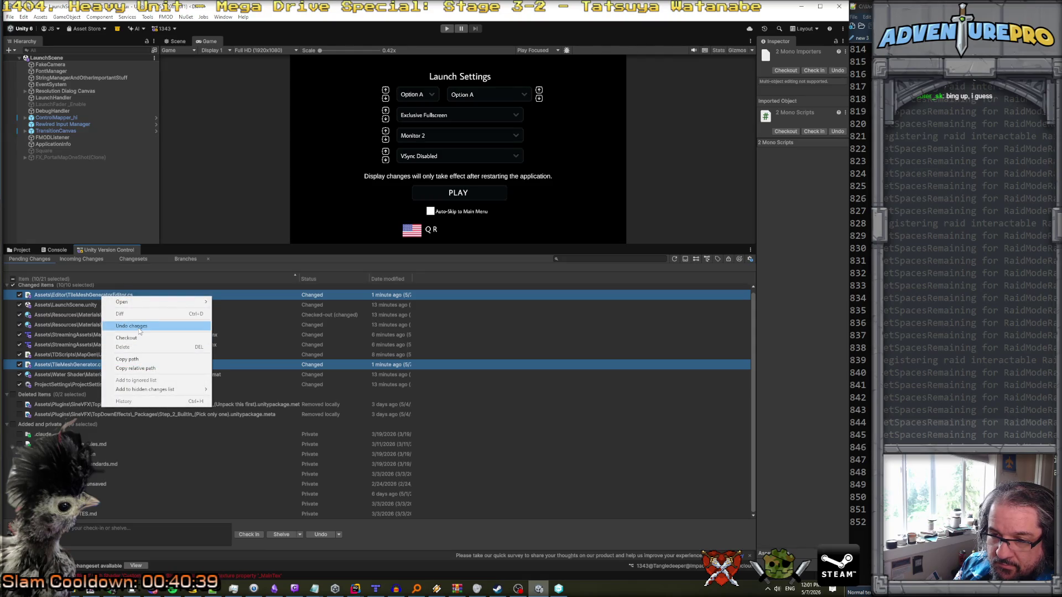
pyautogui.click(140, 329)
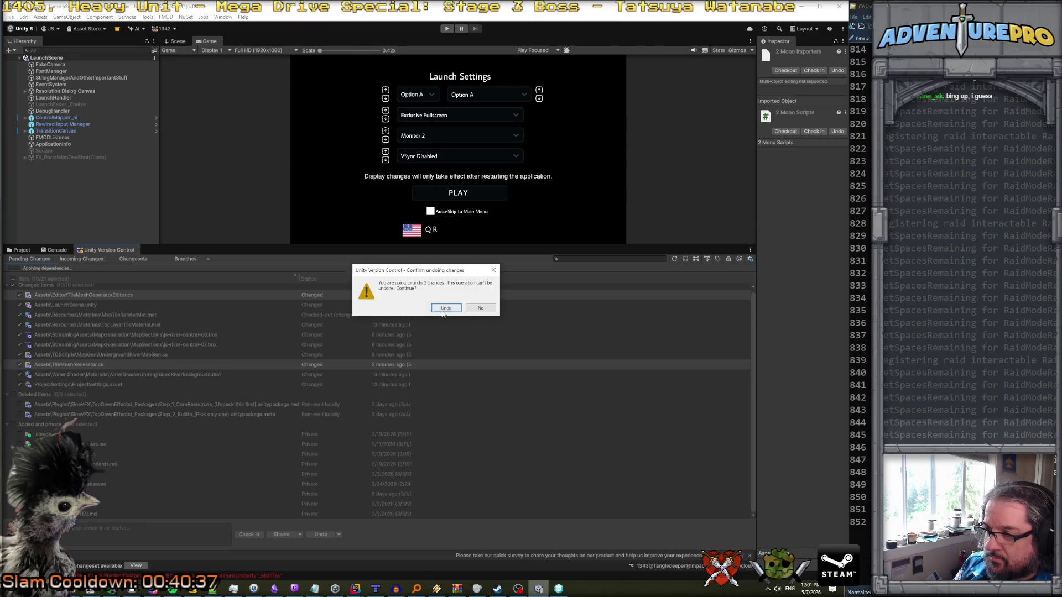
pyautogui.click(443, 309)
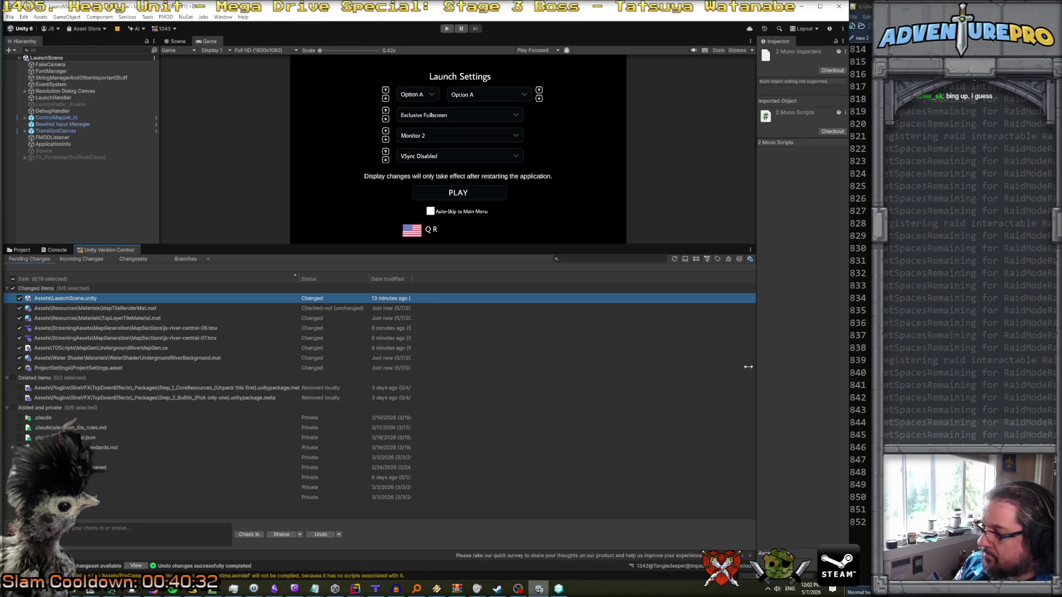
pyautogui.click(131, 260)
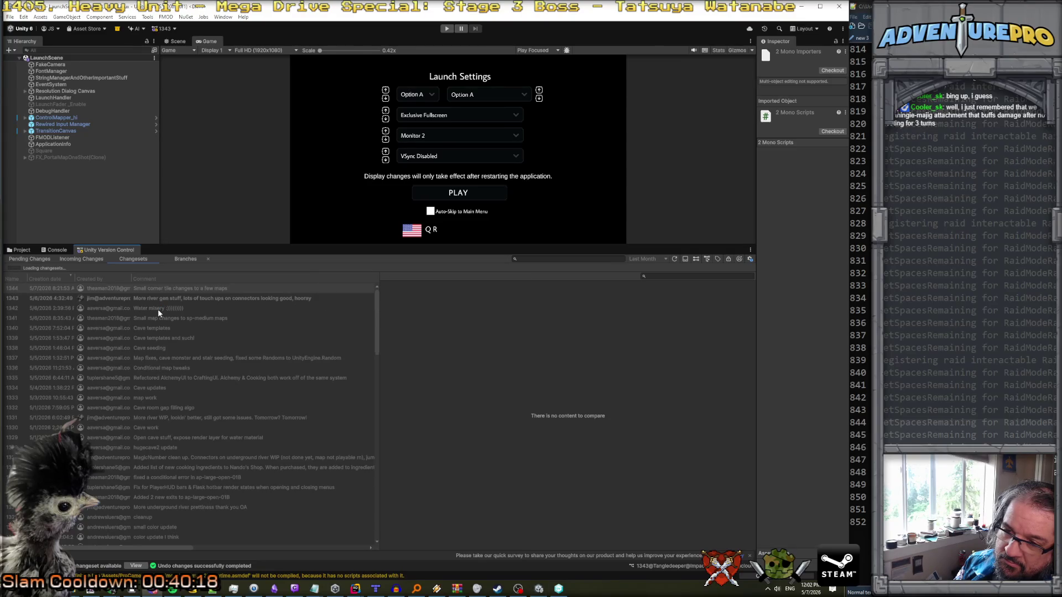
pyautogui.click(158, 310)
# - Find MapObjectParser.cs in the changed files and open its semantic diff
pyautogui.scroll(-3, 515, 420)
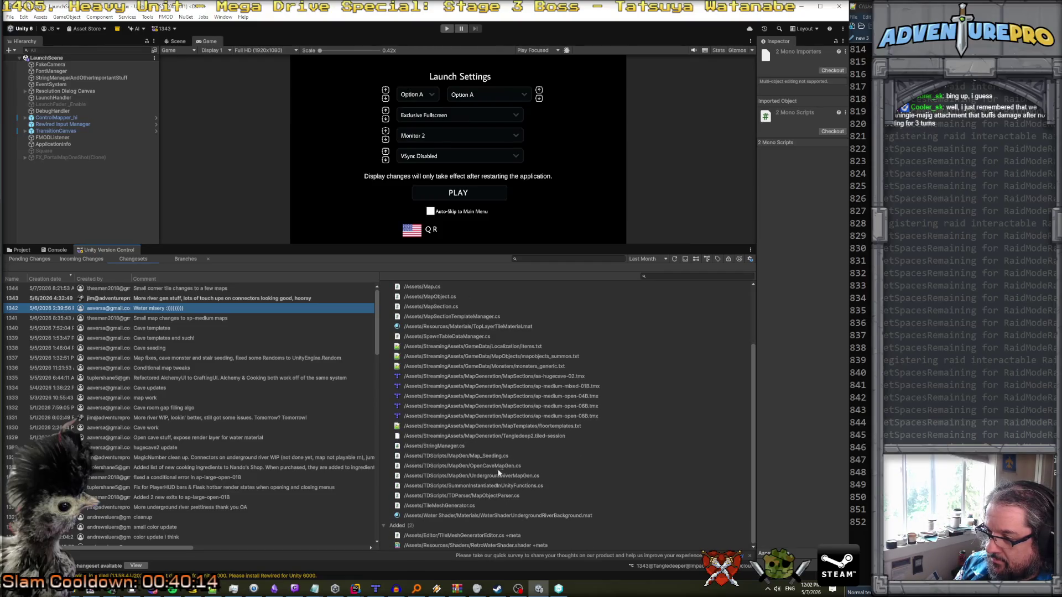
pyautogui.click(458, 496)
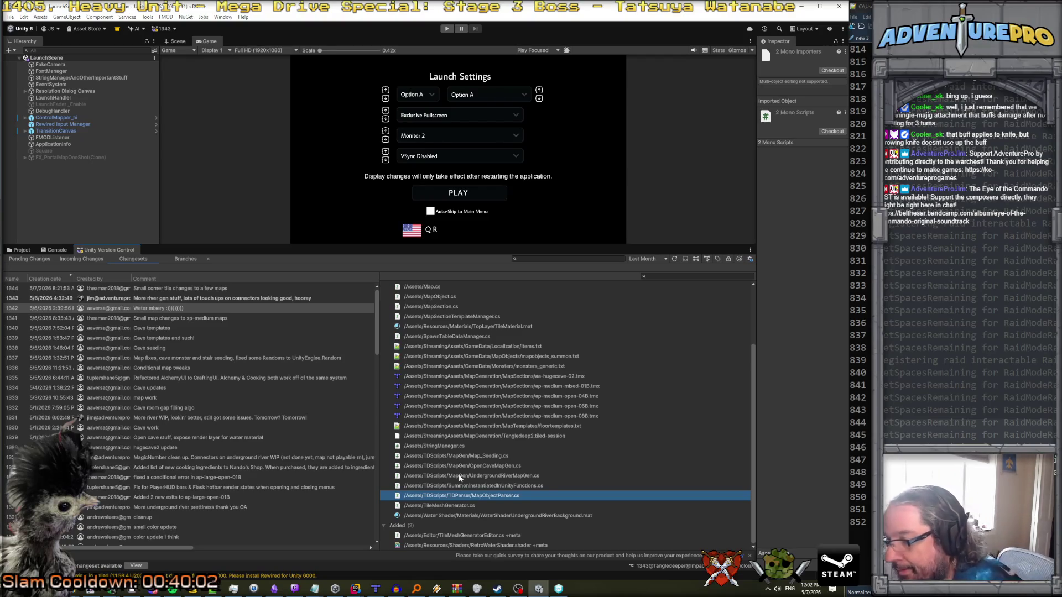
pyautogui.scroll(3, 459, 473)
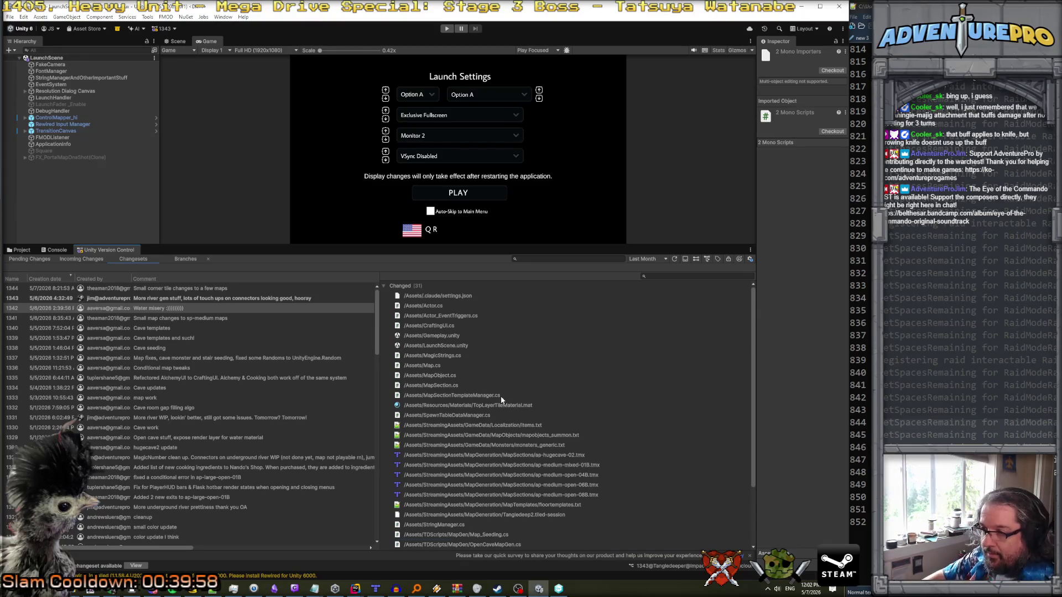
pyautogui.scroll(-1, 505, 465)
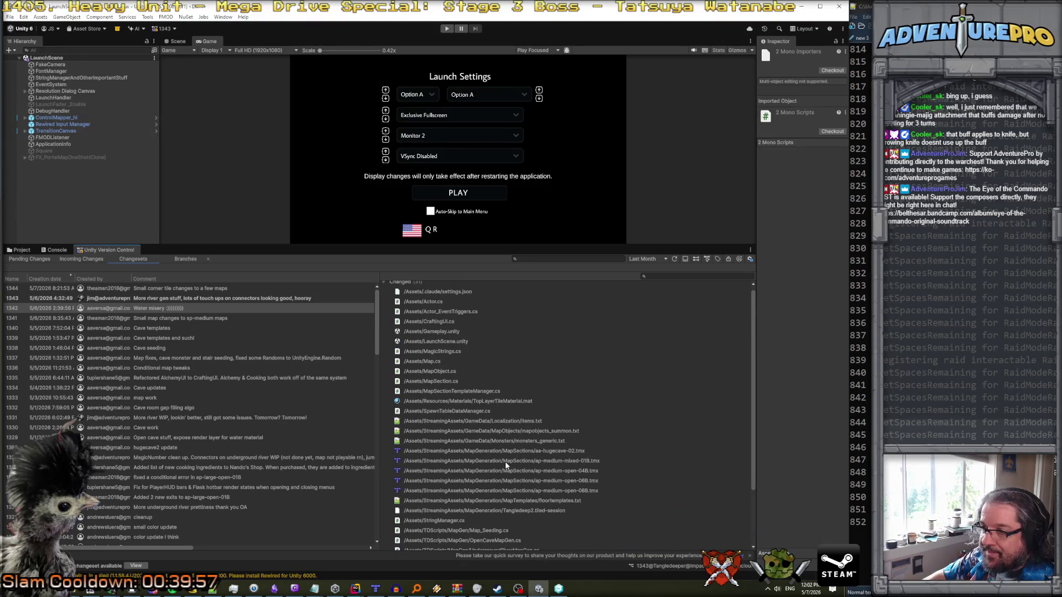
pyautogui.scroll(-3, 506, 461)
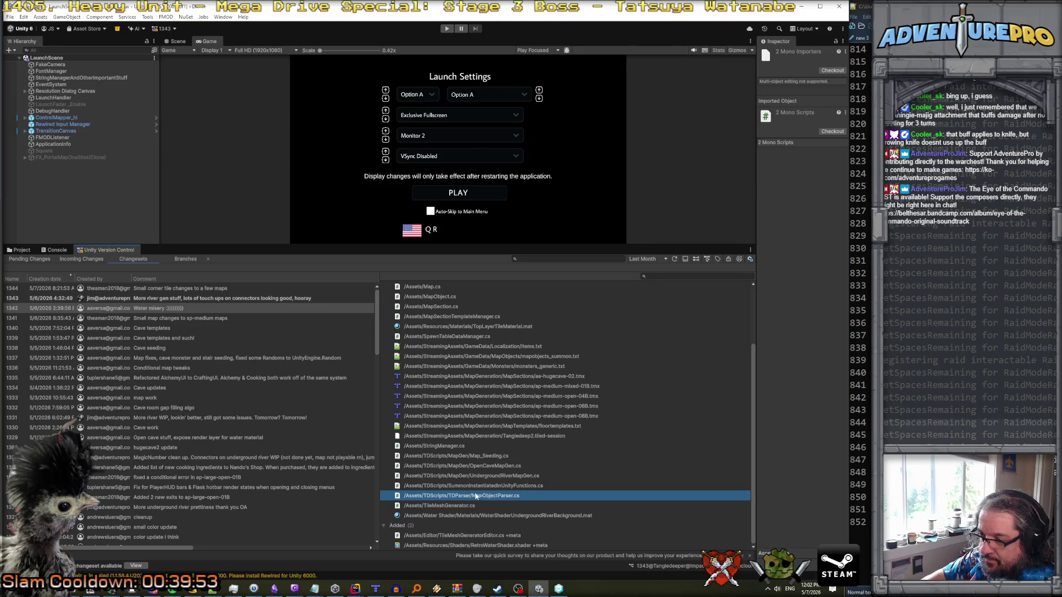
pyautogui.rightClick(475, 496)
pyautogui.click(520, 507)
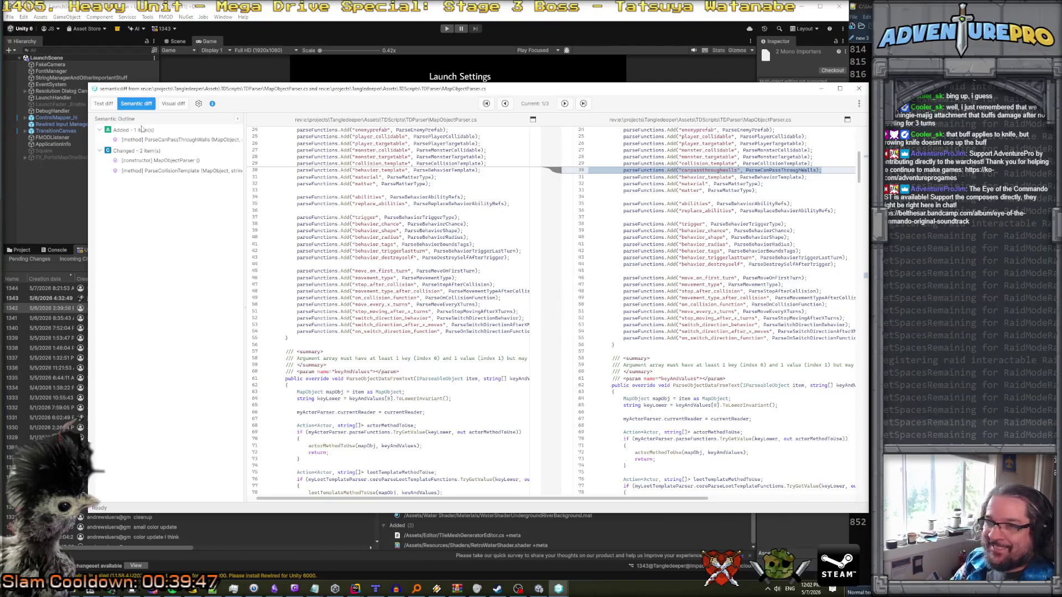
# - Step through the MapObjectParser.cs changes to ParseCollisionTemplate, then close the diff
pyautogui.click(564, 104)
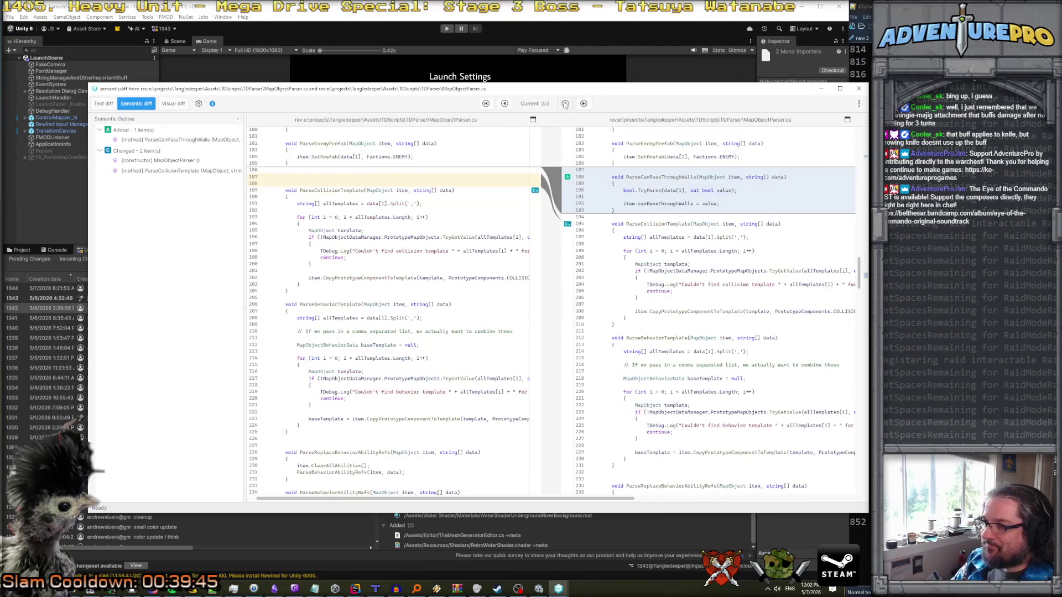
pyautogui.click(564, 104)
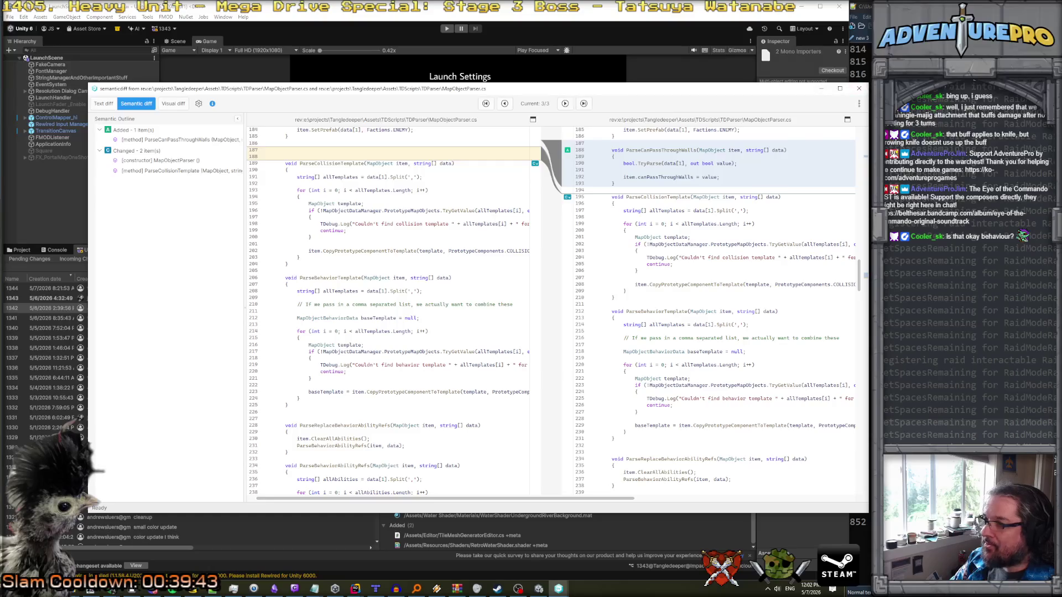
pyautogui.click(859, 88)
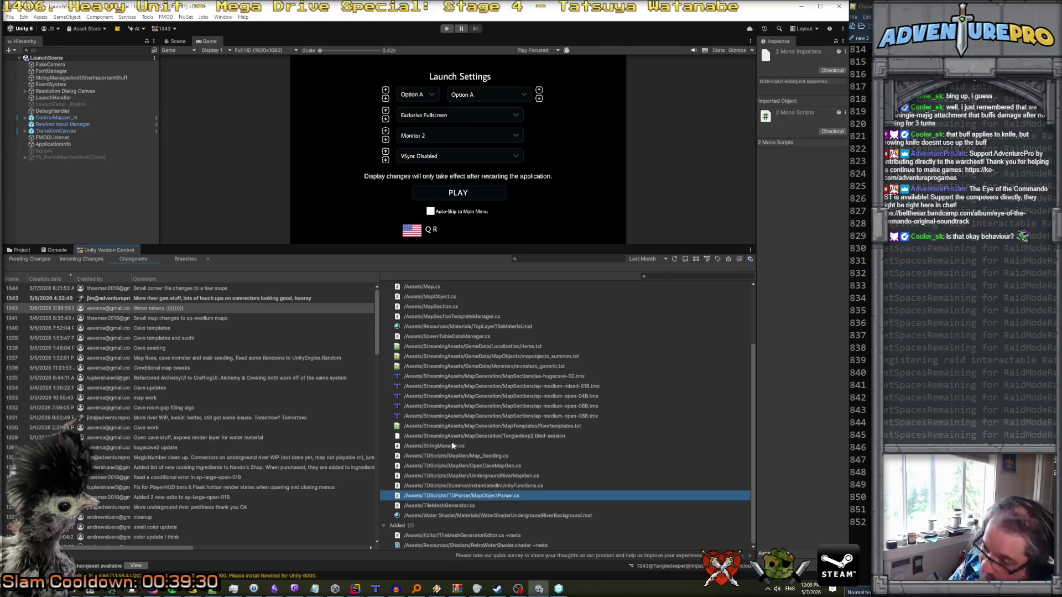
# - Select MapSectionTemplateManager.cs among the changed files and open its semantic diff
pyautogui.click(459, 505)
pyautogui.click(466, 476)
pyautogui.click(472, 466)
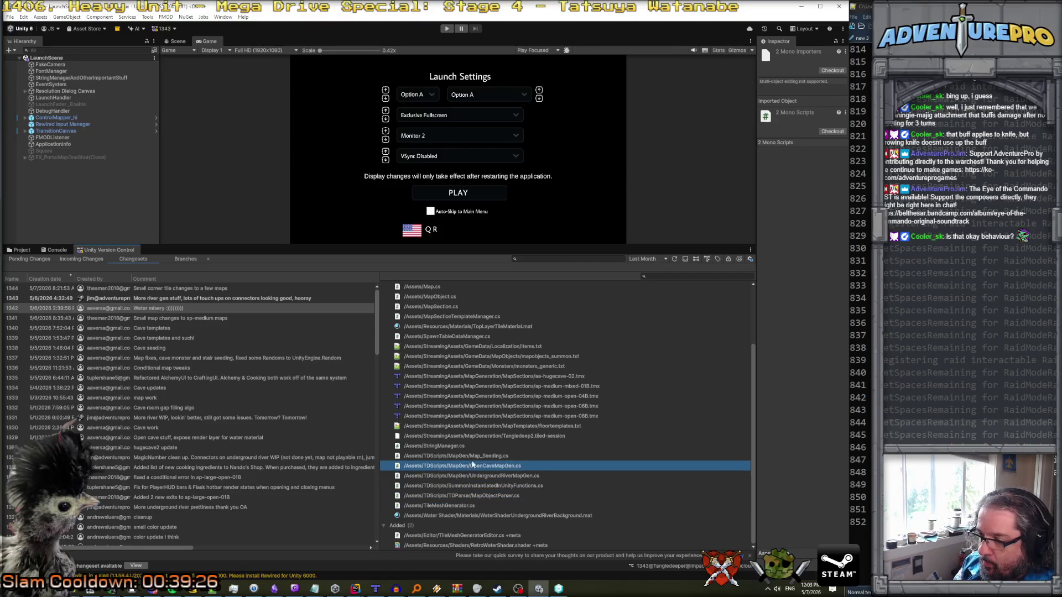
pyautogui.click(473, 456)
pyautogui.scroll(3, 476, 415)
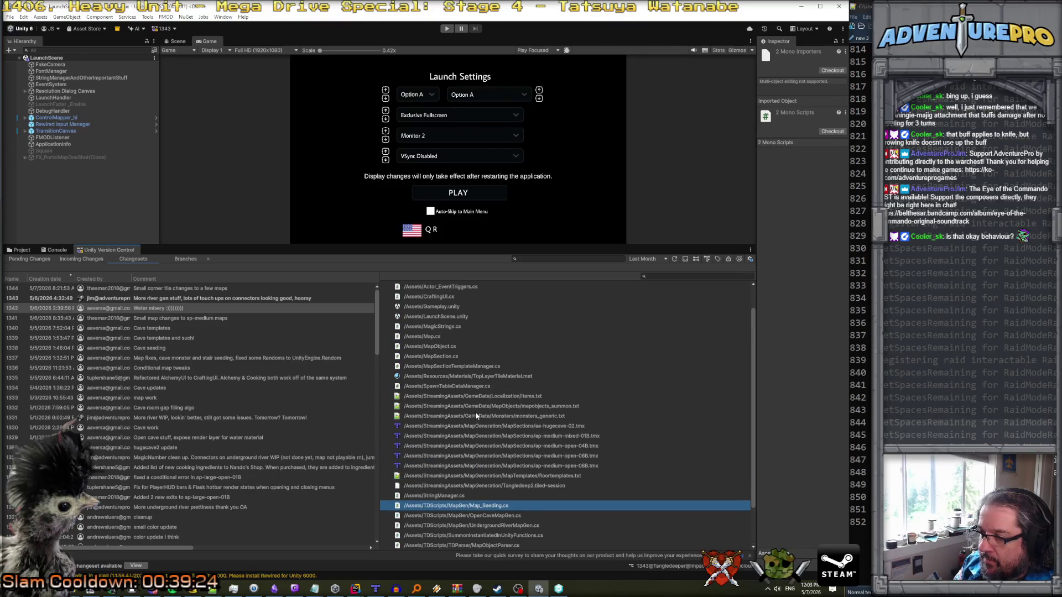
pyautogui.scroll(2, 459, 386)
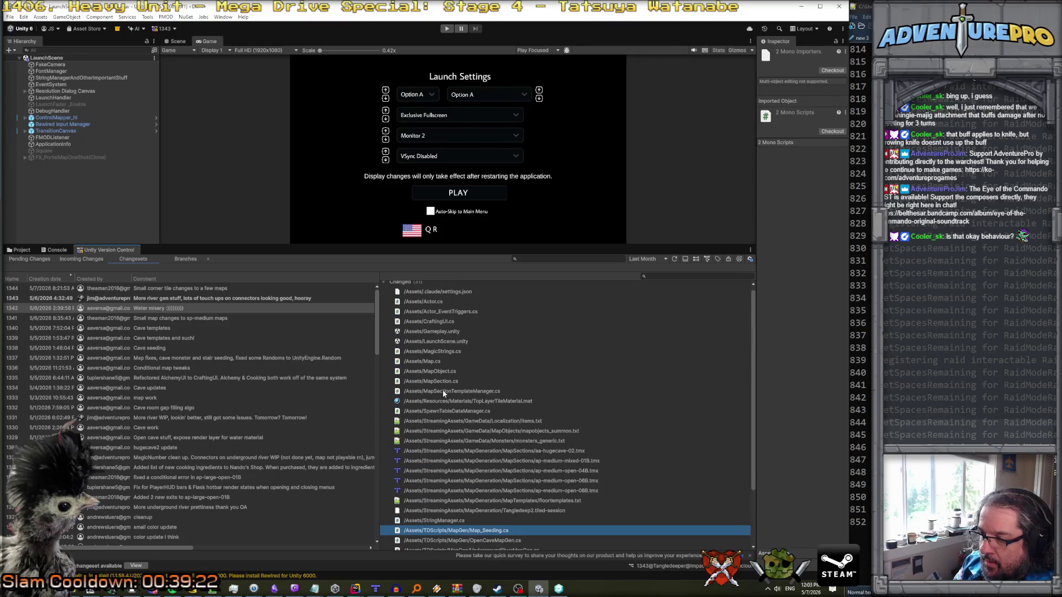
pyautogui.click(444, 391)
pyautogui.rightClick(444, 391)
pyautogui.click(478, 409)
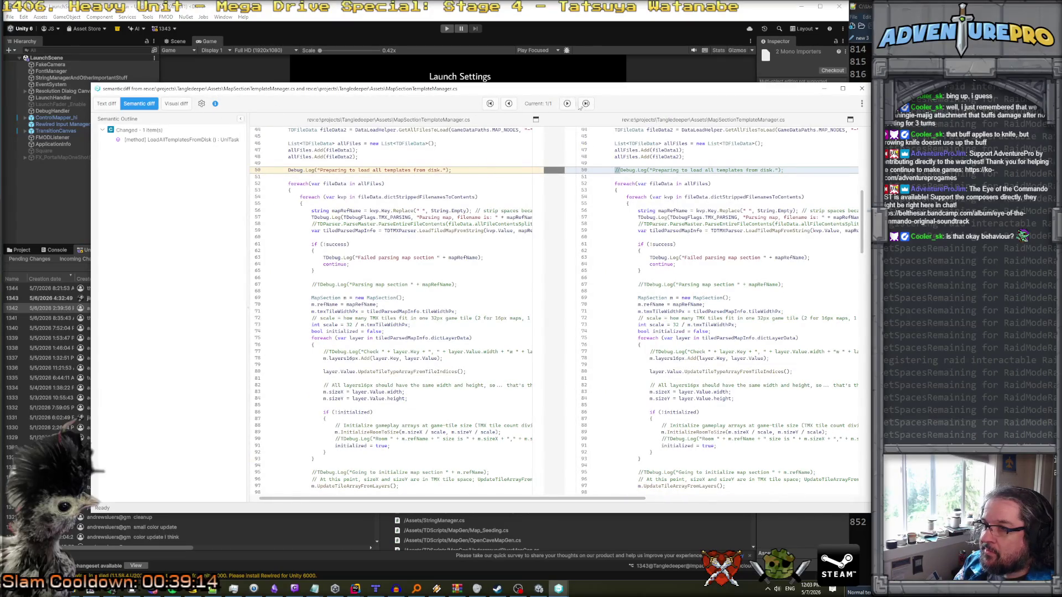
# - Close the MapSectionTemplateManager.cs diff and open the semantic diff of MapSection.cs
pyautogui.click(861, 89)
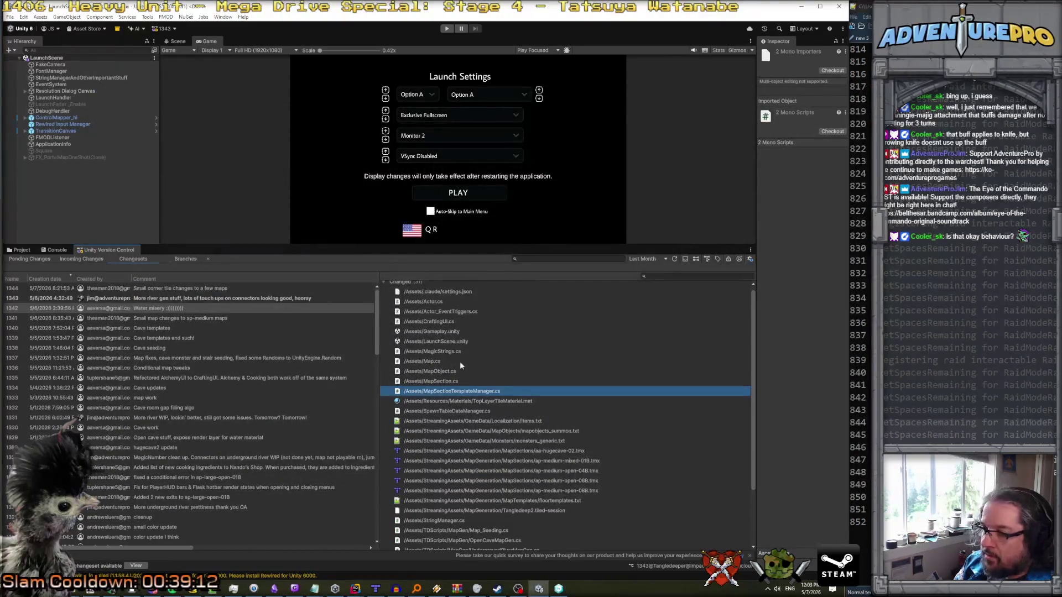
pyautogui.rightClick(436, 381)
pyautogui.click(459, 397)
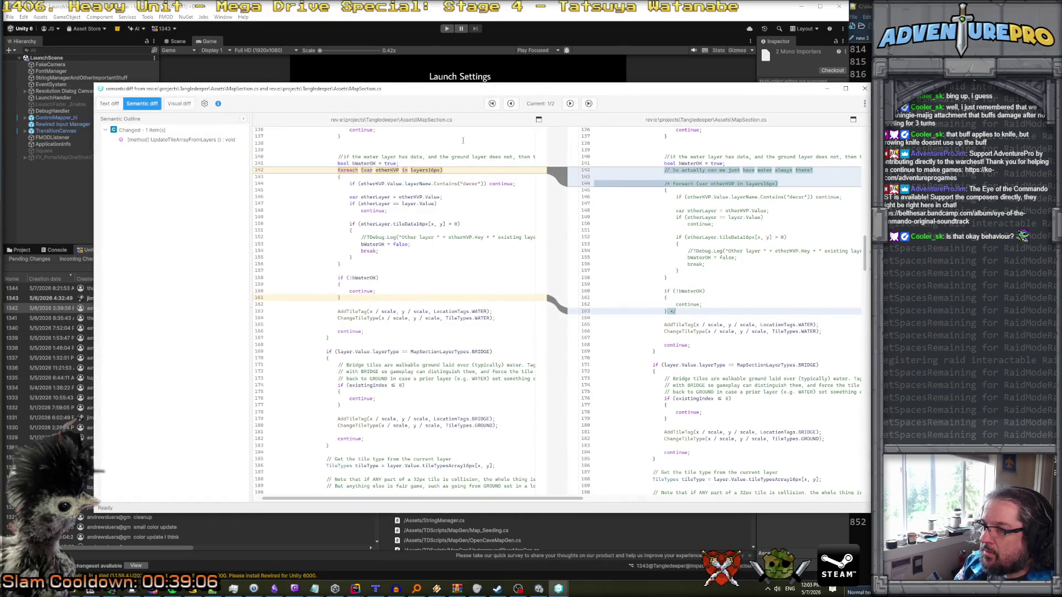
# - Review the commented-out water foreach block in MapSection.cs, then close the diff
pyautogui.scroll(2, 464, 143)
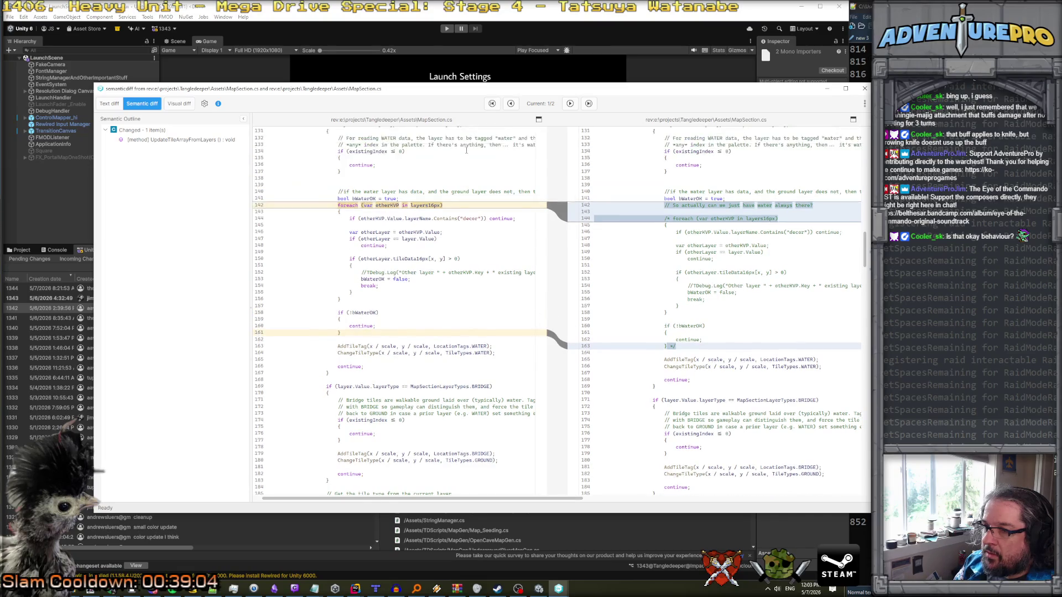
pyautogui.scroll(1, 481, 172)
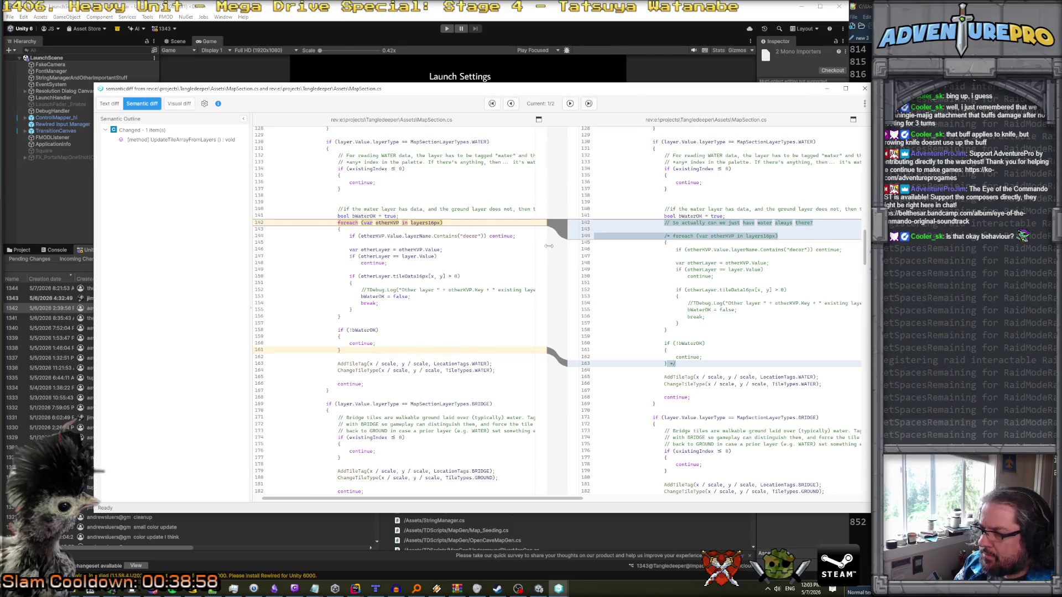
pyautogui.scroll(3, 527, 233)
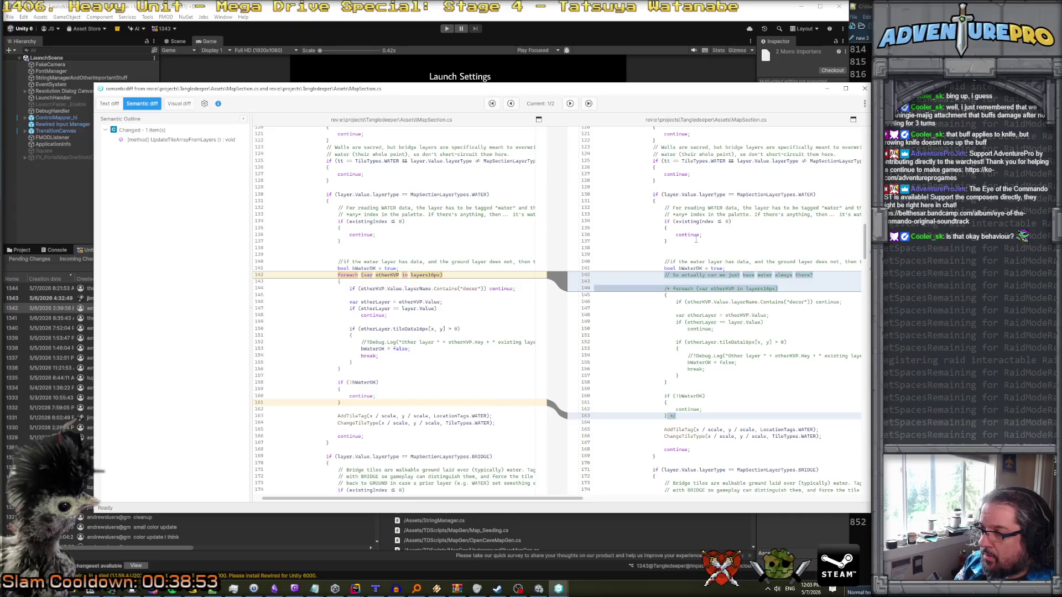
pyautogui.hscroll(5, 696, 240)
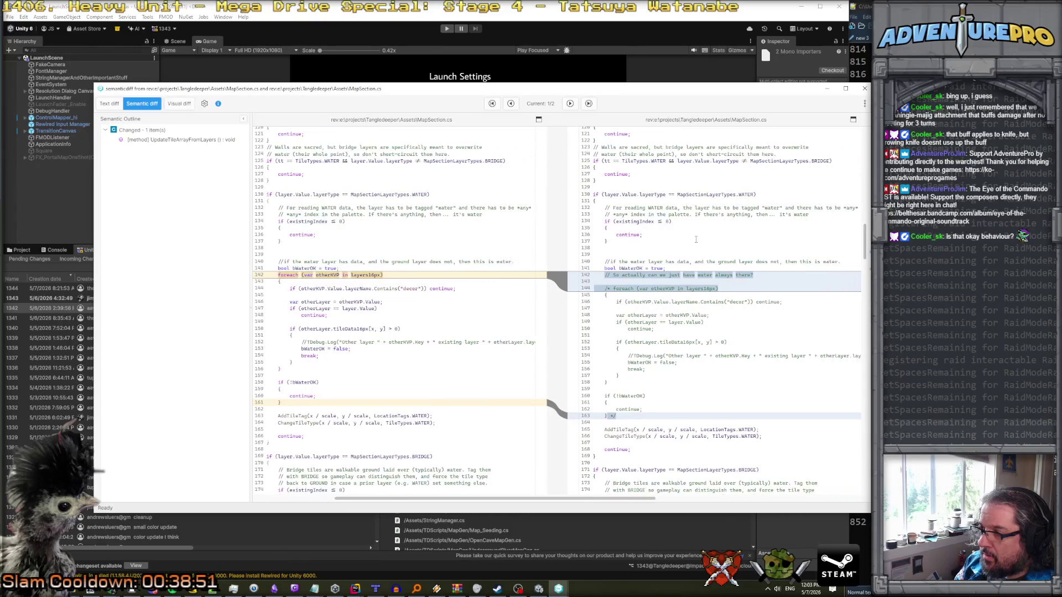
pyautogui.hscroll(-3, 696, 240)
pyautogui.hscroll(2, 697, 240)
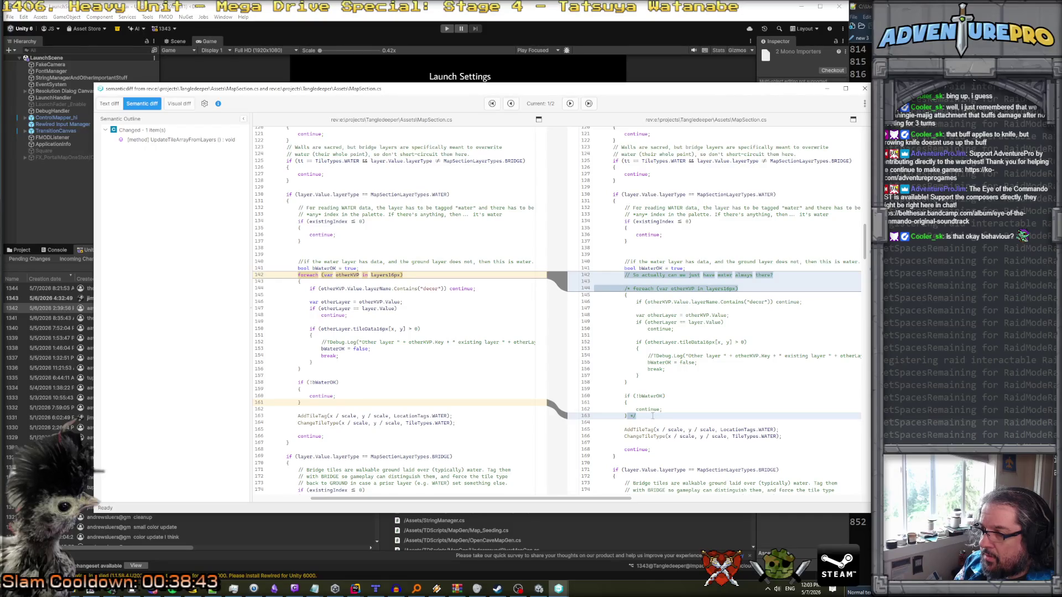
pyautogui.click(570, 105)
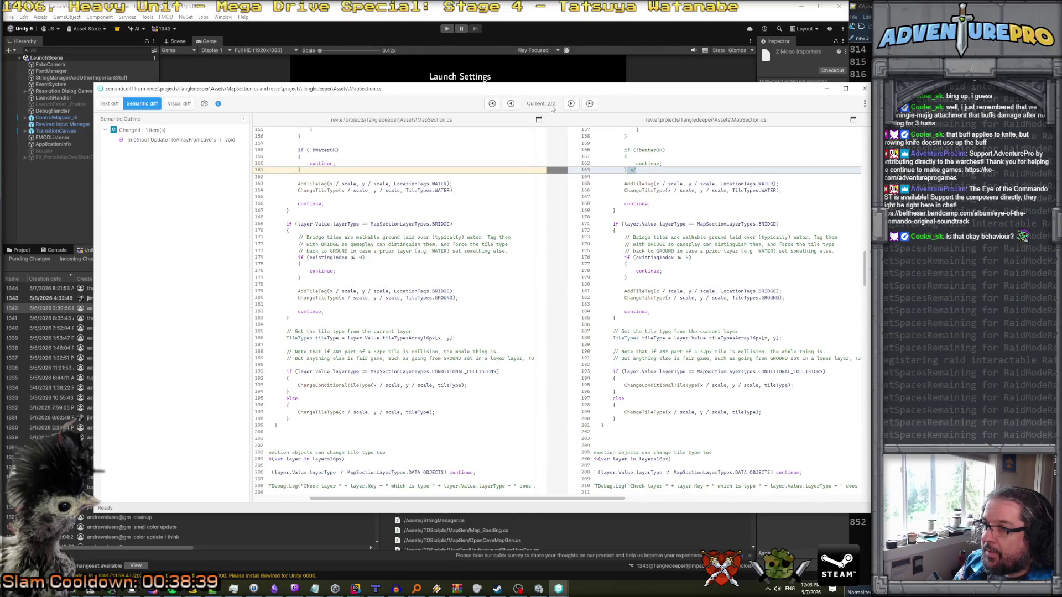
pyautogui.click(511, 104)
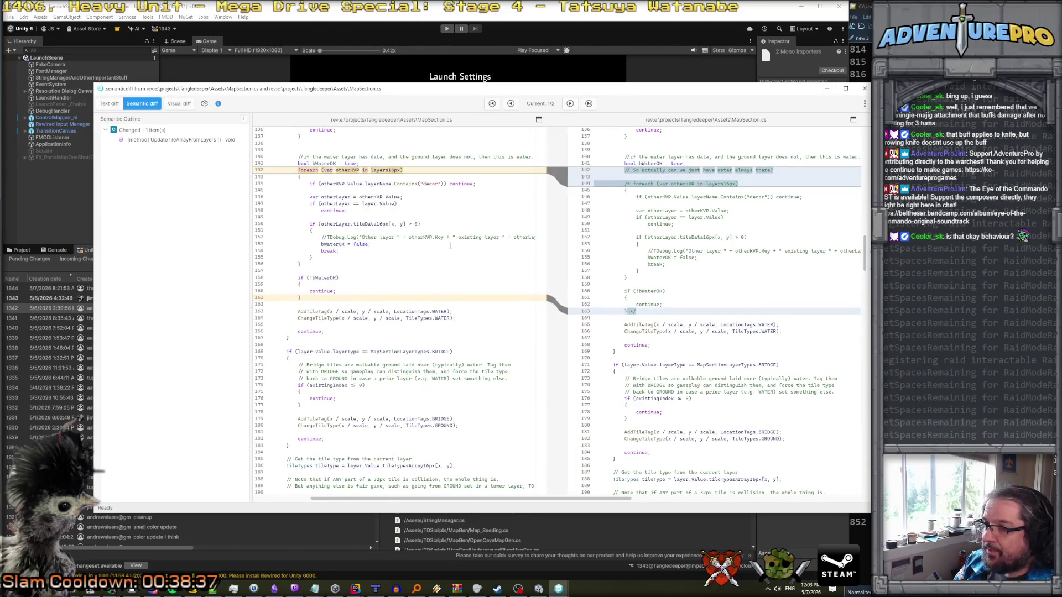
pyautogui.hotkey('ctrl', 'a')
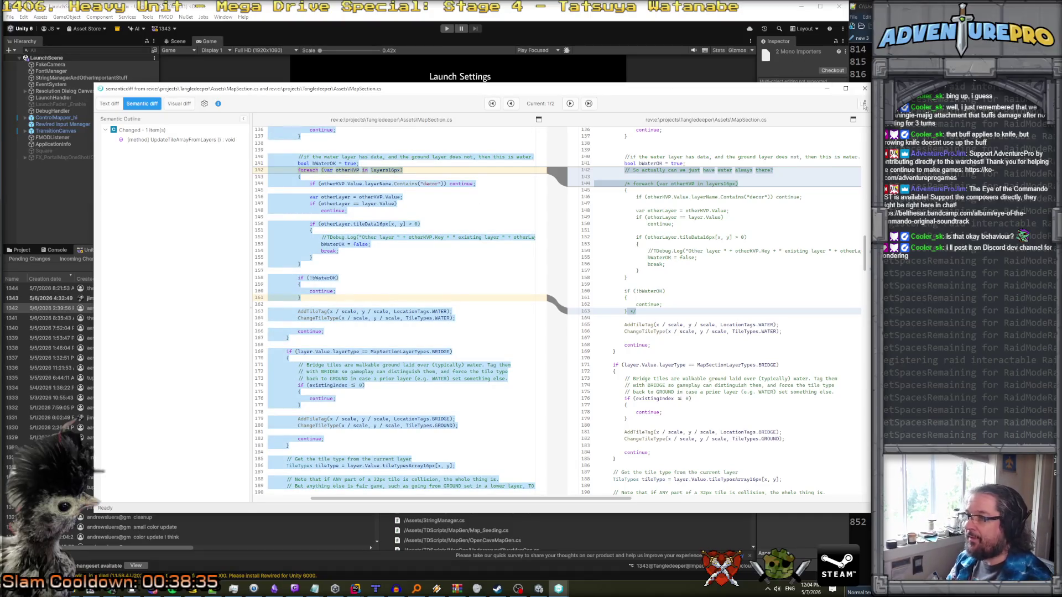
pyautogui.click(865, 89)
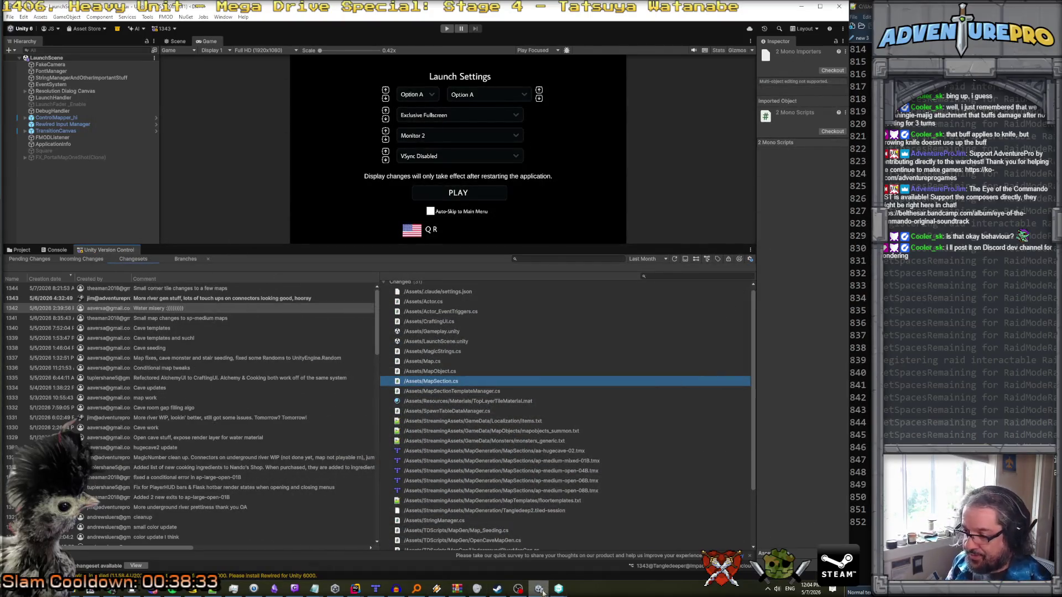
pyautogui.click(539, 589)
pyautogui.click(539, 588)
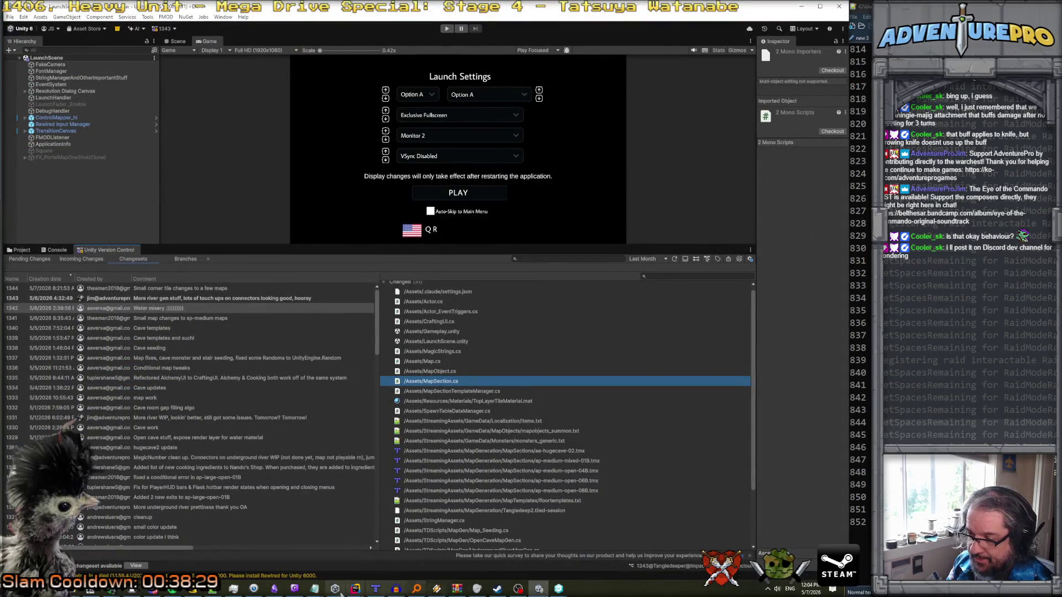
# - In Rider, search 'mapsectionspawn' and open the mapSectionSpawnTable field
pyautogui.moveTo(353, 591)
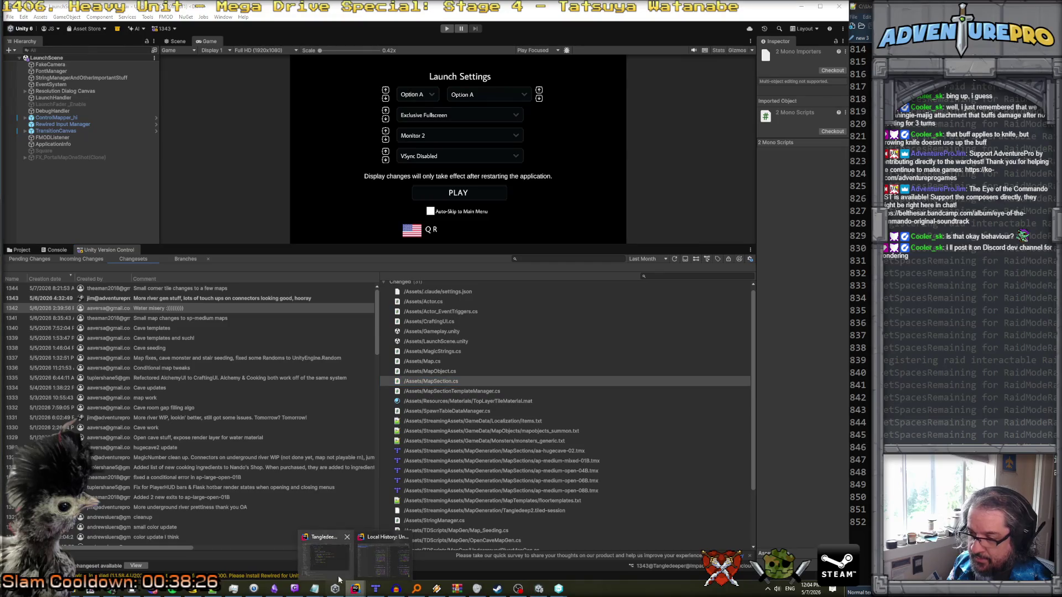
pyautogui.click(327, 558)
pyautogui.press('shift')
pyautogui.press('shift')
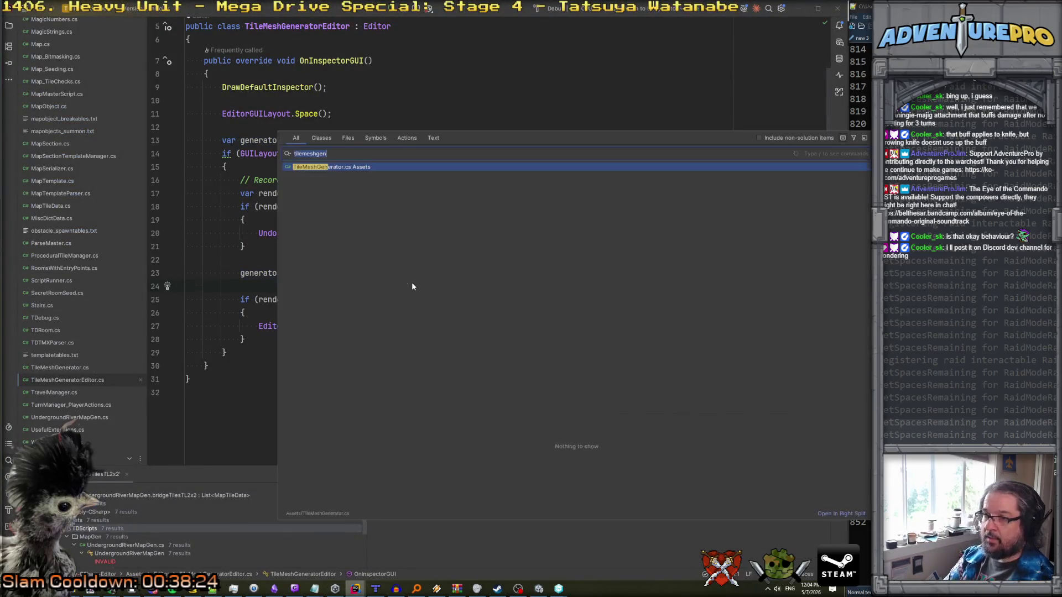
pyautogui.write('mapsectionspawn')
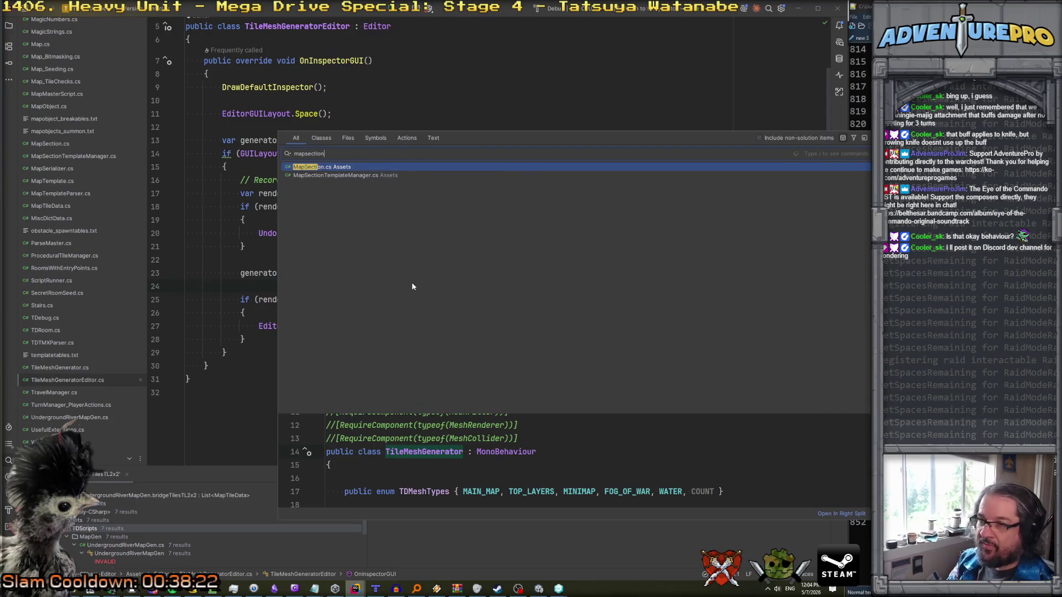
pyautogui.press('Return')
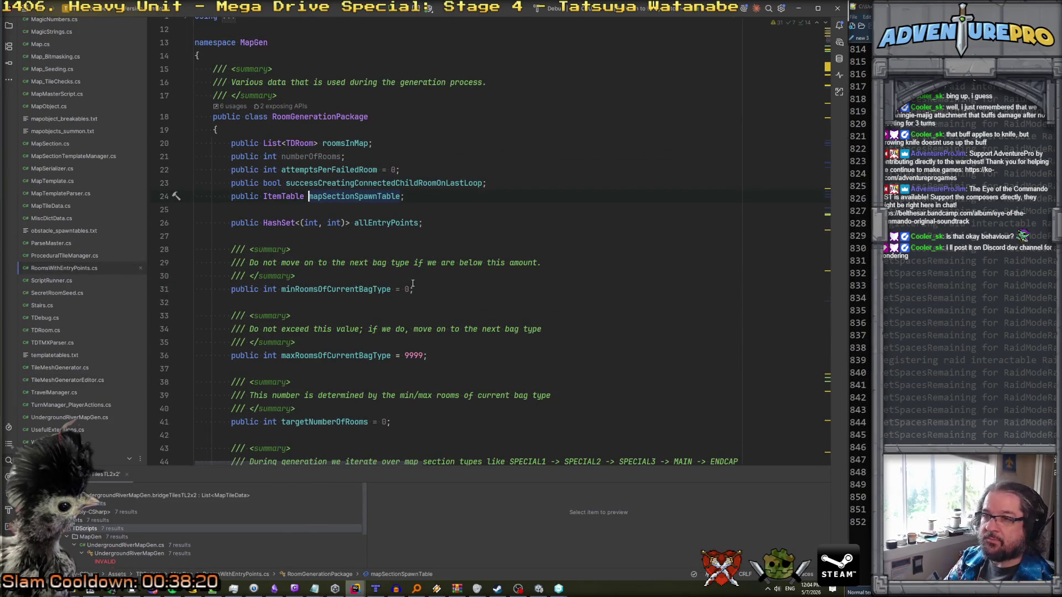
# - Search 'mapsec' in the project and open MapSection.cs
pyautogui.press('shift')
pyautogui.press('shift')
pyautogui.write('mapsec')
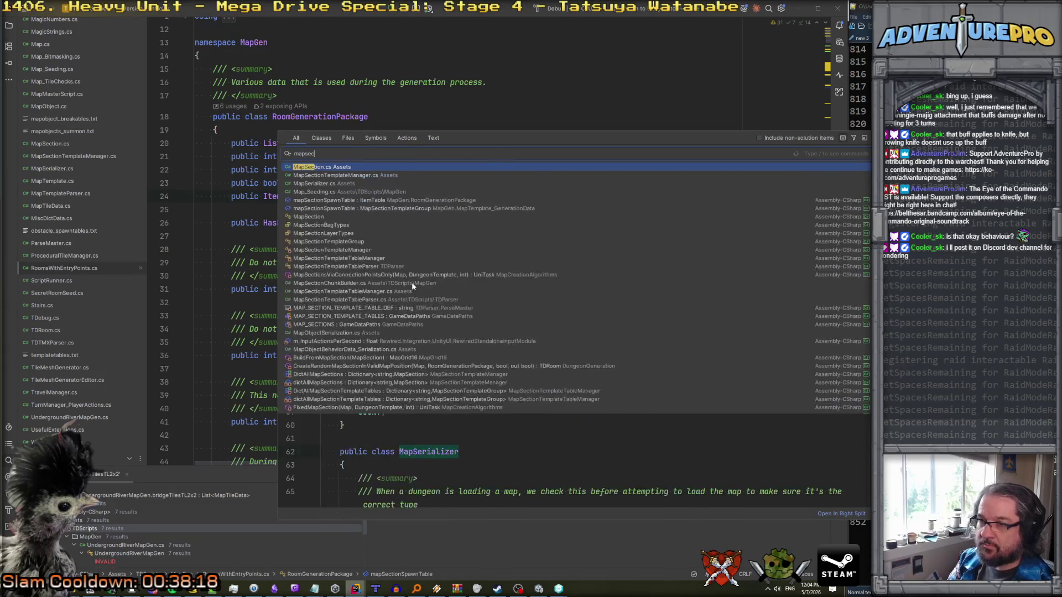
pyautogui.press('Down')
pyautogui.press('Down')
pyautogui.press('Down')
pyautogui.press('Return')
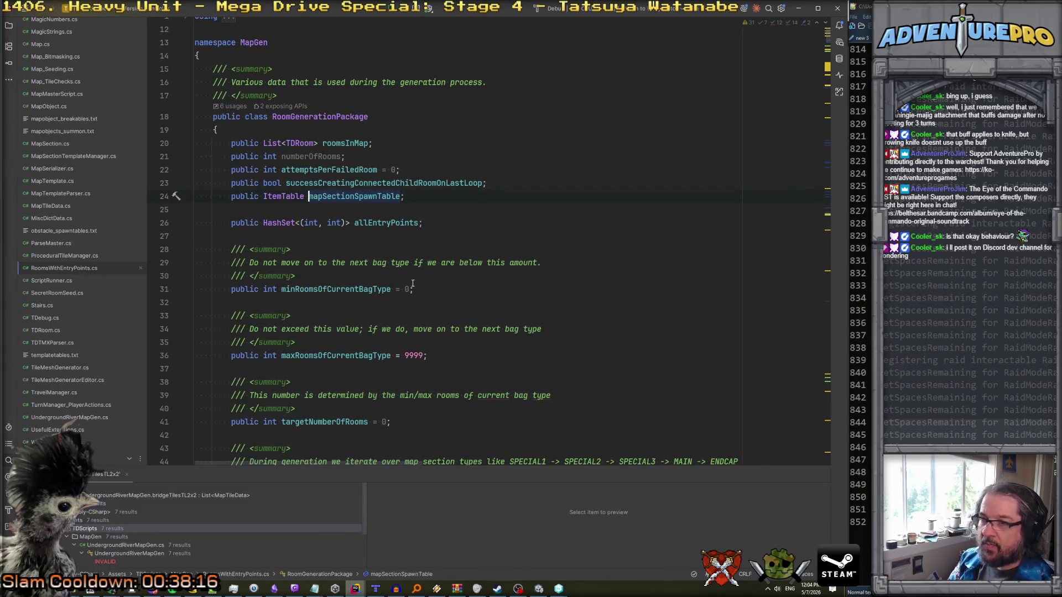
pyautogui.press('shift')
pyautogui.press('shift')
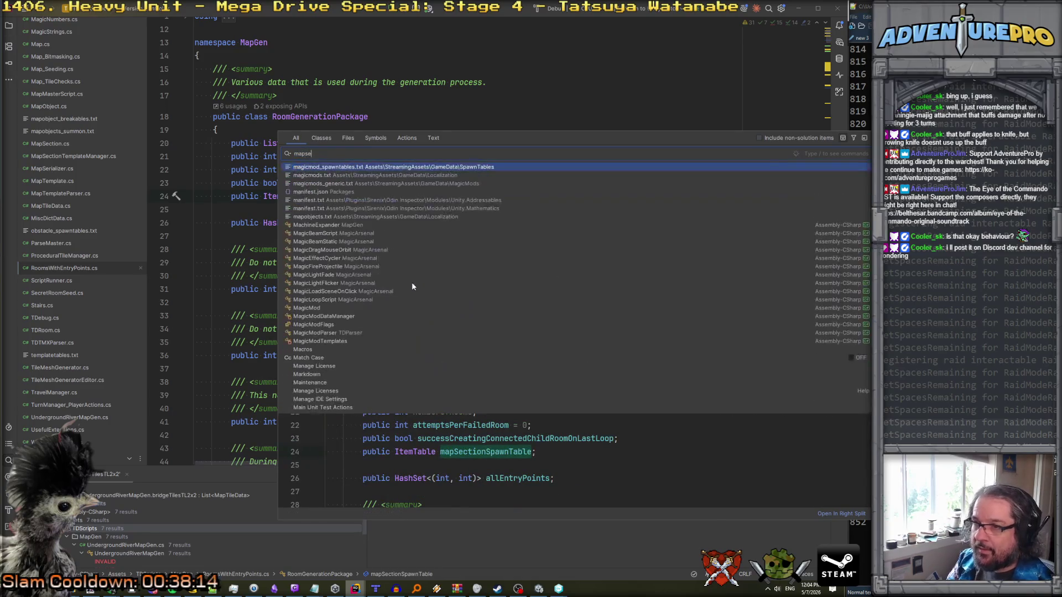
pyautogui.press('Down')
pyautogui.press('Down')
pyautogui.press('Down')
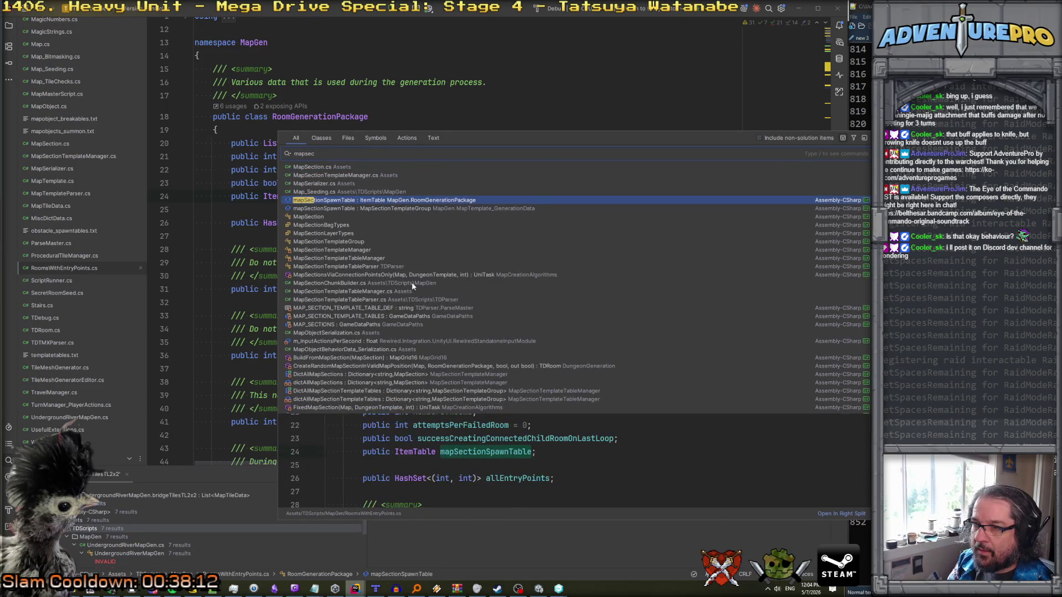
pyautogui.press('Up')
pyautogui.press('Up')
pyautogui.press('Up')
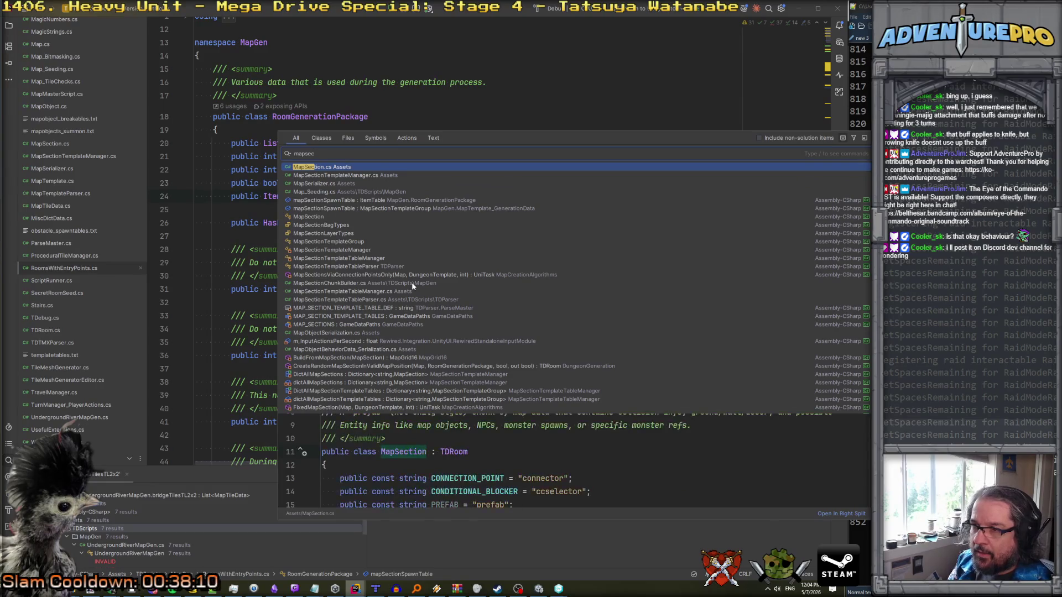
pyautogui.press('Return')
# - Go to the MapSectionLayerTypes enum at the end of MapSection.cs
pyautogui.hotkey('ctrl', 'a')
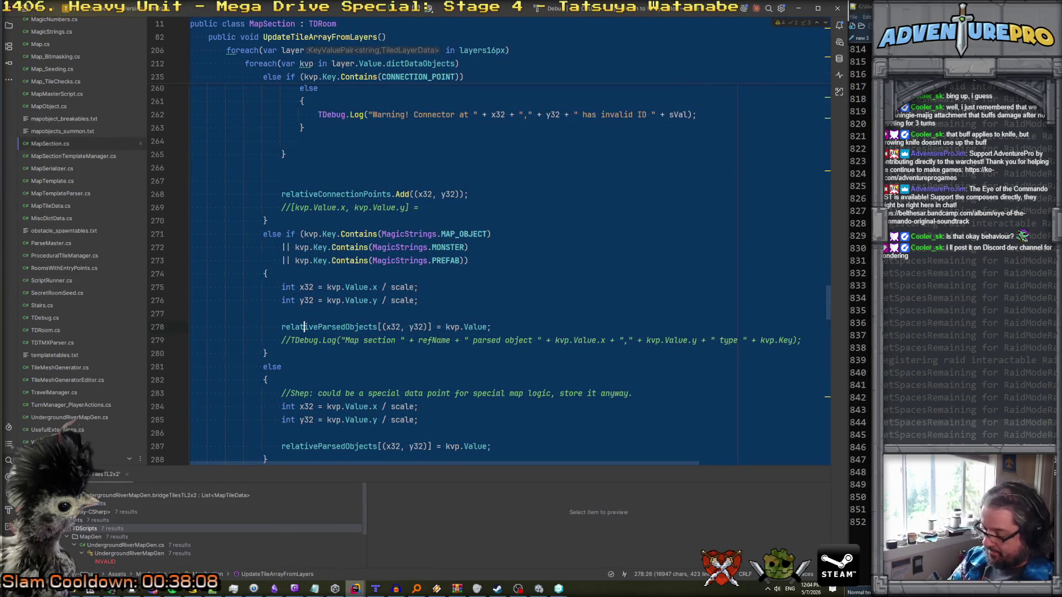
pyautogui.press('Delete')
pyautogui.hotkey('ctrl', 'v')
pyautogui.click(466, 287)
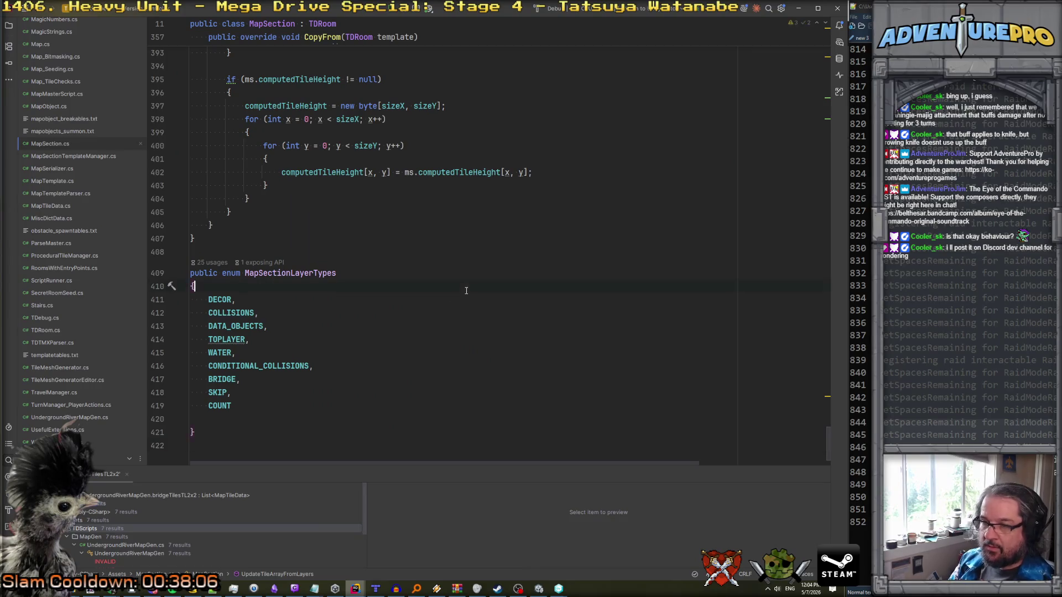
pyautogui.scroll(3, 462, 310)
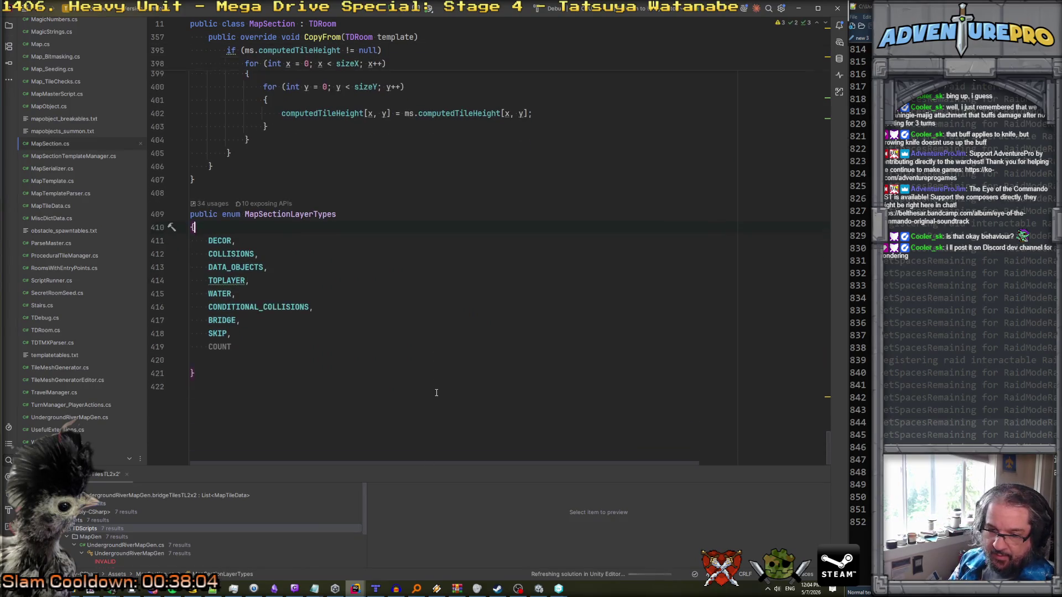
pyautogui.scroll(-4, 436, 392)
pyautogui.hotkey('alt', 'Tab')
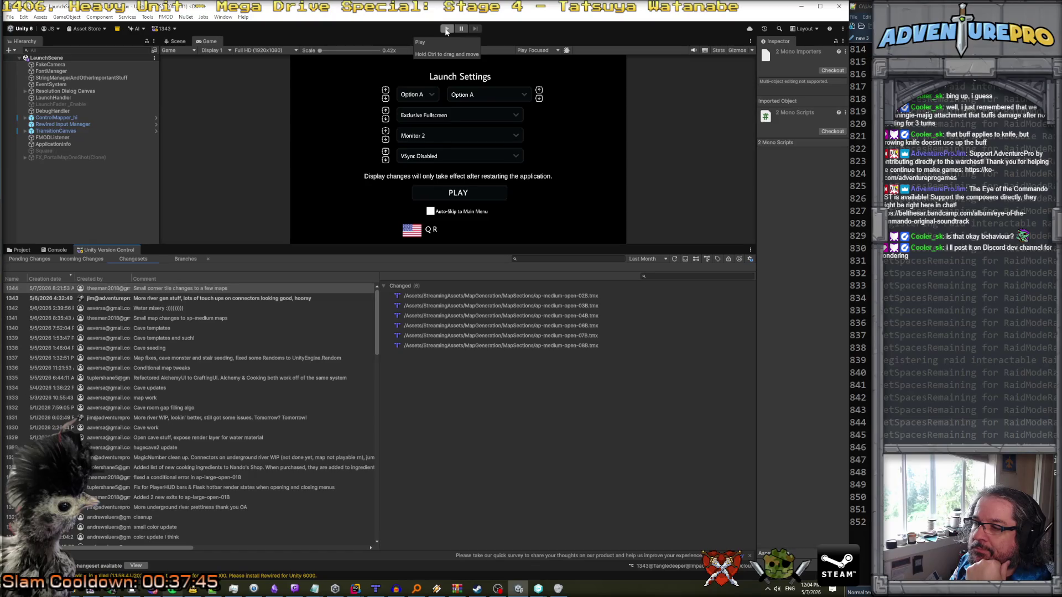
# - Start play mode and walk the character right and out into the river
pyautogui.click(446, 30)
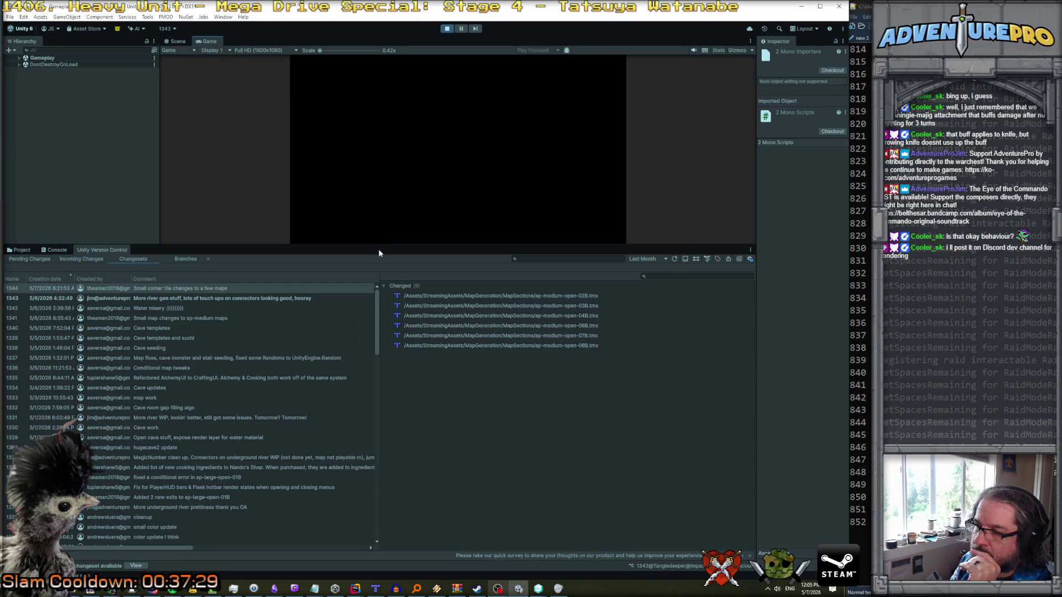
pyautogui.press('d')
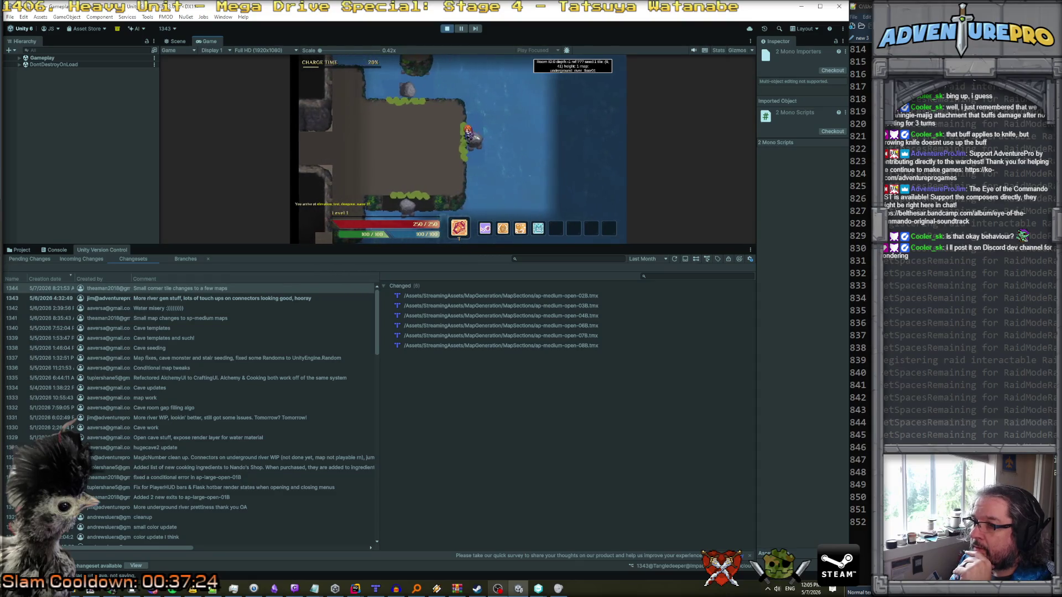
pyautogui.press('w')
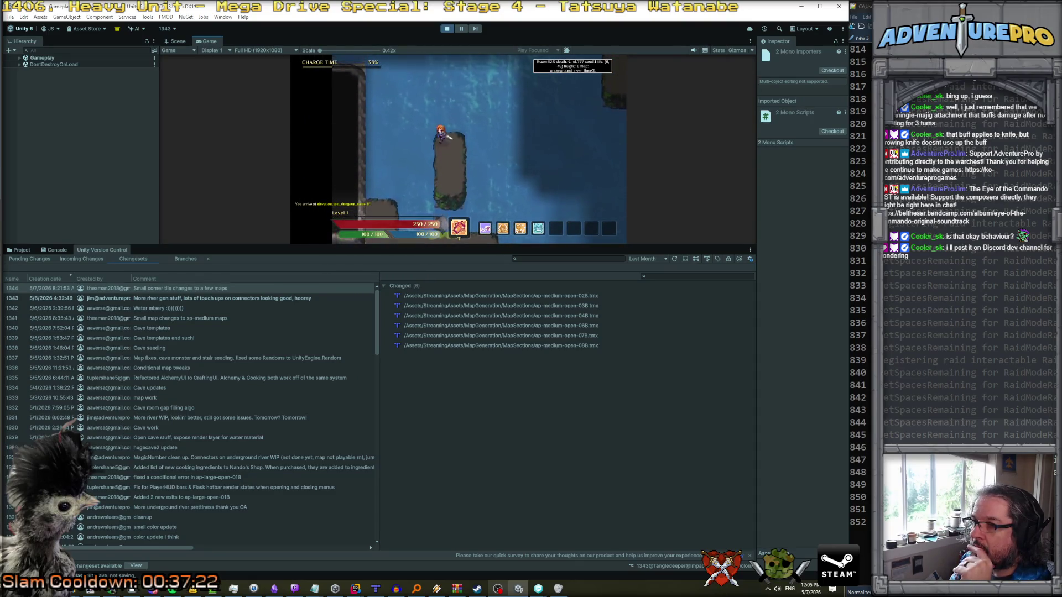
pyautogui.press('w')
pyautogui.press('w')
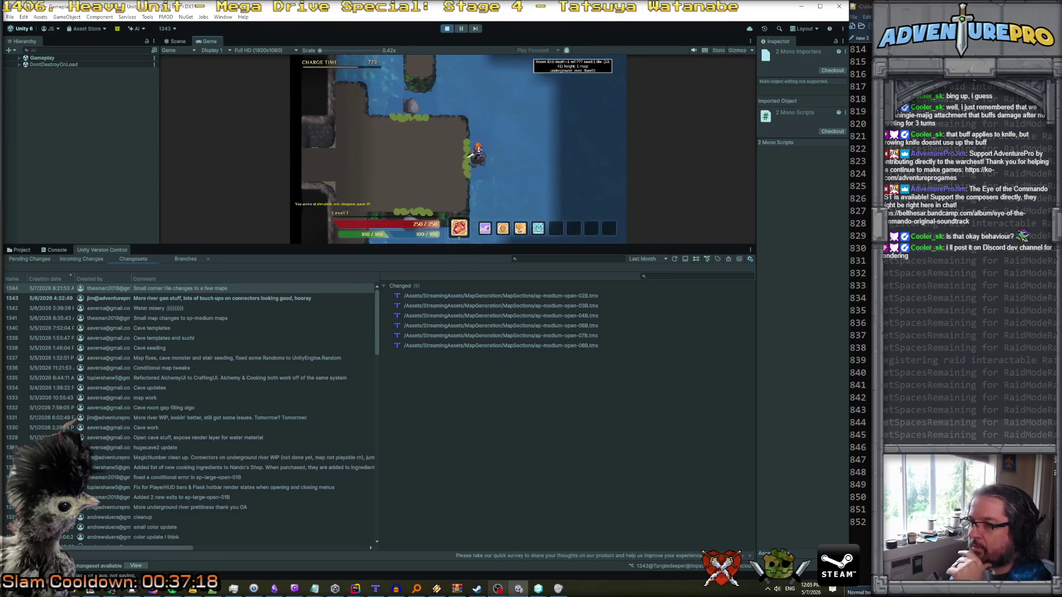
# - Enlarge the Game view, run 'reveal' in the debug console, view the map, and stop playing
pyautogui.moveTo(454, 247); pyautogui.dragTo(454, 450)
pyautogui.press('`')
pyautogui.write('reveal')
pyautogui.press('Return')
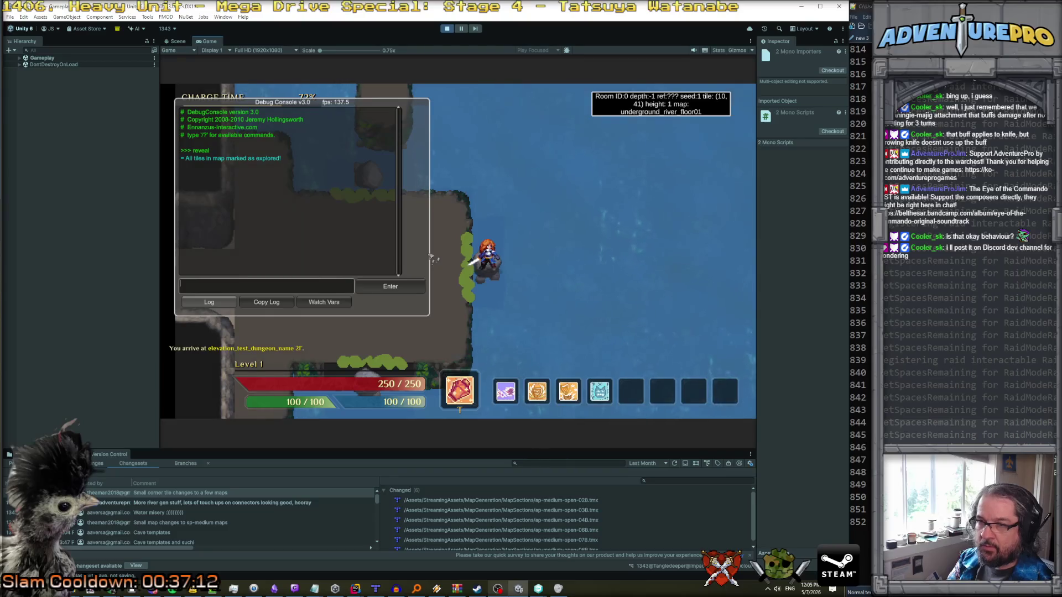
pyautogui.press('`')
pyautogui.press('m')
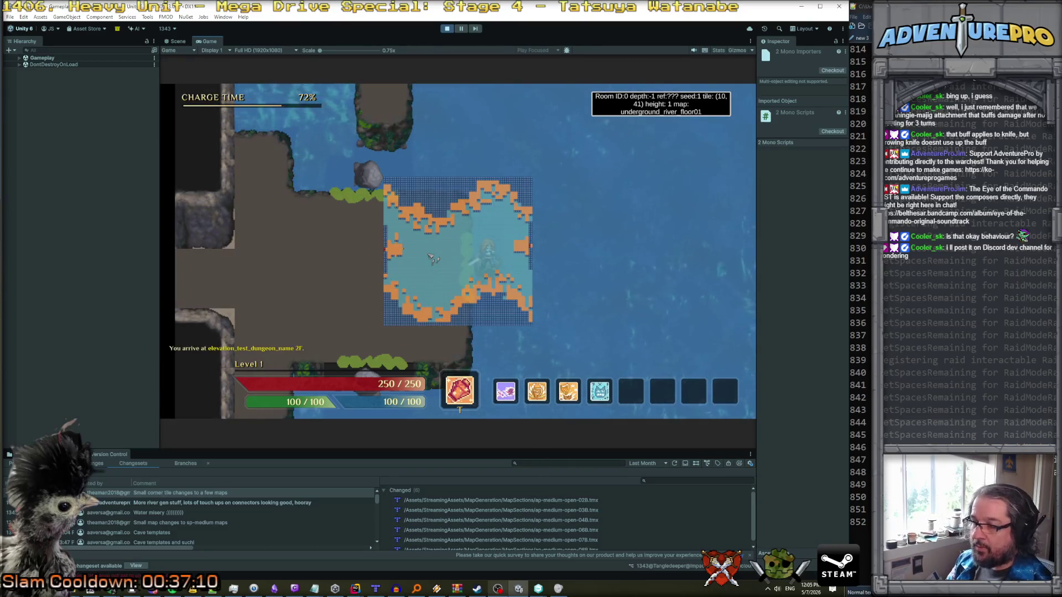
pyautogui.press('m')
pyautogui.click(447, 29)
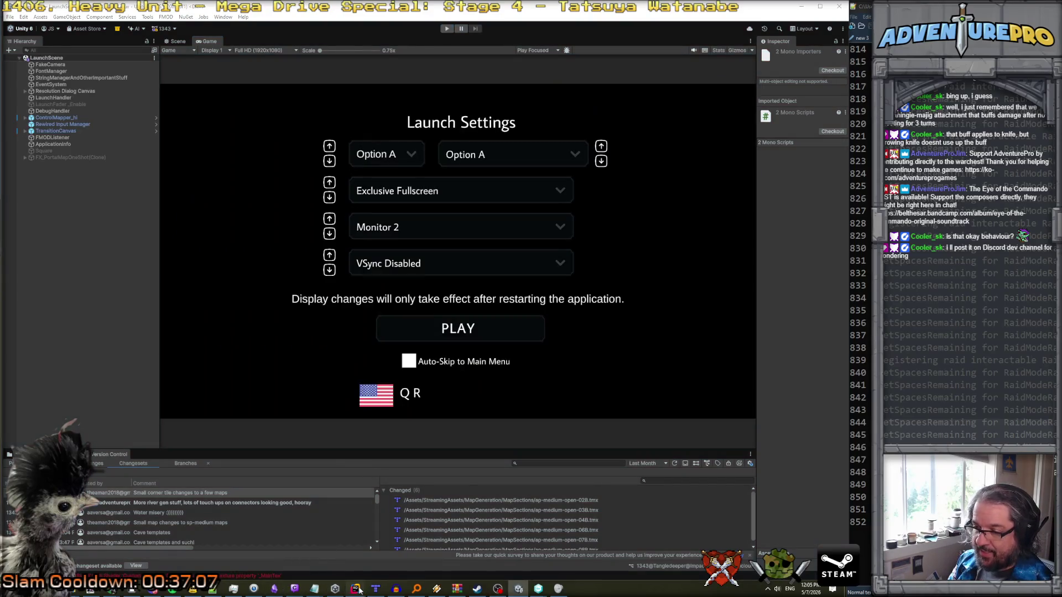
# - In UndergroundRiverMapGen.cs, change the loop condition from numTries < 1 to numTries < 32
pyautogui.moveTo(359, 591)
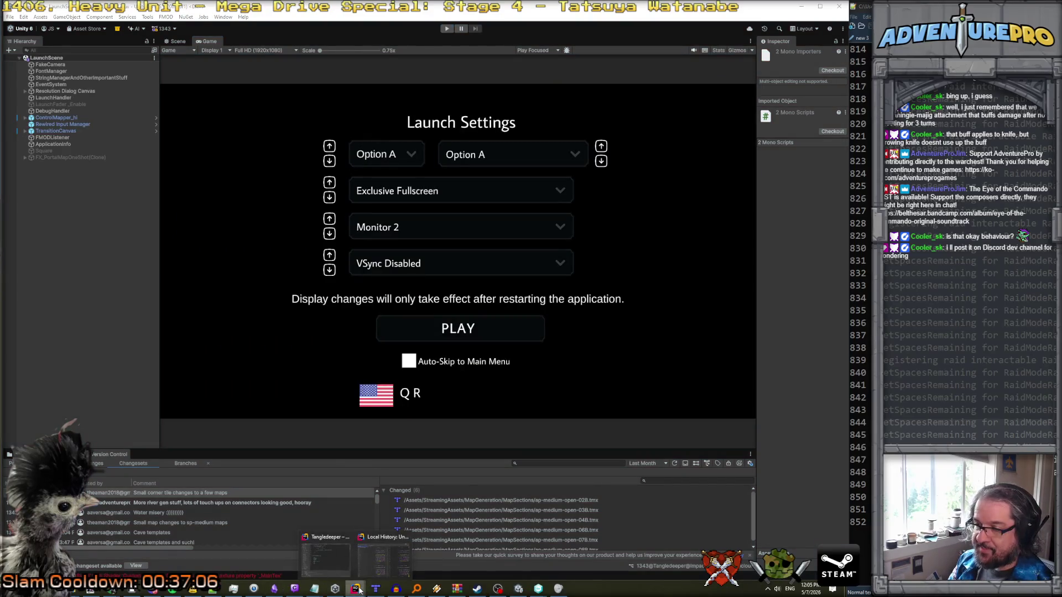
pyautogui.click(331, 563)
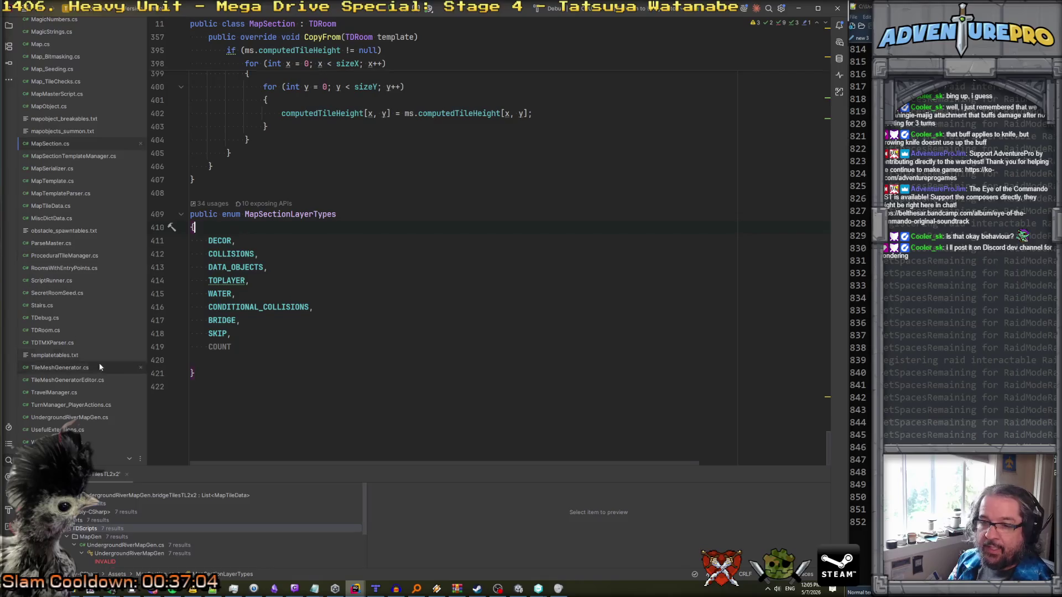
pyautogui.doubleClick(69, 417)
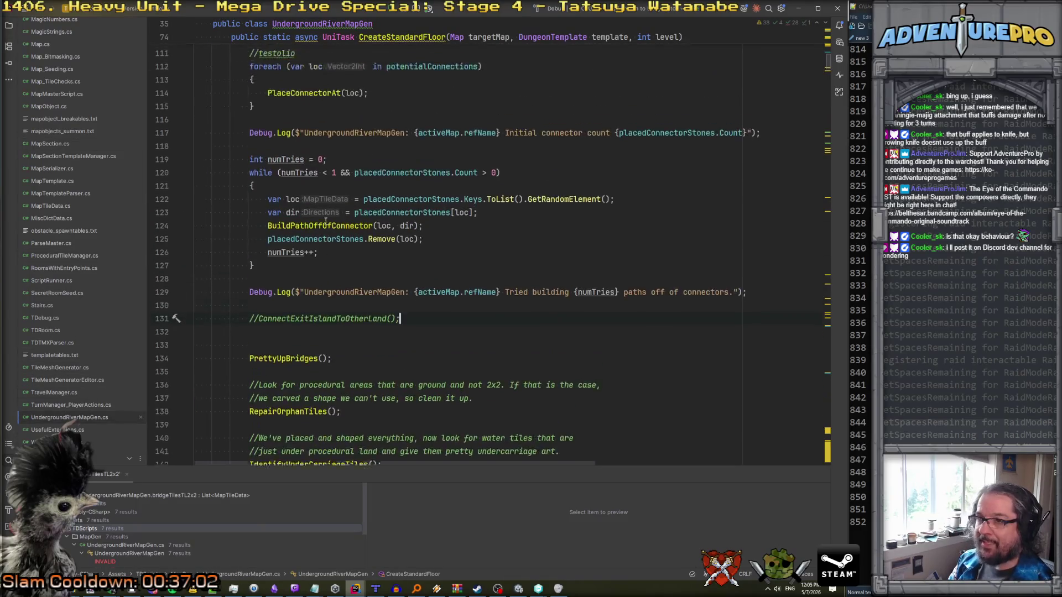
pyautogui.scroll(1, 326, 221)
pyautogui.doubleClick(333, 193)
pyautogui.write('32')
pyautogui.click(360, 181)
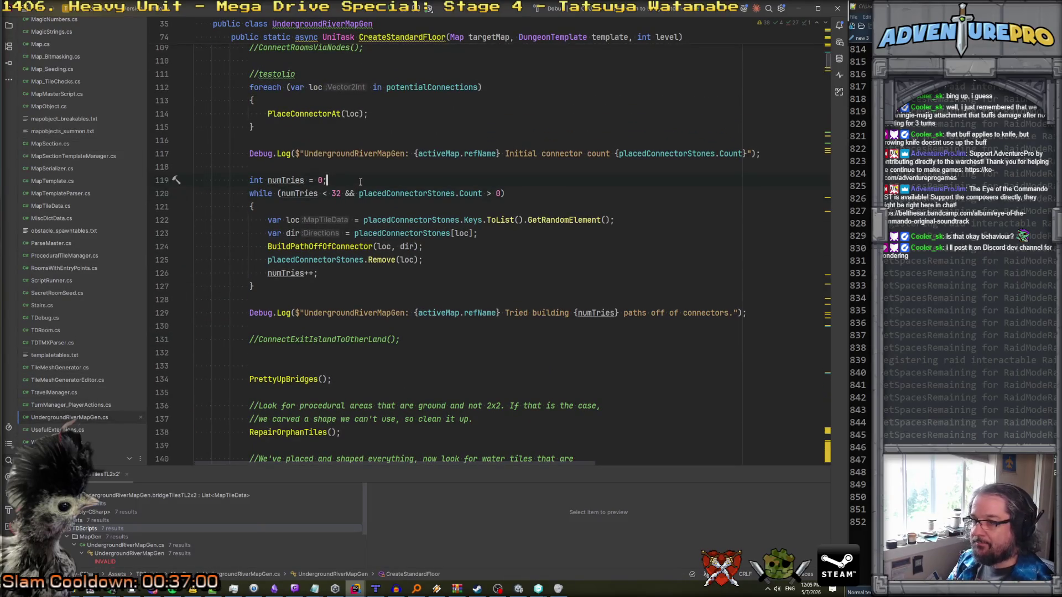
pyautogui.click(519, 590)
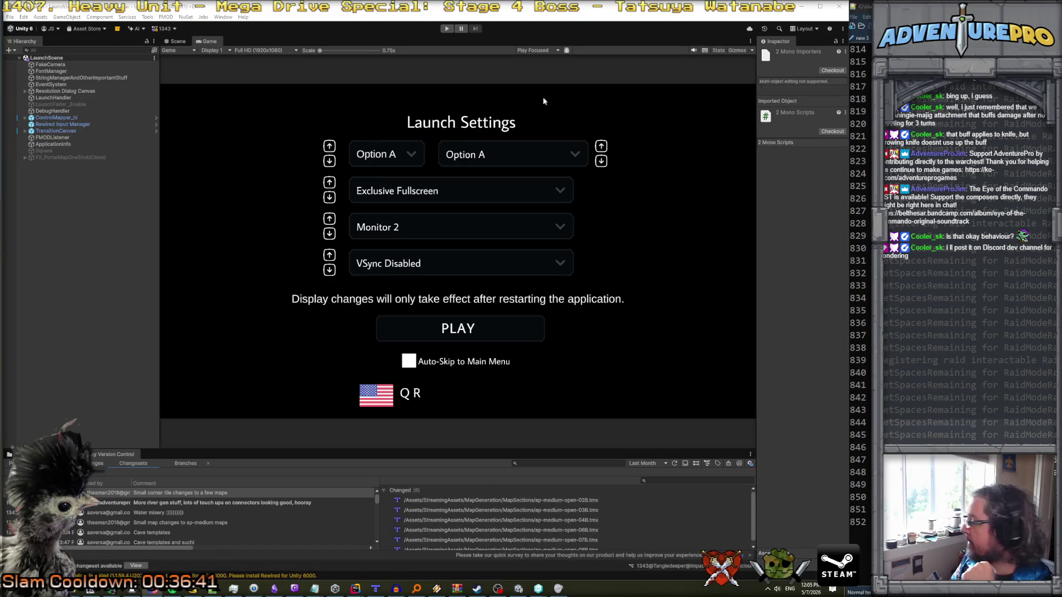
pyautogui.hotkey('ctrl', 'p')
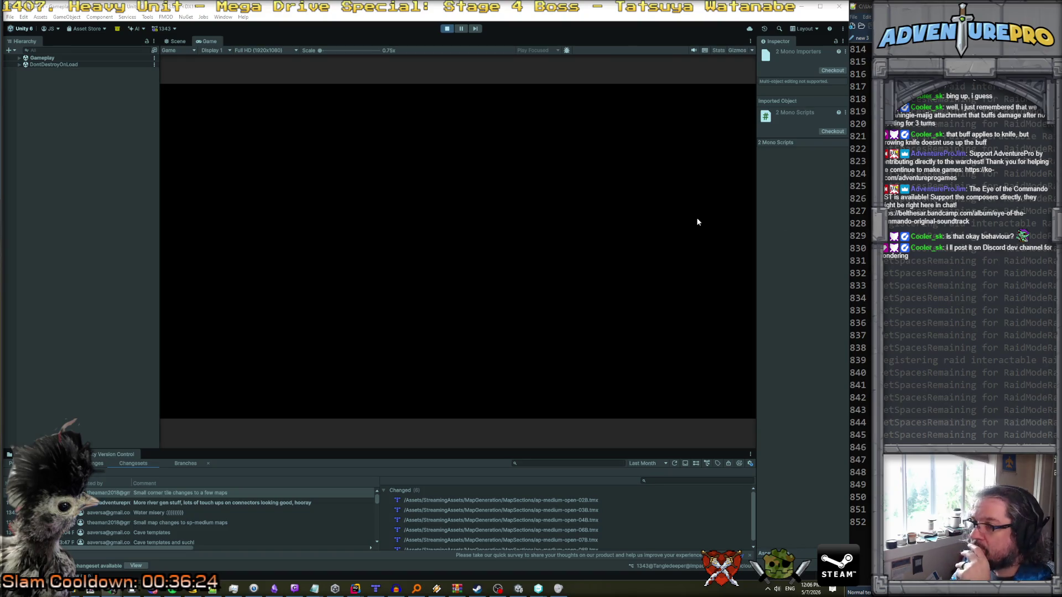
pyautogui.press('d')
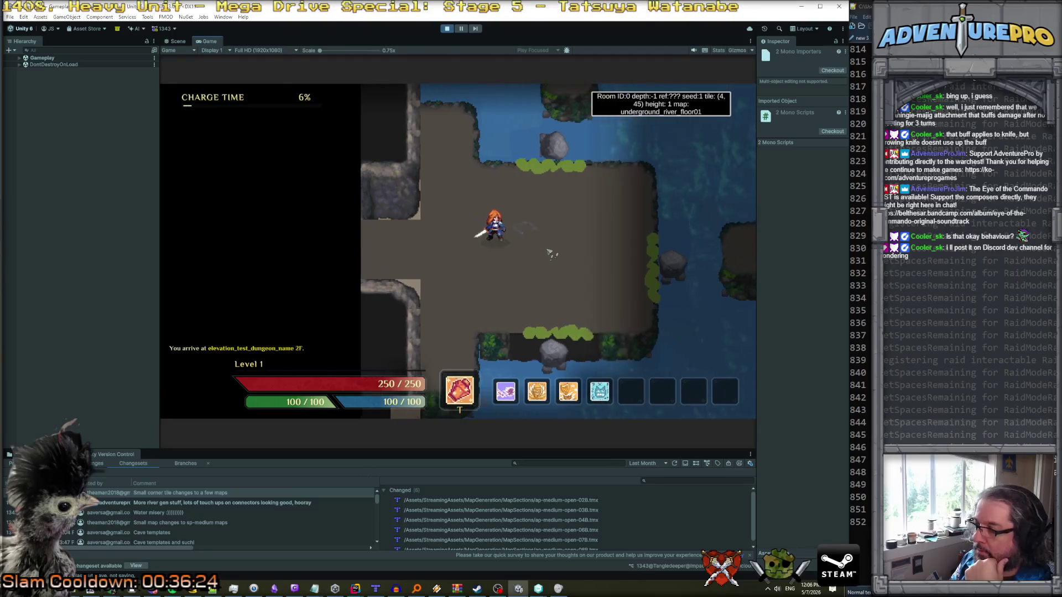
pyautogui.press('d')
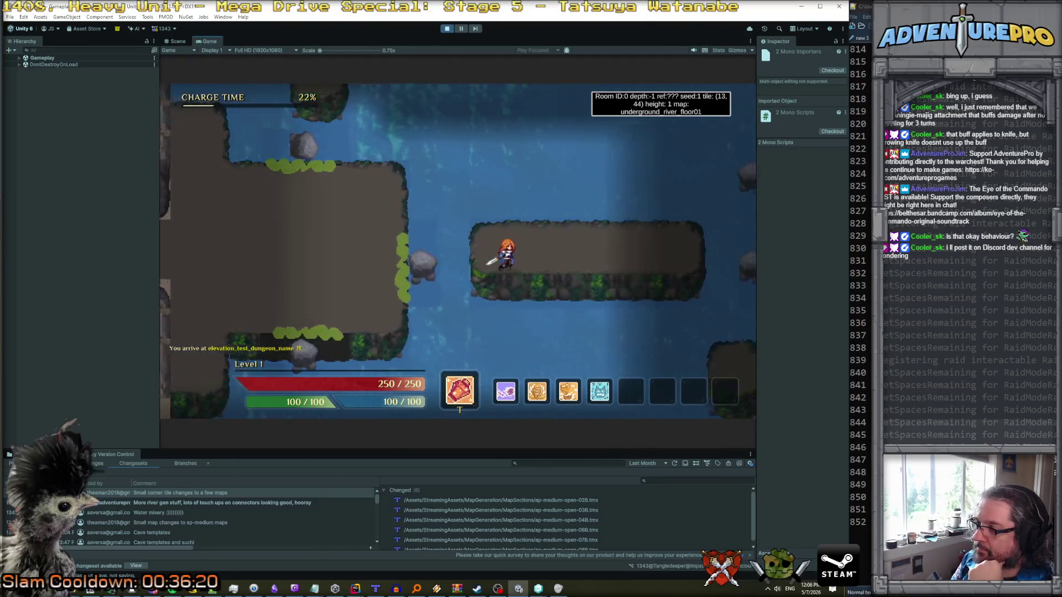
pyautogui.press('d')
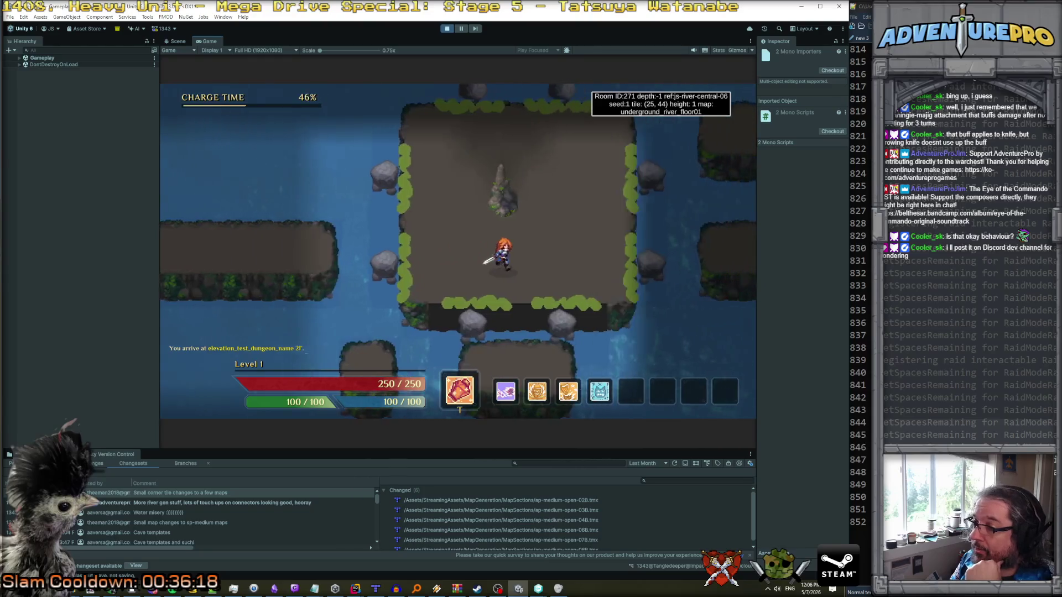
pyautogui.press('d')
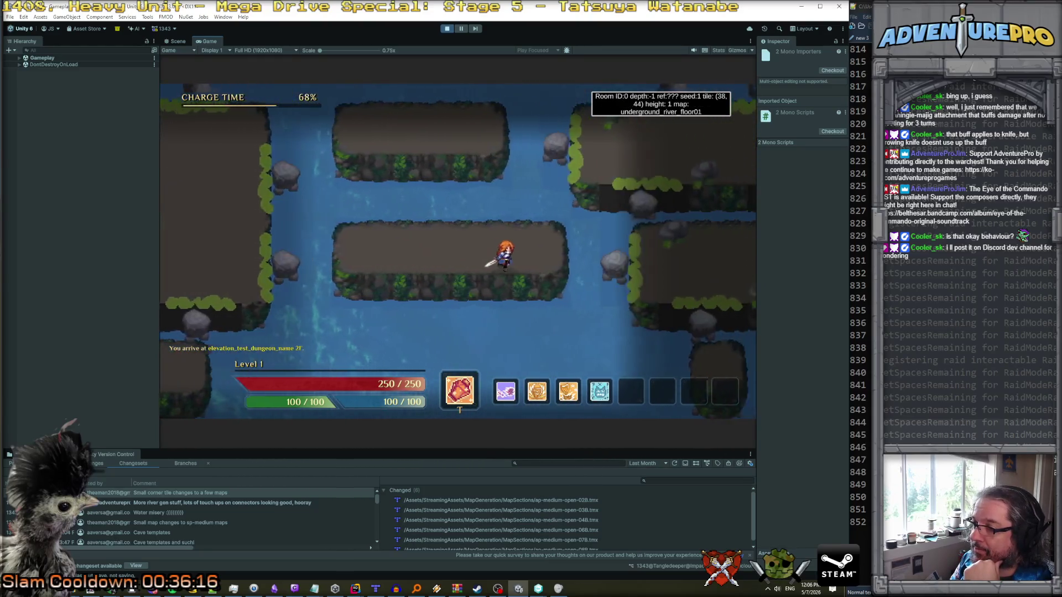
pyautogui.press('d')
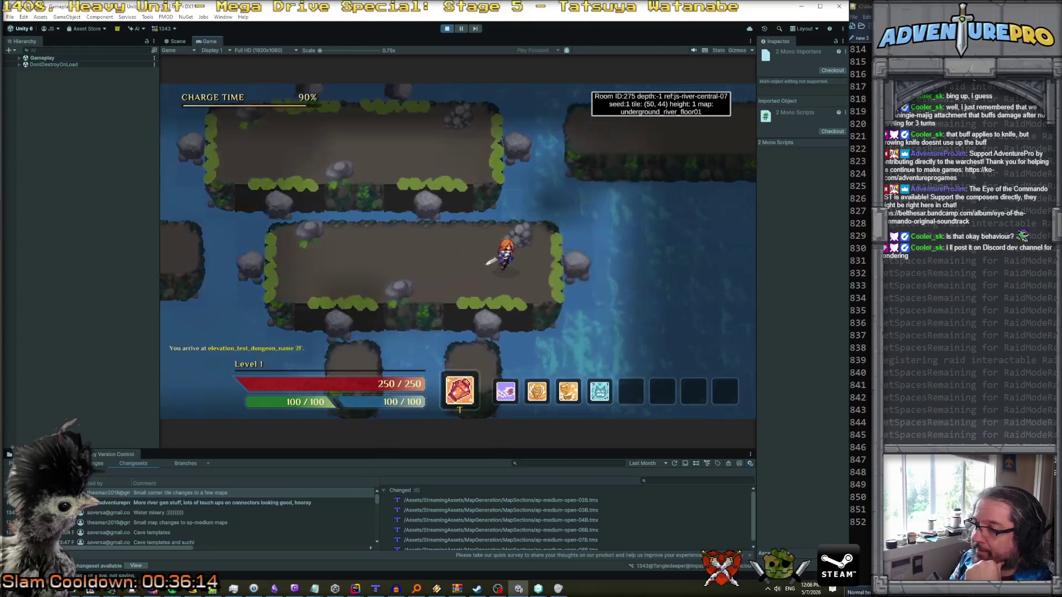
pyautogui.press('s')
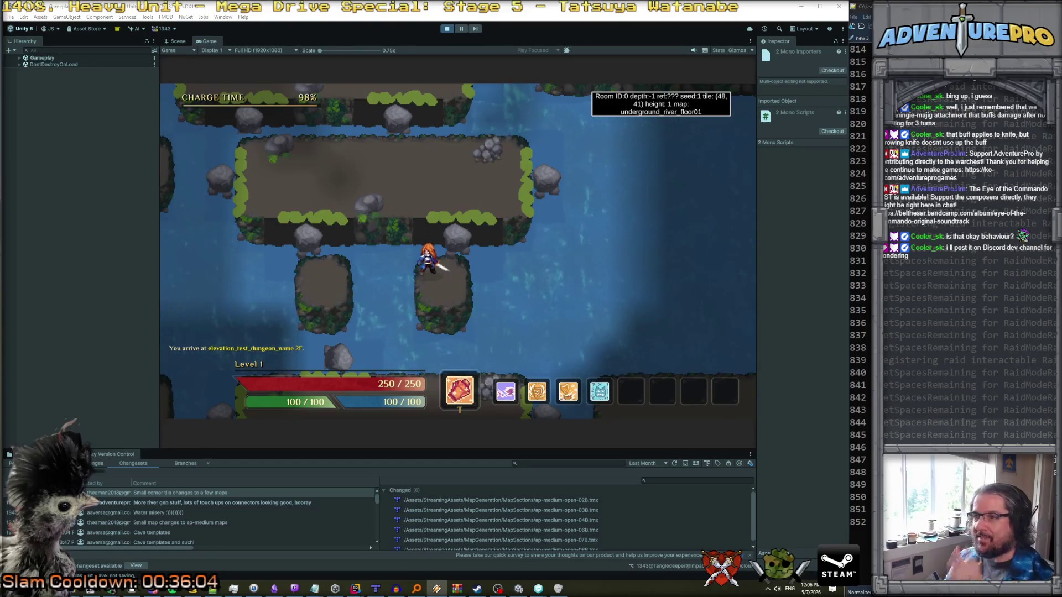
pyautogui.click(447, 29)
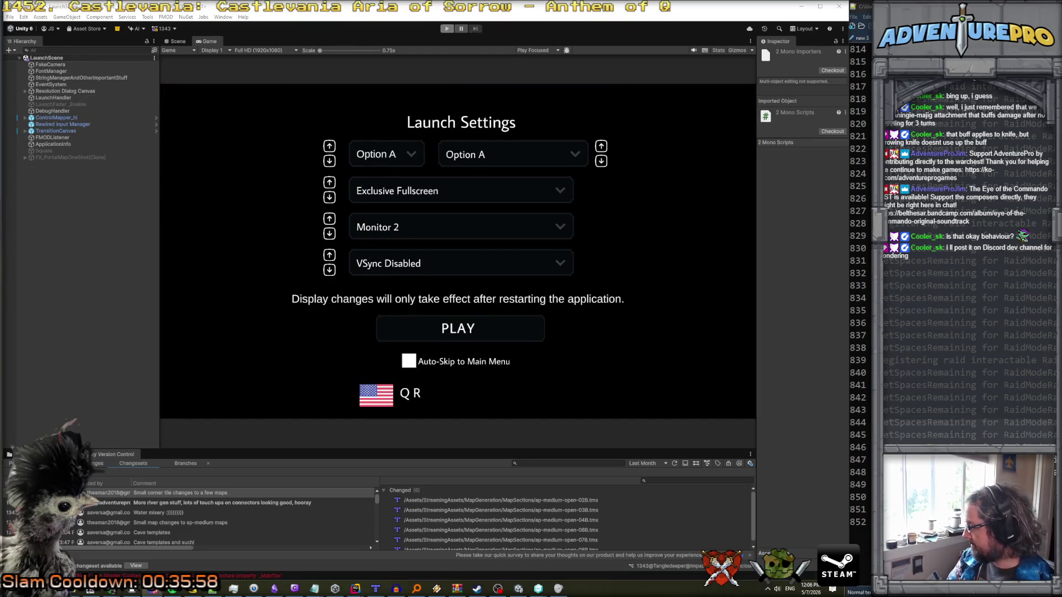
# - Enlarge the bottom panel and open a diff of MapSection.cs from Pending Changes
pyautogui.moveTo(216, 451); pyautogui.dragTo(233, 353)
pyautogui.click(60, 358)
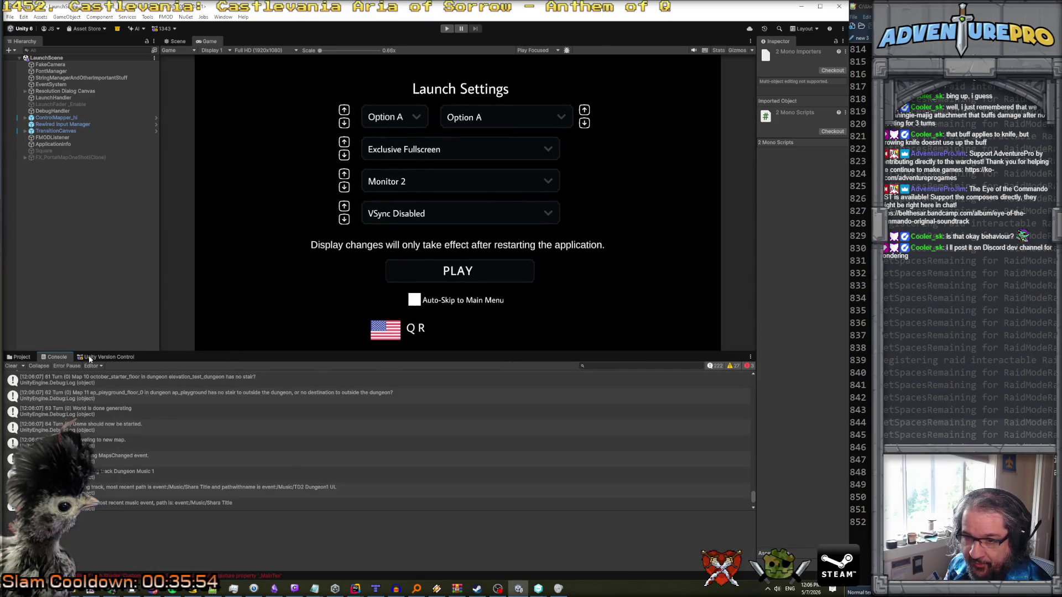
pyautogui.click(89, 357)
pyautogui.click(70, 366)
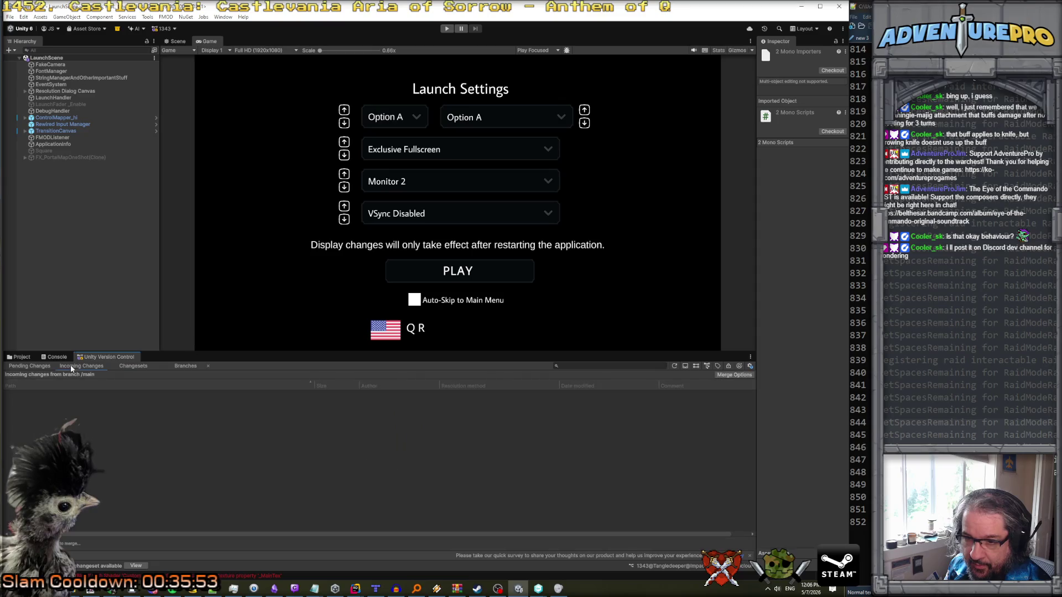
pyautogui.click(37, 367)
pyautogui.click(68, 407)
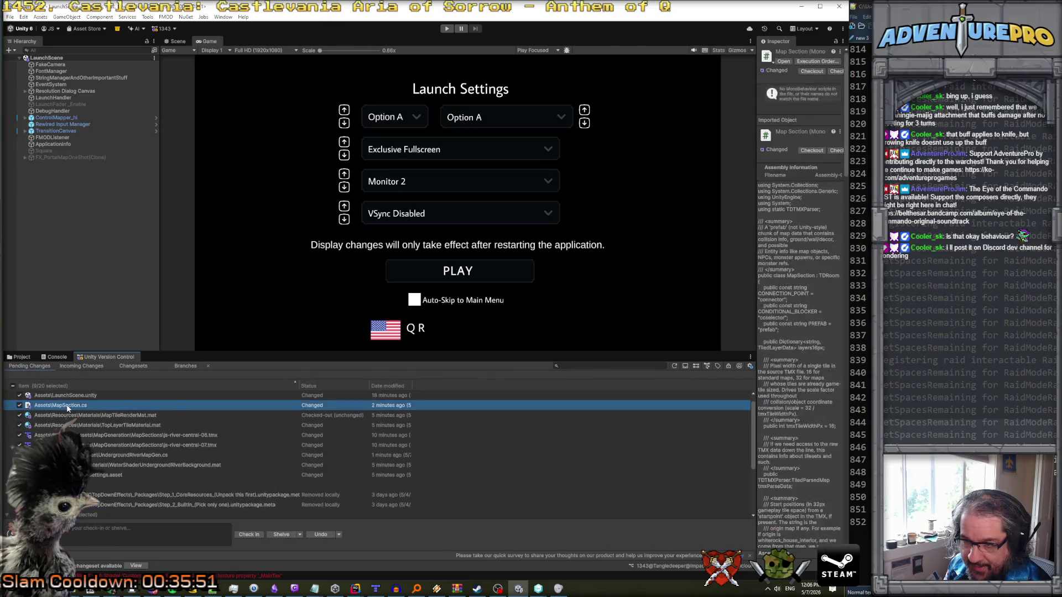
pyautogui.rightClick(67, 407)
pyautogui.click(99, 423)
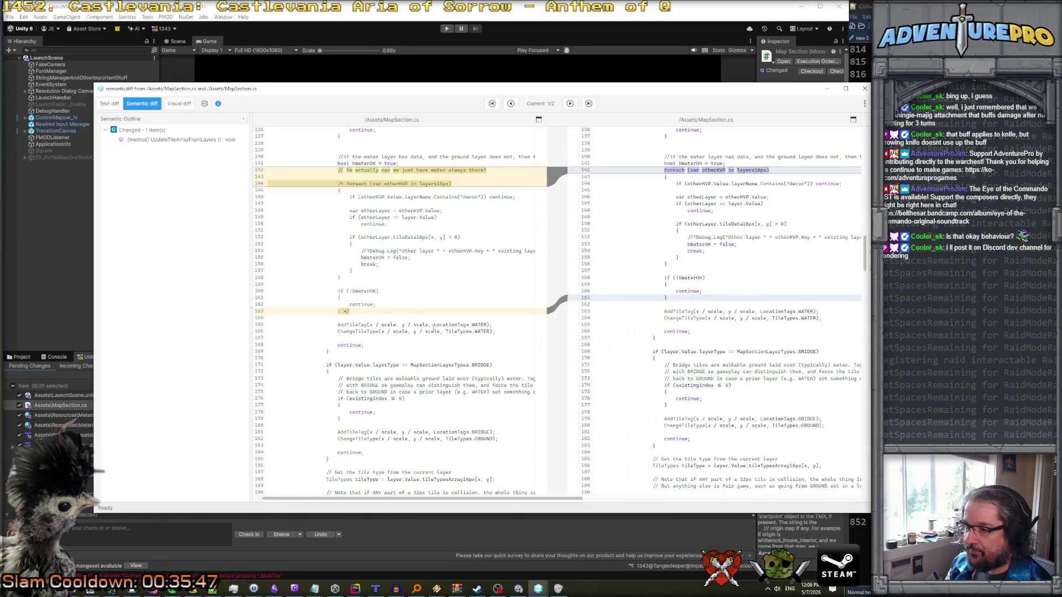
# - Maximize the MapSection.cs diff and read the water-always-there comment on line 142
pyautogui.scroll(1, 584, 317)
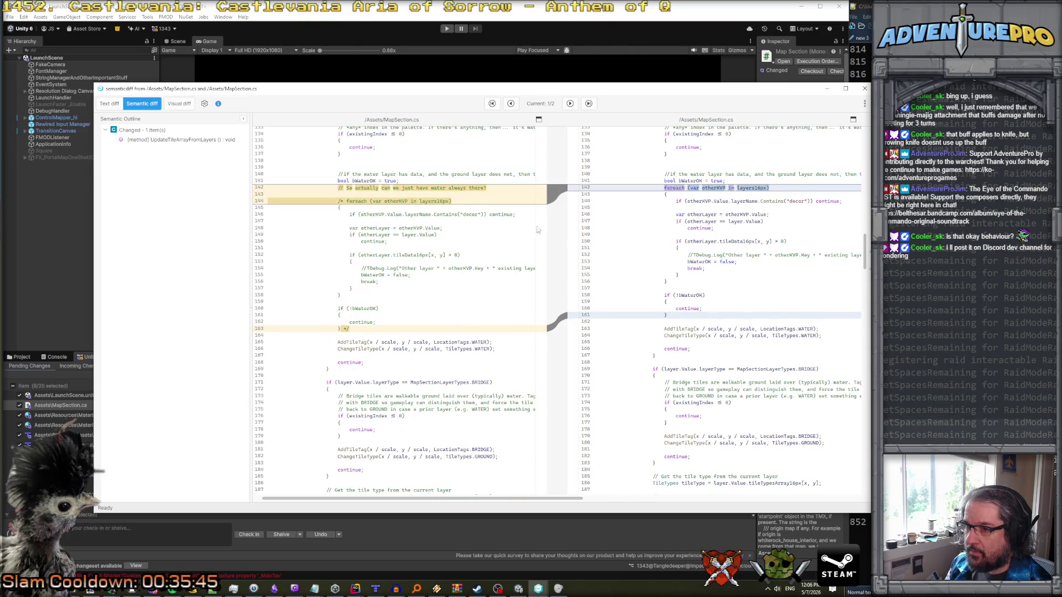
pyautogui.press('super+Up')
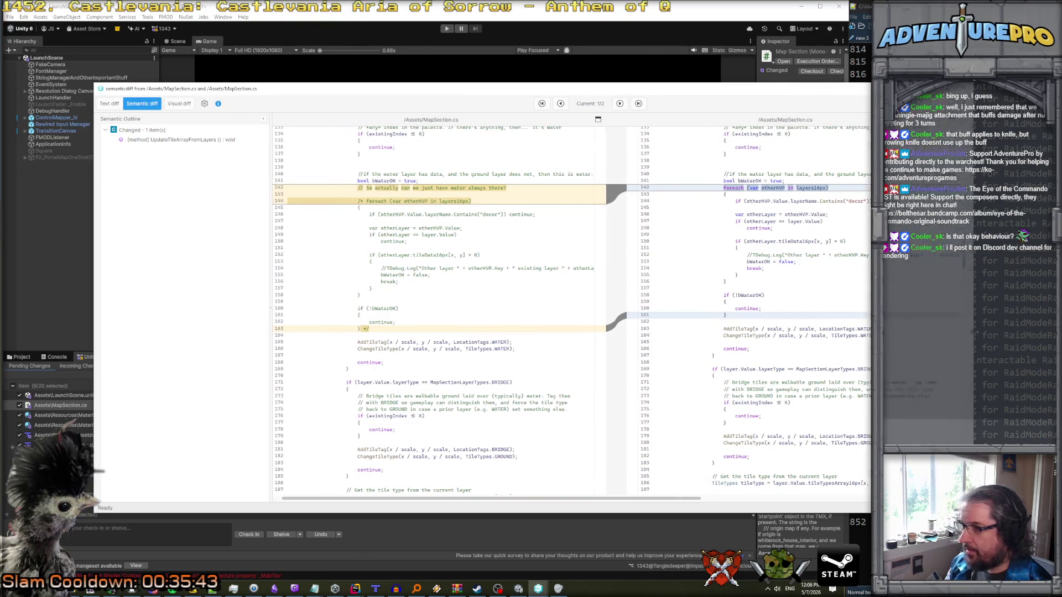
pyautogui.moveTo(524, 187); pyautogui.dragTo(373, 189)
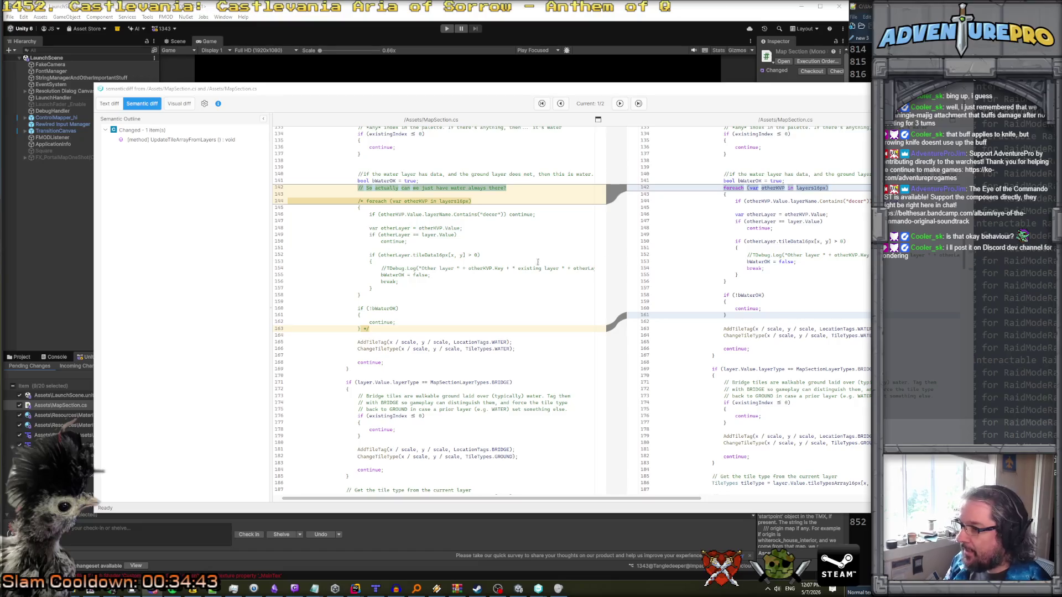
pyautogui.scroll(2, 571, 310)
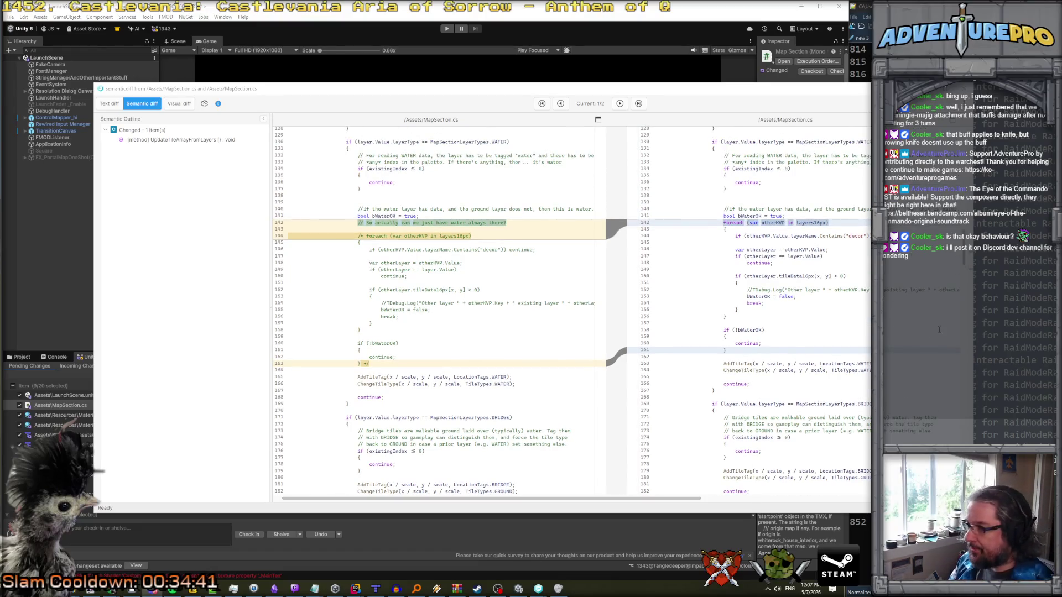
pyautogui.scroll(-1, 852, 336)
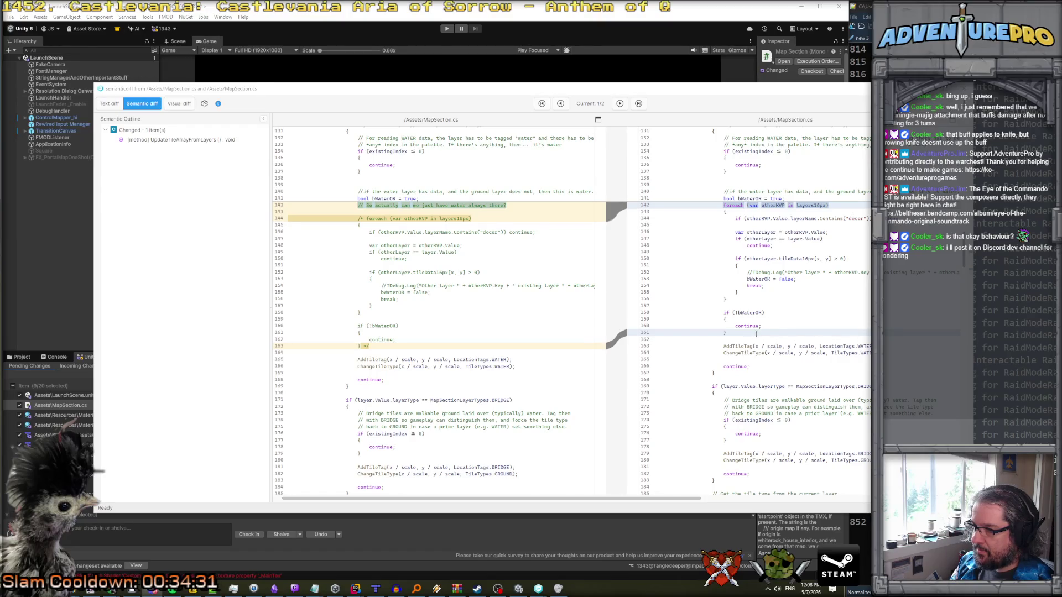
pyautogui.scroll(1, 755, 334)
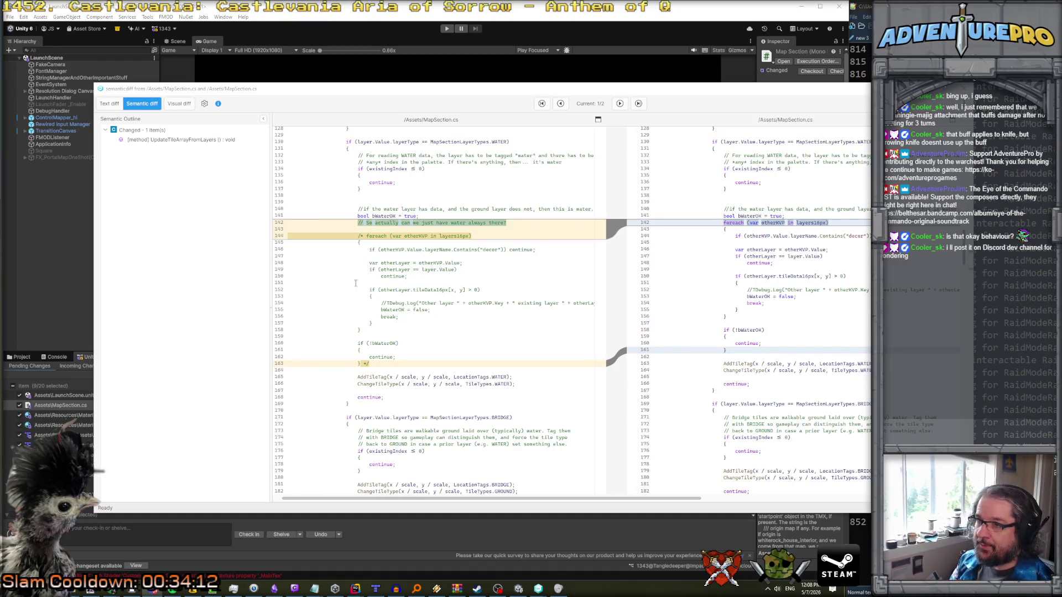
pyautogui.scroll(2, 404, 276)
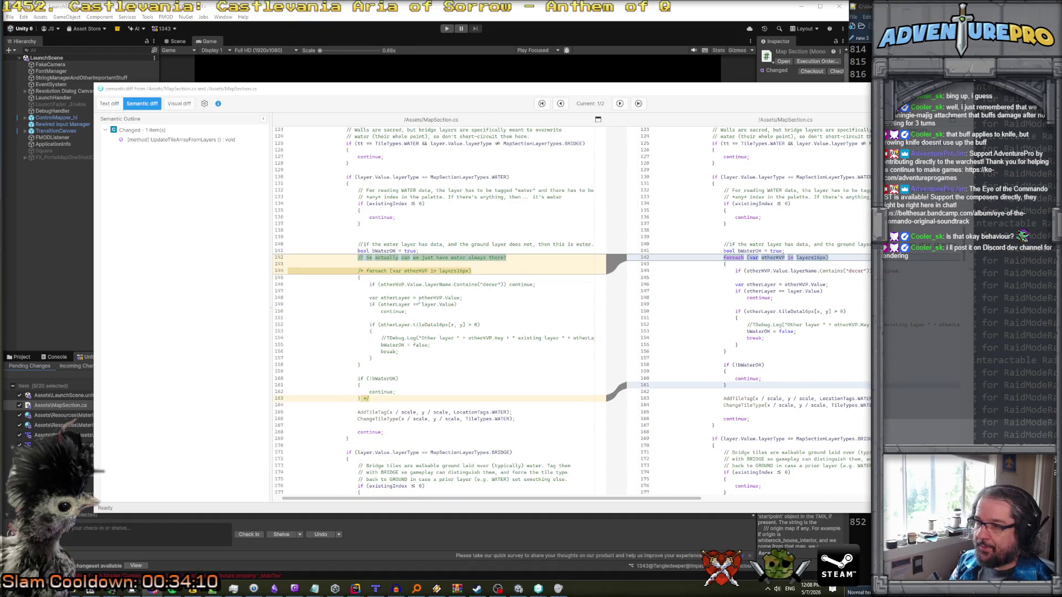
pyautogui.scroll(-4, 420, 302)
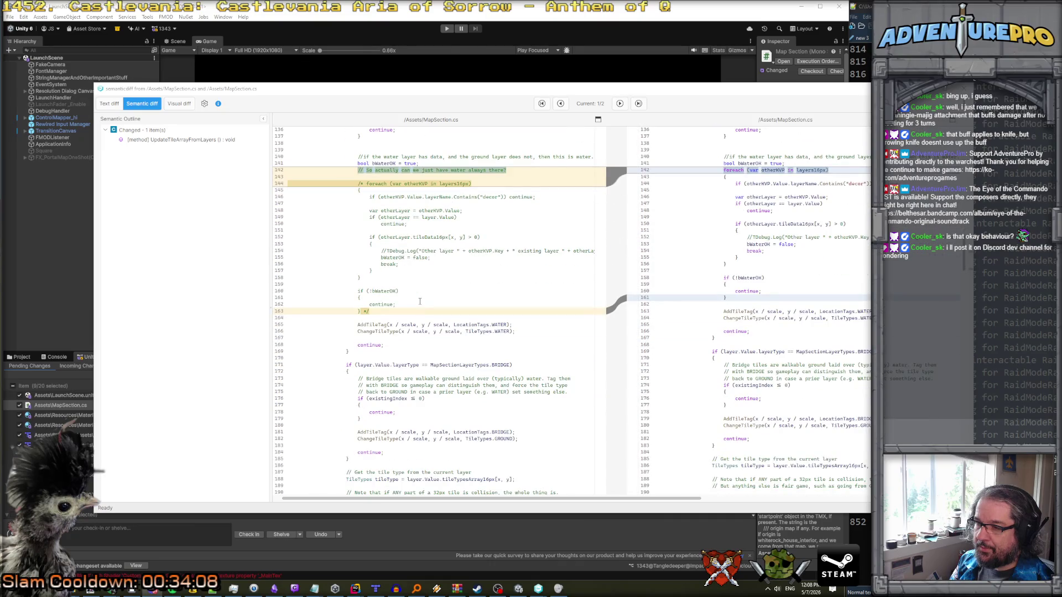
pyautogui.scroll(3, 419, 302)
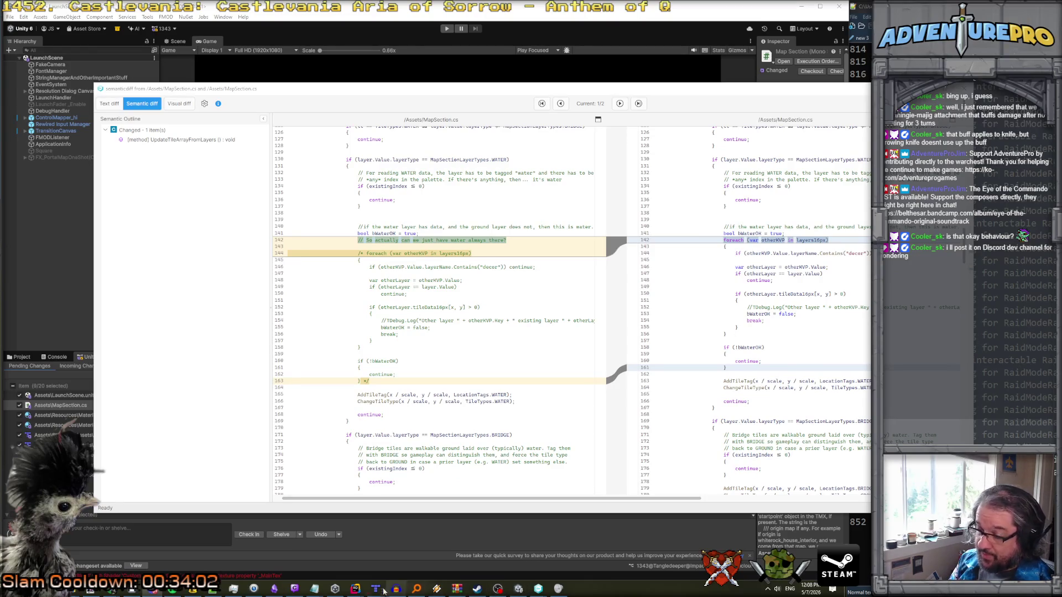
pyautogui.click(518, 589)
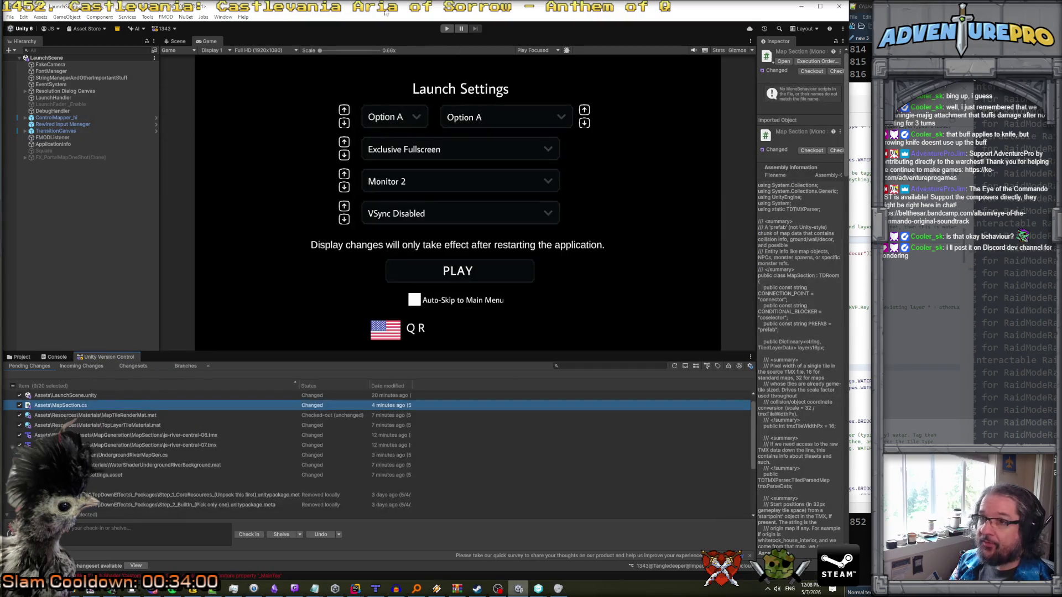
pyautogui.click(375, 589)
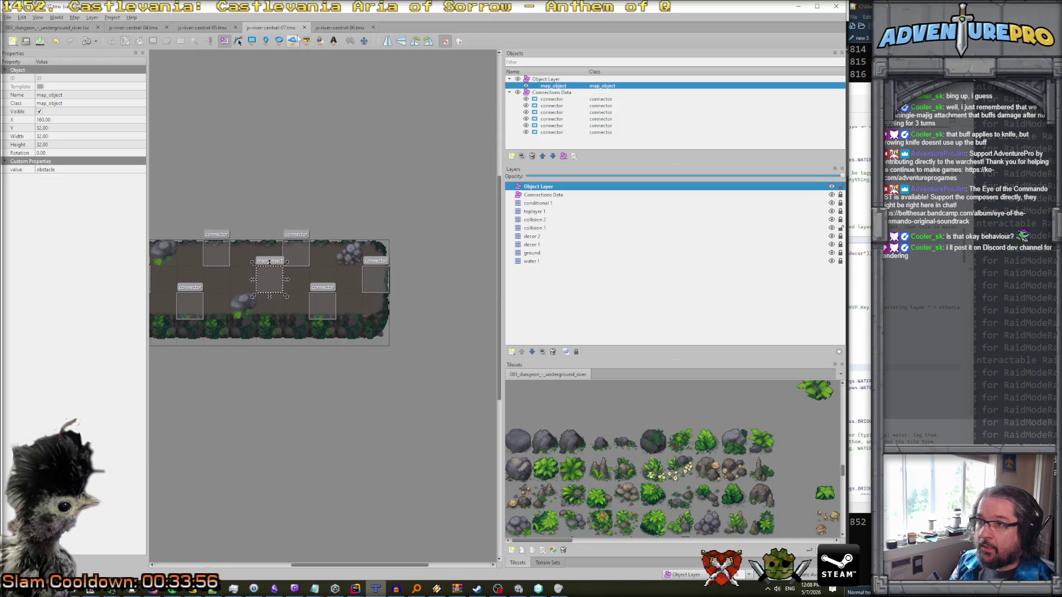
# - In js-river-central-06.tmx, hide overlying layers, erase the bush tile from water 1, and save
pyautogui.click(327, 28)
pyautogui.click(535, 262)
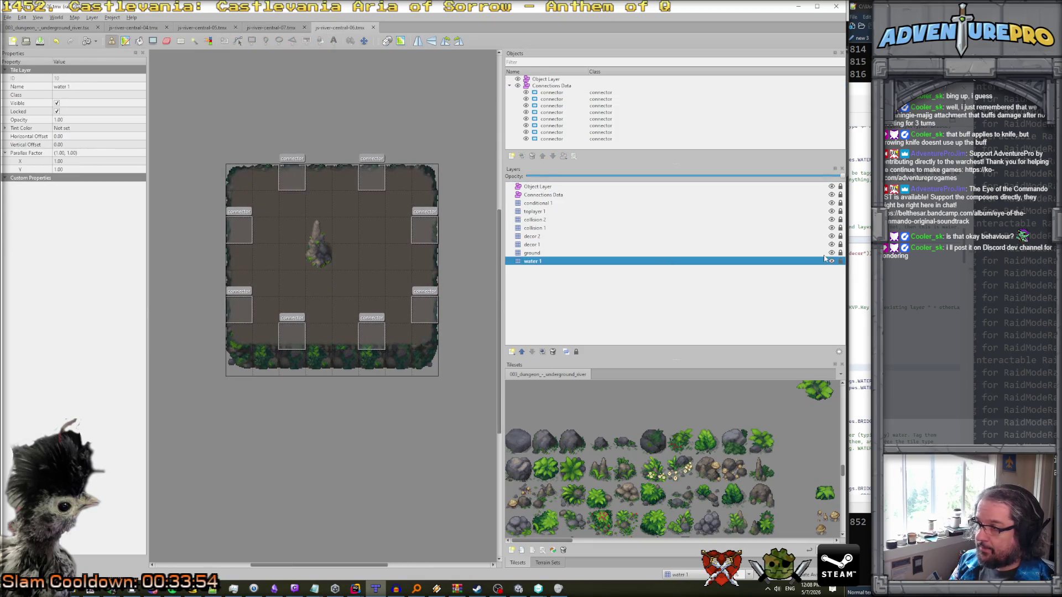
pyautogui.click(832, 253)
pyautogui.click(831, 228)
pyautogui.click(831, 219)
pyautogui.click(831, 212)
pyautogui.click(831, 203)
pyautogui.click(831, 195)
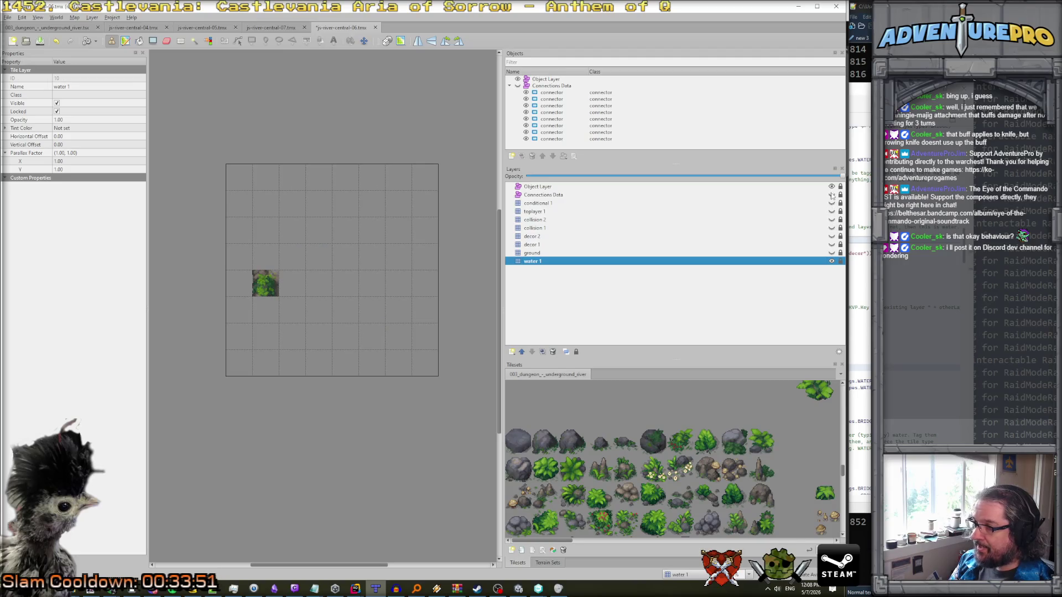
pyautogui.click(840, 261)
pyautogui.press('e')
pyautogui.click(272, 296)
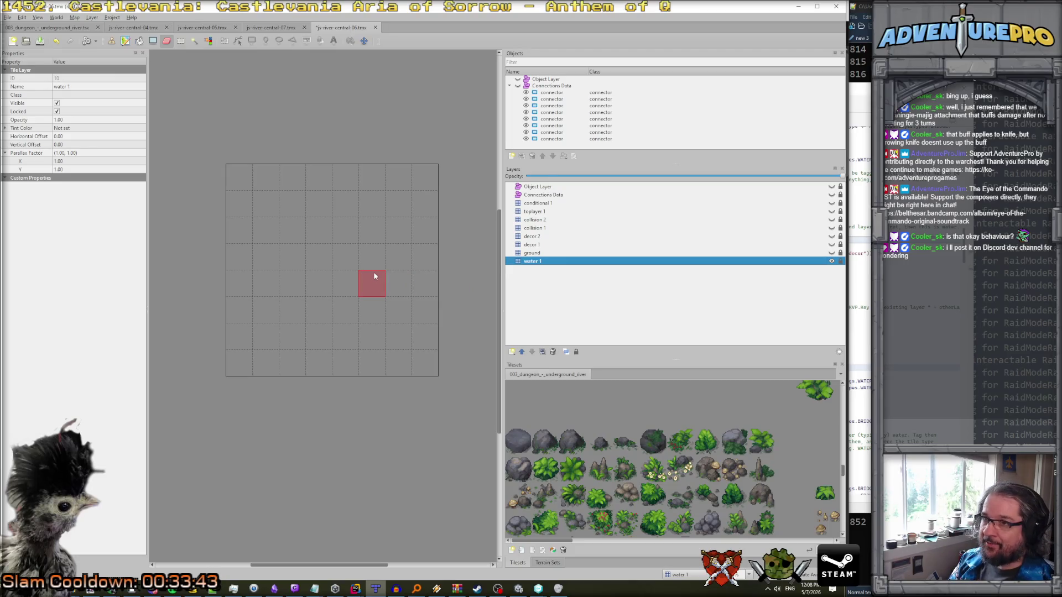
pyautogui.hotkey('ctrl', 's')
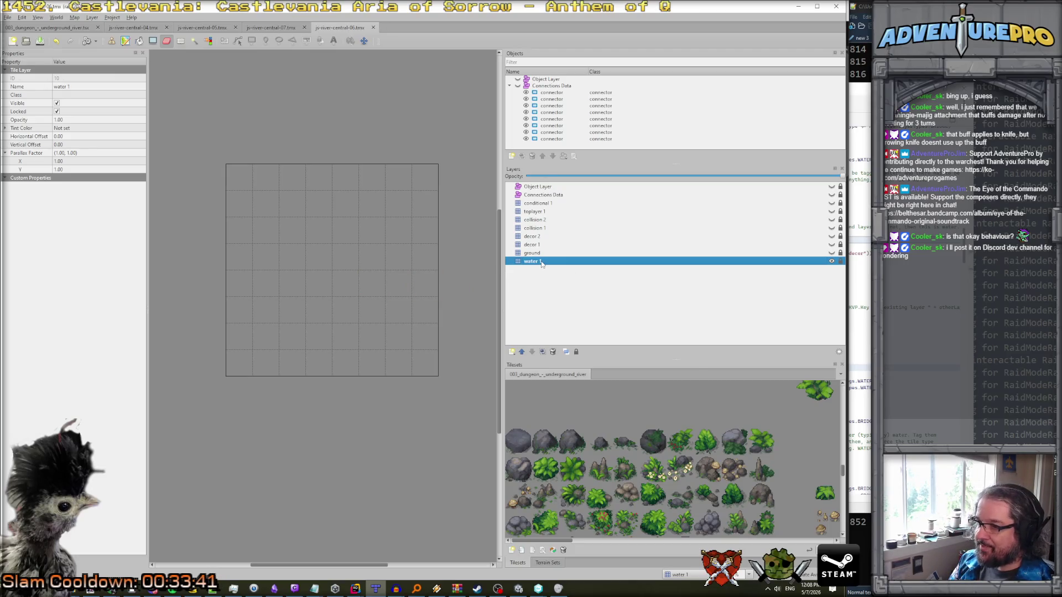
# - Remove the water 1 layer from js-river-central-06.tmx and js-river-central-07.tmx
pyautogui.rightClick(541, 263)
pyautogui.click(588, 310)
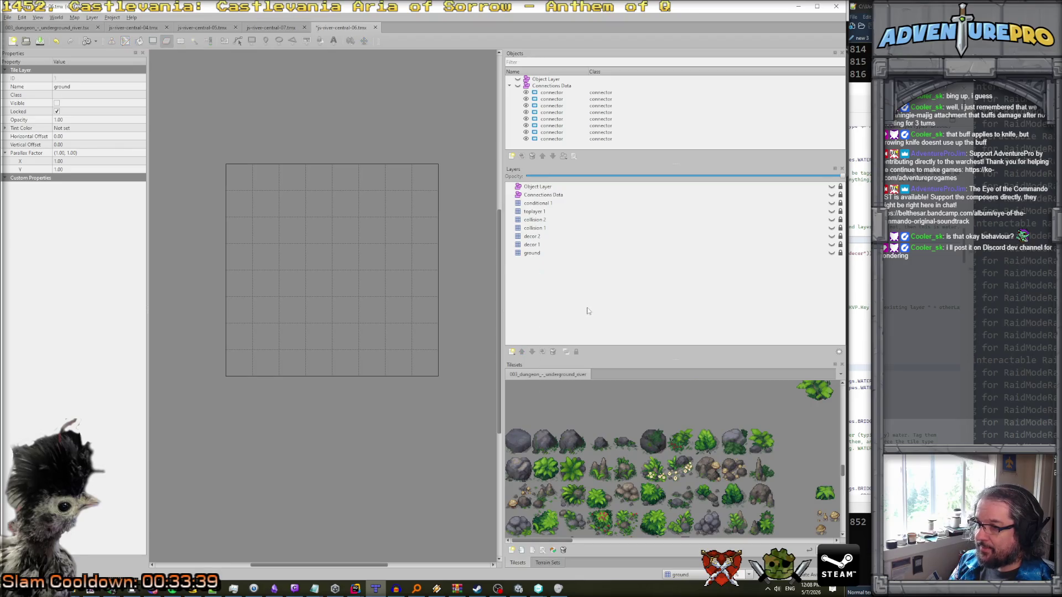
pyautogui.click(282, 31)
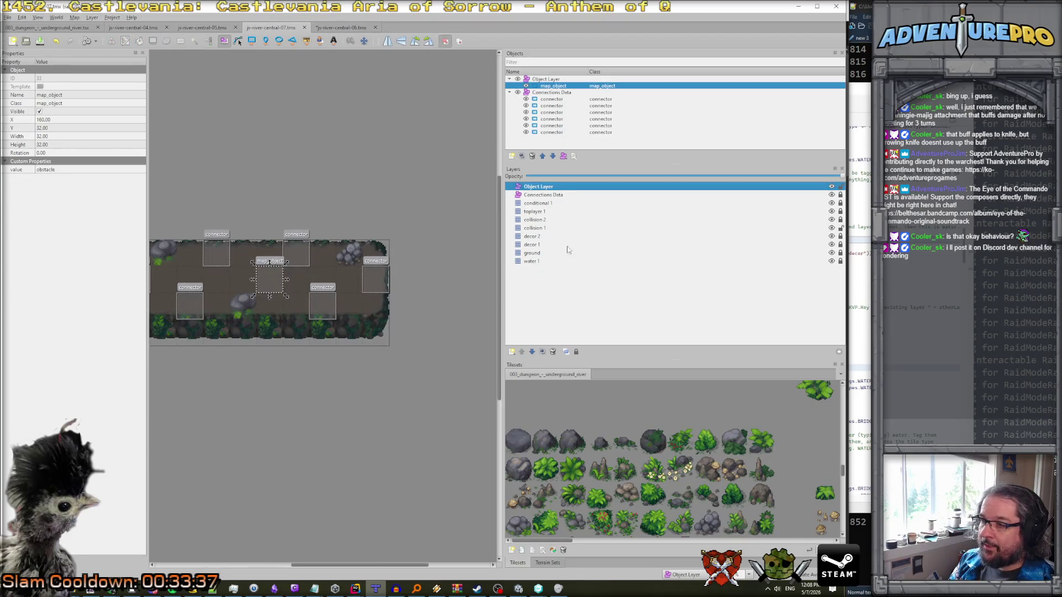
pyautogui.click(523, 263)
pyautogui.rightClick(522, 263)
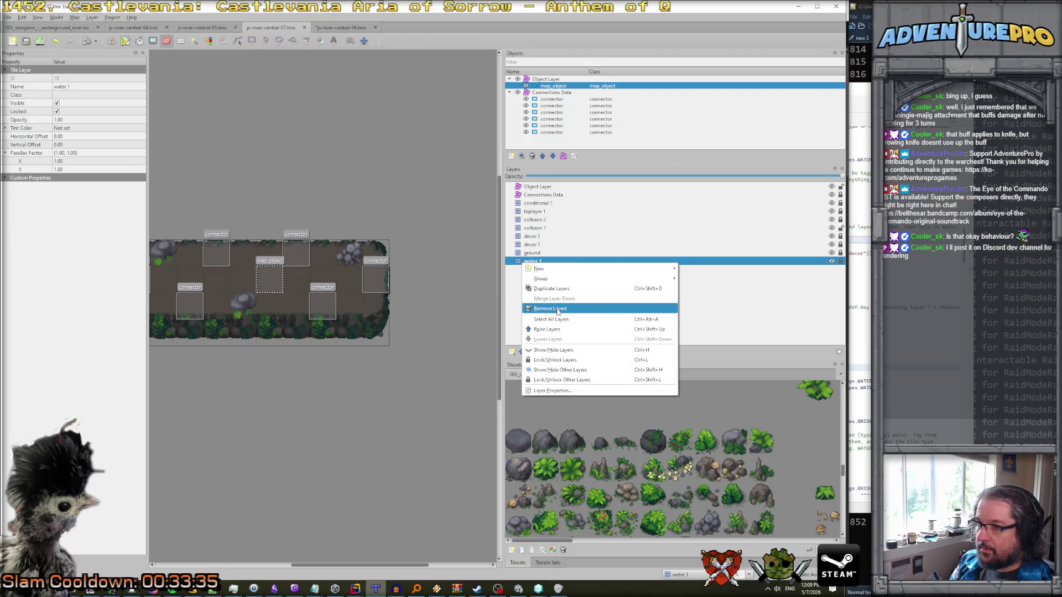
pyautogui.click(558, 310)
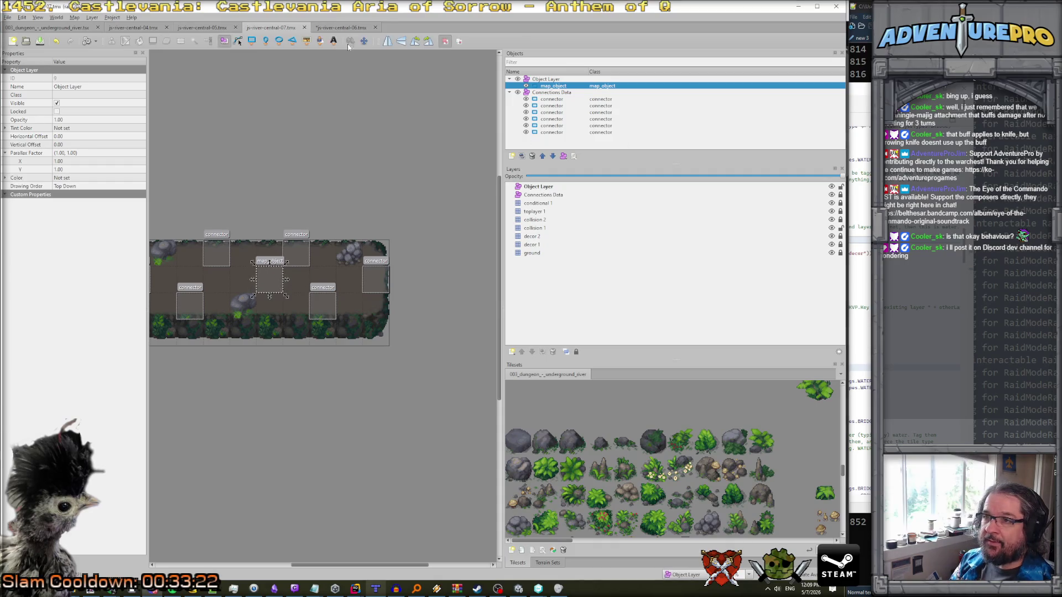
# - Make all hidden layers in js-river-central-06.tmx visible again, including Connections Data
pyautogui.click(341, 26)
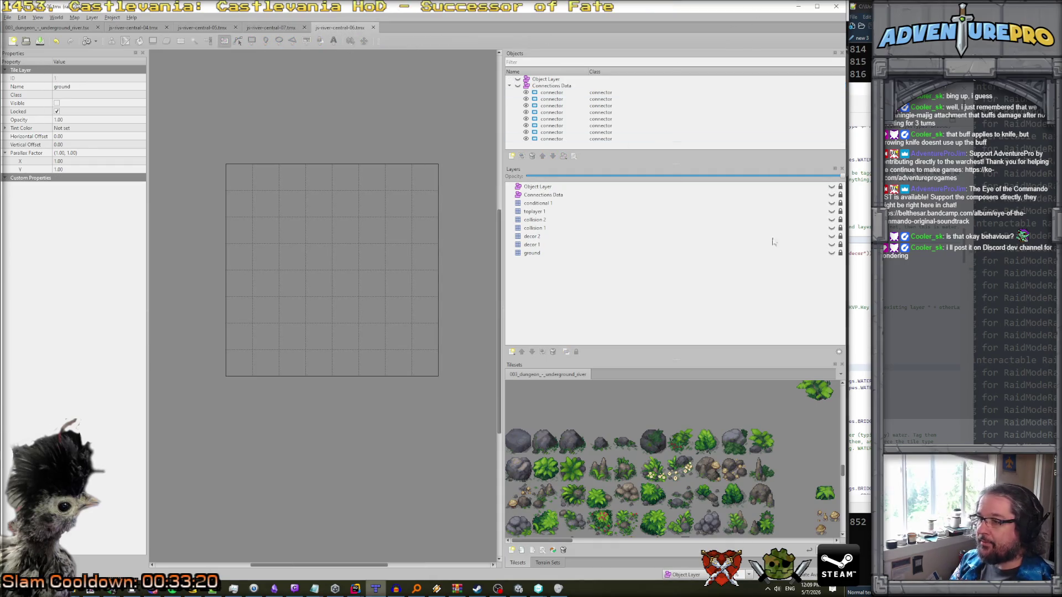
pyautogui.click(831, 253)
pyautogui.click(831, 237)
pyautogui.click(831, 228)
pyautogui.click(831, 220)
pyautogui.click(831, 211)
pyautogui.click(831, 203)
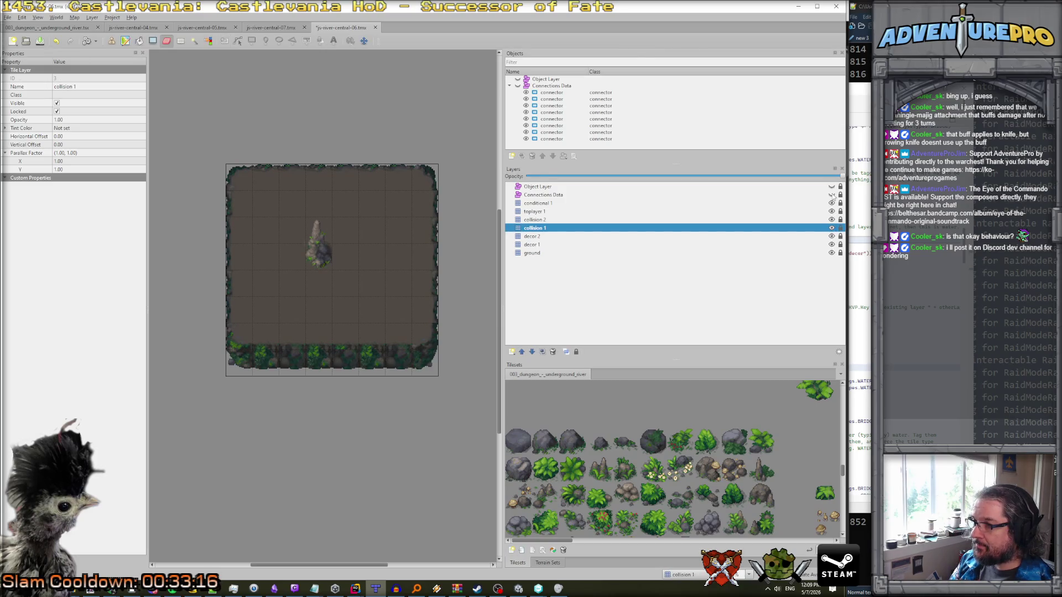
pyautogui.click(831, 195)
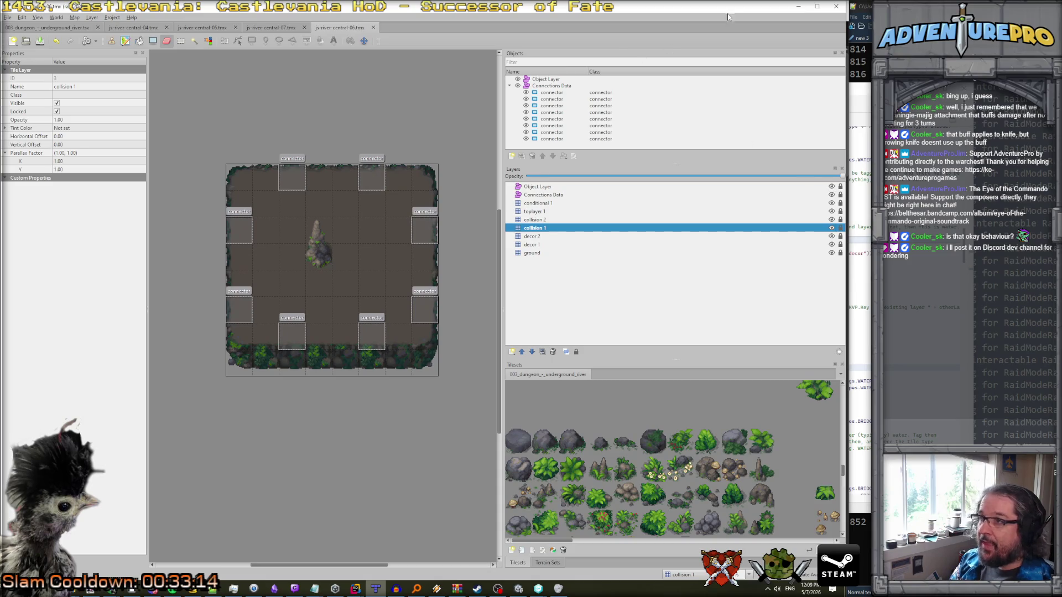
pyautogui.hotkey('alt', 'Tab')
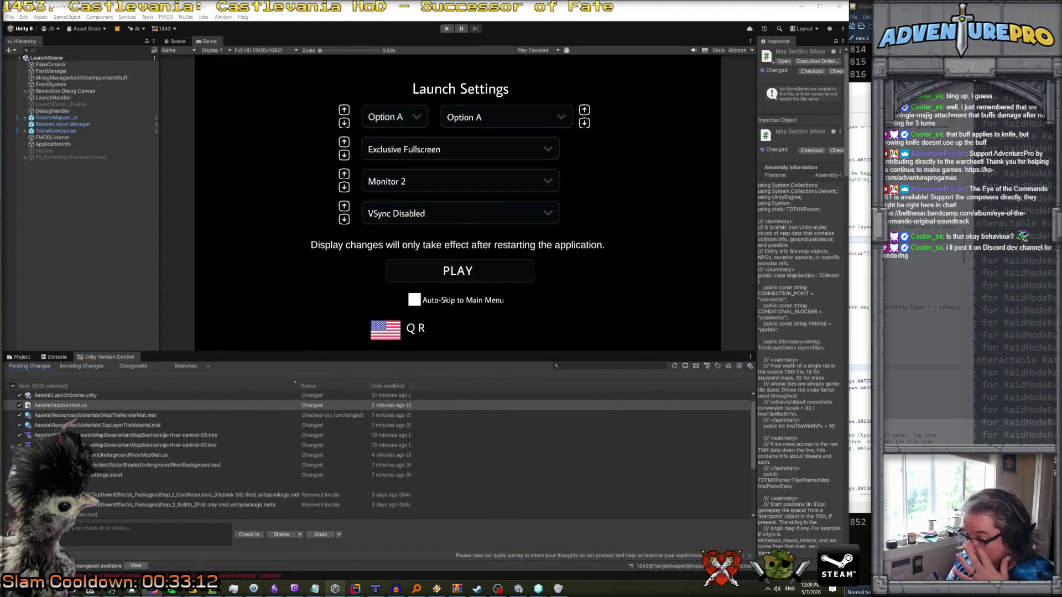
# - Bring the Rider window with UndergroundRiverMapGen.cs to the front
pyautogui.moveTo(355, 589)
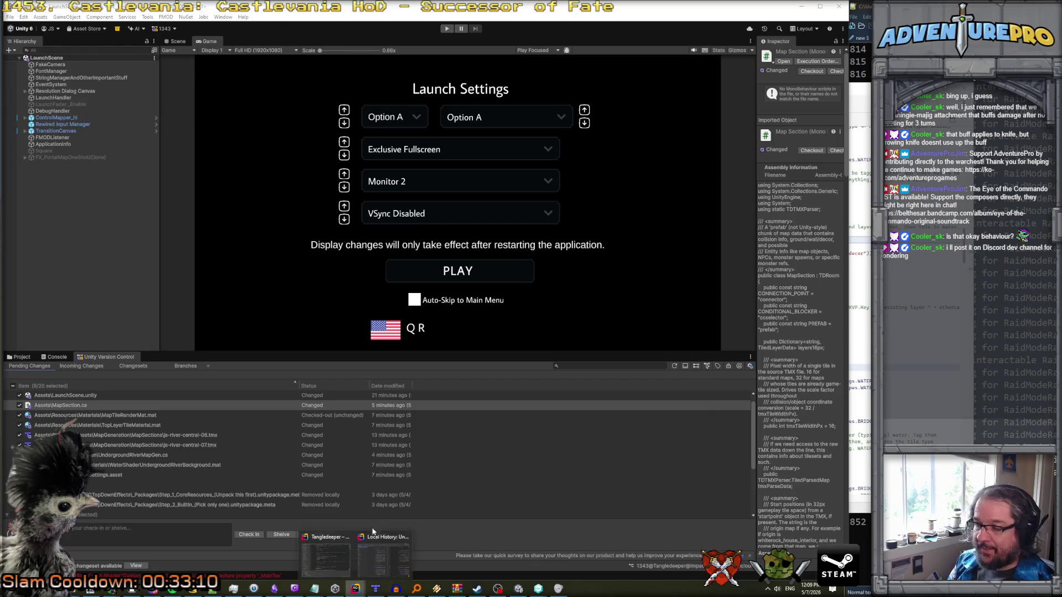
pyautogui.click(333, 558)
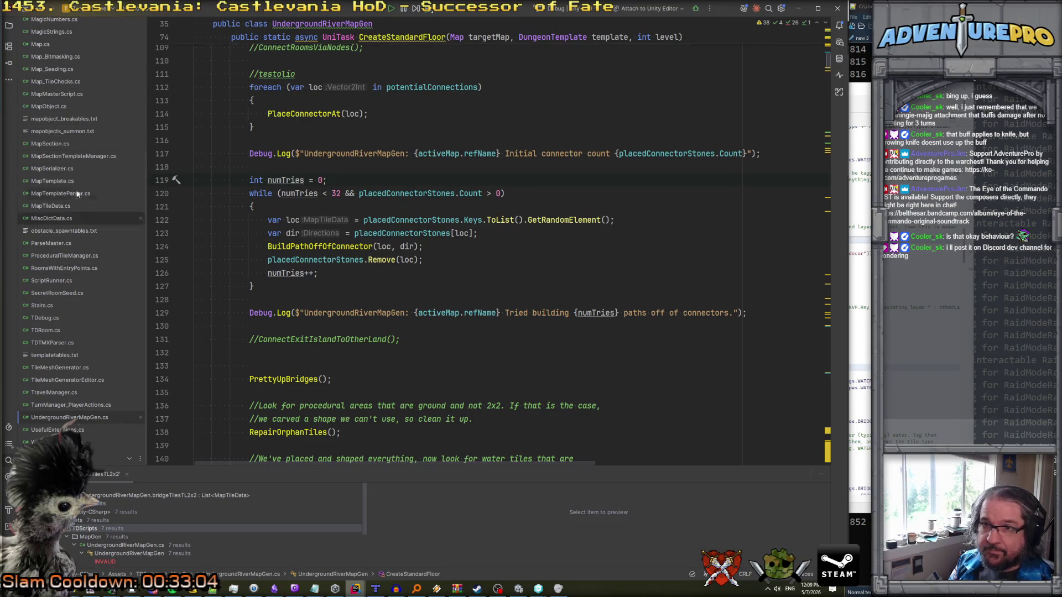
# - Open MapSection.cs in Rider and bring its latest diff view forward
pyautogui.doubleClick(50, 143)
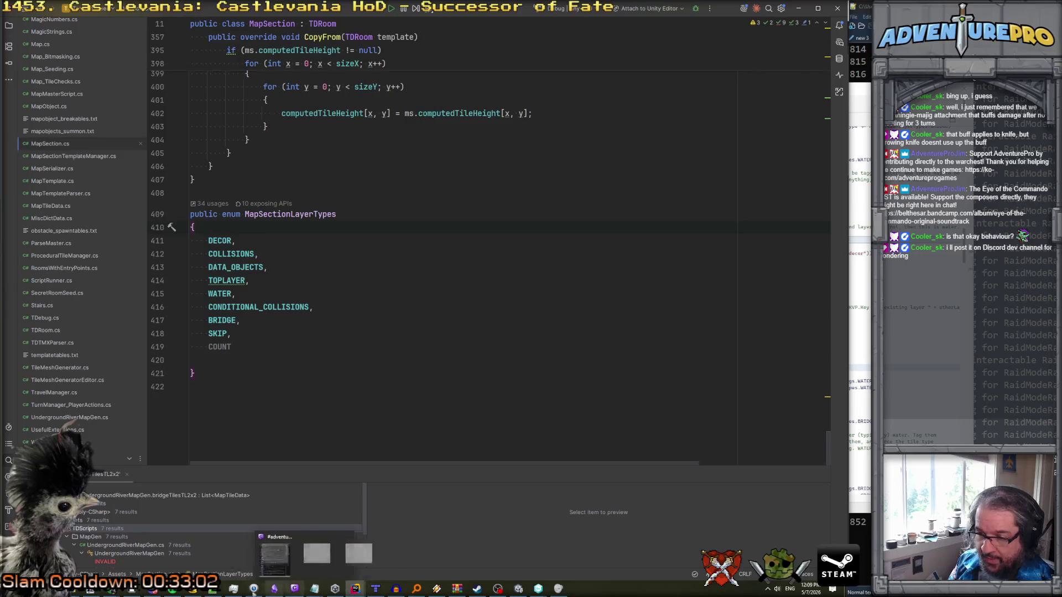
pyautogui.moveTo(538, 590)
pyautogui.moveTo(505, 571)
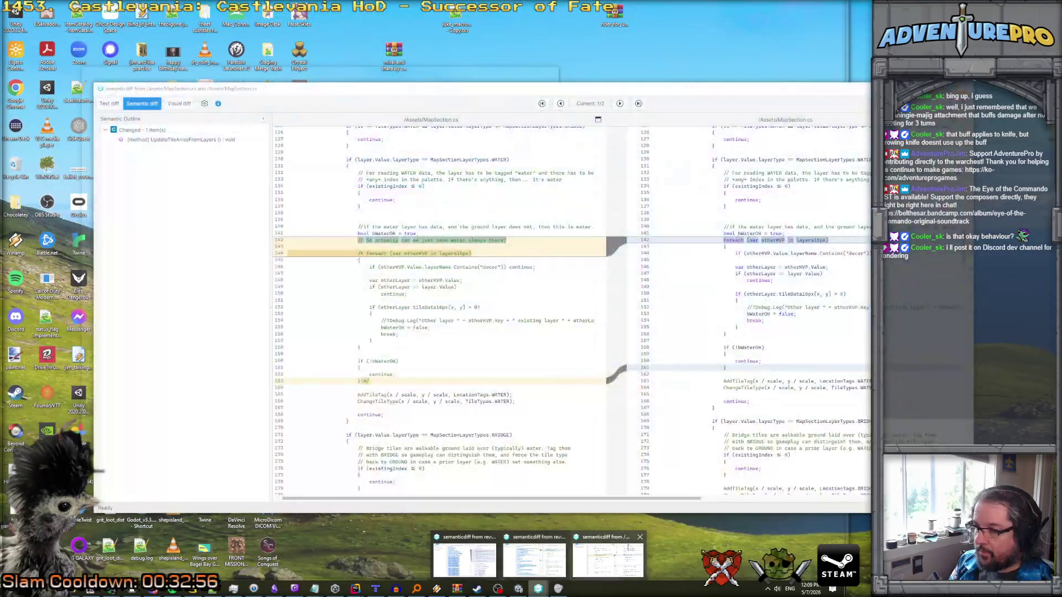
pyautogui.click(622, 549)
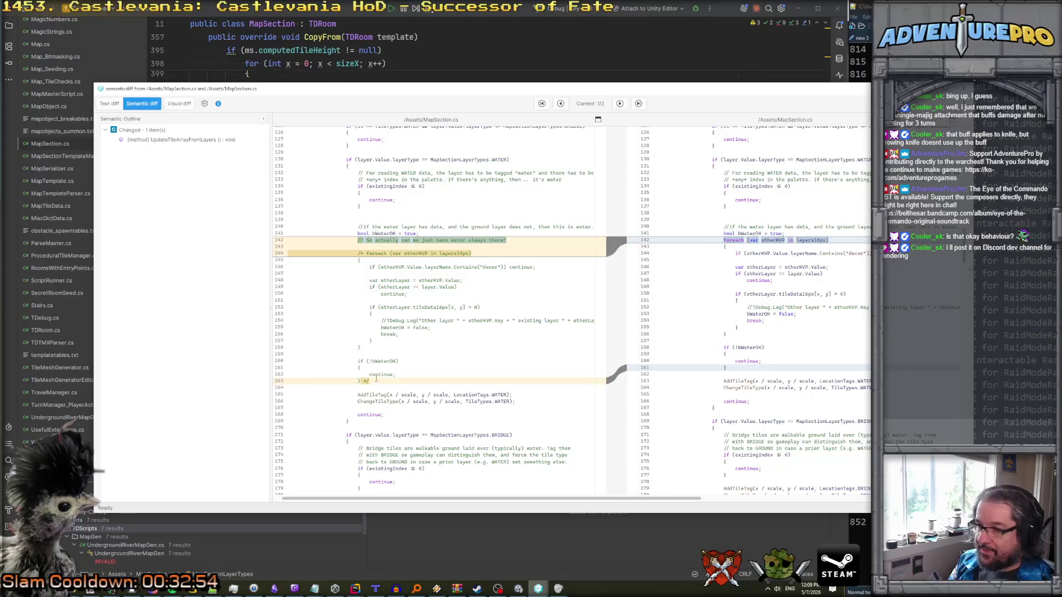
# - Select the water-check block at lines 142–162 and search the file for bWaterOK
pyautogui.moveTo(395, 375); pyautogui.dragTo(280, 239)
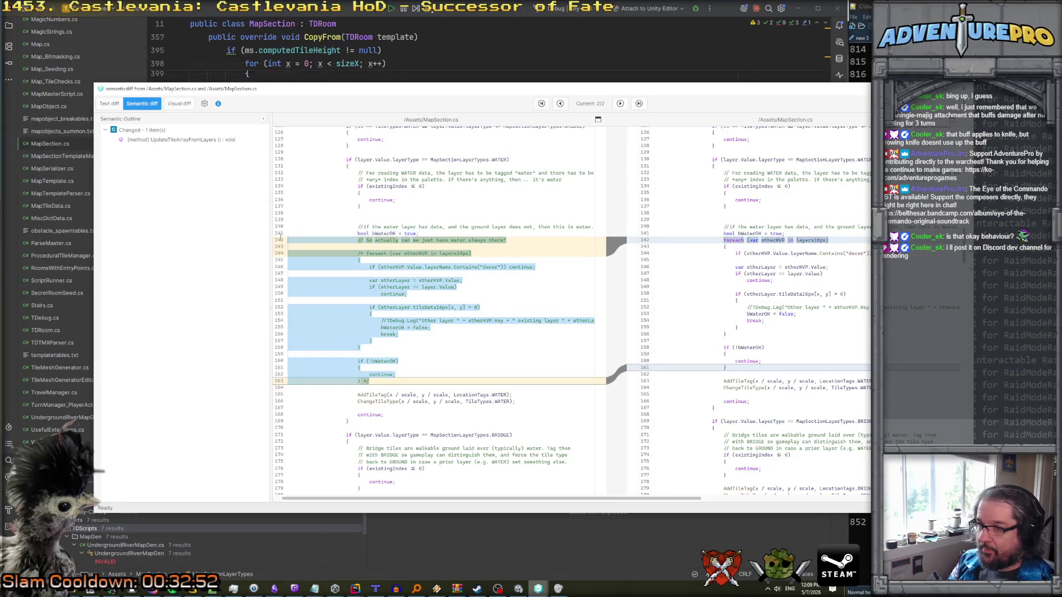
pyautogui.click(524, 44)
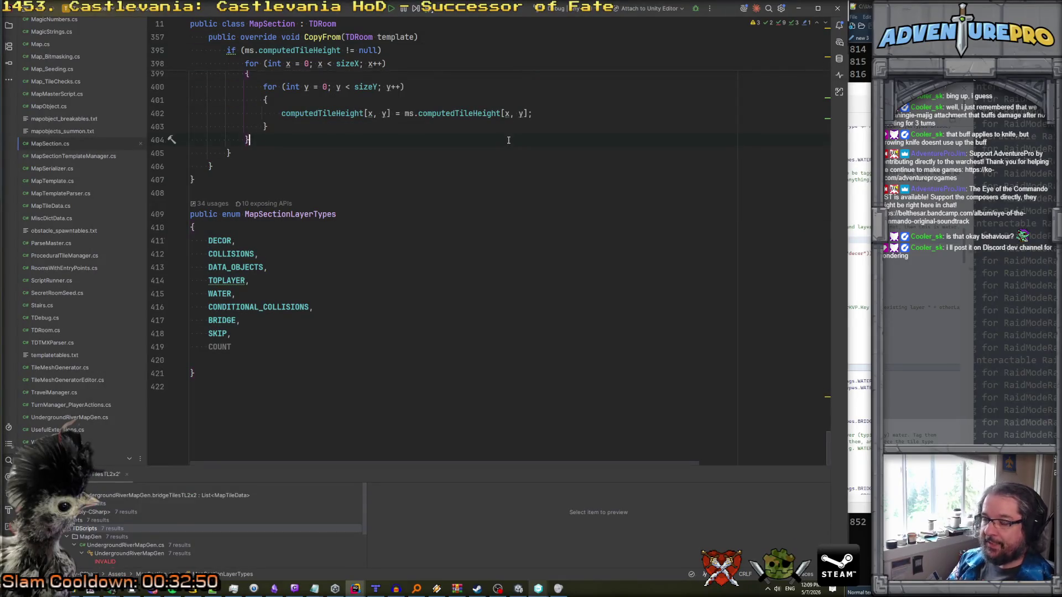
pyautogui.hotkey('ctrl', 'f')
# - Find bWaterOK, select the whole other-layer foreach check and comment it out
pyautogui.write('bwaterok')
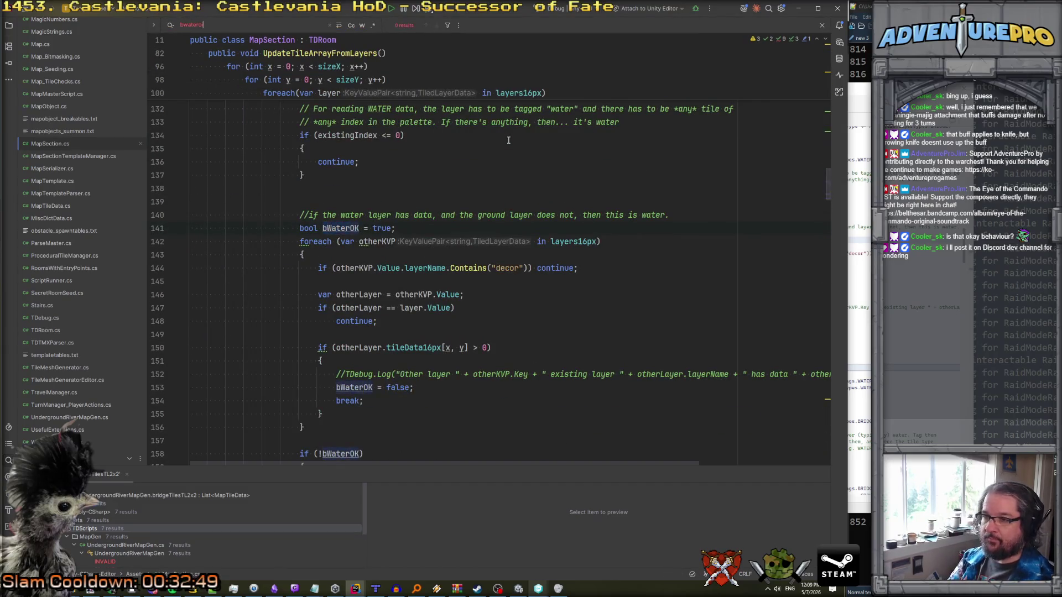
pyautogui.scroll(-2, 508, 140)
pyautogui.moveTo(304, 414); pyautogui.dragTo(190, 360)
pyautogui.keyDown('shift'); pyautogui.click(173, 162); pyautogui.keyUp('shift')
pyautogui.hotkey('ctrl', 'shift', '/')
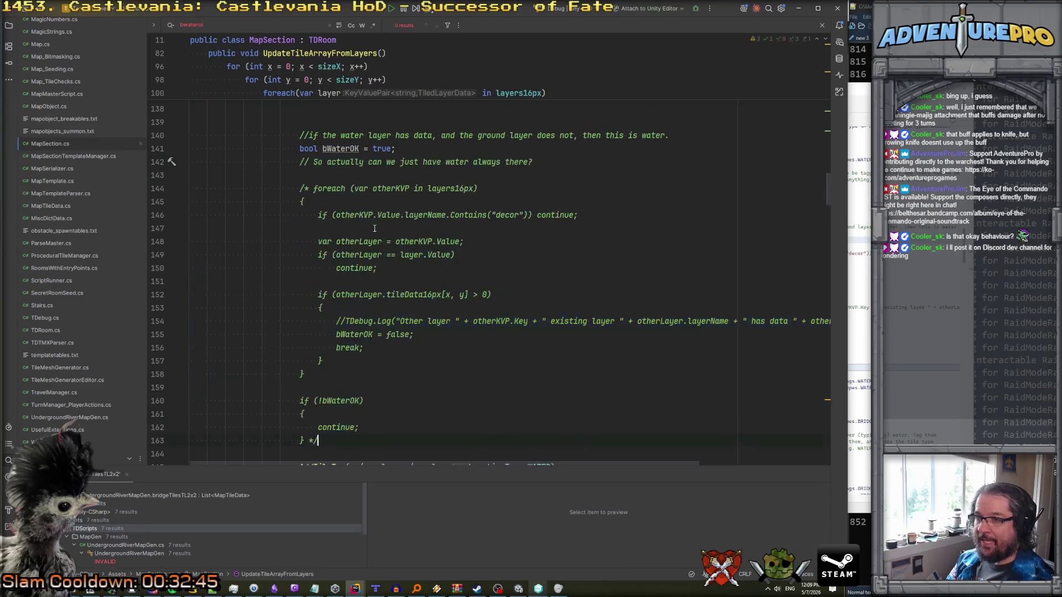
# - Review the commented code and move to the empty line after the WATER layer block
pyautogui.scroll(-3, 389, 244)
pyautogui.scroll(8, 389, 244)
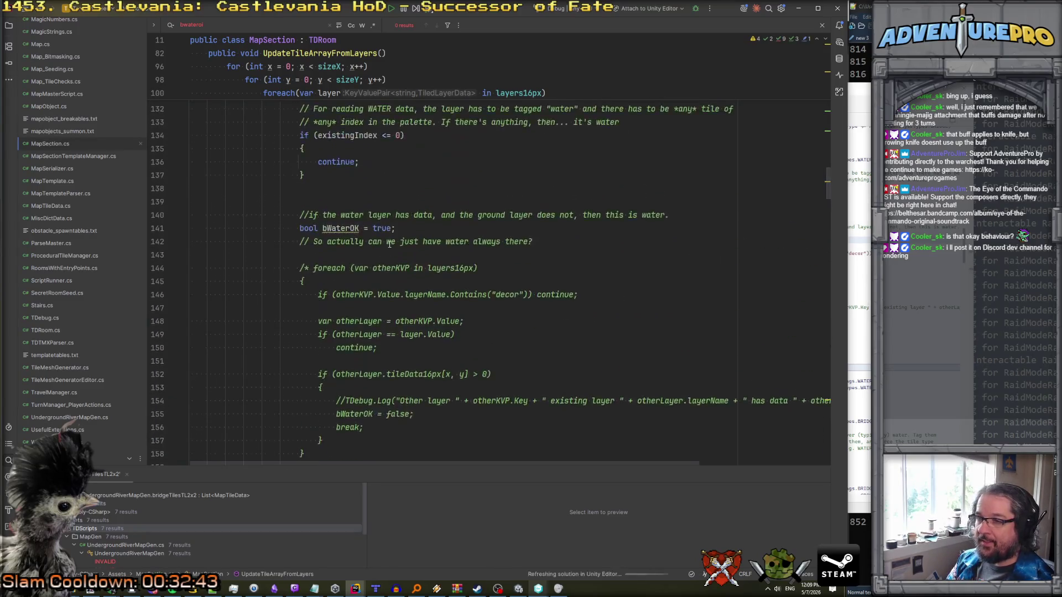
pyautogui.scroll(-7, 389, 252)
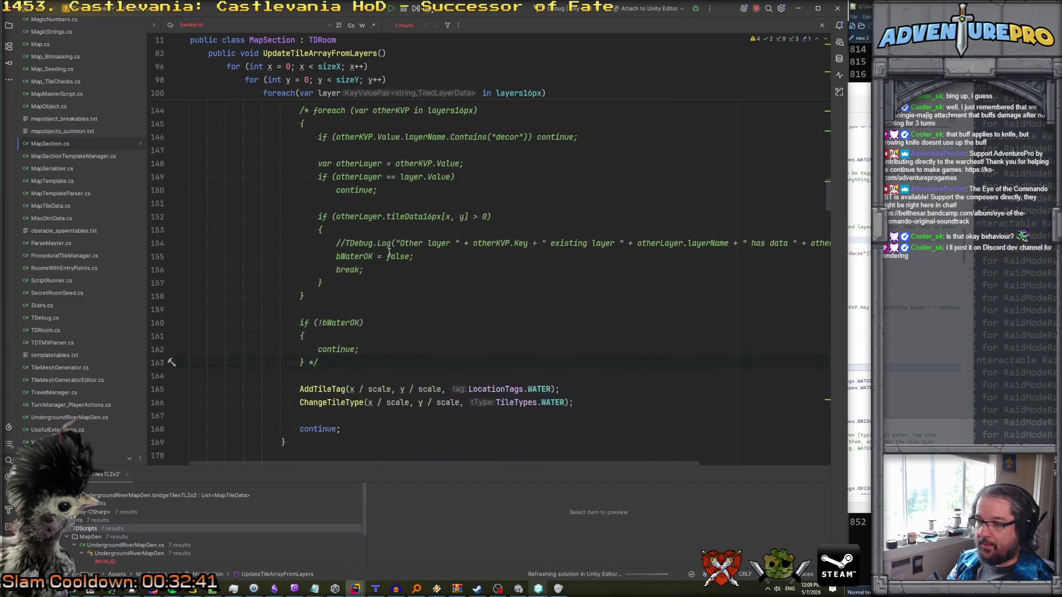
pyautogui.scroll(2, 390, 251)
pyautogui.scroll(7, 389, 252)
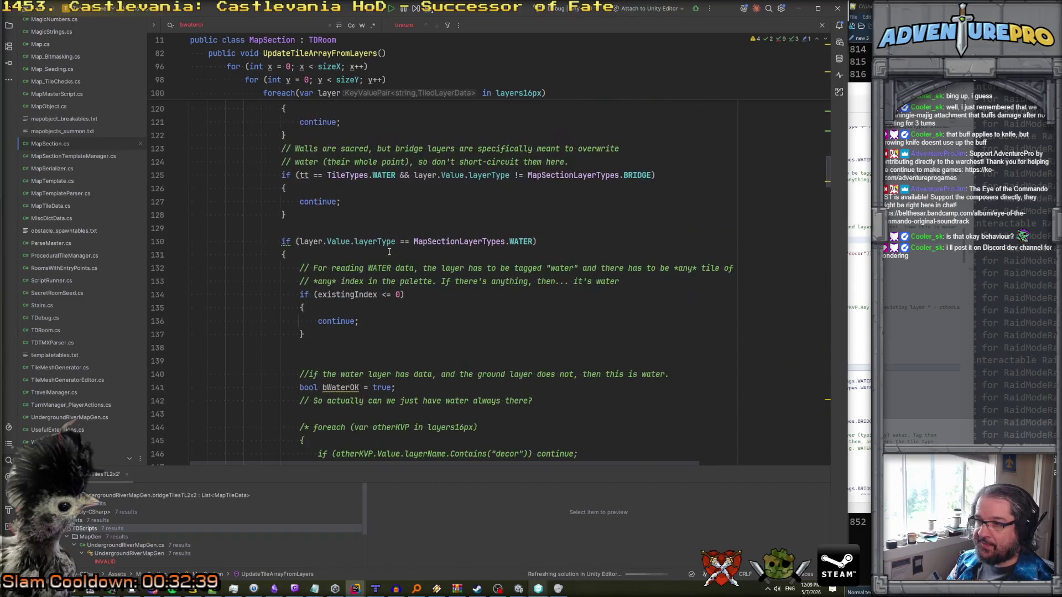
pyautogui.scroll(-1, 382, 302)
pyautogui.click(474, 304)
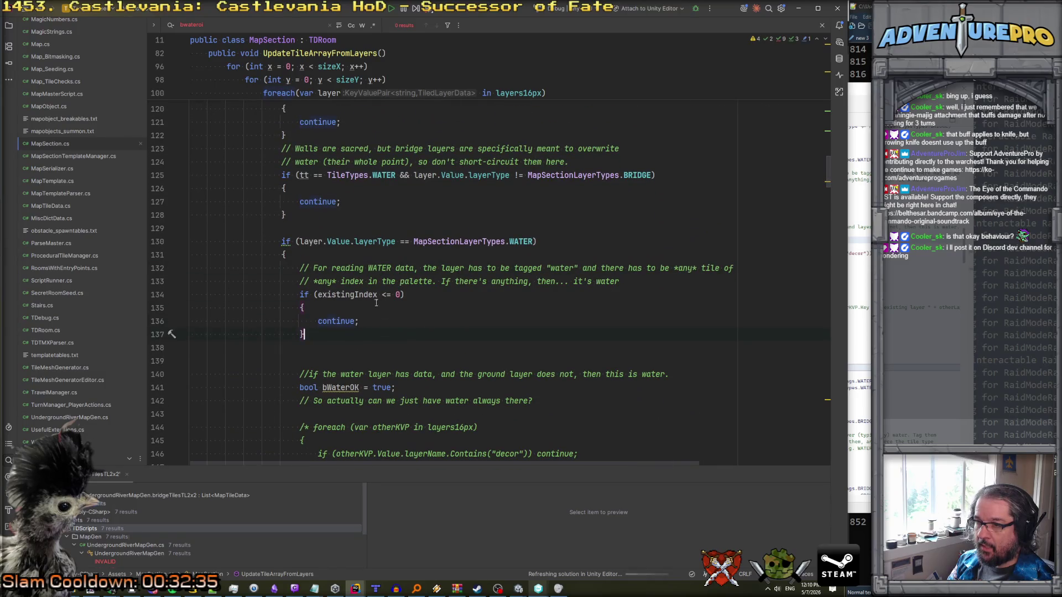
pyautogui.press('Down')
pyautogui.scroll(-2, 387, 295)
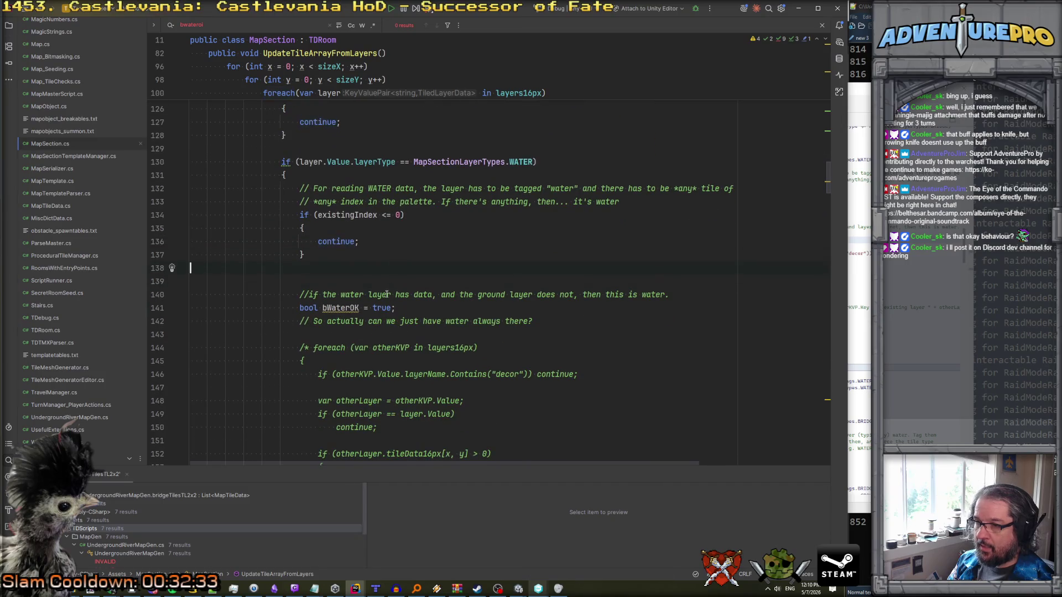
pyautogui.scroll(-6, 387, 294)
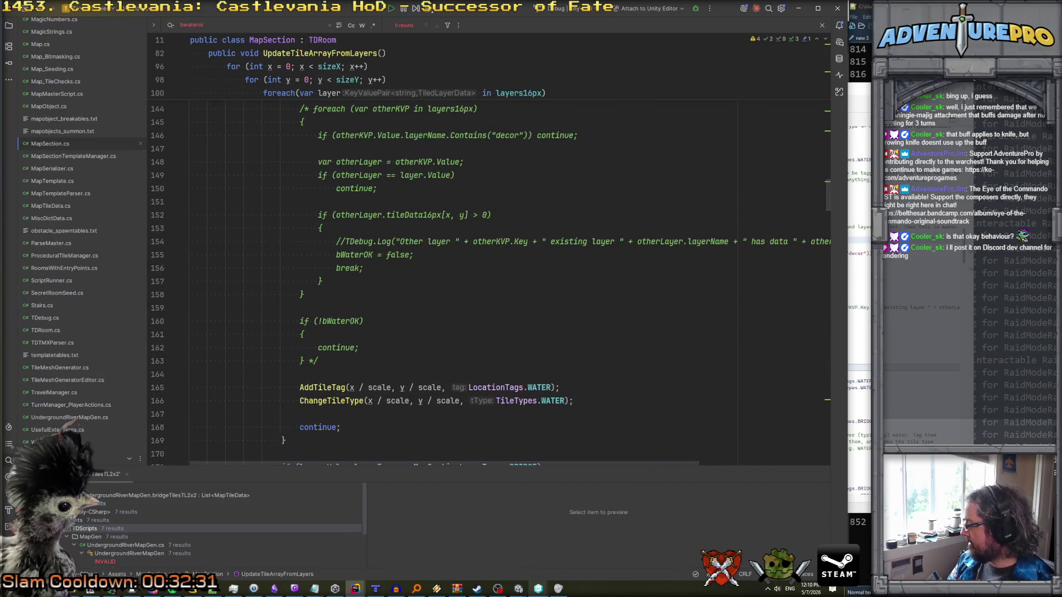
# - Place the caret after the commented-out if (!bWaterOK) continue, then switch to Unity
pyautogui.click(501, 321)
pyautogui.scroll(10, 474, 341)
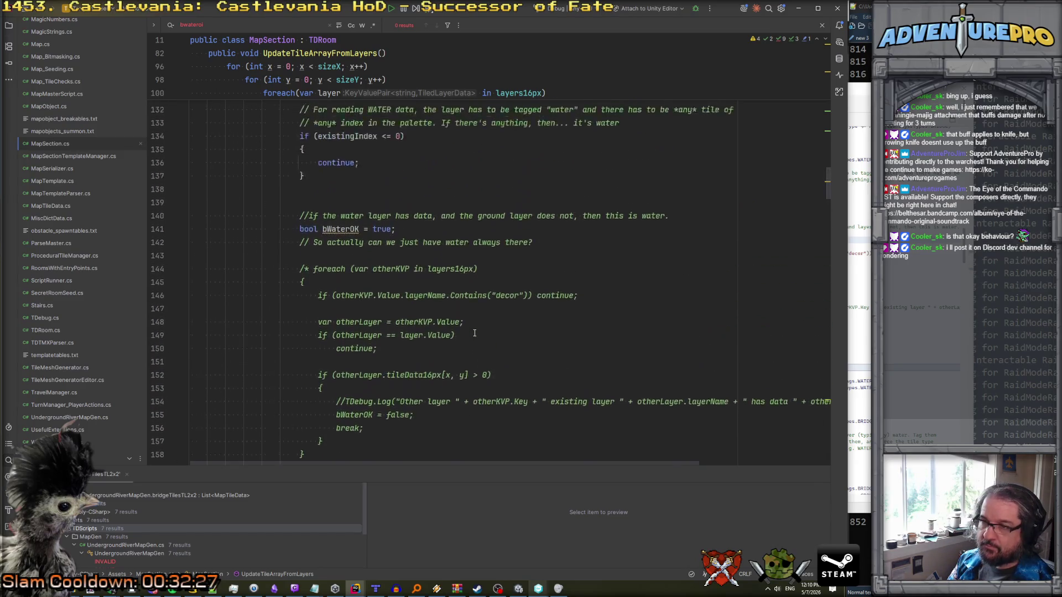
pyautogui.scroll(-10, 474, 332)
pyautogui.scroll(-5, 474, 332)
pyautogui.scroll(10, 474, 333)
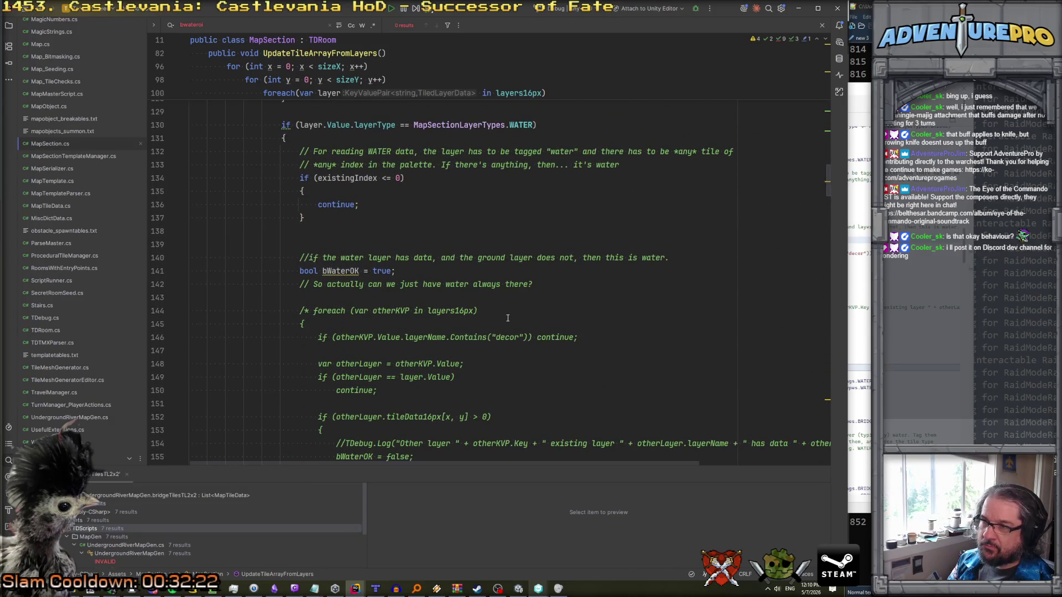
pyautogui.scroll(-8, 507, 318)
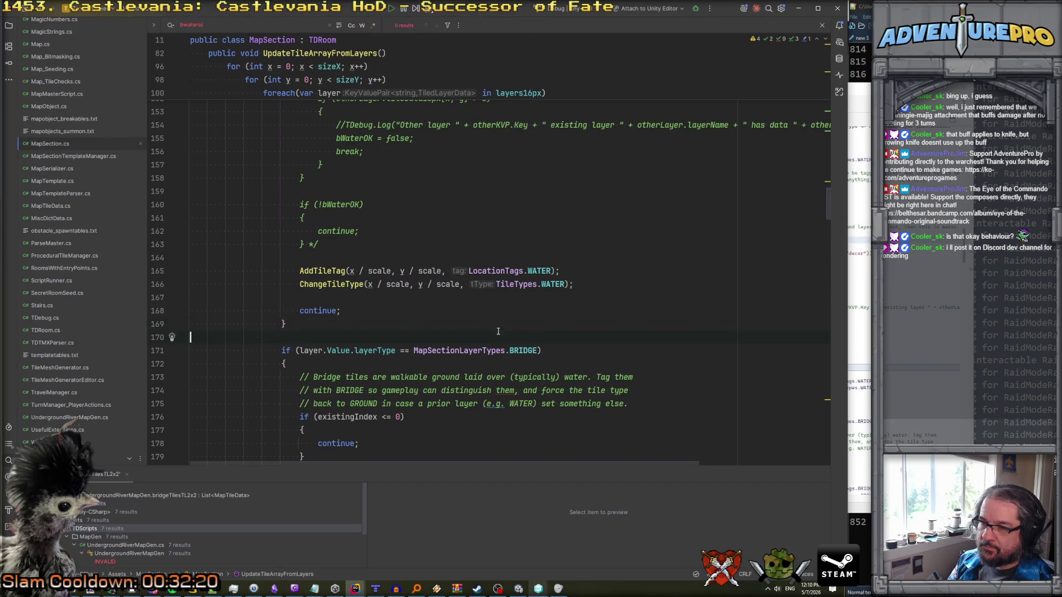
pyautogui.click(479, 237)
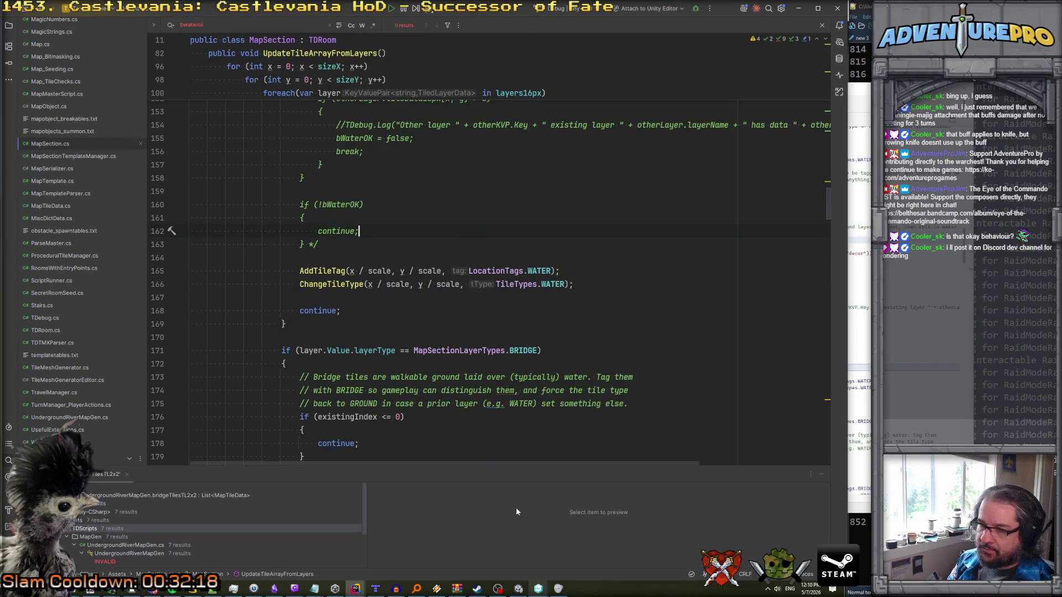
pyautogui.click(537, 585)
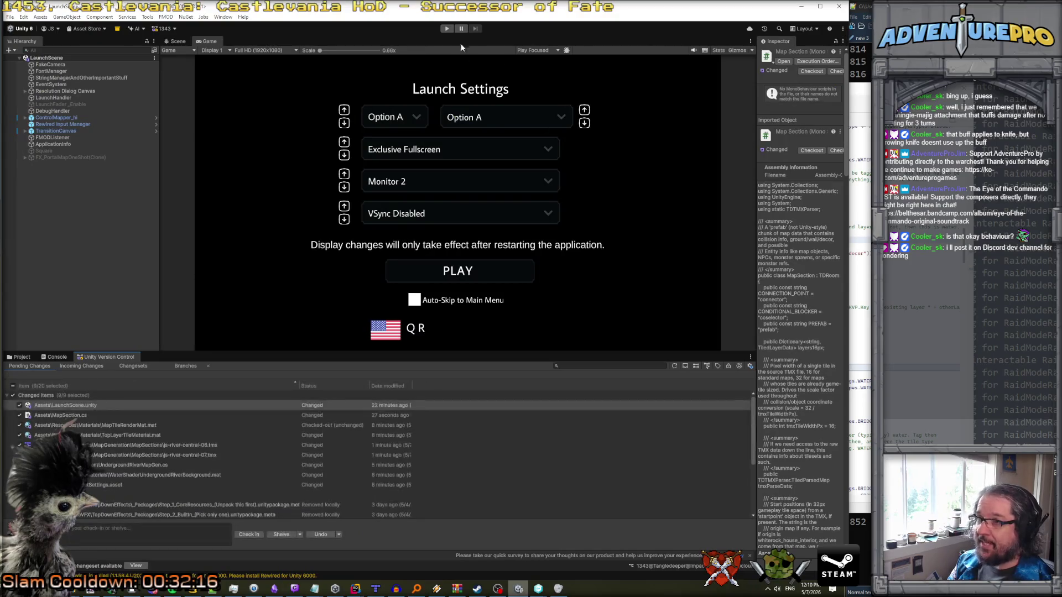
# - Enter Play mode and launch the game into underground_river_floor01
pyautogui.click(449, 31)
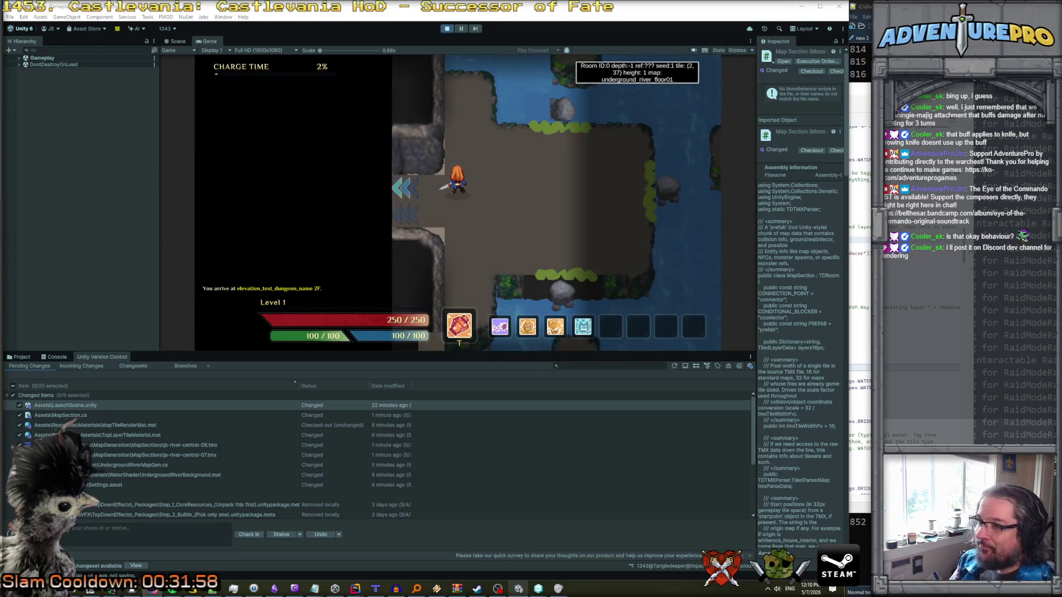
# - Walk right through js-river-central-07 onto the rock platform in js-river-central-06
pyautogui.press('Right')
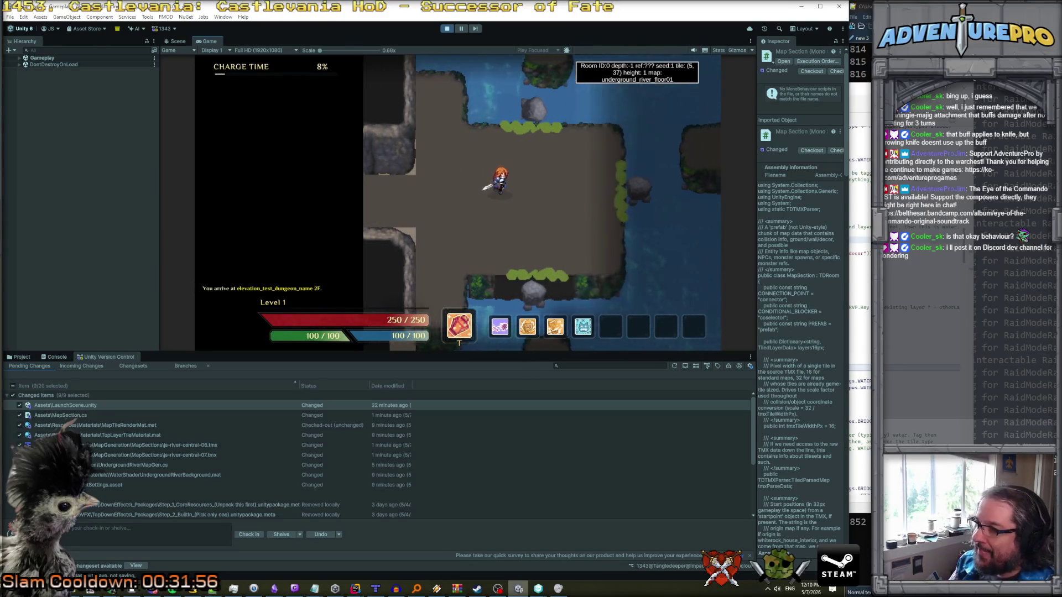
pyautogui.press('Right')
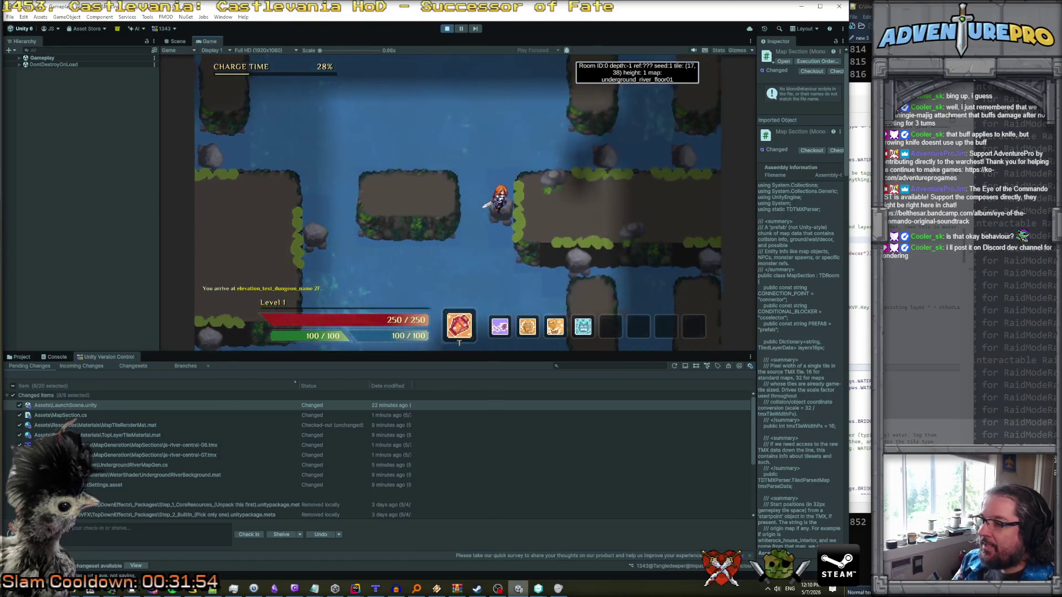
pyautogui.press('Down')
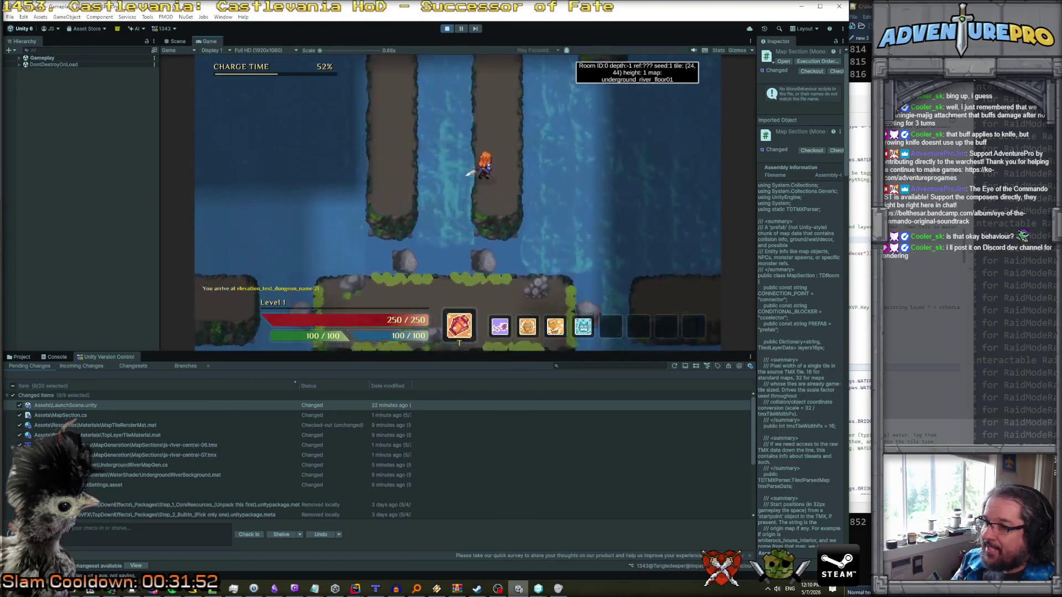
pyautogui.press('Right')
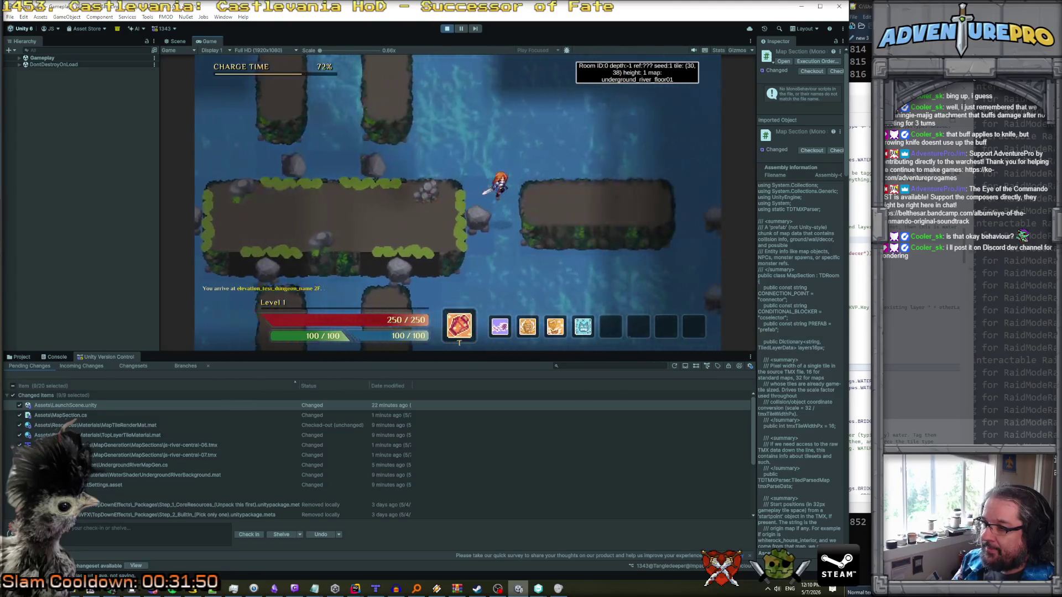
pyautogui.press('Right')
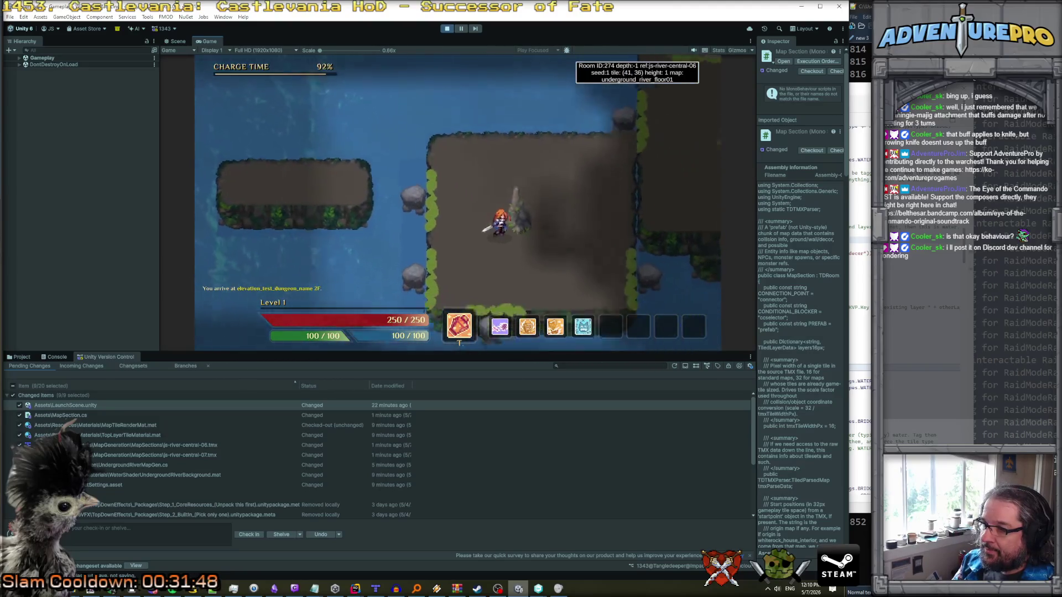
pyautogui.press('Up')
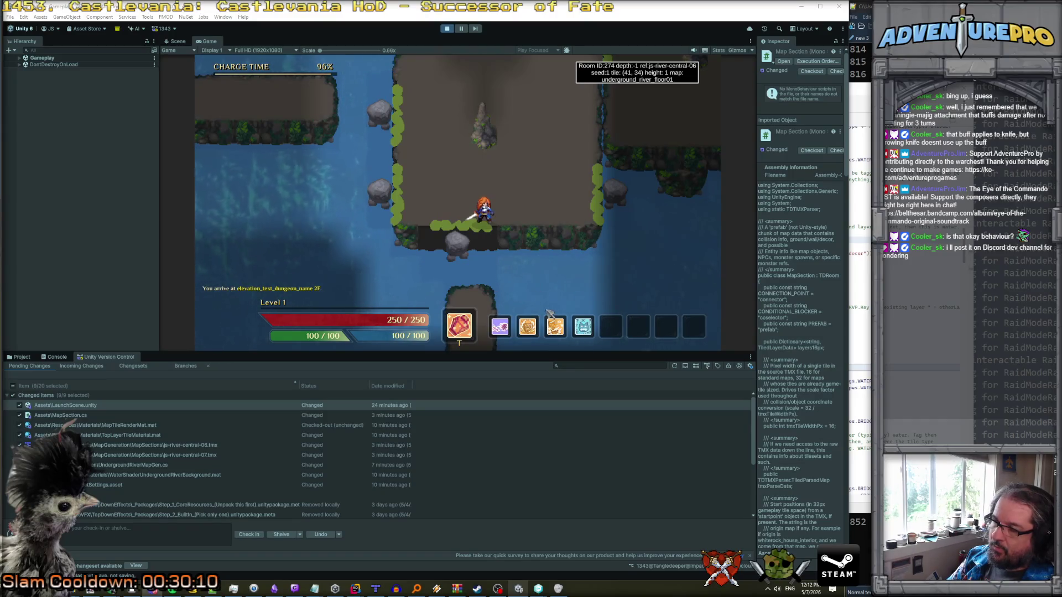
# - Continue into js-river-central-08, moving between the island platforms across the river
pyautogui.press('Right')
pyautogui.press('Right')
pyautogui.press('Right')
pyautogui.press('Up')
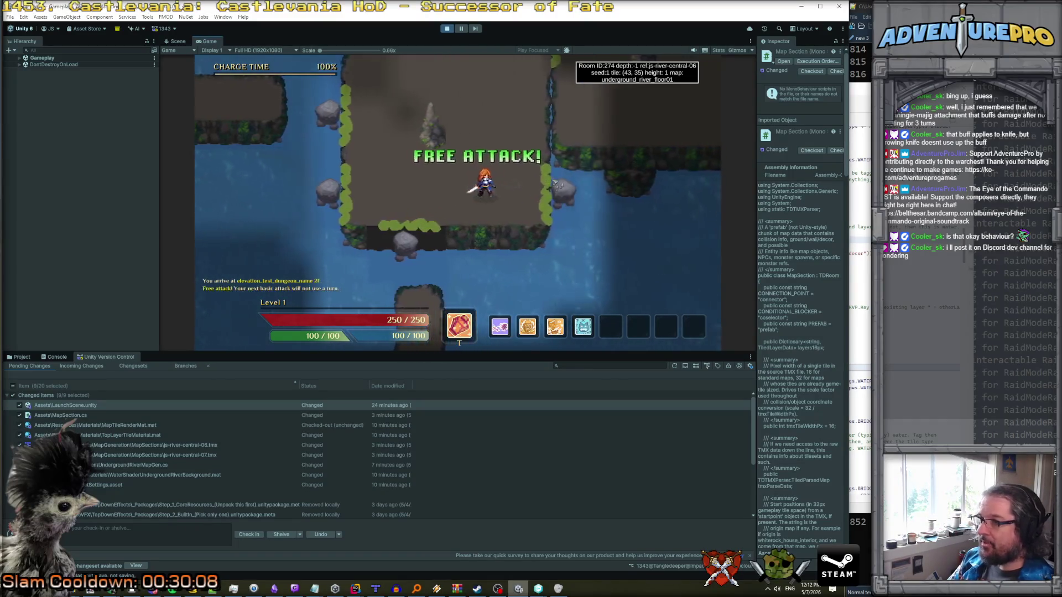
pyautogui.press('Right')
pyautogui.press('Right')
pyautogui.press('Right')
pyautogui.press('Down')
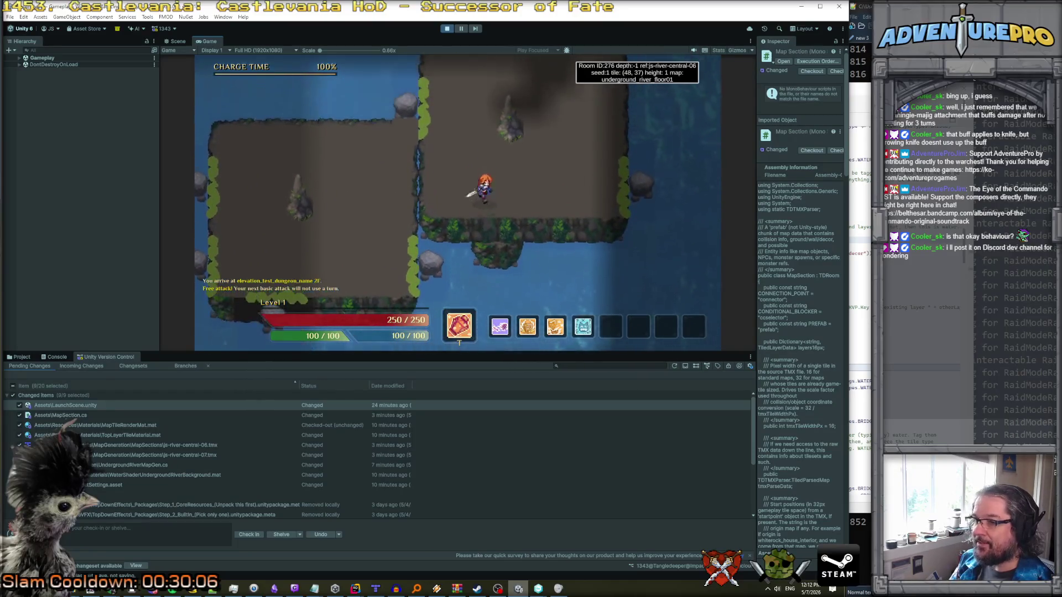
pyautogui.press('Right')
pyautogui.press('Right')
pyautogui.press('Right')
pyautogui.press('Down')
pyautogui.press('Down')
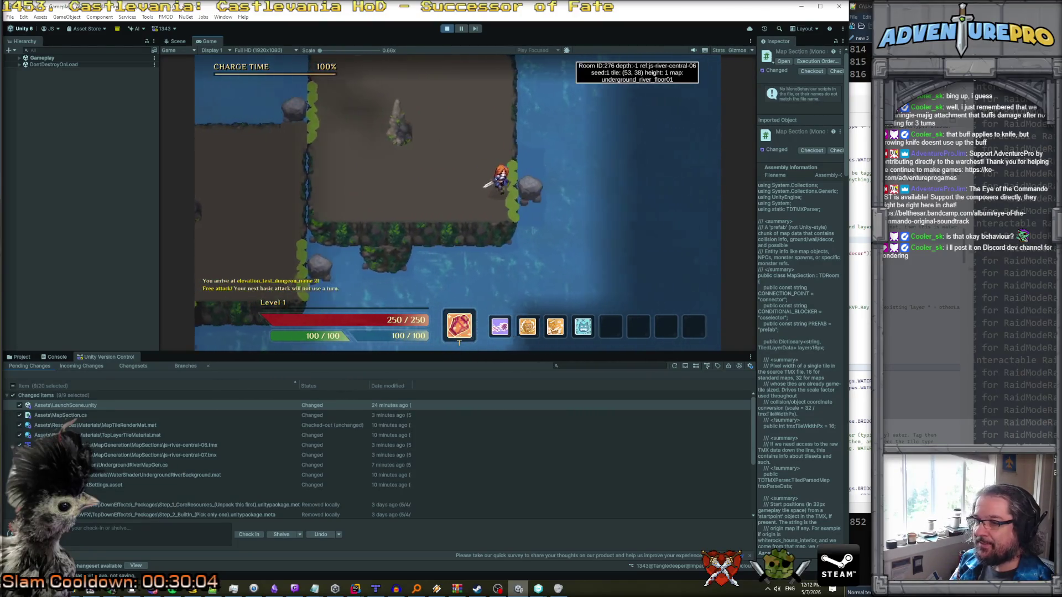
pyautogui.press('Down')
pyautogui.press('Down')
pyautogui.press('Down')
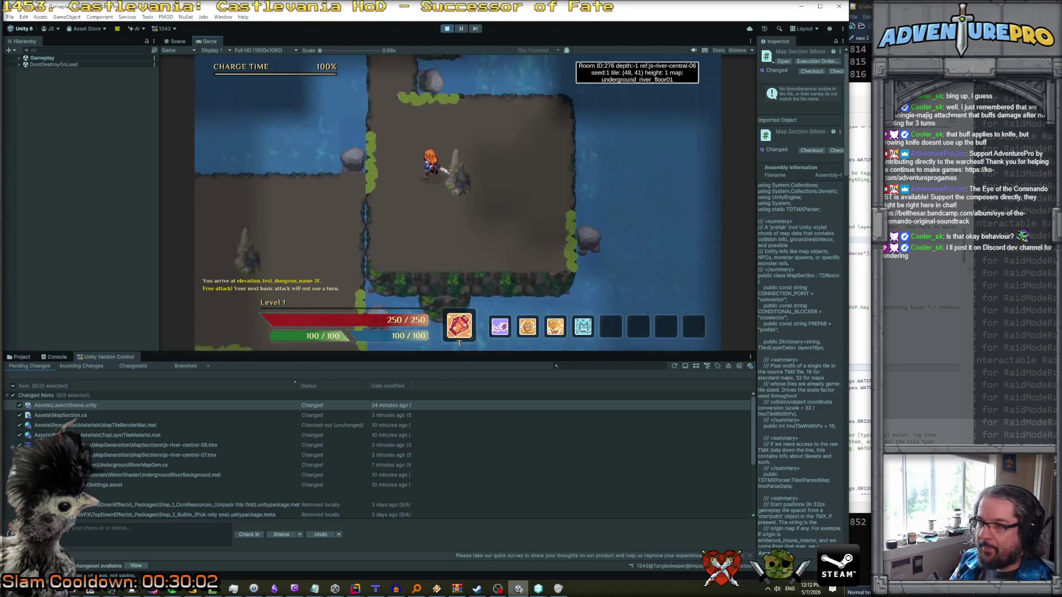
pyautogui.press('Down')
pyautogui.press('Down')
pyautogui.press('Down')
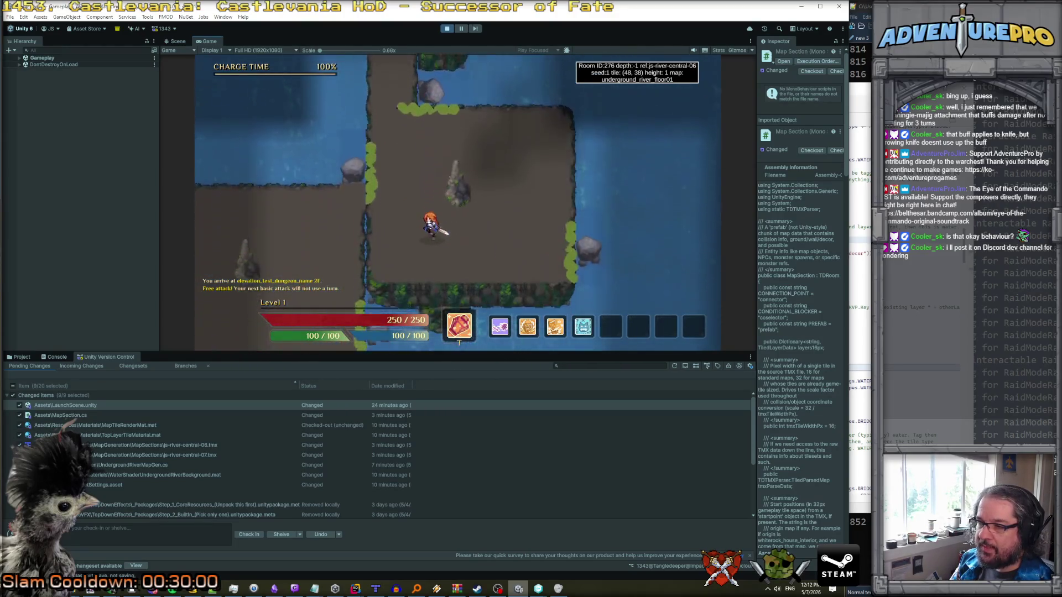
pyautogui.press('Up')
pyautogui.press('Up')
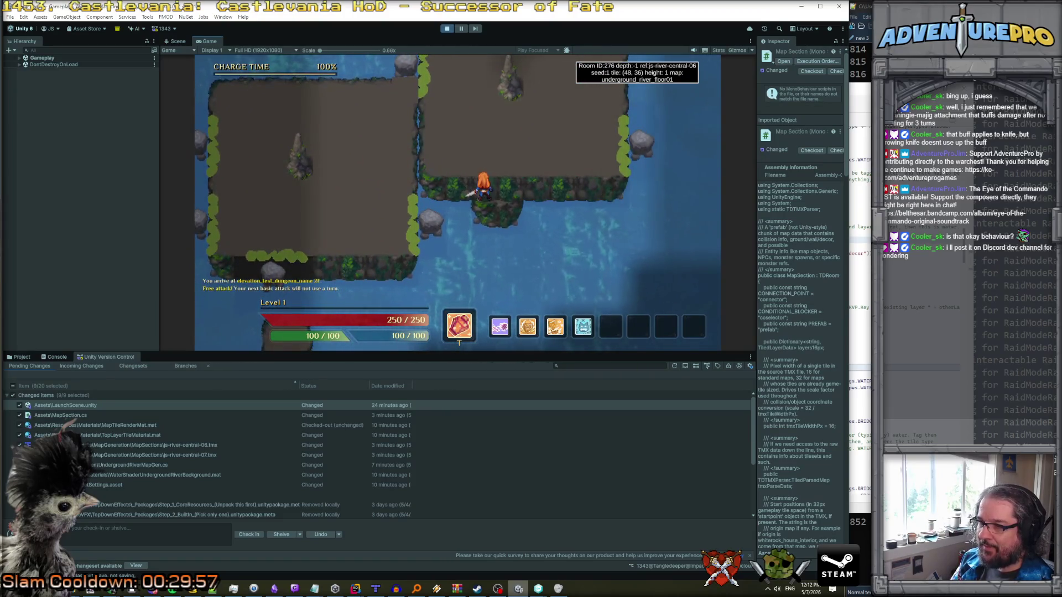
pyautogui.press('Down')
pyautogui.press('Right')
pyautogui.press('Right')
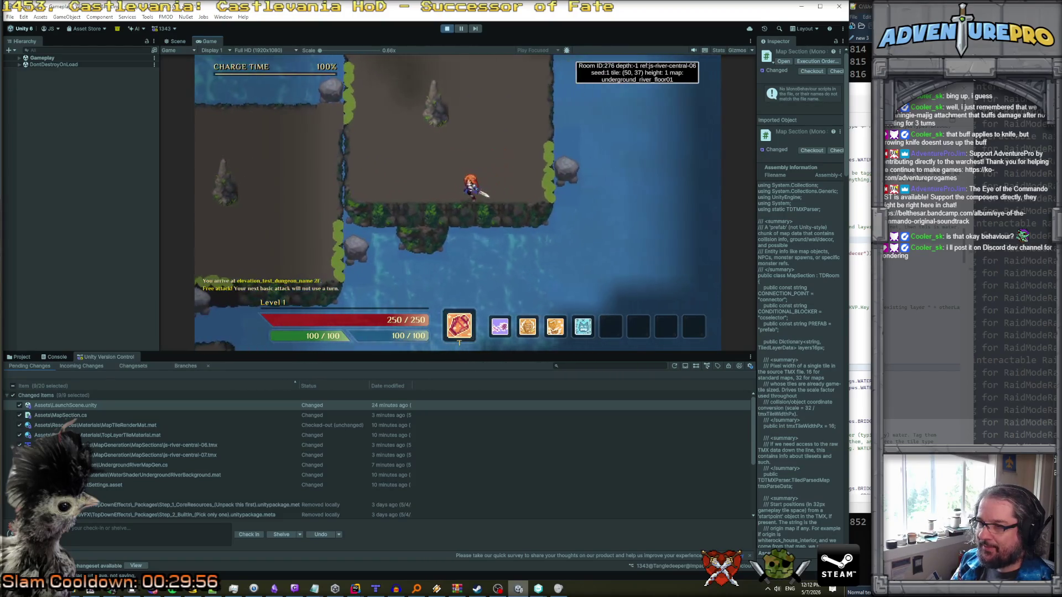
pyautogui.press('Left')
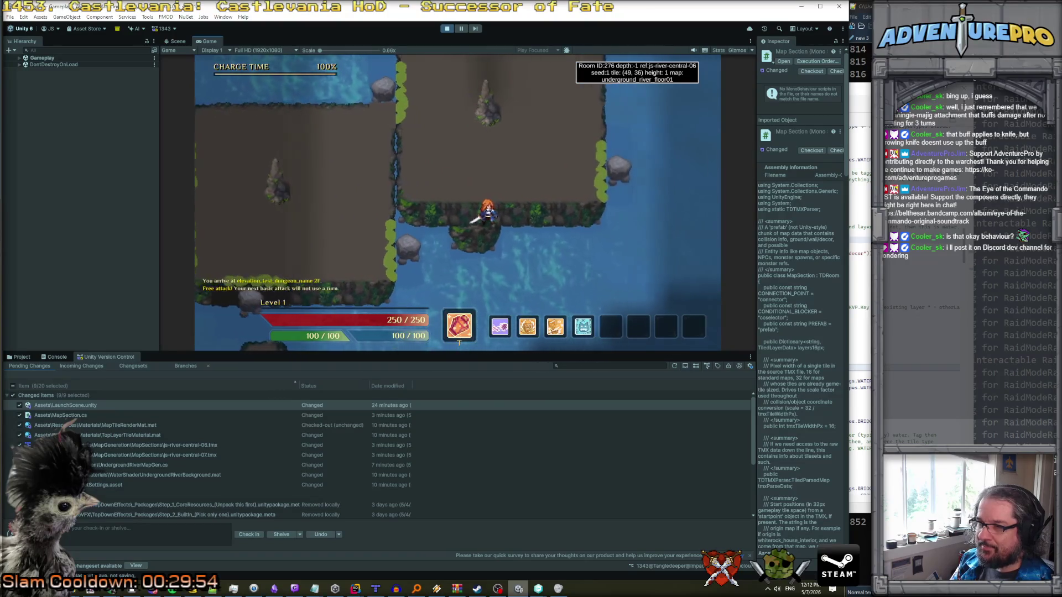